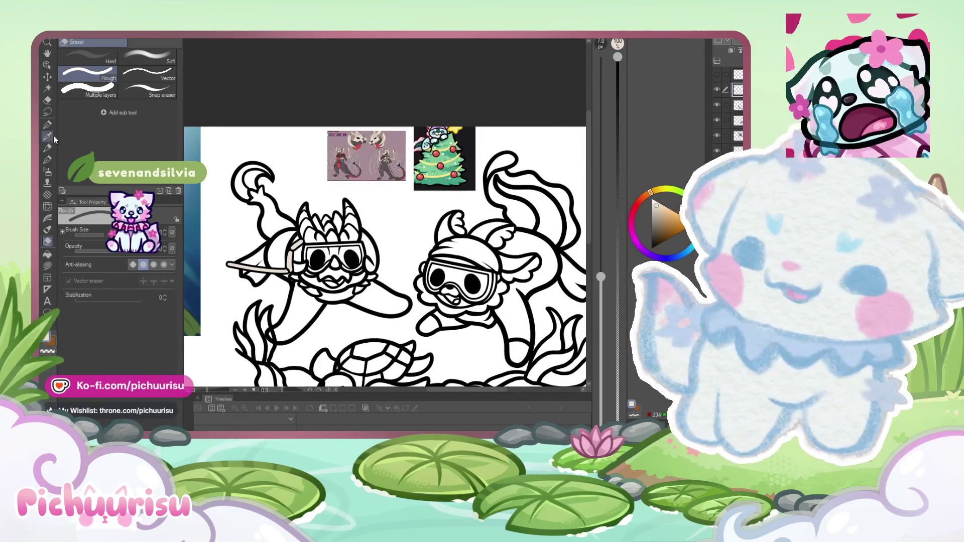
# Step: Paint beige into the lower end of the goggle strap with the Turnip pen, widening the fill
pyautogui.scroll(5, 273, 233)
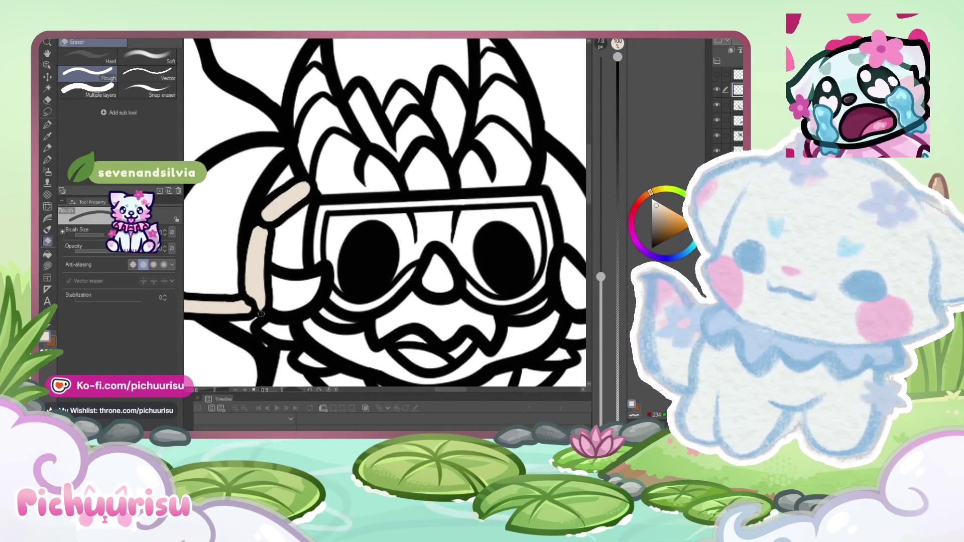
pyautogui.scroll(-5, 261, 314)
pyautogui.scroll(-3, 261, 301)
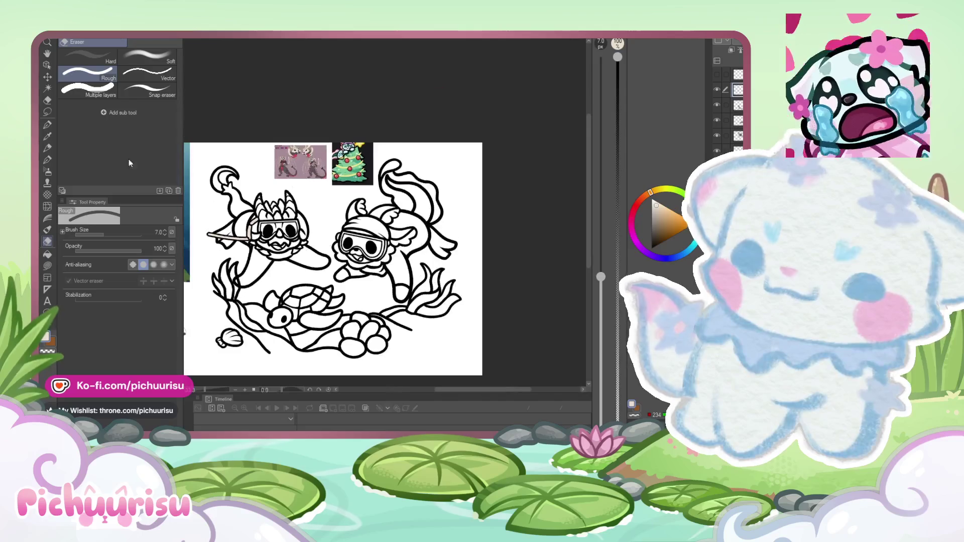
pyautogui.click(46, 126)
pyautogui.scroll(5, 249, 250)
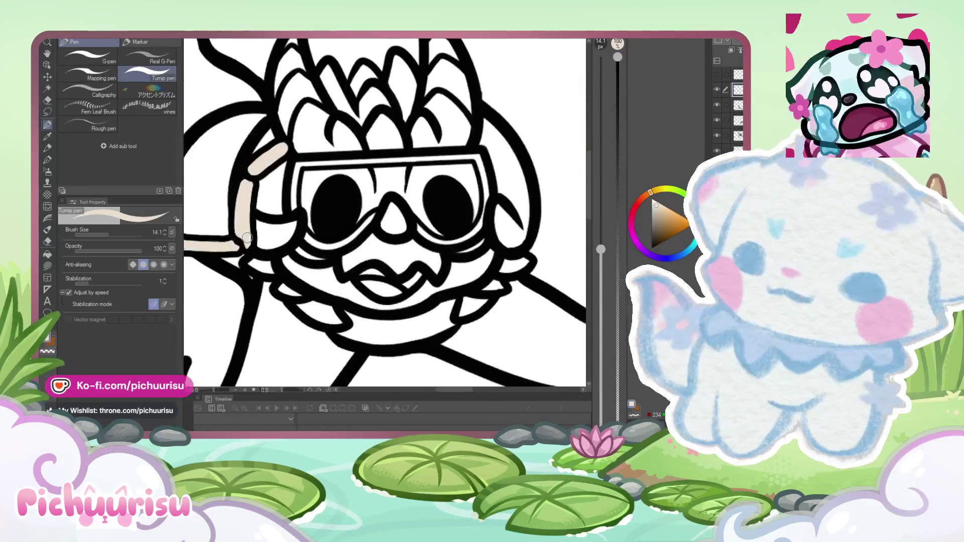
pyautogui.moveTo(249, 249); pyautogui.dragTo(254, 262)
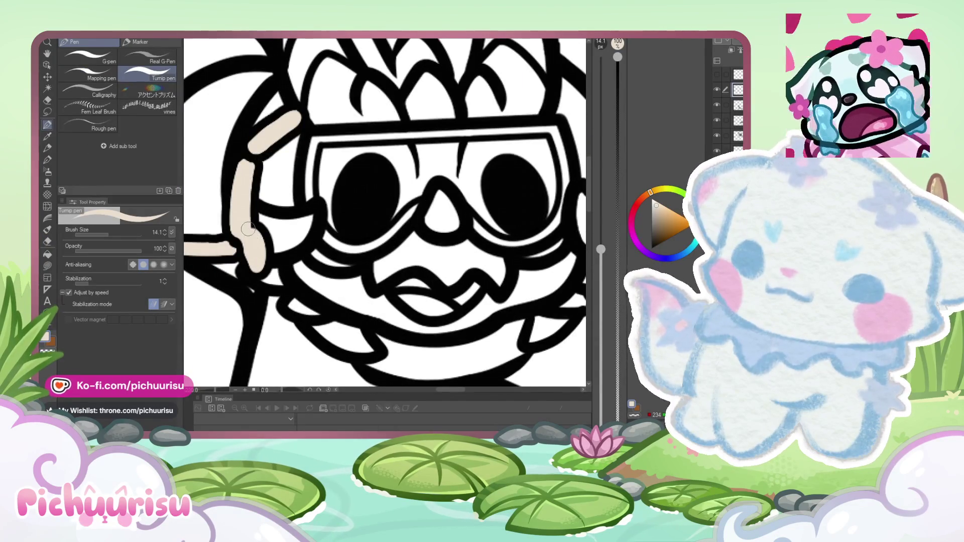
pyautogui.scroll(2, 248, 229)
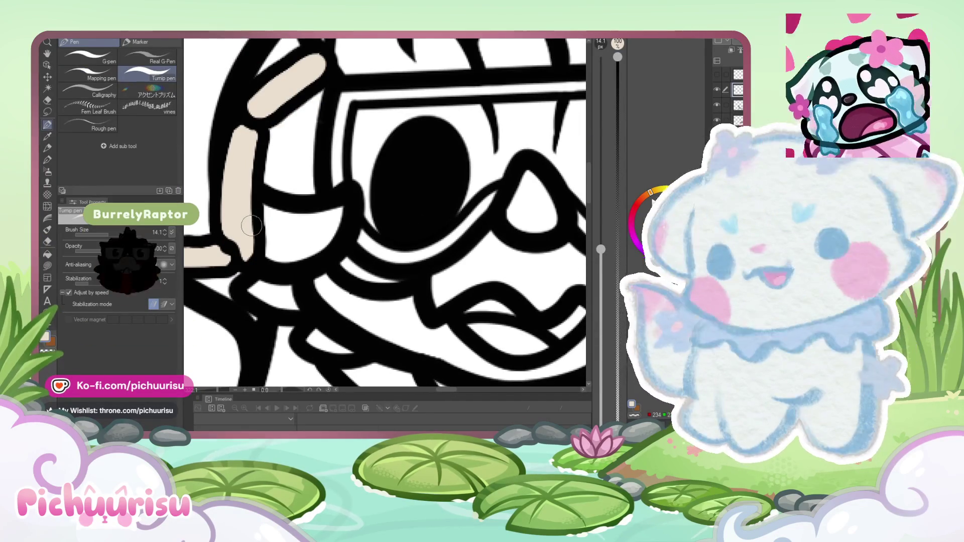
pyautogui.moveTo(251, 226); pyautogui.dragTo(253, 256)
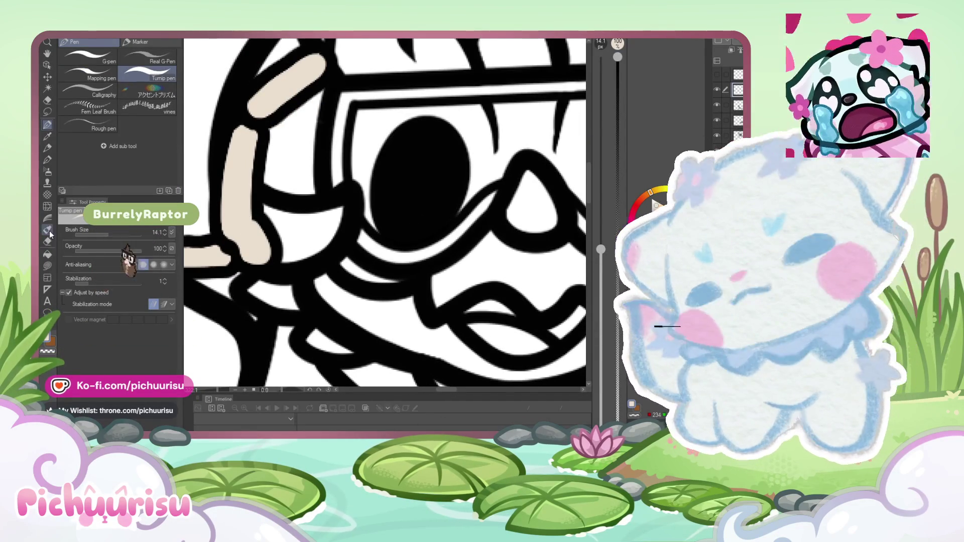
# Step: Take the Rough eraser and enlarge it from 3.3 px to 5.7 px
pyautogui.click(47, 244)
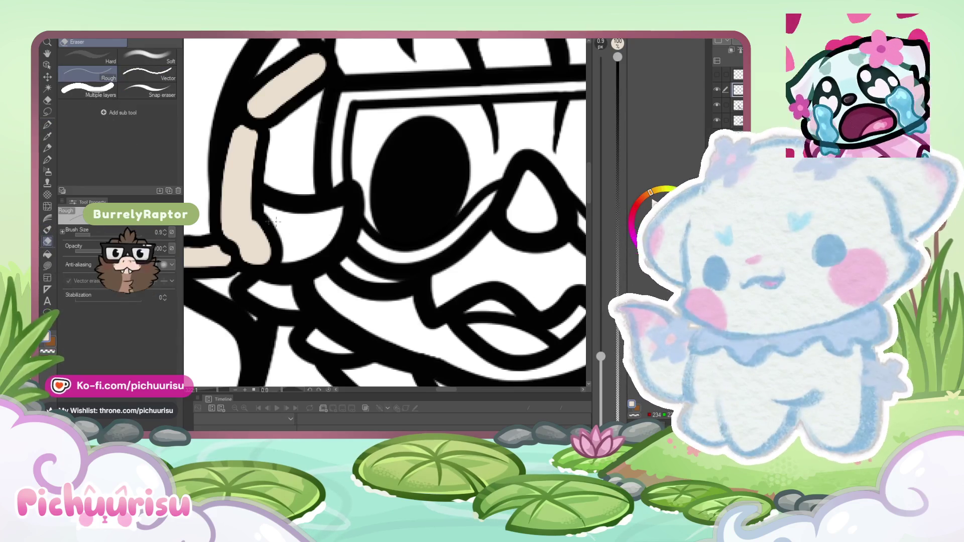
pyautogui.scroll(1, 276, 196)
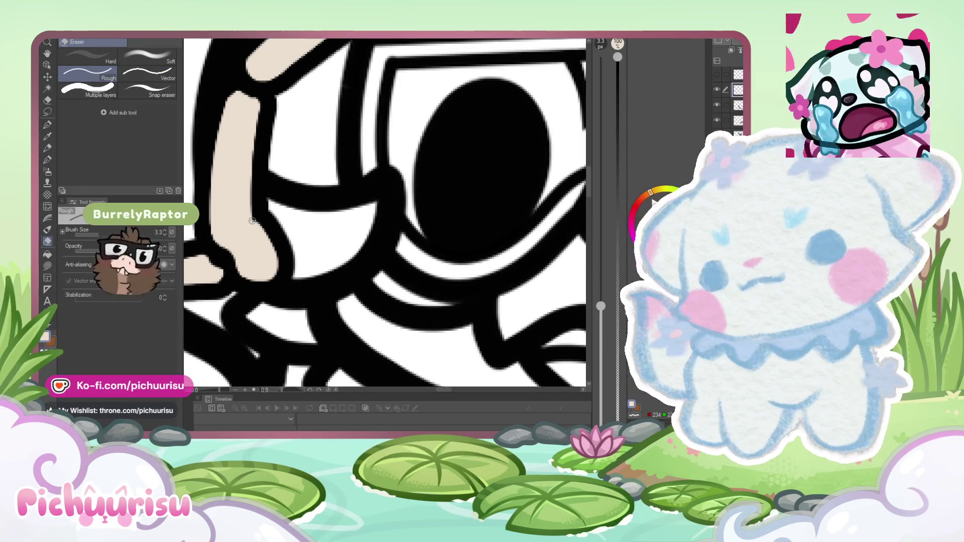
pyautogui.moveTo(252, 219); pyautogui.dragTo(248, 228)
pyautogui.scroll(-3, 238, 276)
pyautogui.scroll(3, 266, 272)
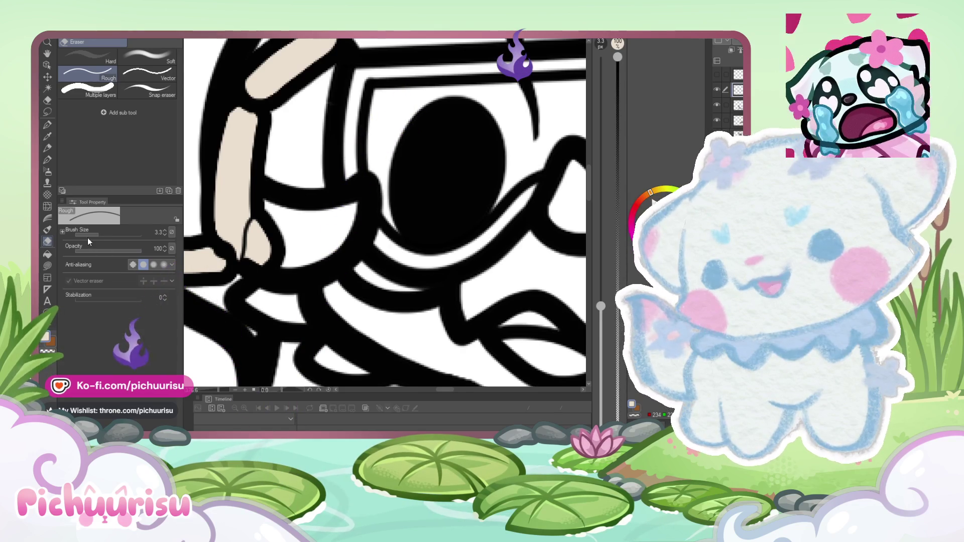
pyautogui.moveTo(101, 235); pyautogui.dragTo(139, 236)
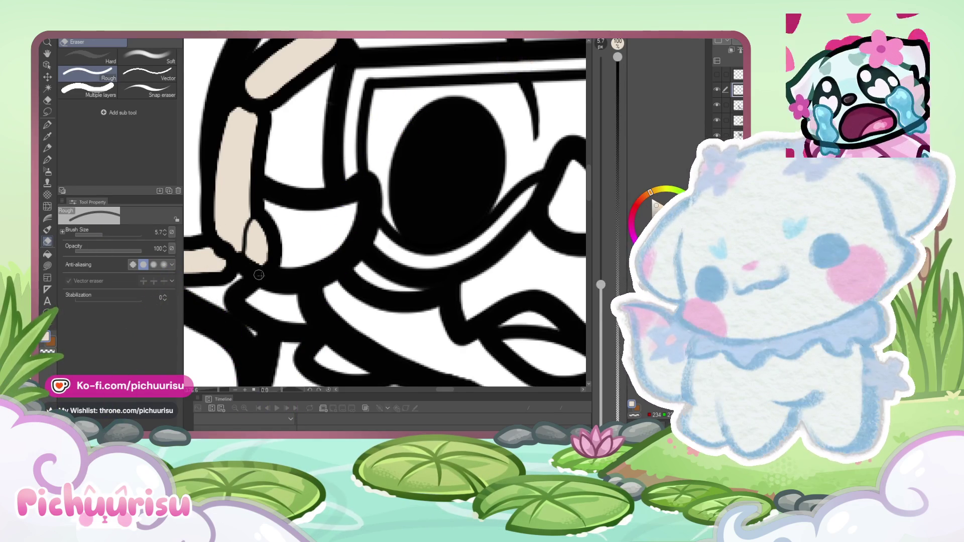
pyautogui.scroll(-5, 243, 262)
pyautogui.scroll(6, 305, 250)
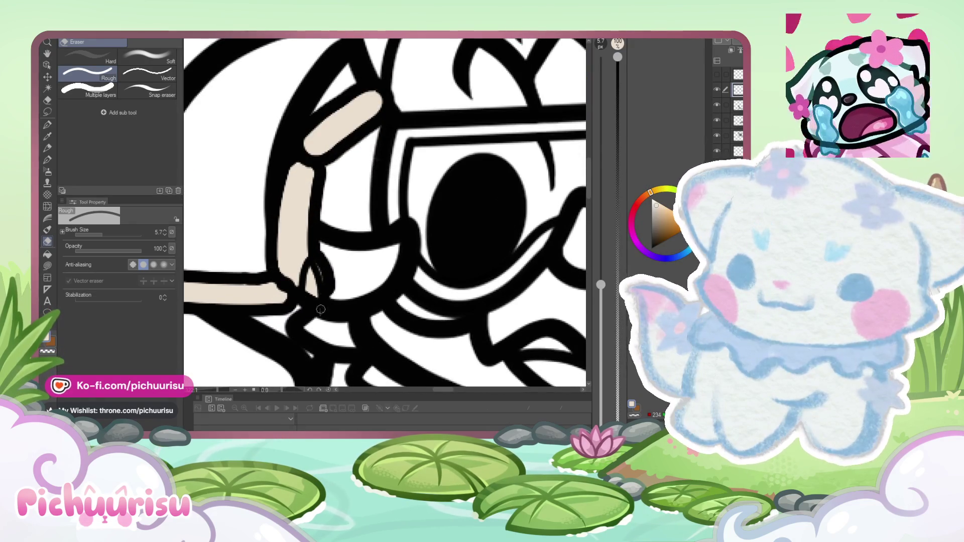
# Step: Fill the remaining gap at the strap's lower end beige and erase stray beige along its edge
pyautogui.press('p')
pyautogui.scroll(2, 295, 273)
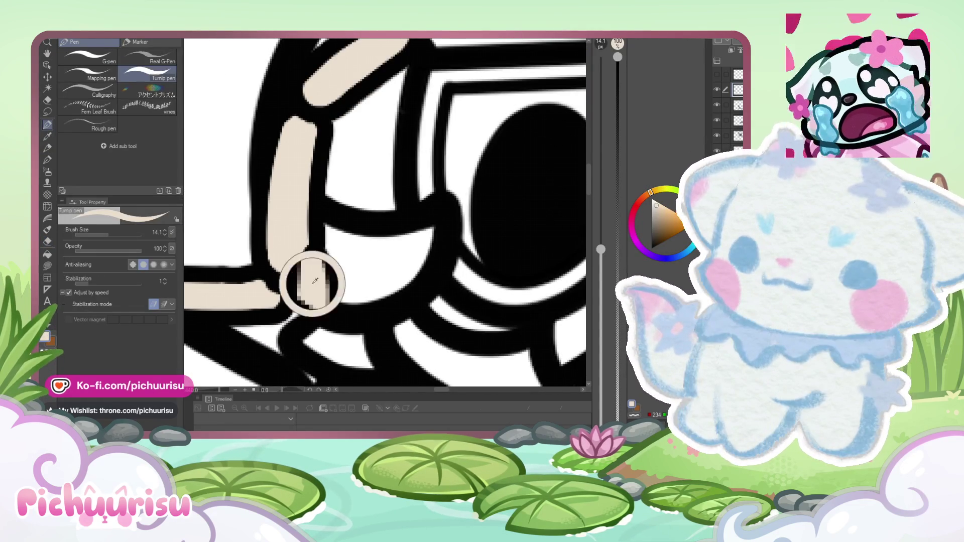
pyautogui.moveTo(307, 279); pyautogui.dragTo(308, 326)
pyautogui.press('e')
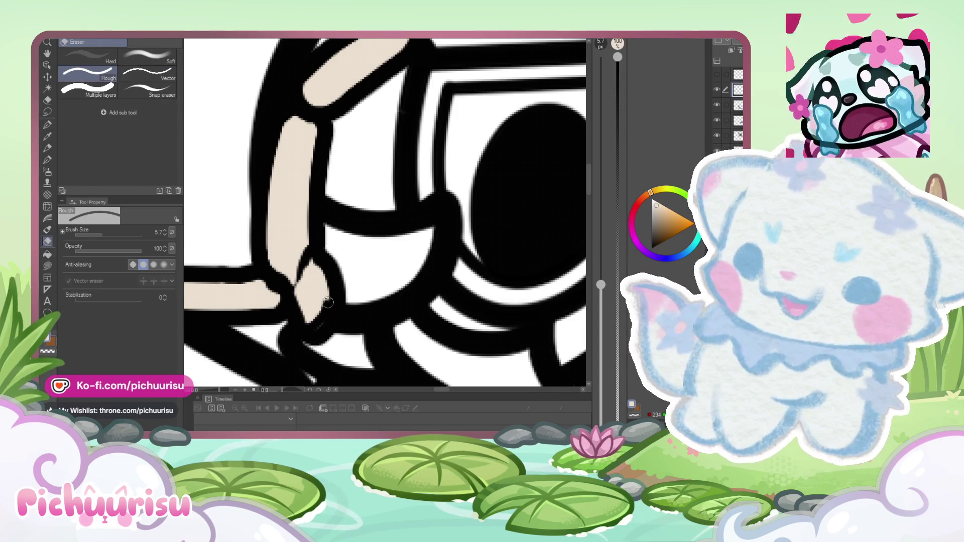
pyautogui.moveTo(314, 256); pyautogui.dragTo(305, 264)
pyautogui.scroll(-10, 291, 293)
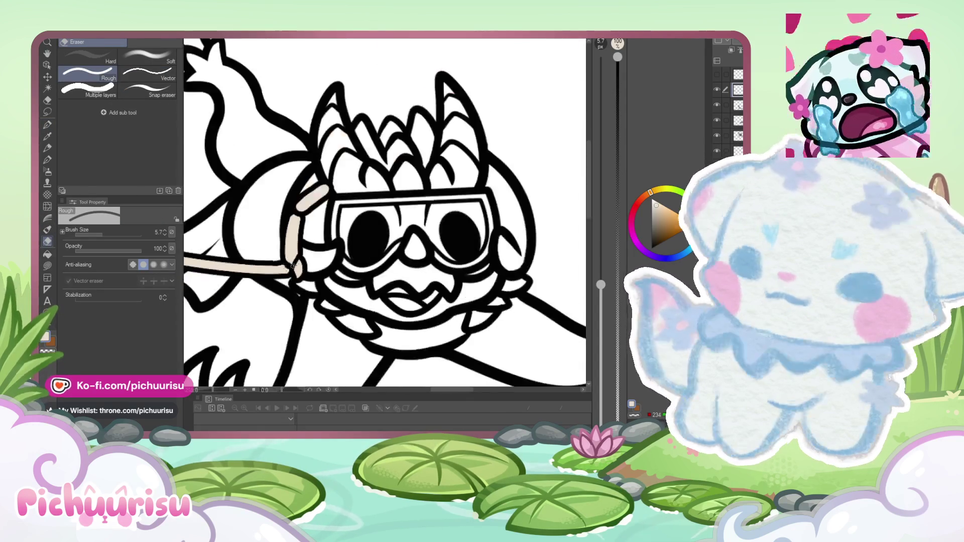
pyautogui.scroll(8, 372, 149)
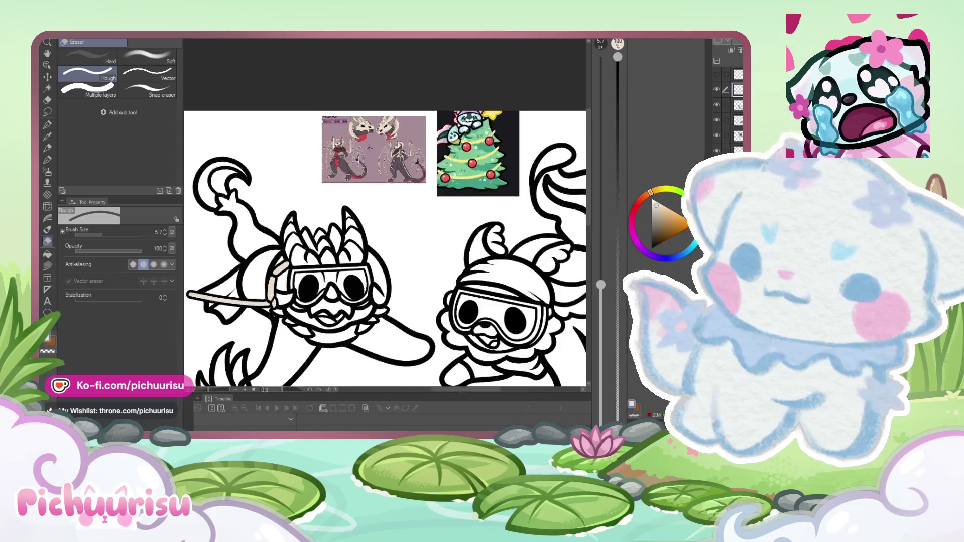
# Step: Zoom around the strap and reference images to compare them, then select the Liquify tool
pyautogui.scroll(-4, 402, 138)
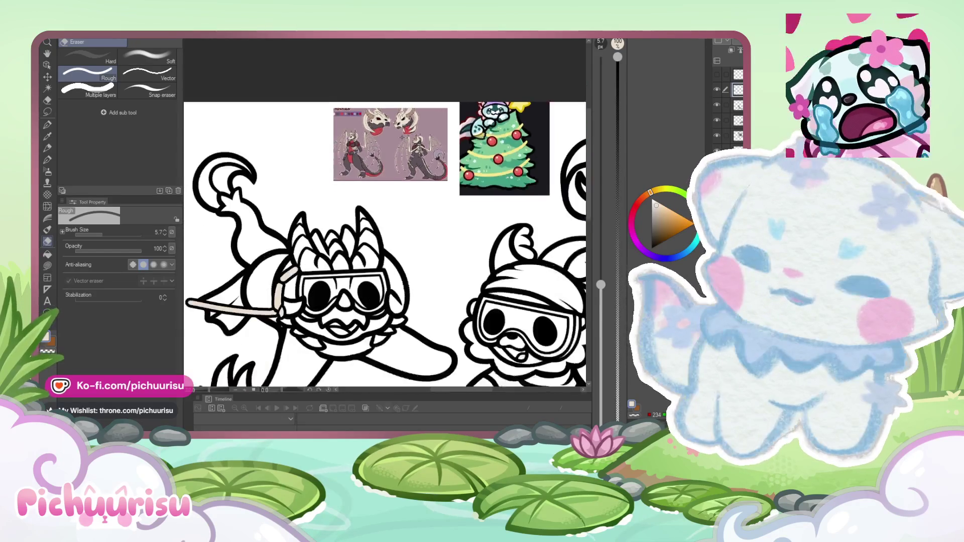
pyautogui.scroll(6, 289, 293)
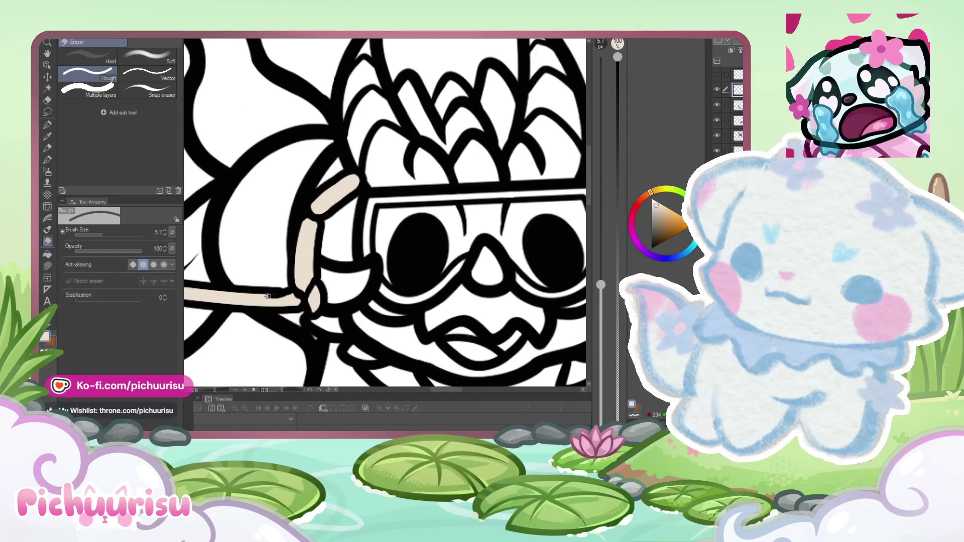
pyautogui.scroll(3, 276, 292)
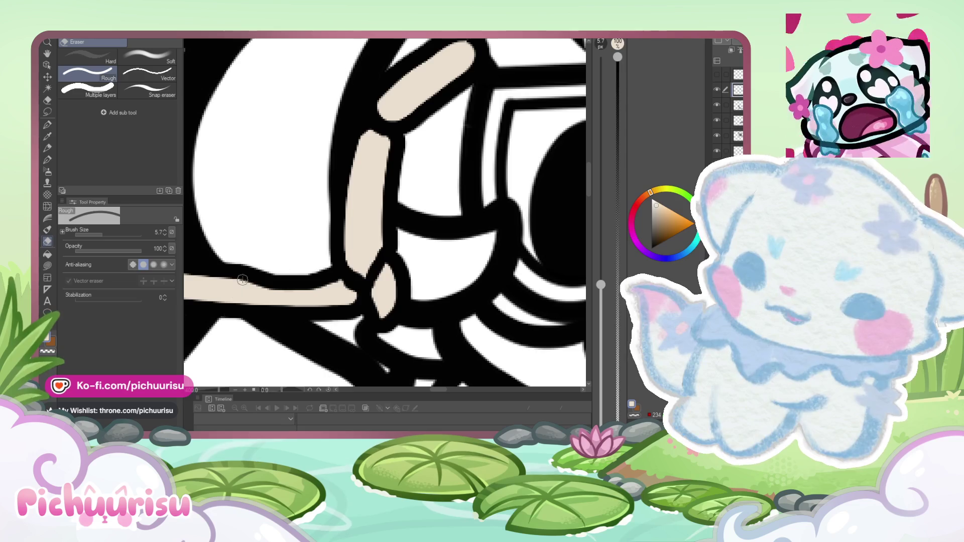
pyautogui.scroll(-4, 304, 295)
pyautogui.scroll(-3, 304, 295)
pyautogui.scroll(4, 374, 136)
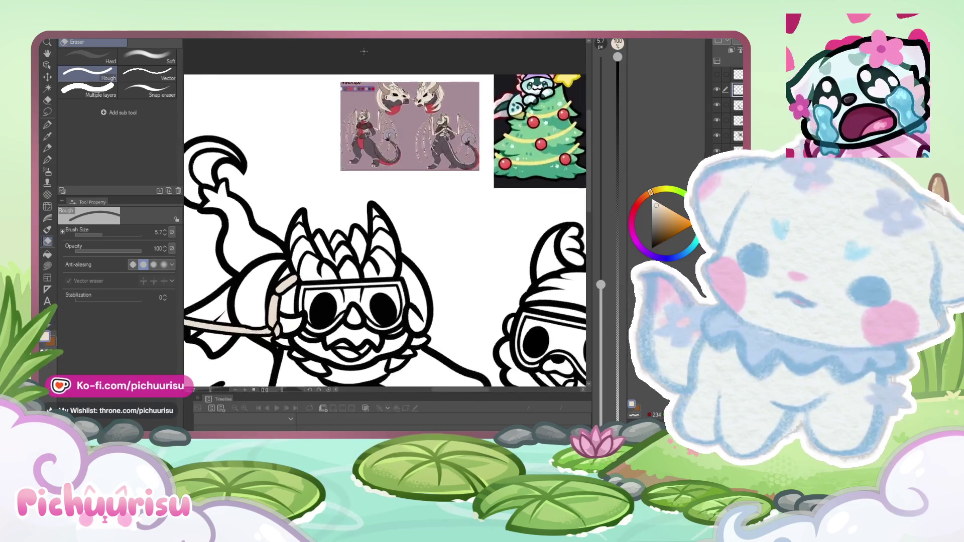
pyautogui.scroll(-3, 375, 136)
pyautogui.scroll(5, 292, 282)
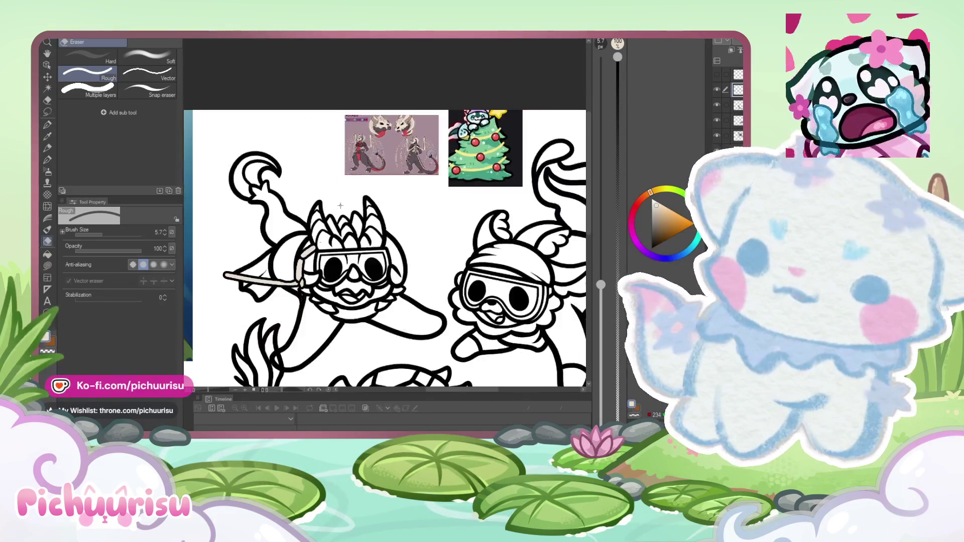
pyautogui.scroll(2, 293, 282)
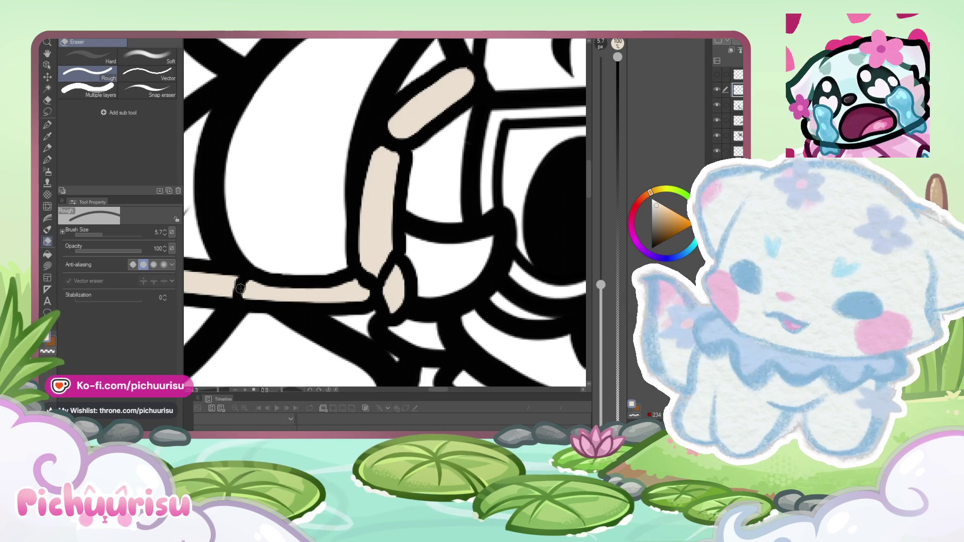
pyautogui.scroll(-1, 272, 274)
pyautogui.scroll(-5, 272, 274)
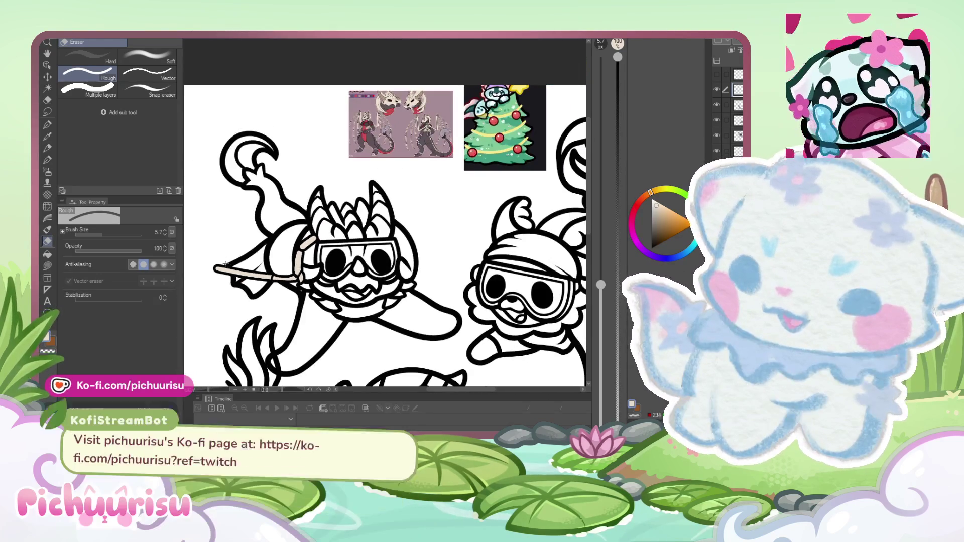
pyautogui.scroll(5, 221, 266)
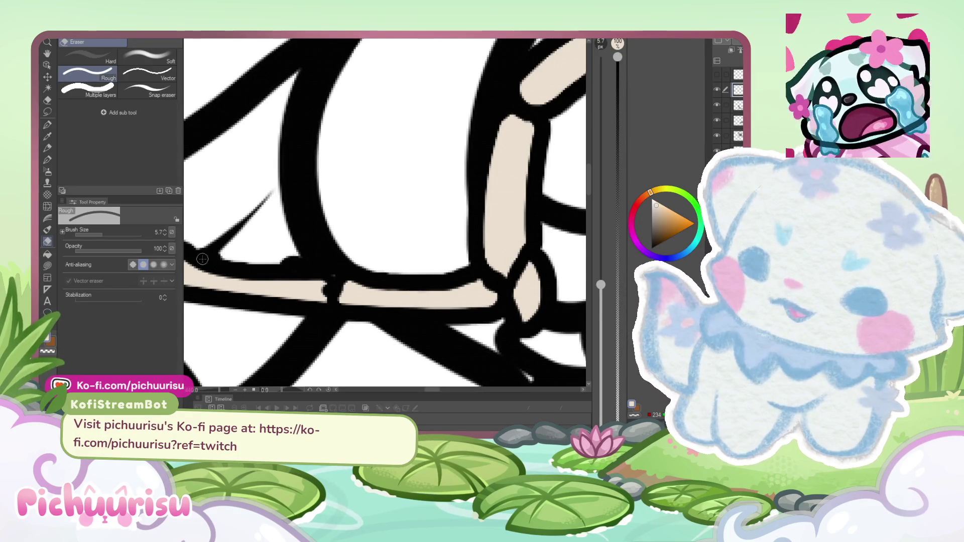
pyautogui.scroll(-3, 334, 279)
pyautogui.scroll(2, 244, 258)
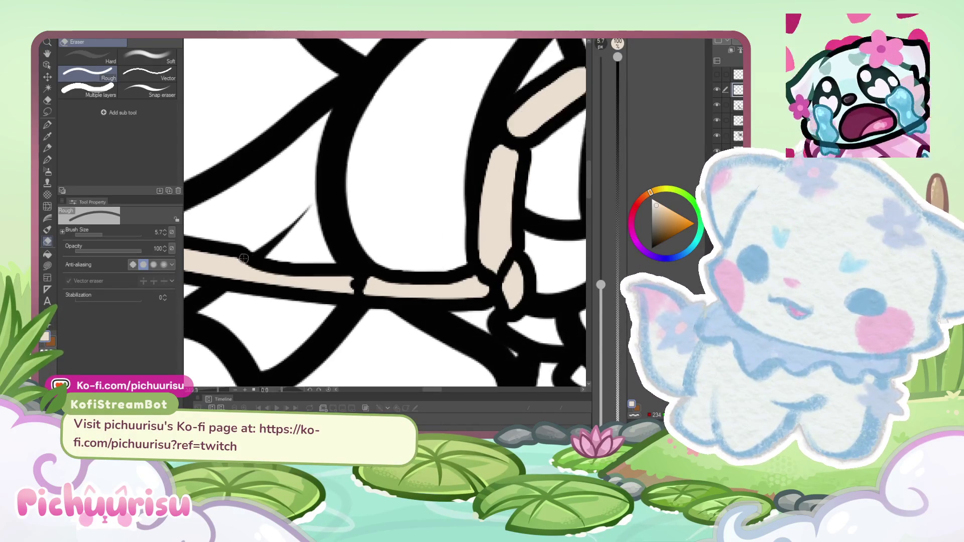
pyautogui.scroll(-3, 226, 280)
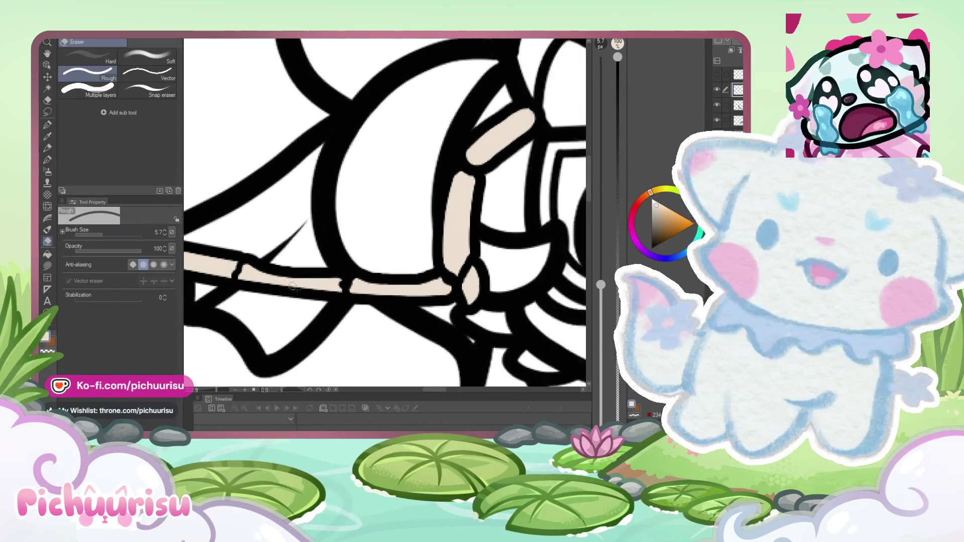
pyautogui.scroll(3, 331, 272)
pyautogui.scroll(-5, 321, 276)
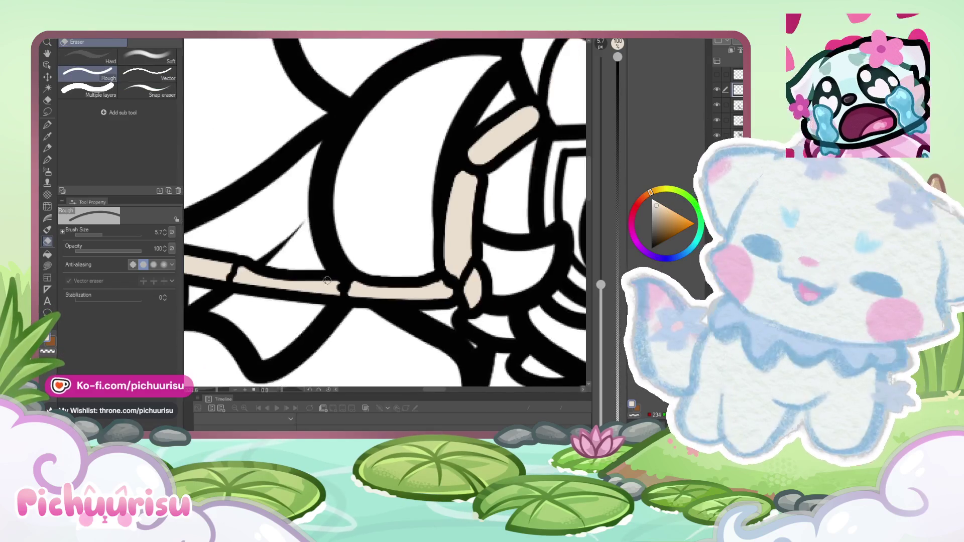
pyautogui.scroll(-1, 309, 280)
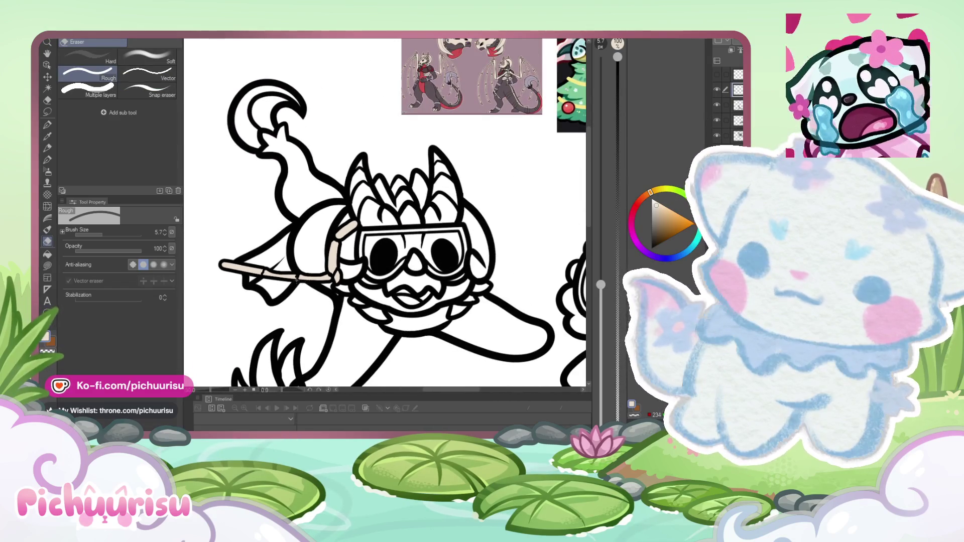
pyautogui.scroll(1, 297, 280)
pyautogui.click(48, 206)
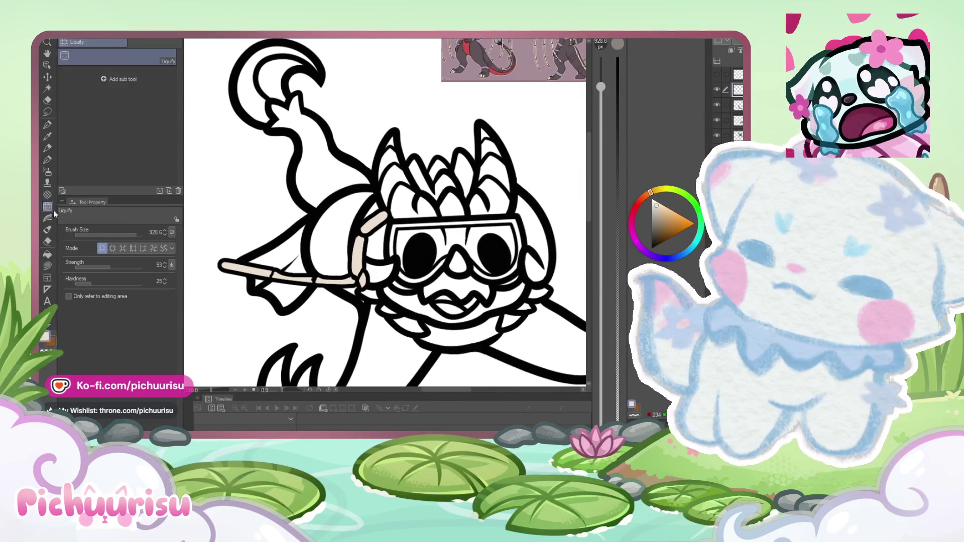
# Step: Set the Liquify brush to 99.7 and bend the bone's tip downward, then zoom out
pyautogui.hotkey('ctrl', '+')
pyautogui.hotkey('ctrl', '+')
pyautogui.moveTo(113, 234); pyautogui.dragTo(137, 239)
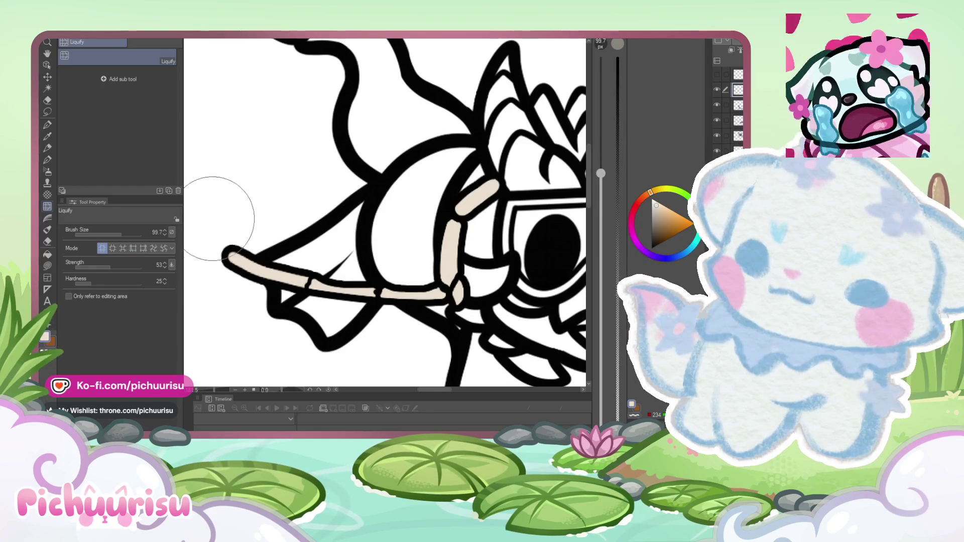
pyautogui.moveTo(222, 250); pyautogui.dragTo(231, 281)
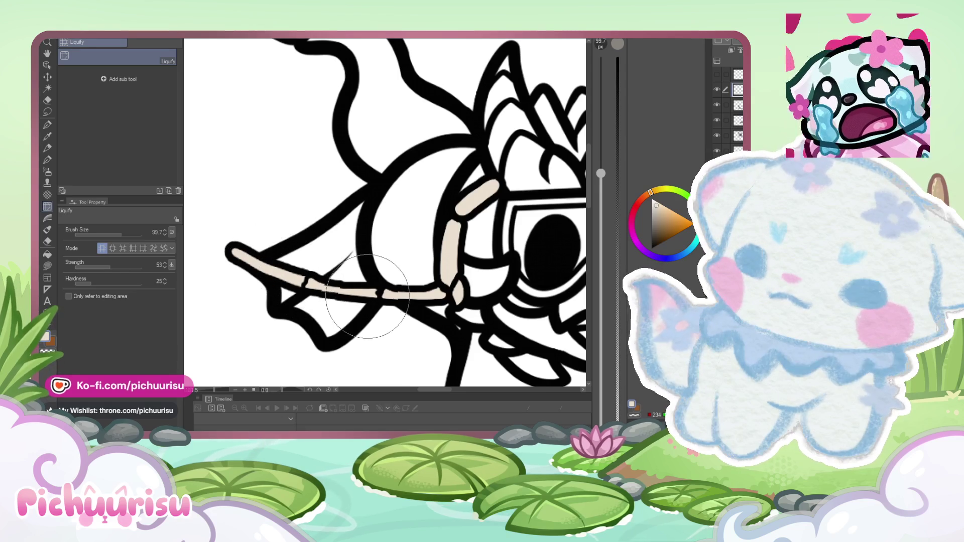
pyautogui.scroll(-3, 321, 277)
pyautogui.scroll(-2, 284, 271)
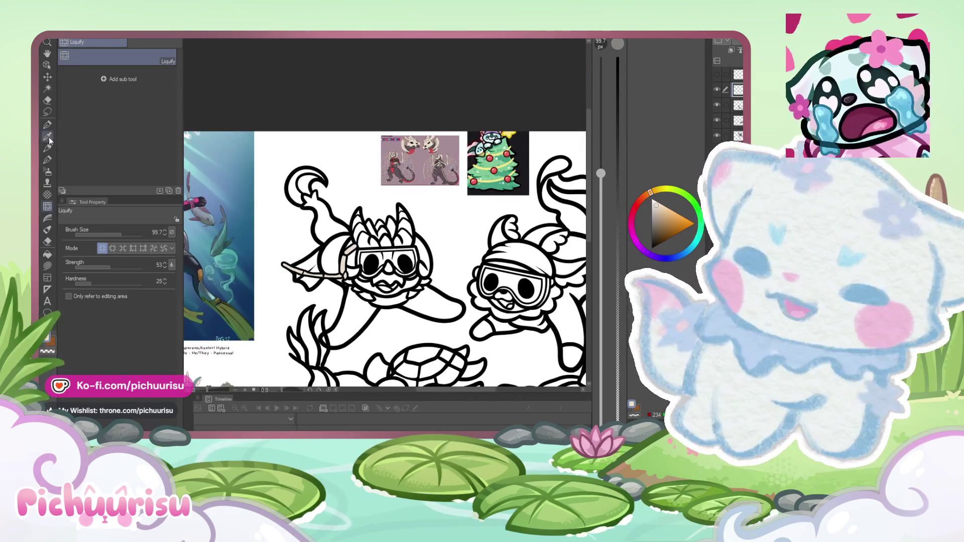
pyautogui.click(47, 229)
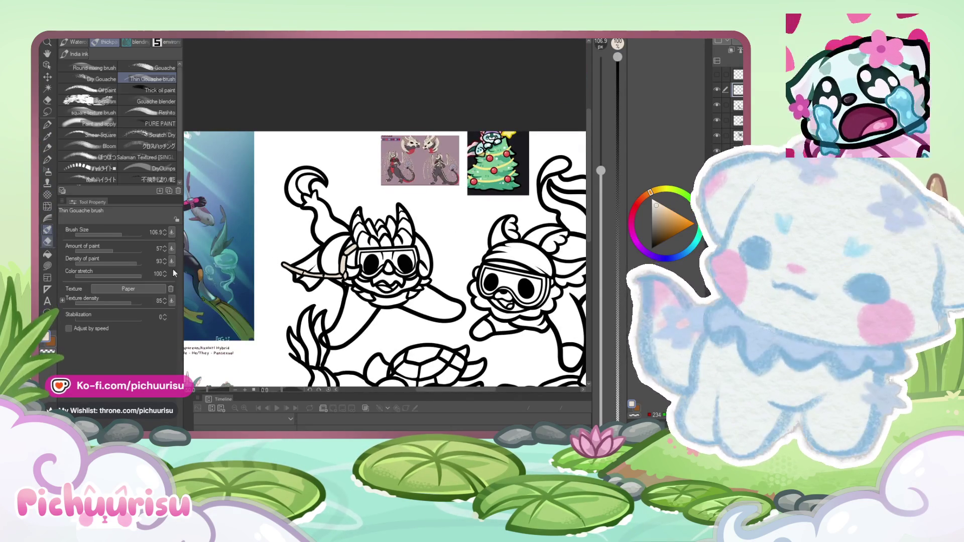
# Step: With the Rough eraser, trim the black outline at the bone tip
pyautogui.click(48, 241)
pyautogui.scroll(5, 284, 265)
pyautogui.scroll(-5, 284, 264)
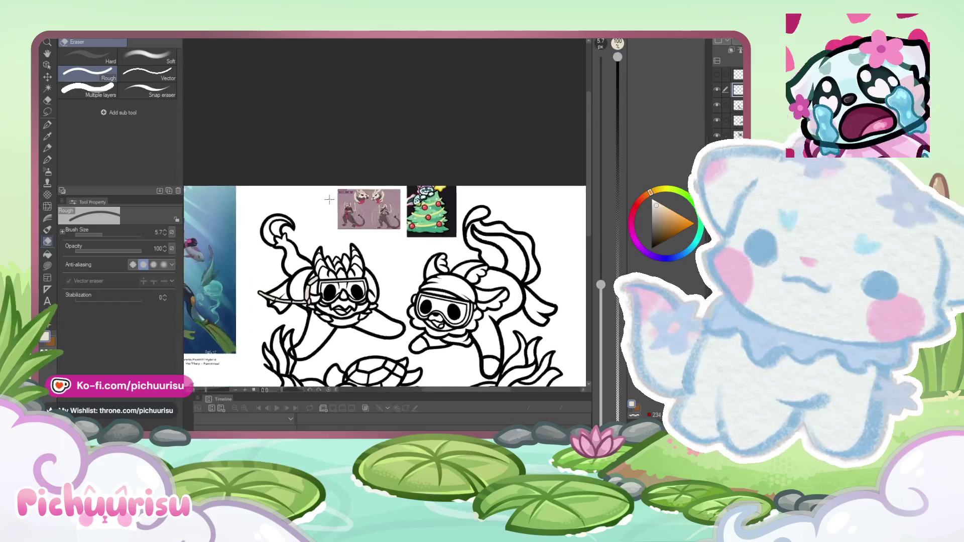
pyautogui.scroll(5, 372, 229)
pyautogui.scroll(-3, 352, 198)
pyautogui.scroll(3, 351, 226)
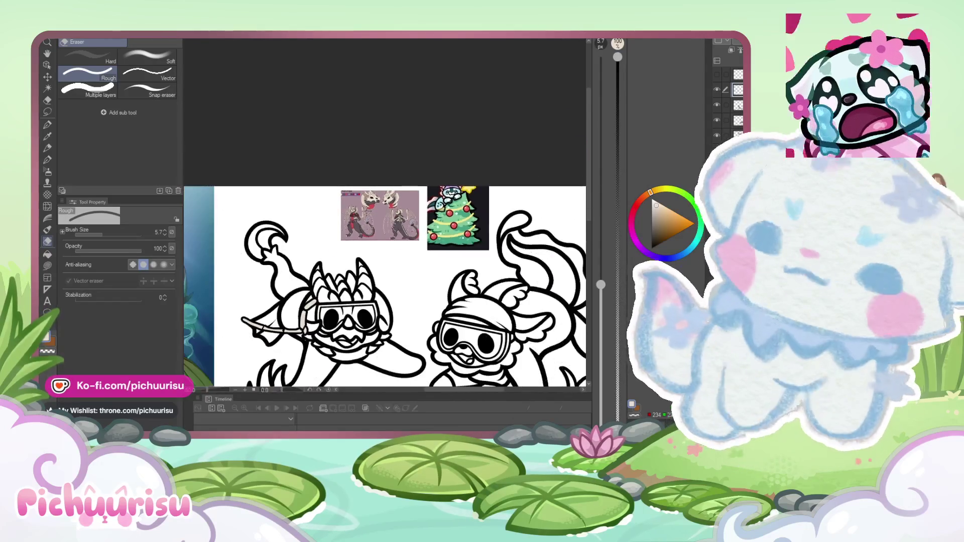
pyautogui.scroll(4, 264, 298)
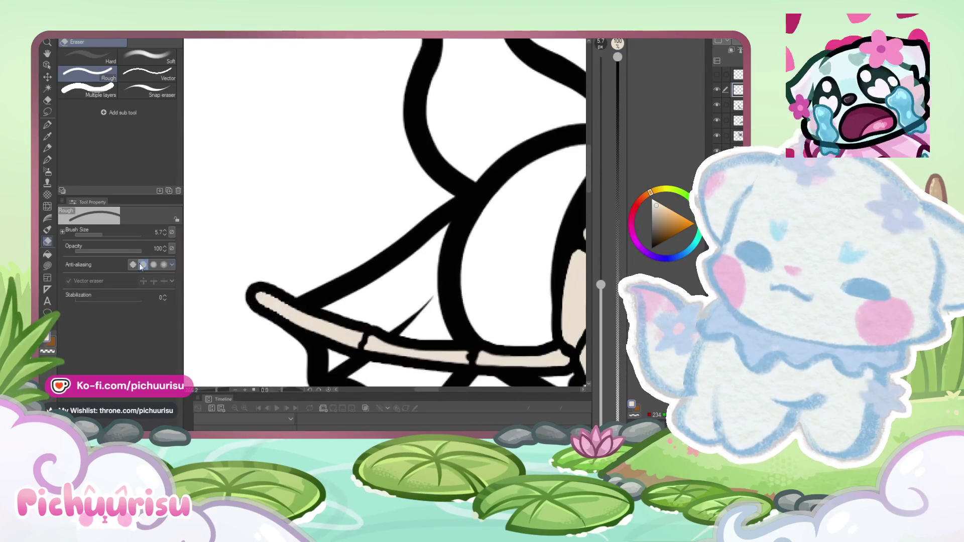
pyautogui.scroll(2, 256, 314)
pyautogui.moveTo(261, 288); pyautogui.dragTo(271, 285)
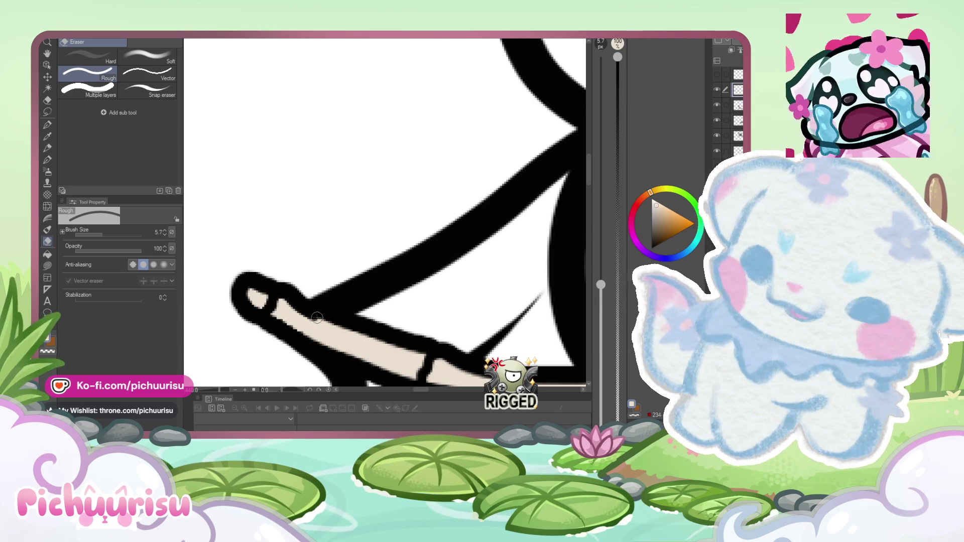
# Step: Erase the black outline bump sitting above the beige bone
pyautogui.scroll(-3, 334, 287)
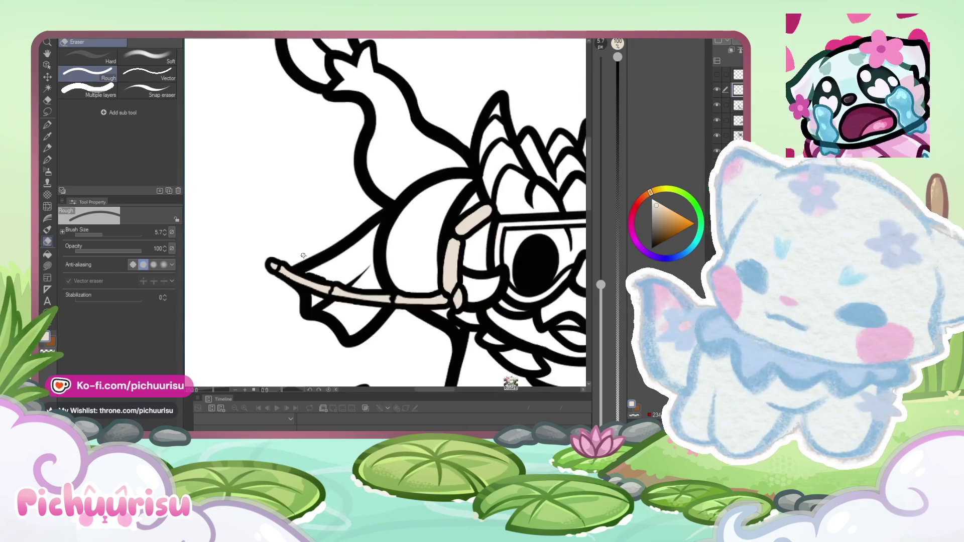
pyautogui.scroll(5, 273, 257)
pyautogui.moveTo(272, 257); pyautogui.dragTo(317, 283)
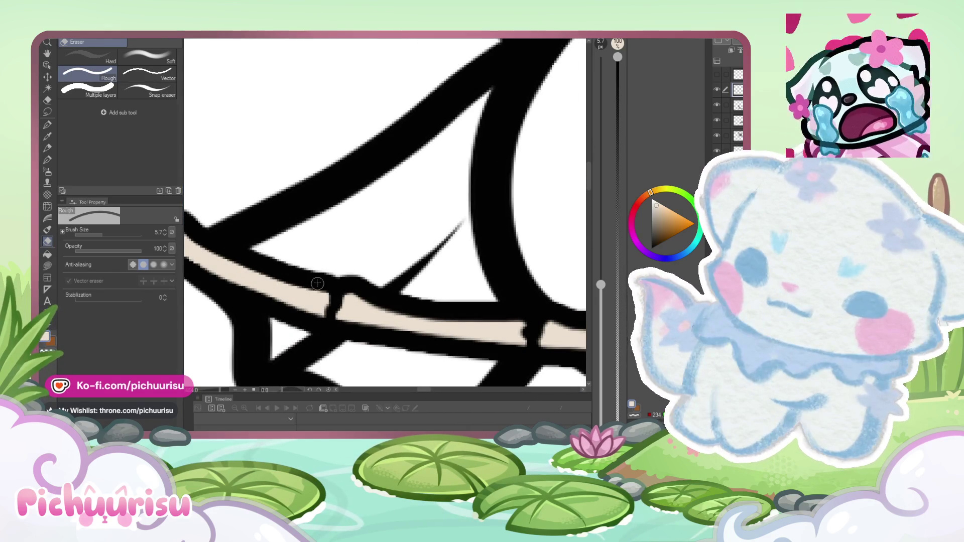
pyautogui.scroll(-2, 339, 283)
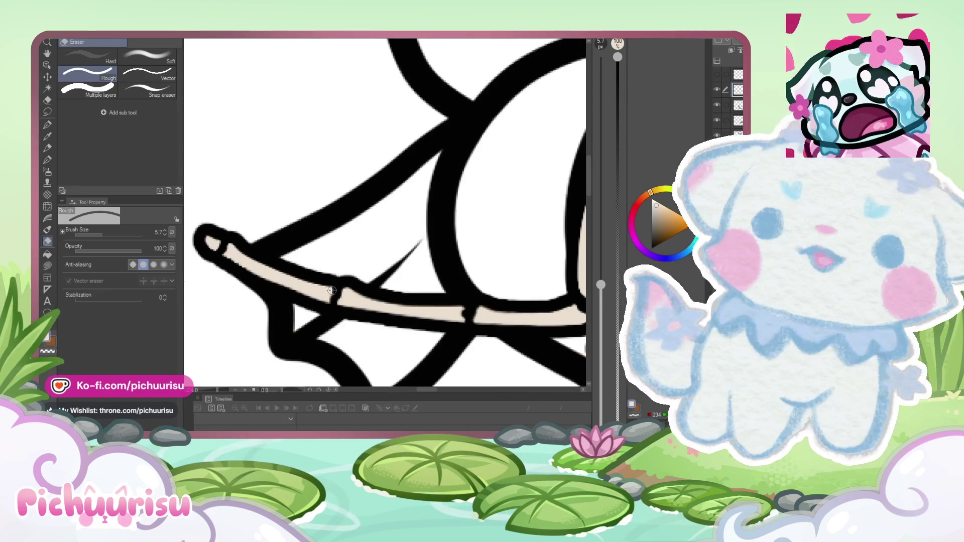
pyautogui.scroll(3, 335, 296)
pyautogui.scroll(-5, 335, 300)
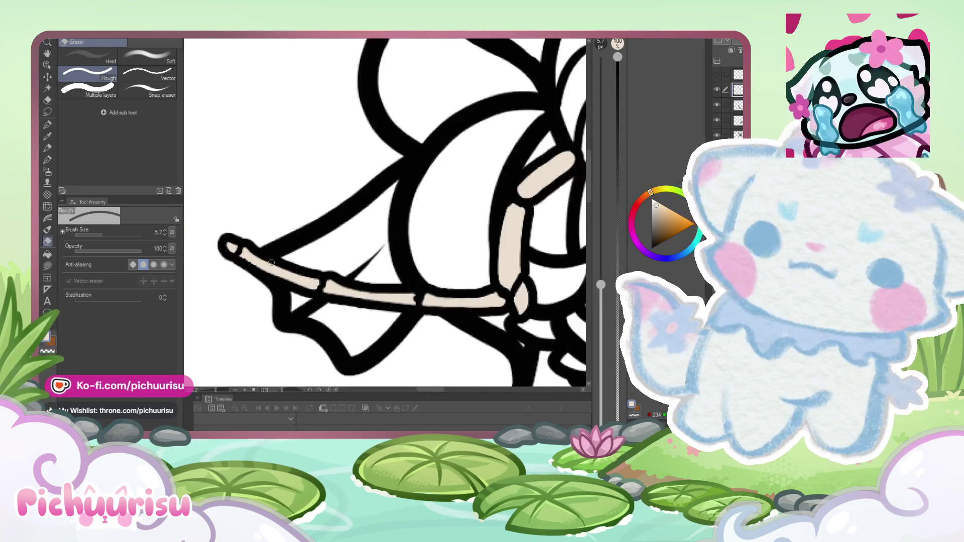
pyautogui.scroll(-2, 240, 247)
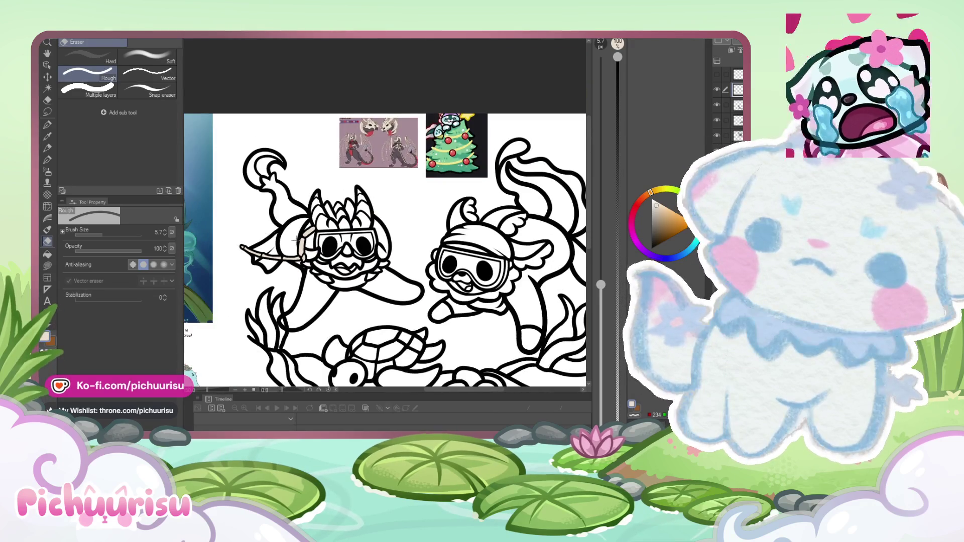
pyautogui.scroll(-2, 316, 171)
pyautogui.scroll(6, 365, 150)
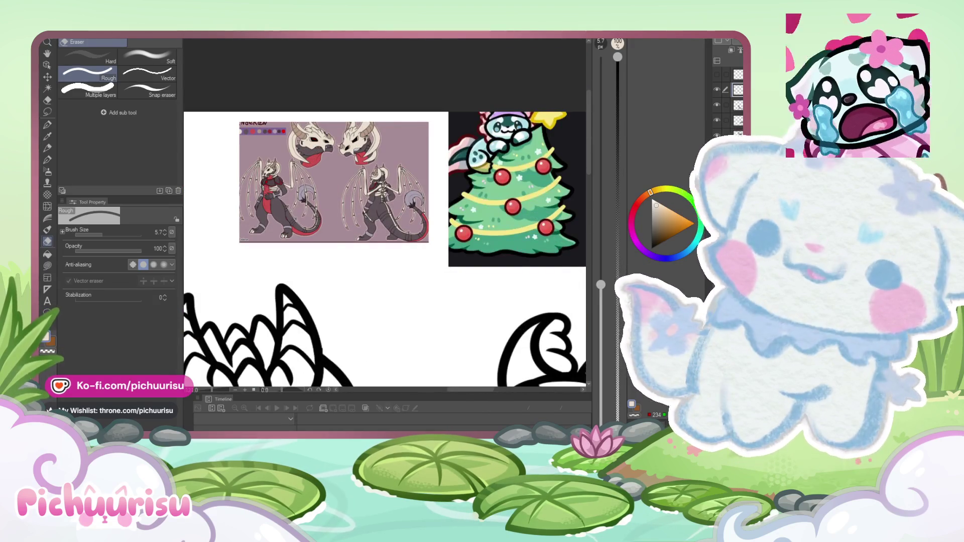
pyautogui.scroll(-4, 351, 226)
pyautogui.scroll(2, 351, 226)
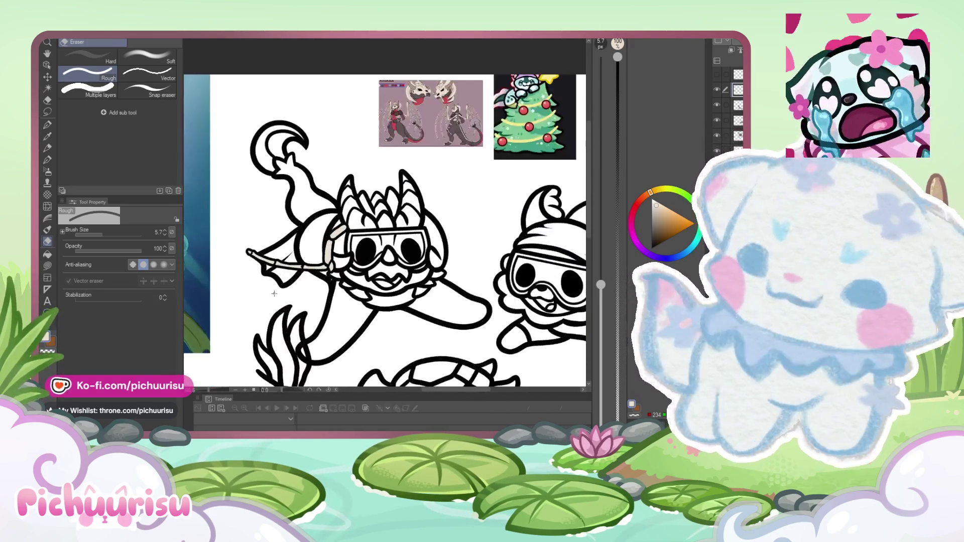
pyautogui.click(48, 125)
pyautogui.scroll(3, 310, 261)
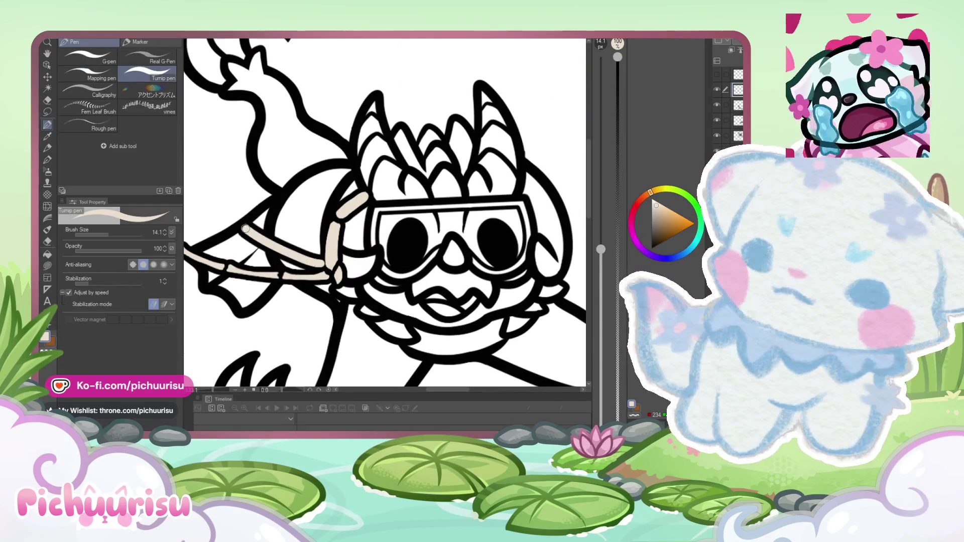
# Step: Draw a new beige bone strand running out from the goggles with the Turnip pen
pyautogui.scroll(-2, 224, 202)
pyautogui.scroll(5, 222, 213)
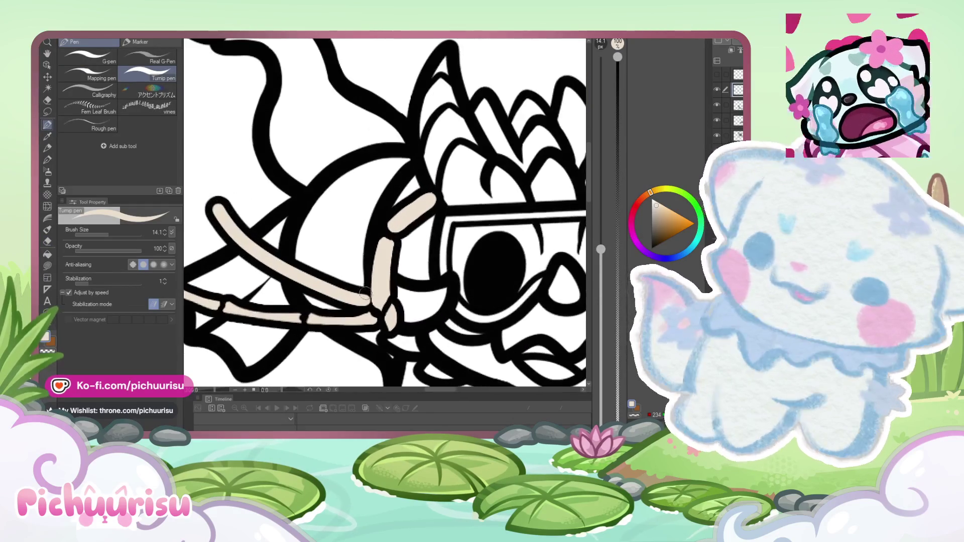
pyautogui.moveTo(362, 293); pyautogui.dragTo(304, 166)
pyautogui.scroll(-4, 332, 220)
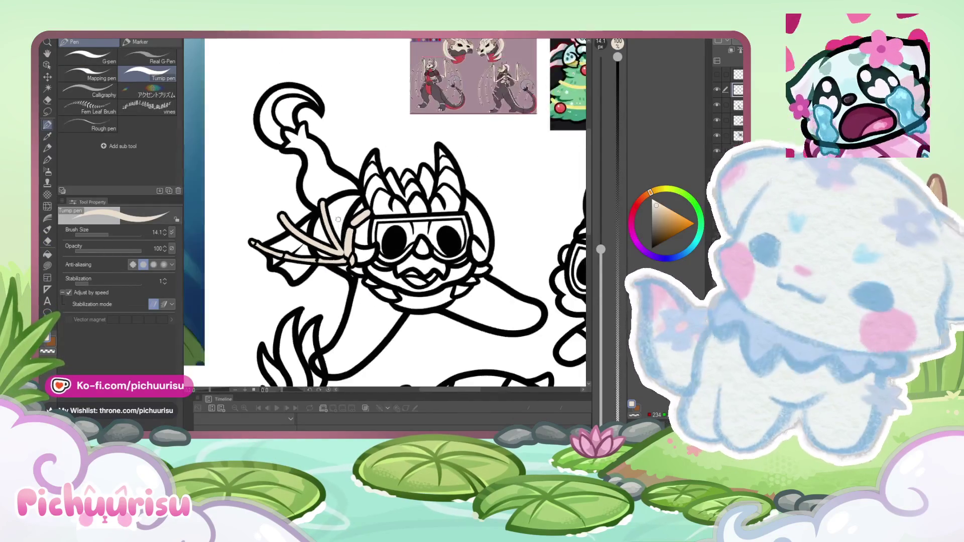
pyautogui.scroll(1, 338, 216)
pyautogui.scroll(5, 338, 216)
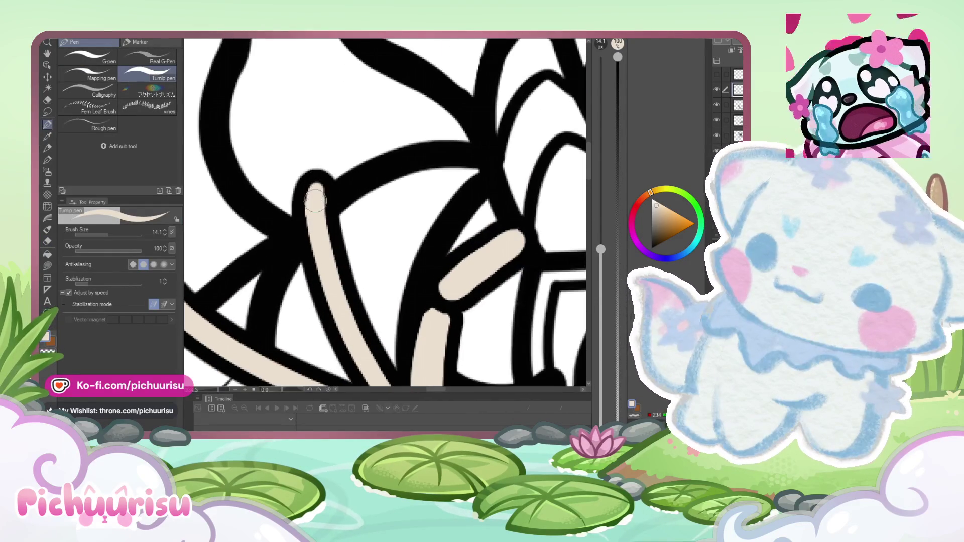
pyautogui.scroll(-3, 319, 240)
pyautogui.scroll(3, 319, 240)
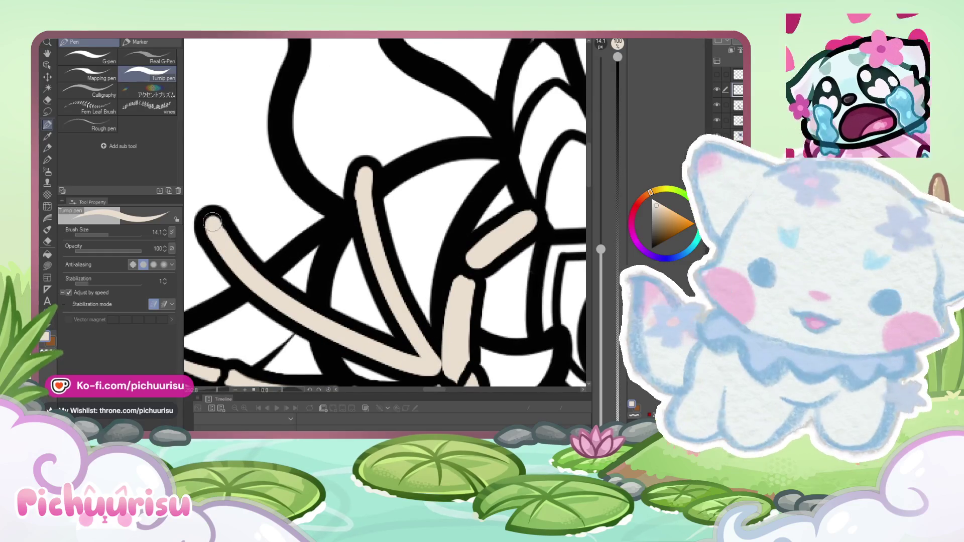
pyautogui.scroll(-5, 219, 236)
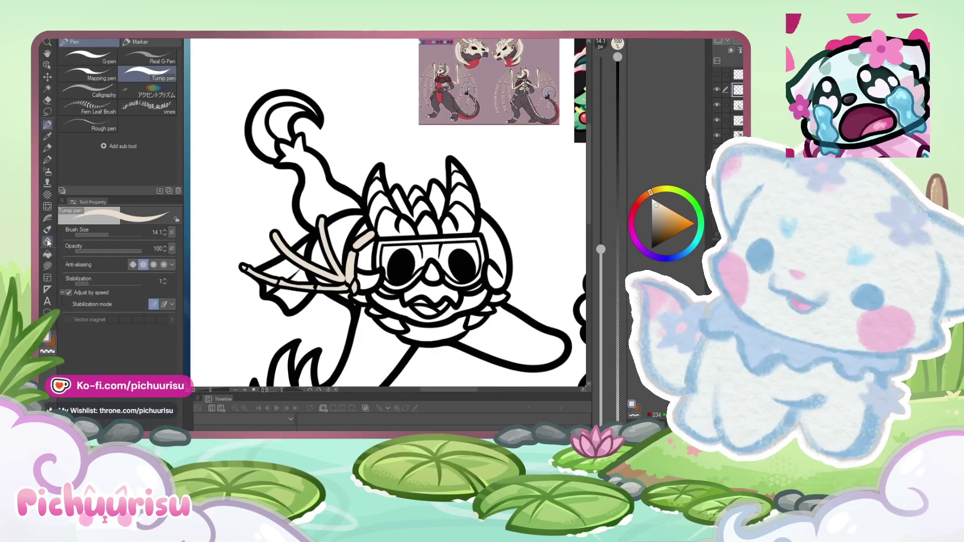
pyautogui.click(48, 243)
pyautogui.scroll(8, 329, 270)
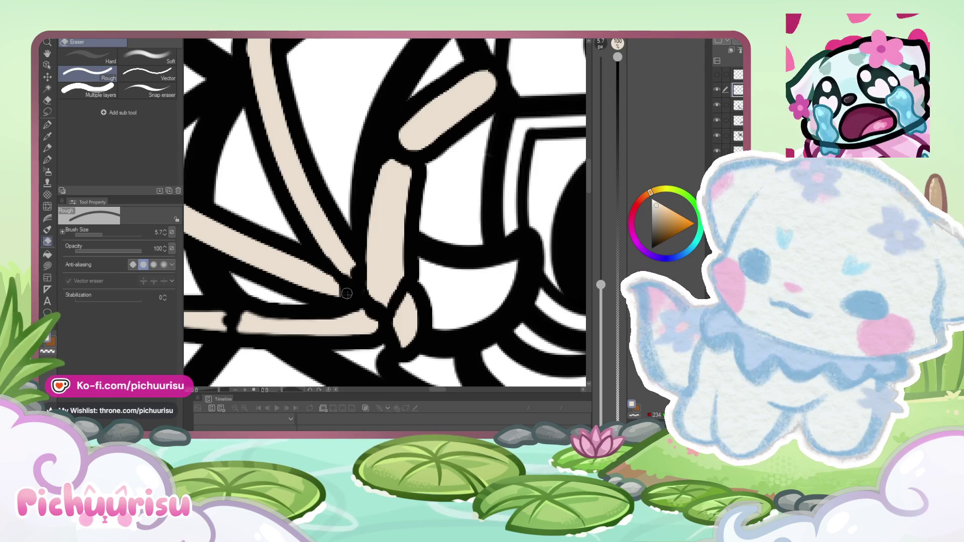
# Step: Zoom in and out around the leftmost bone finger's tip to inspect its outline before redrawing
pyautogui.scroll(-4, 346, 282)
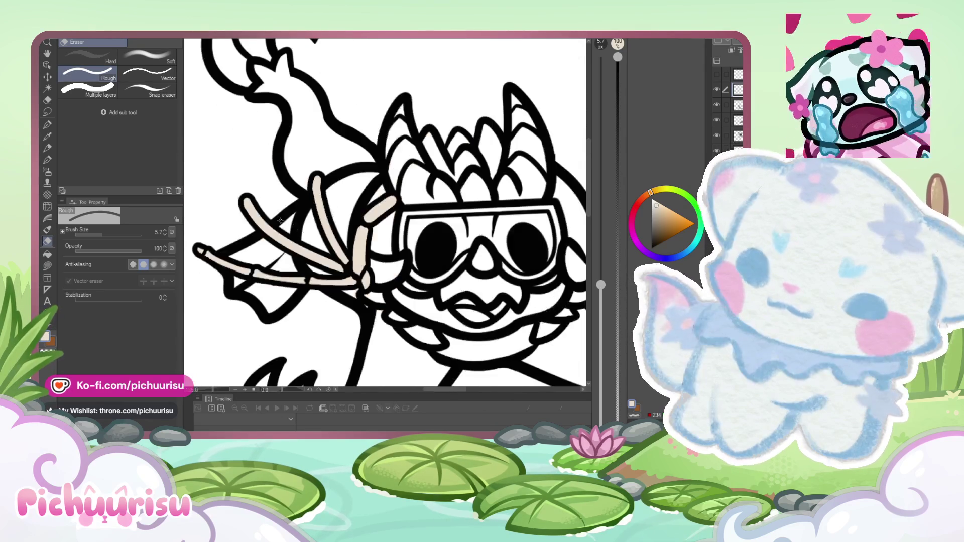
pyautogui.scroll(4, 354, 280)
pyautogui.scroll(1, 359, 277)
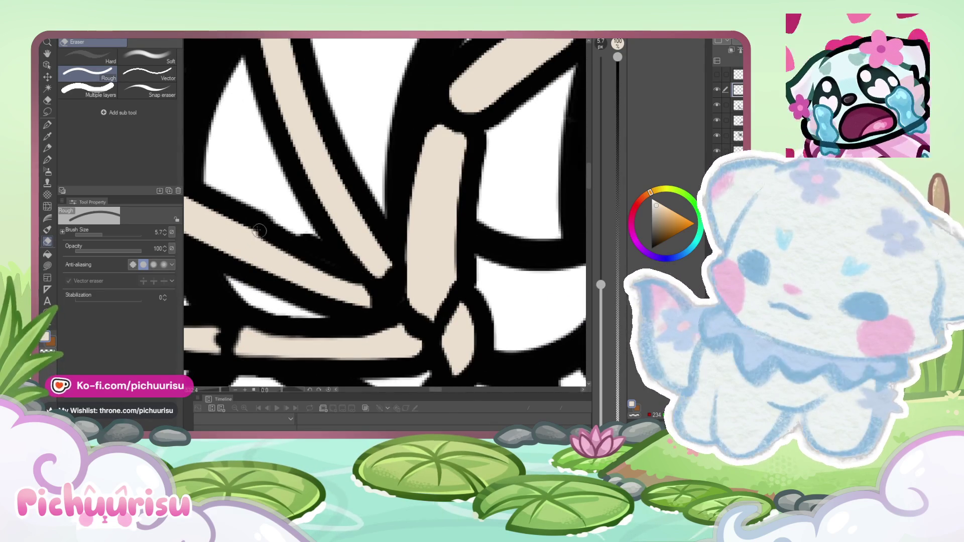
pyautogui.scroll(-3, 329, 302)
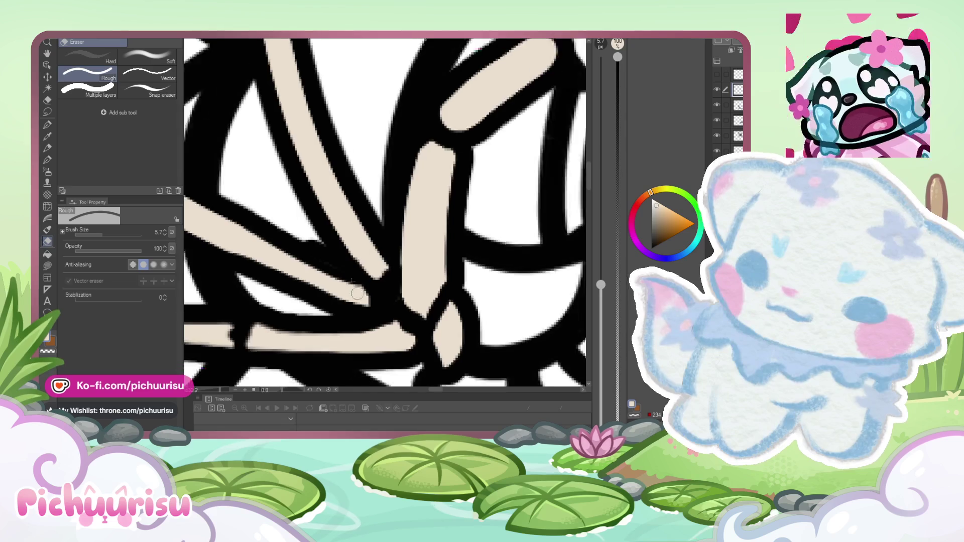
pyautogui.scroll(3, 270, 239)
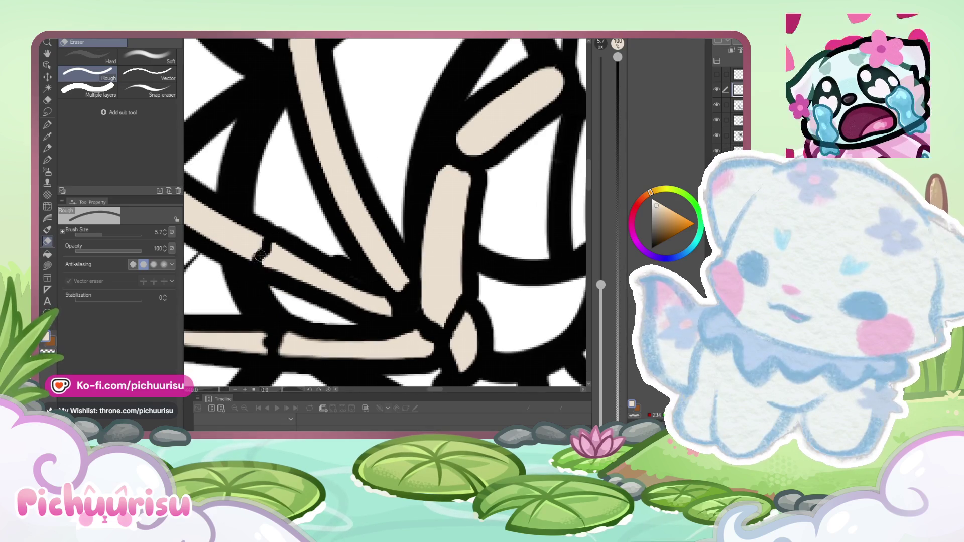
pyautogui.scroll(-4, 259, 255)
pyautogui.scroll(4, 269, 238)
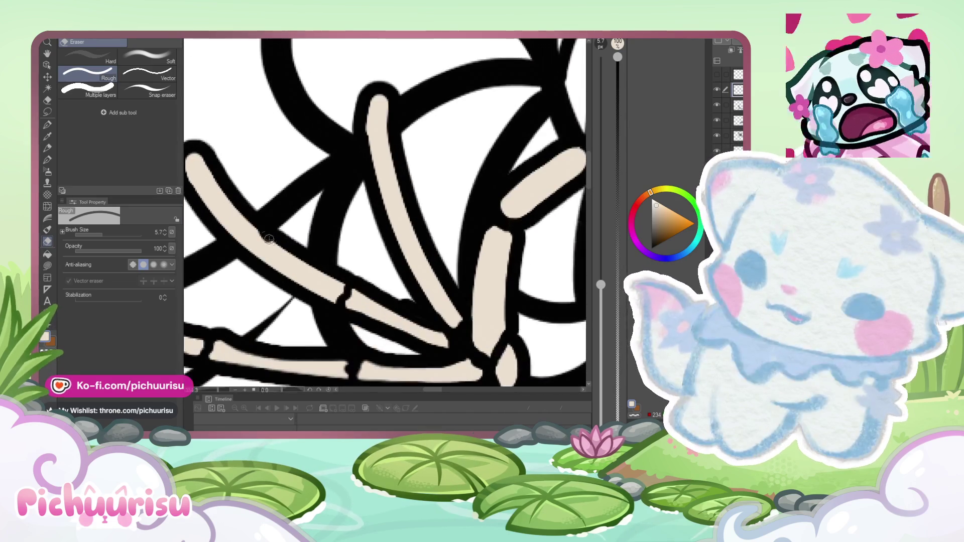
pyautogui.scroll(2, 296, 269)
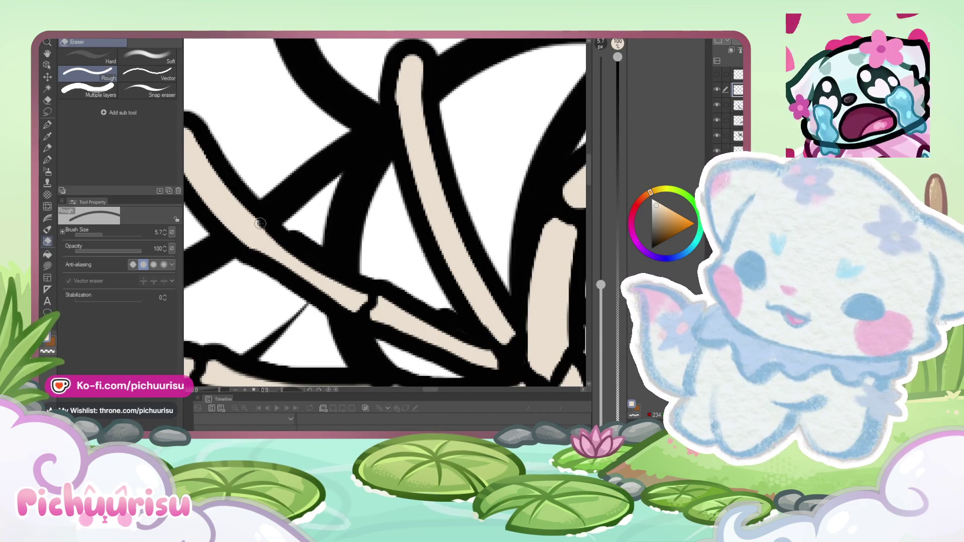
pyautogui.scroll(-4, 261, 258)
pyautogui.scroll(4, 265, 200)
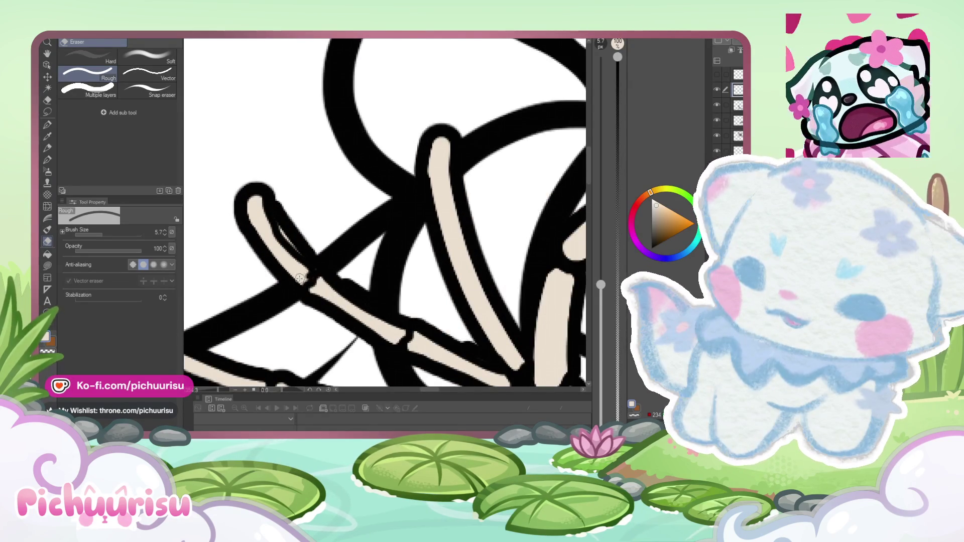
pyautogui.scroll(2, 300, 279)
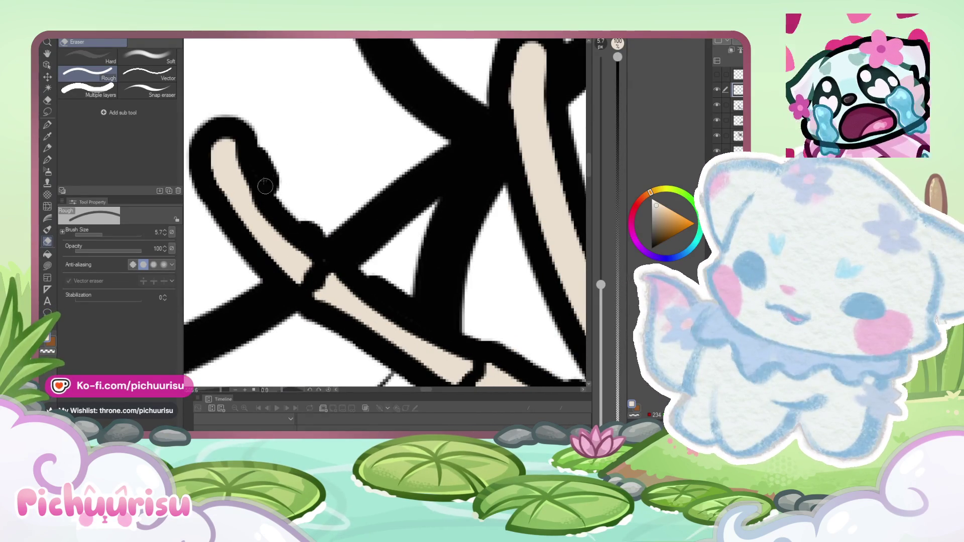
pyautogui.scroll(-4, 321, 256)
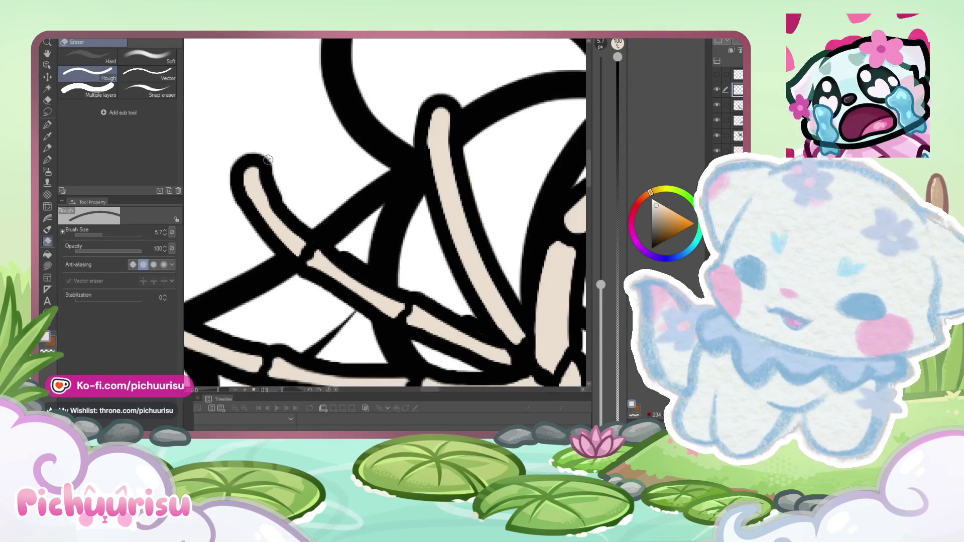
pyautogui.scroll(4, 271, 168)
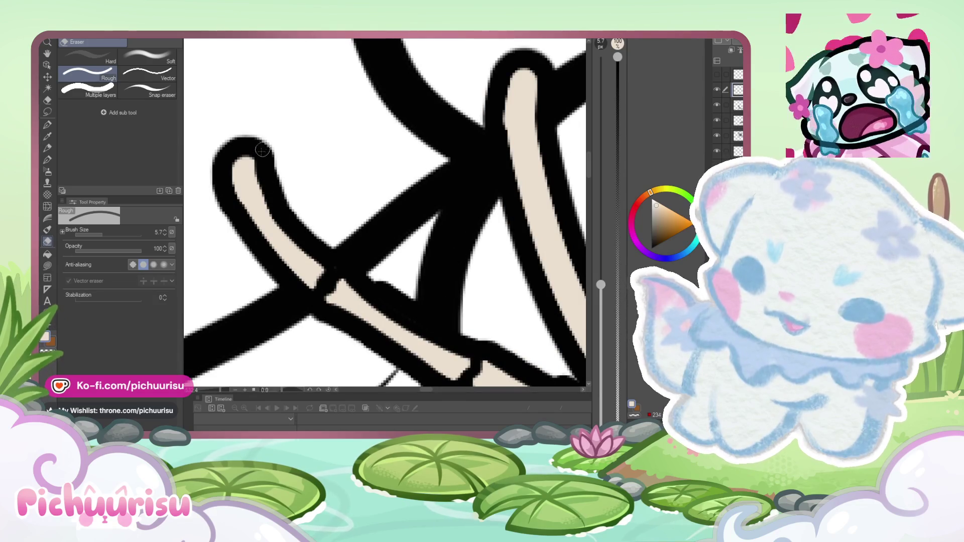
pyautogui.scroll(1, 226, 184)
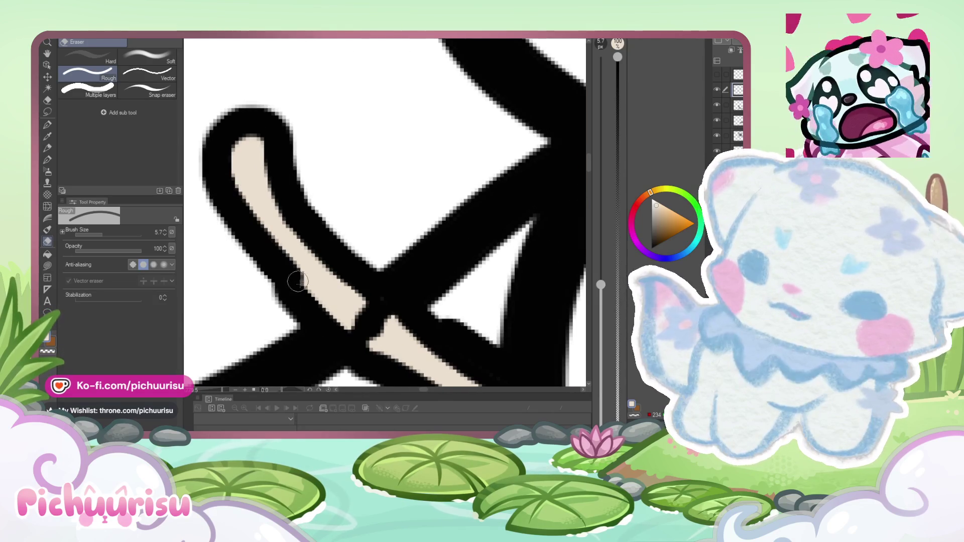
pyautogui.scroll(-5, 361, 316)
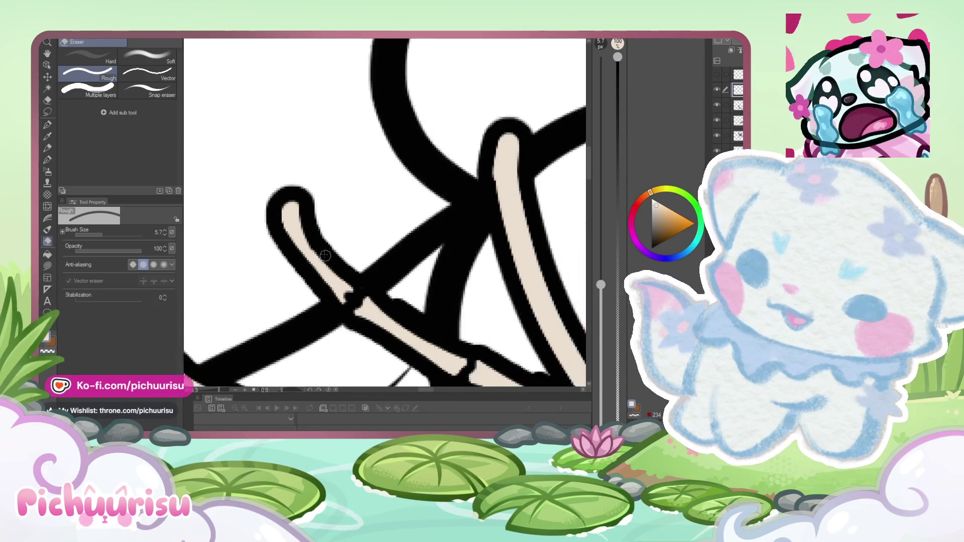
pyautogui.scroll(5, 309, 223)
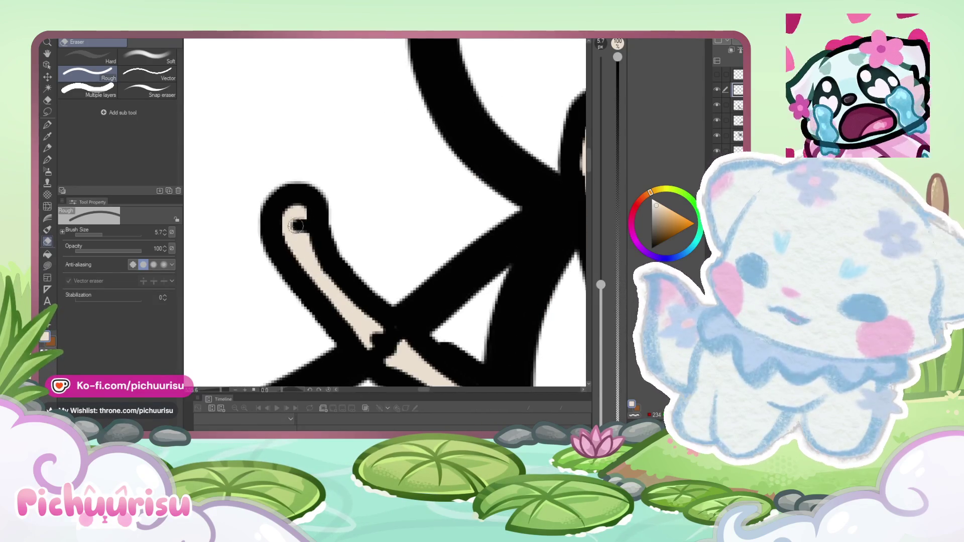
pyautogui.scroll(-4, 273, 234)
pyautogui.scroll(4, 275, 217)
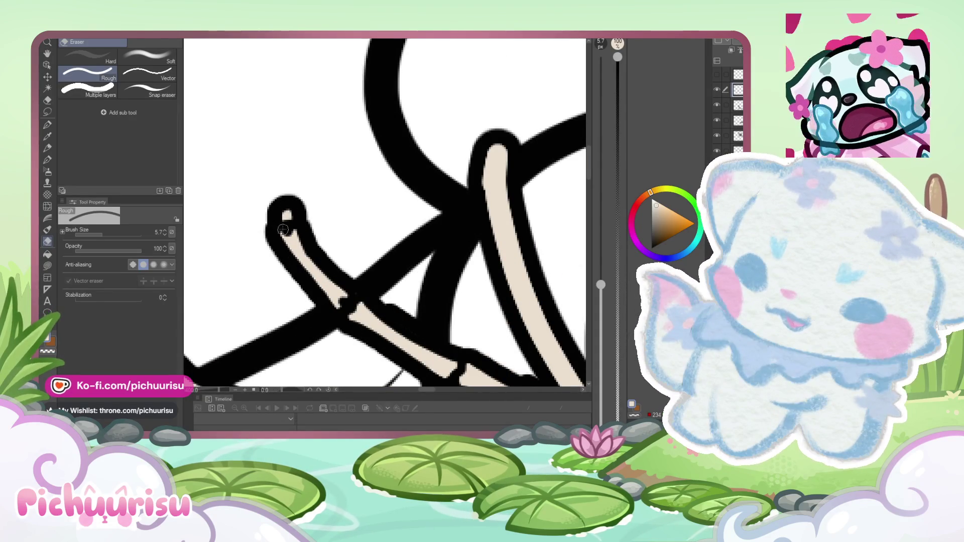
pyautogui.press('p')
pyautogui.scroll(2, 292, 241)
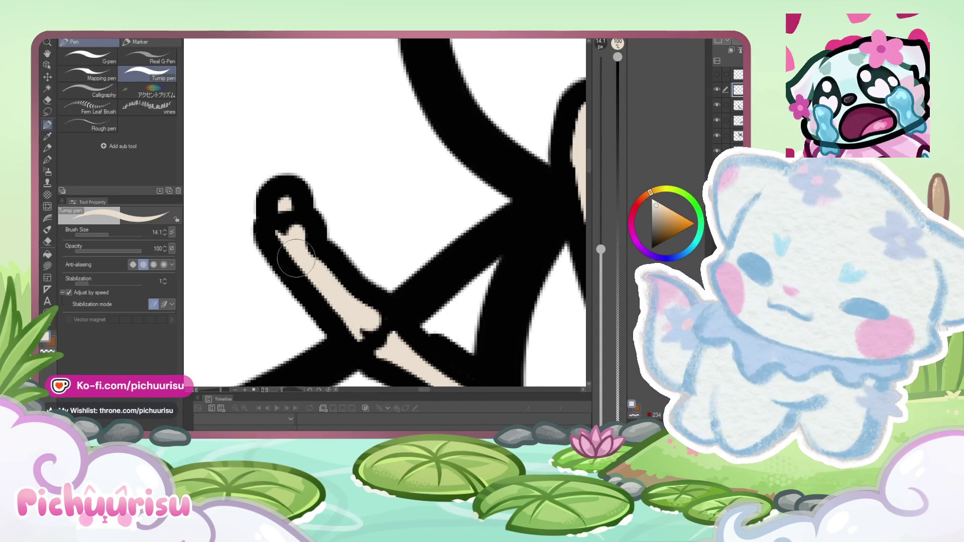
# Step: Shrink the Turnip pen to size 3.5 for the leftmost finger's rounded tip
pyautogui.click(48, 241)
pyautogui.scroll(1, 312, 237)
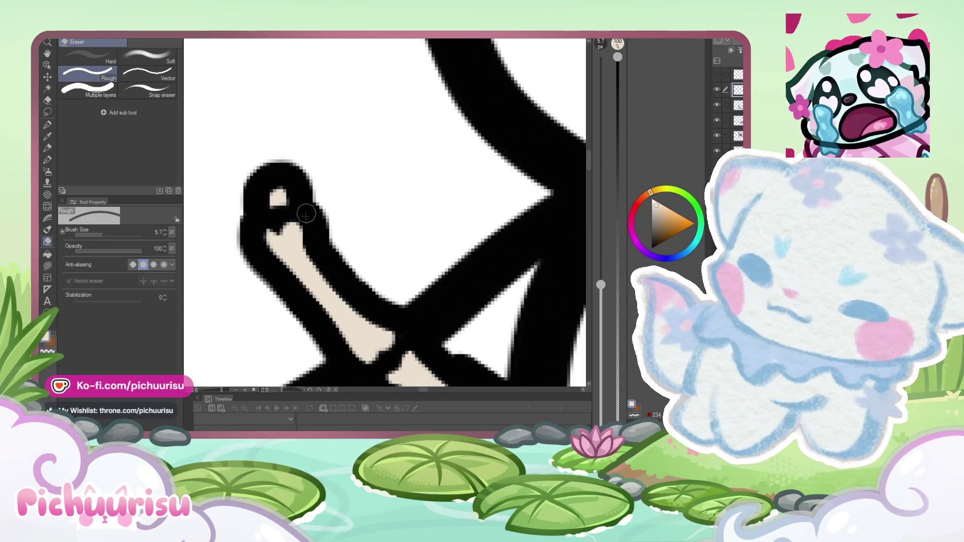
pyautogui.scroll(-5, 273, 222)
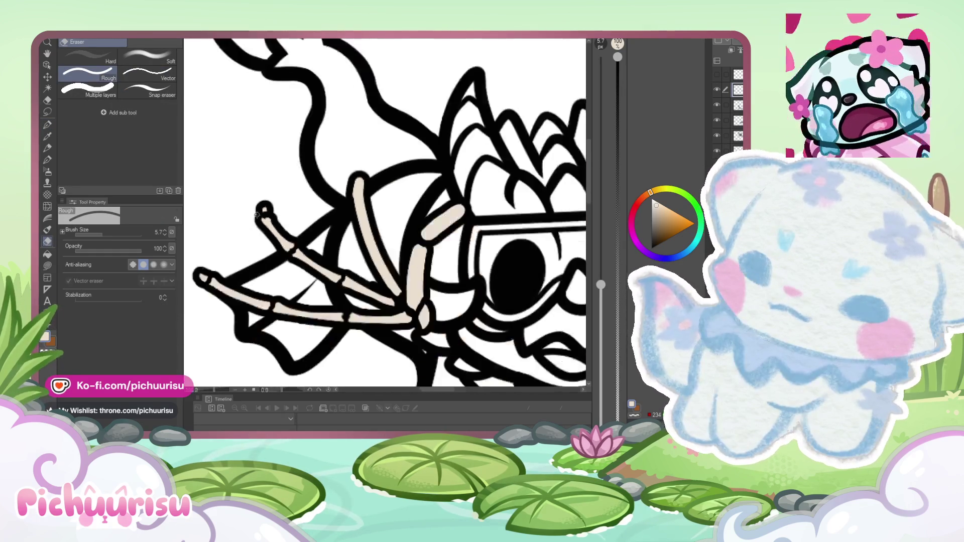
pyautogui.press('p')
pyautogui.scroll(5, 256, 214)
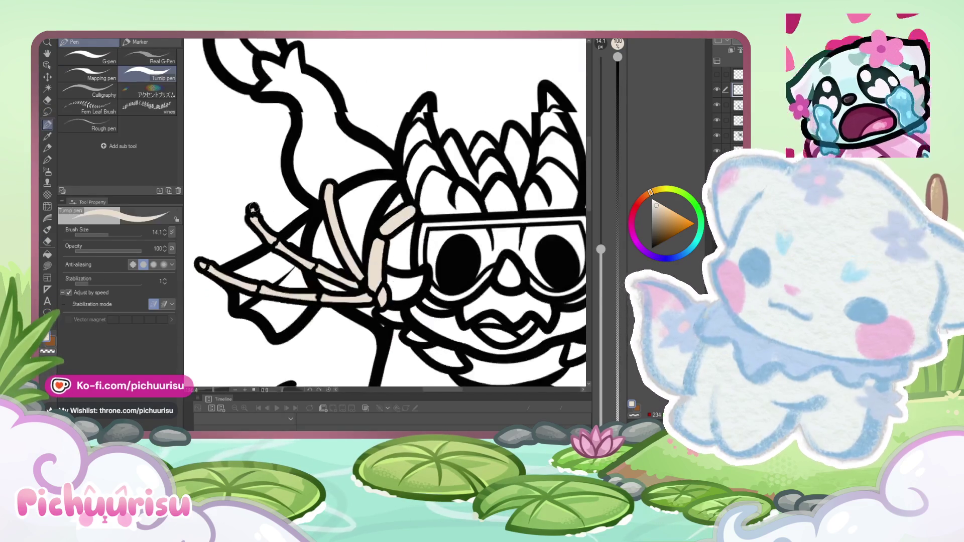
pyautogui.moveTo(103, 232); pyautogui.dragTo(98, 232)
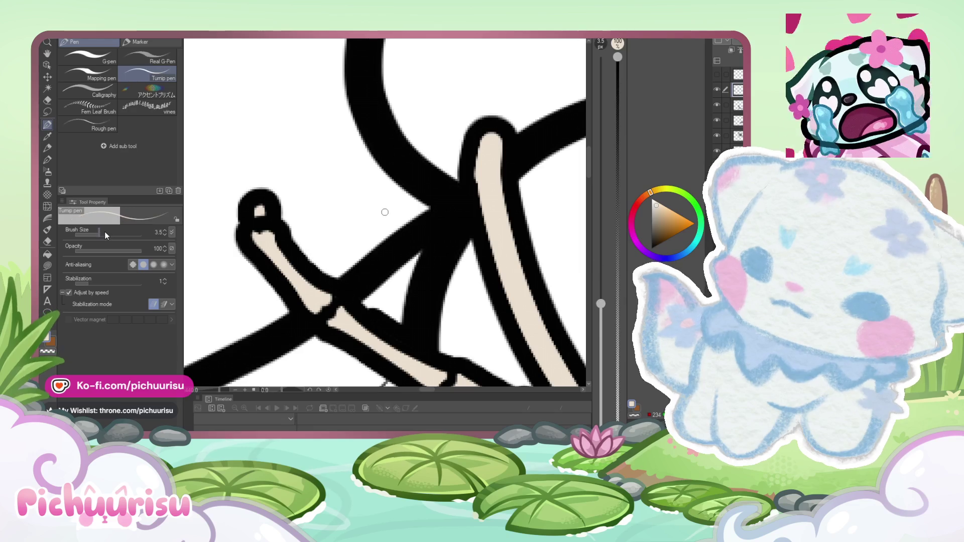
pyautogui.scroll(3, 262, 203)
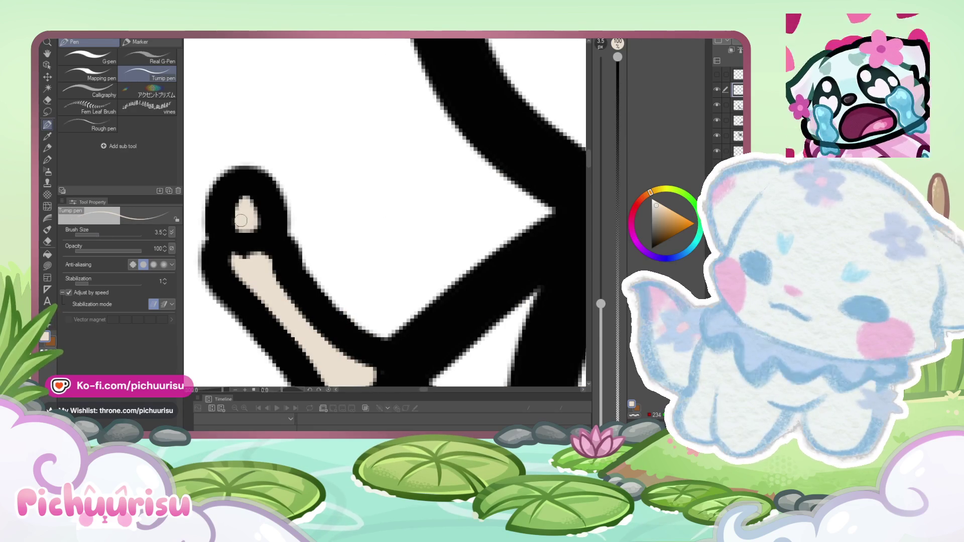
pyautogui.scroll(-5, 254, 267)
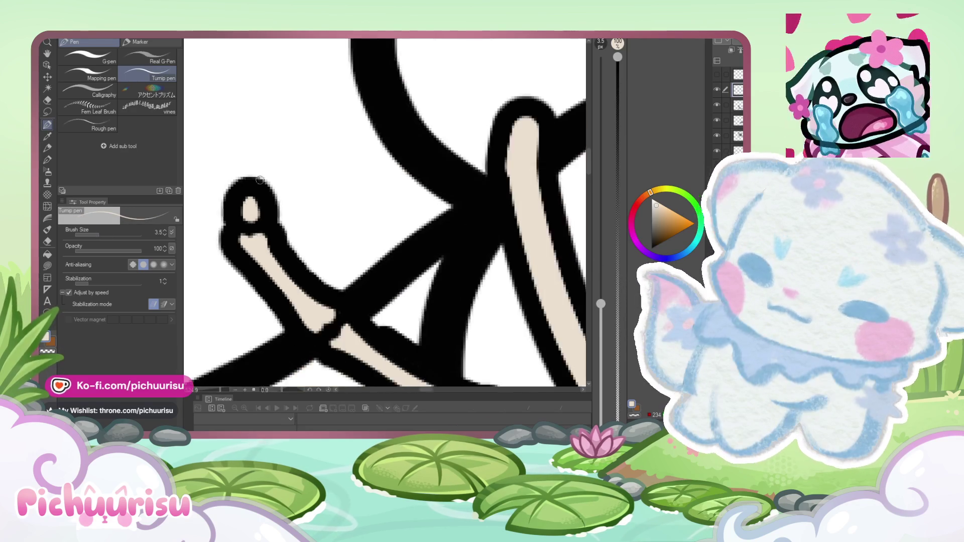
pyautogui.scroll(5, 270, 220)
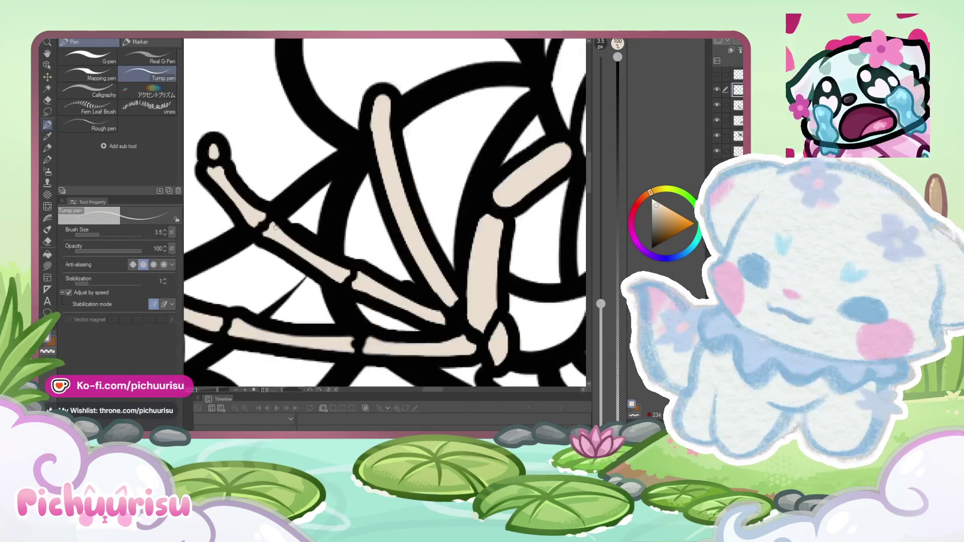
pyautogui.scroll(-6, 262, 236)
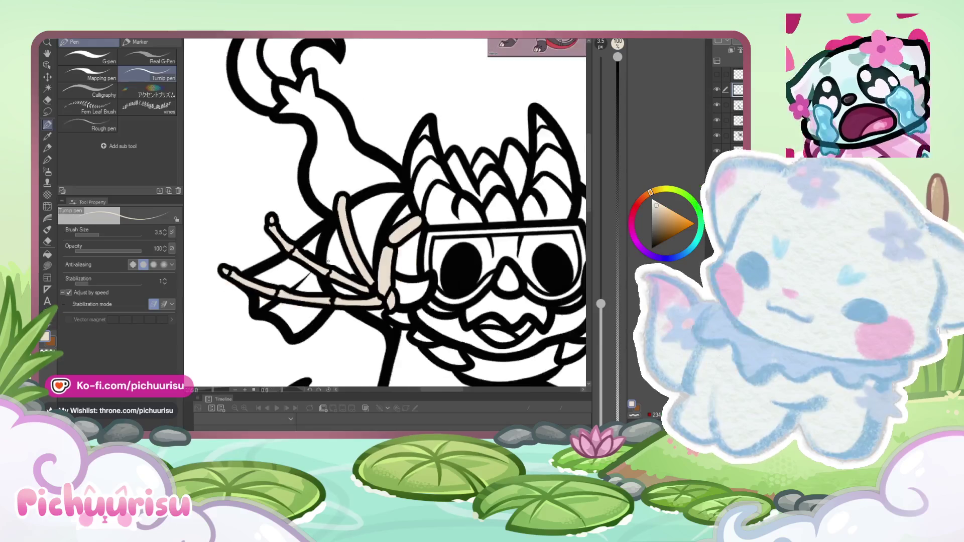
pyautogui.scroll(7, 237, 267)
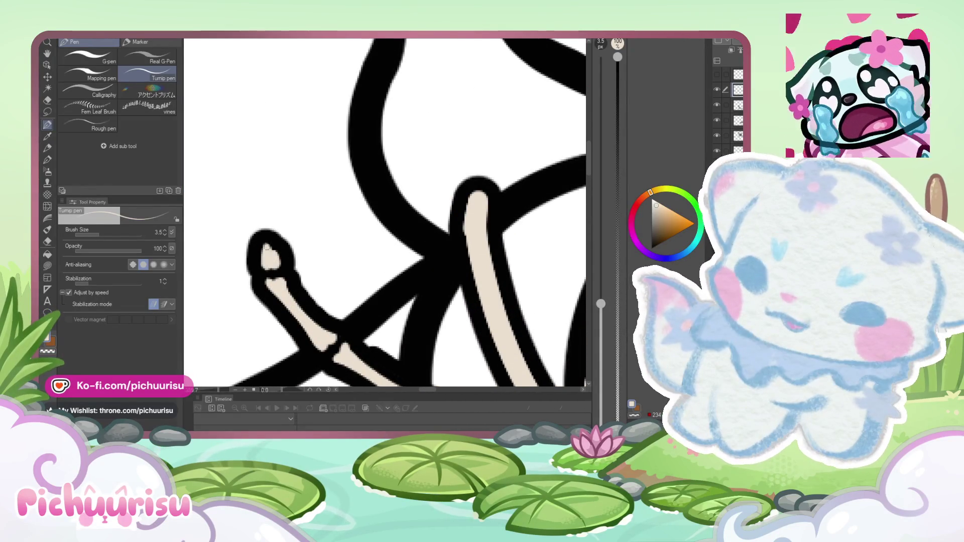
pyautogui.click(48, 241)
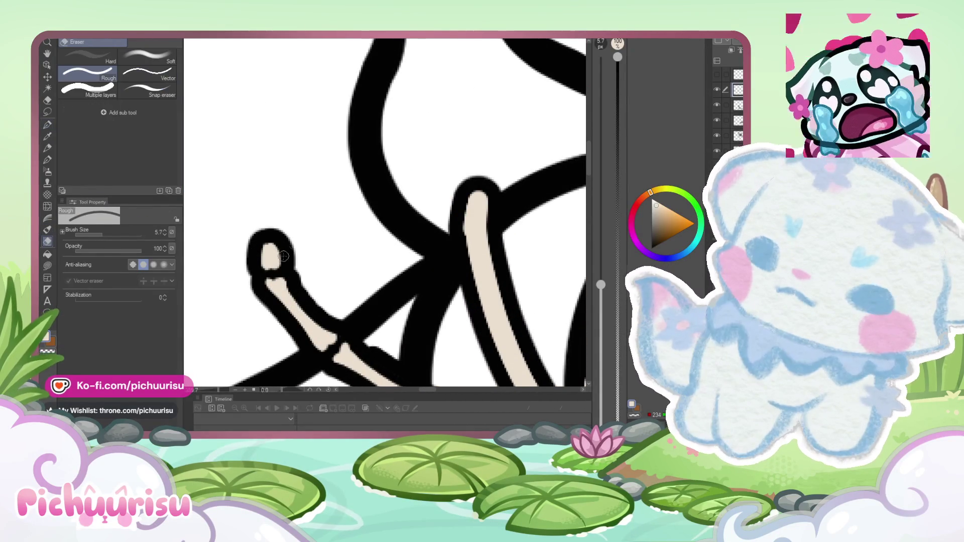
# Step: Zoom in on the bony hand and set the Rough Eraser to size 4.3
pyautogui.scroll(1, 270, 236)
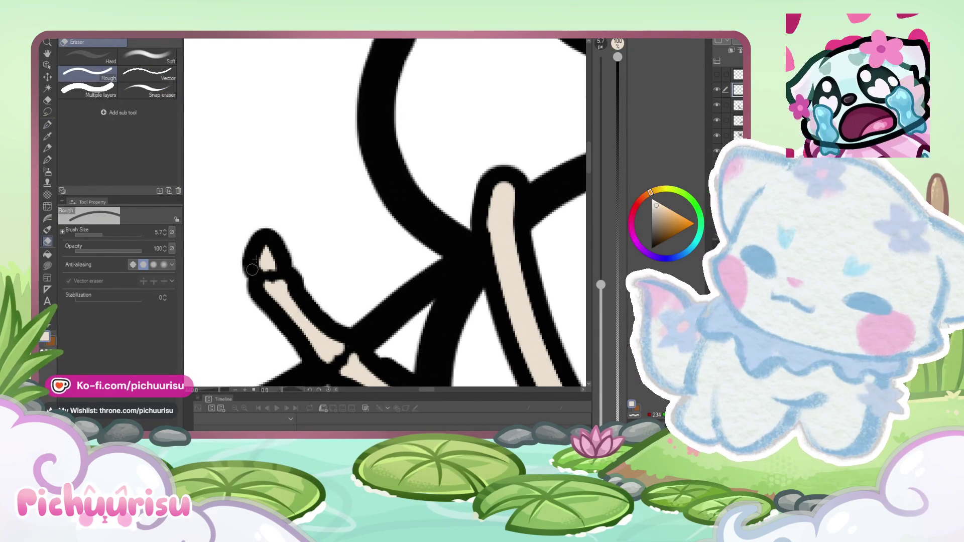
pyautogui.press('p')
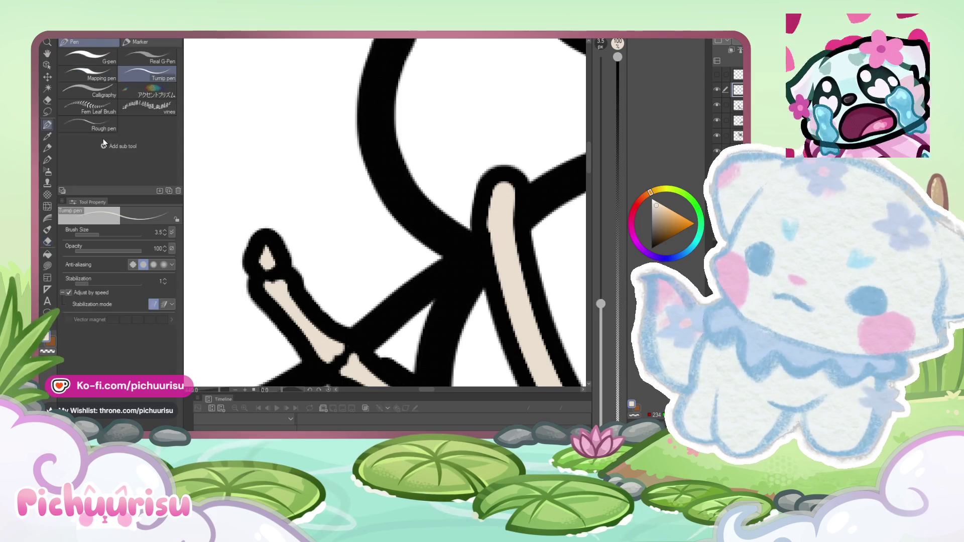
pyautogui.scroll(-5, 267, 269)
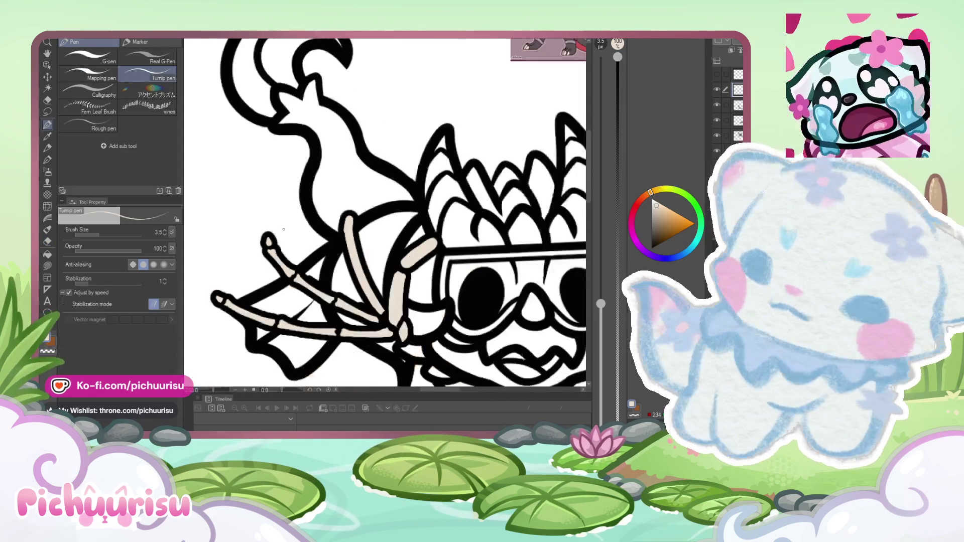
pyautogui.scroll(2, 356, 251)
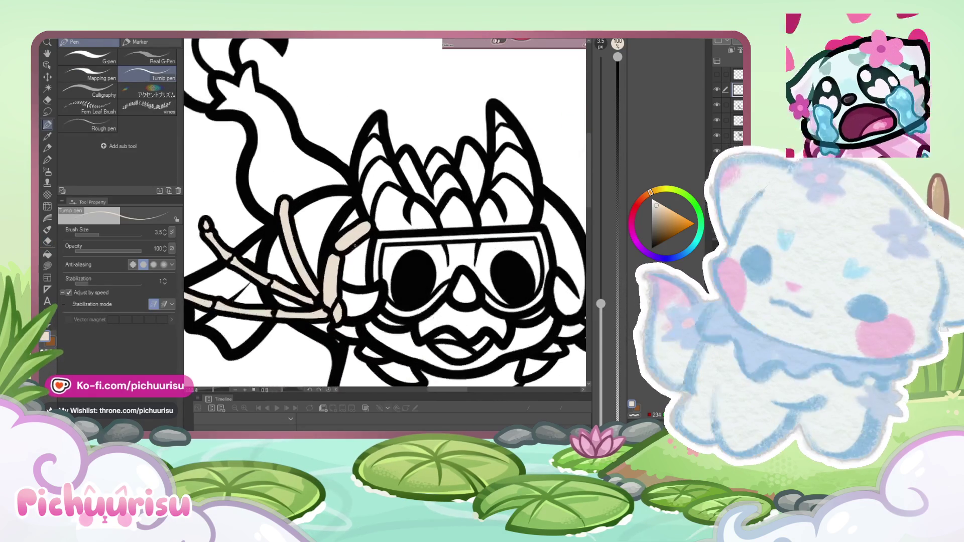
pyautogui.scroll(5, 290, 191)
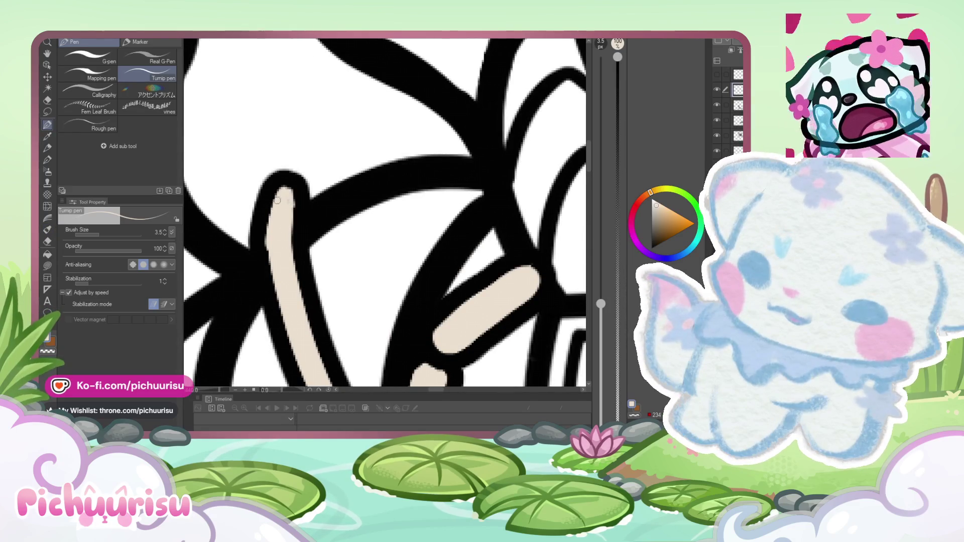
pyautogui.click(47, 241)
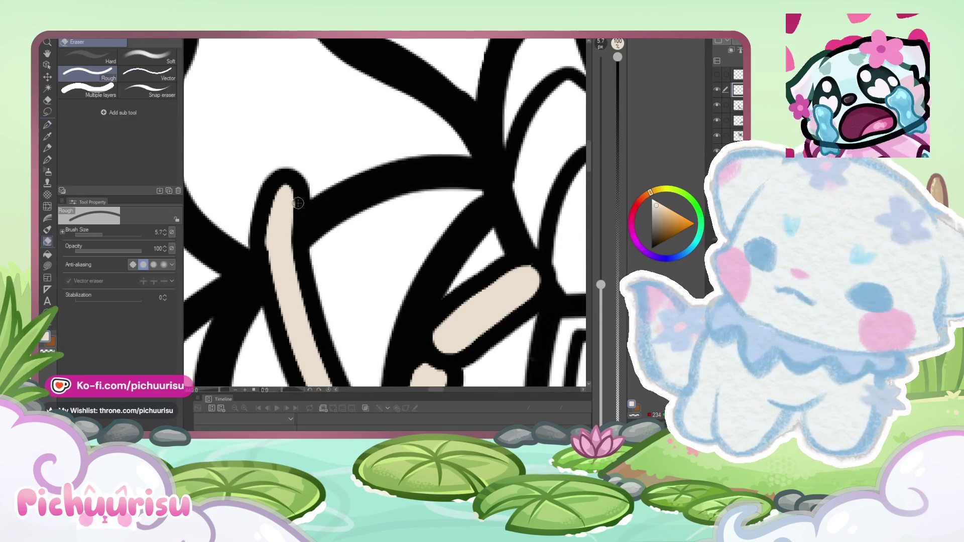
pyautogui.scroll(-5, 263, 196)
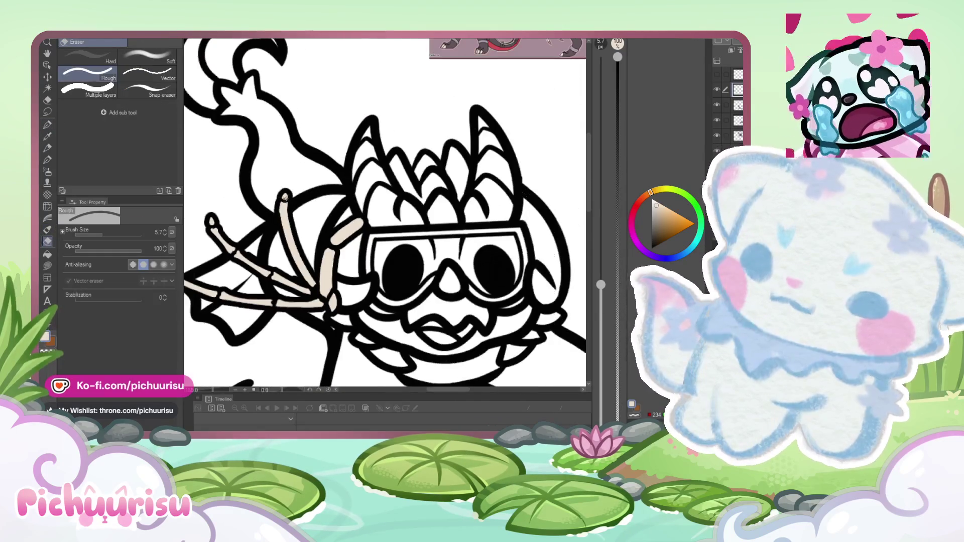
pyautogui.click(97, 236)
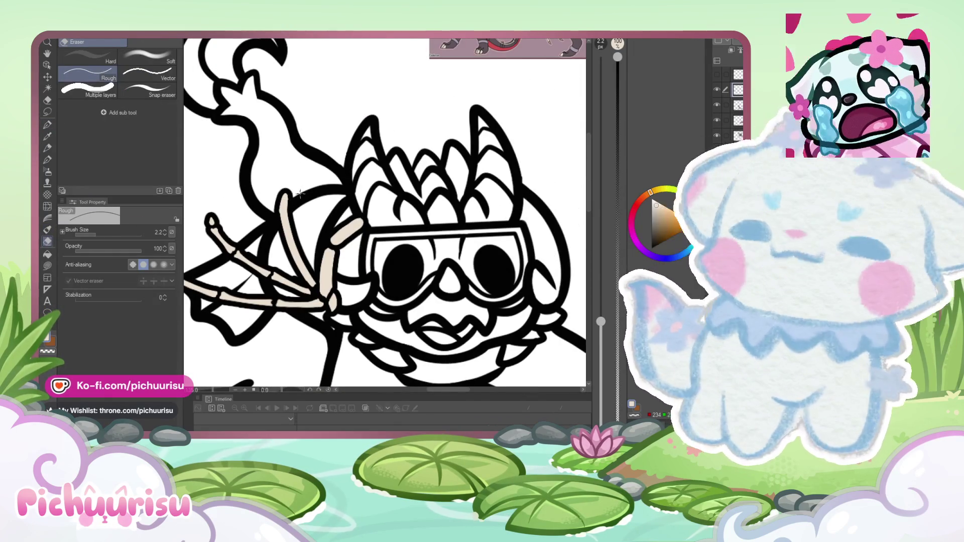
pyautogui.scroll(4, 279, 200)
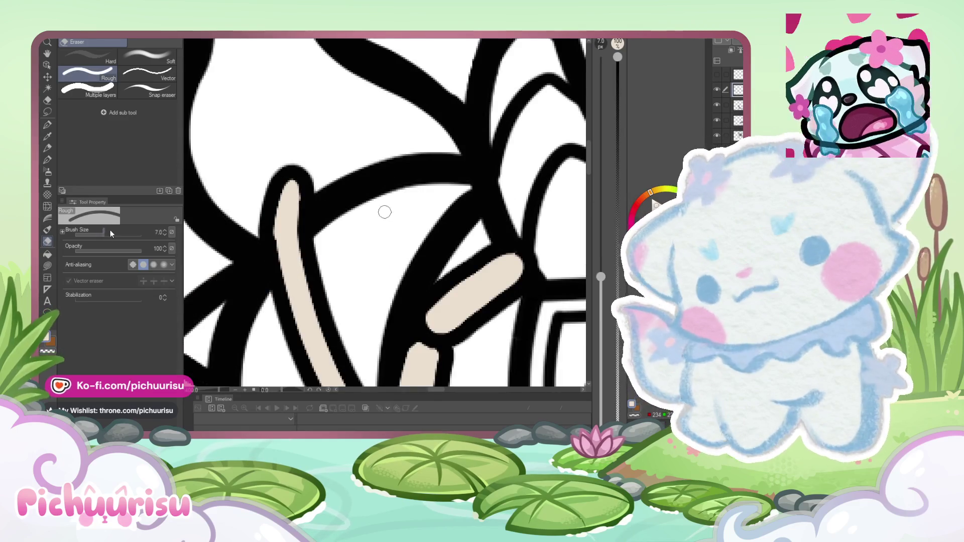
pyautogui.scroll(2, 275, 197)
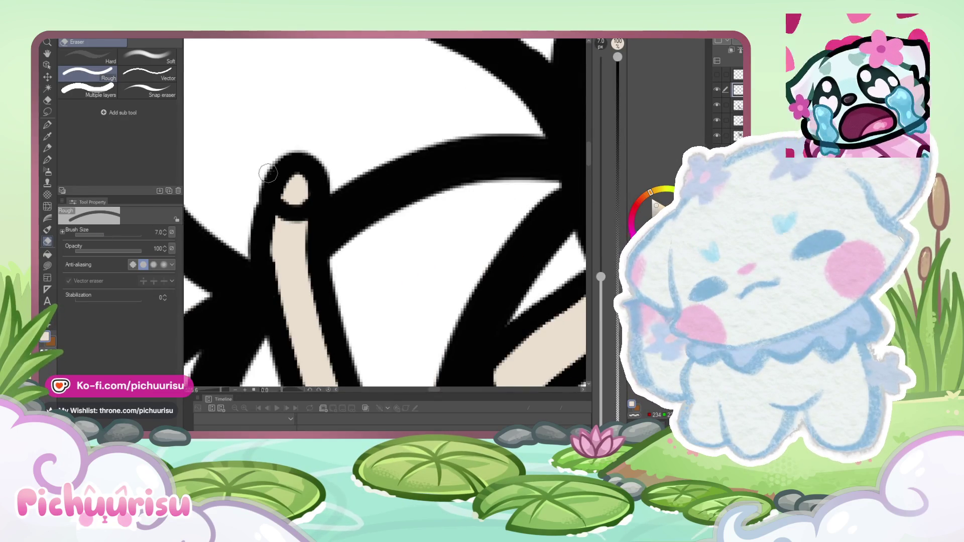
pyautogui.scroll(-5, 268, 173)
pyautogui.scroll(3, 251, 177)
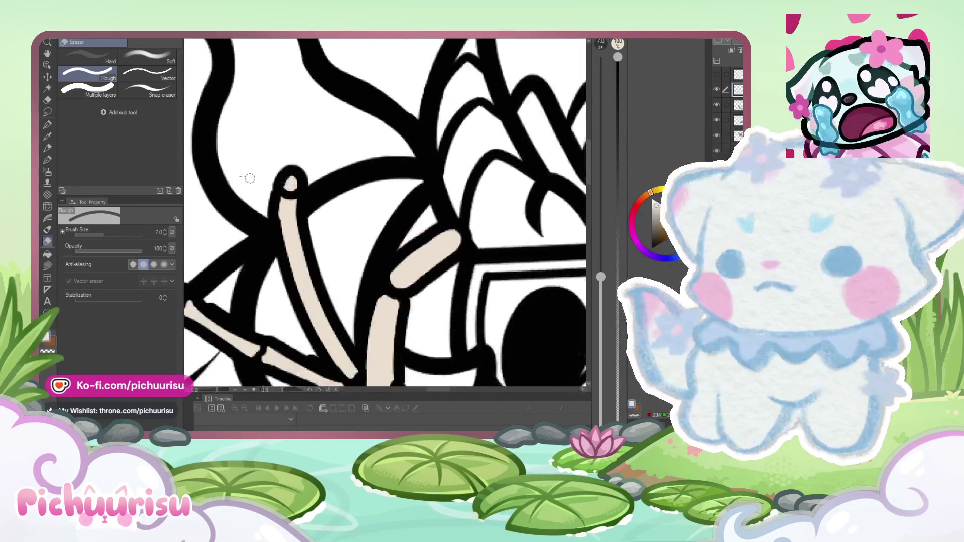
pyautogui.scroll(1, 249, 178)
pyautogui.click(100, 234)
# Step: Erase the black line and small mark crossing the bony fingertips
pyautogui.moveTo(316, 200); pyautogui.dragTo(299, 203)
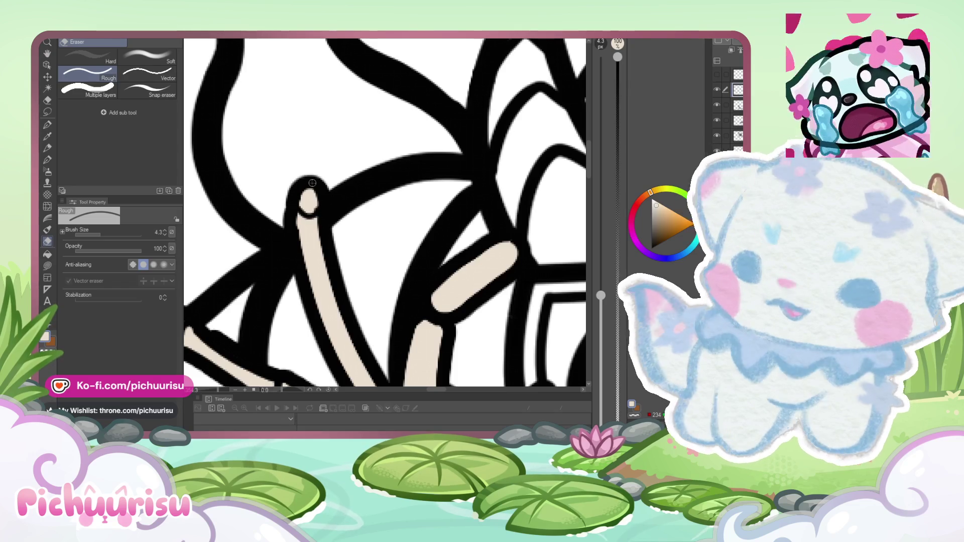
pyautogui.scroll(-3, 299, 224)
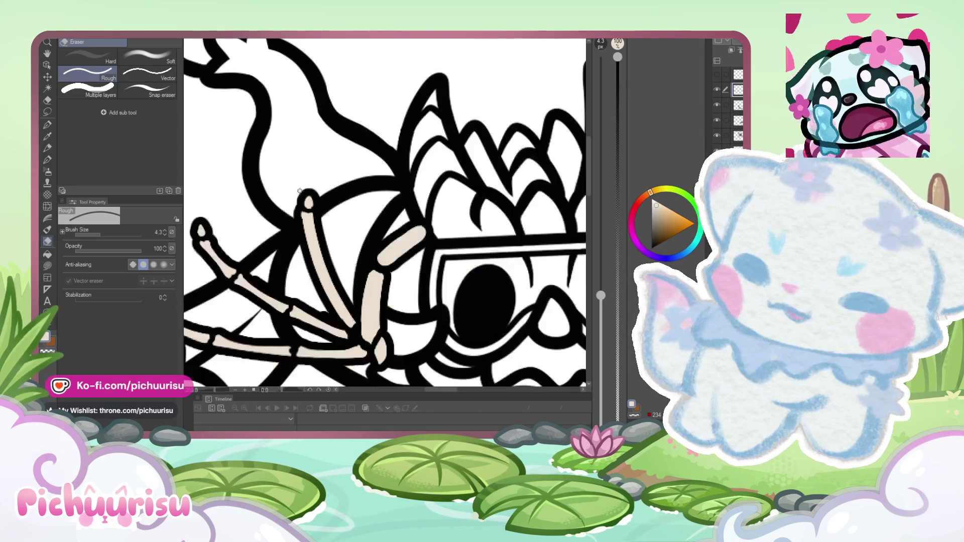
pyautogui.scroll(4, 309, 265)
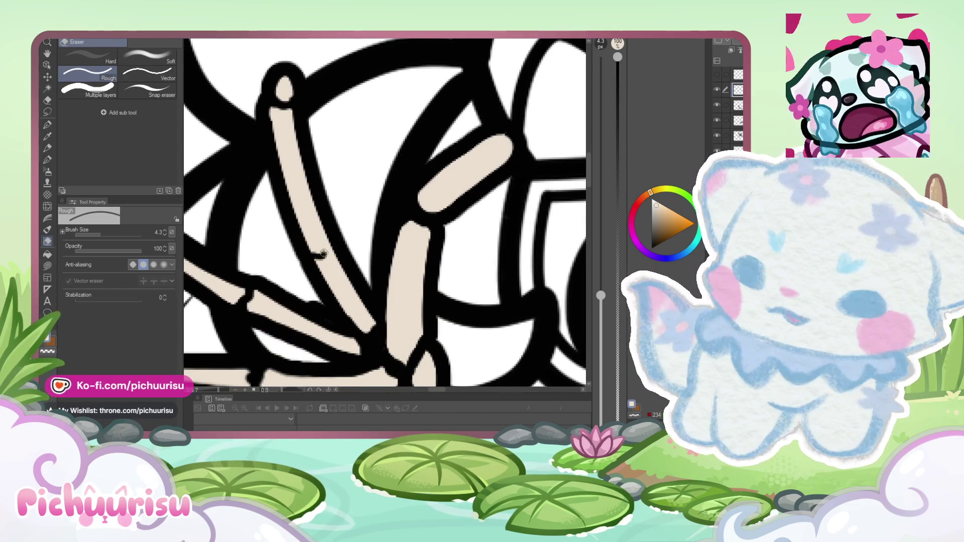
pyautogui.scroll(-5, 290, 223)
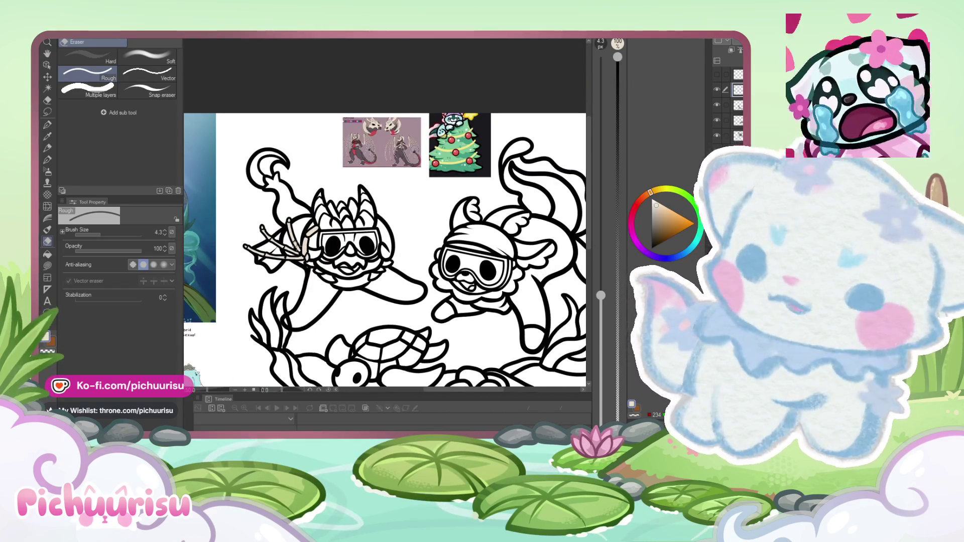
pyautogui.scroll(5, 294, 242)
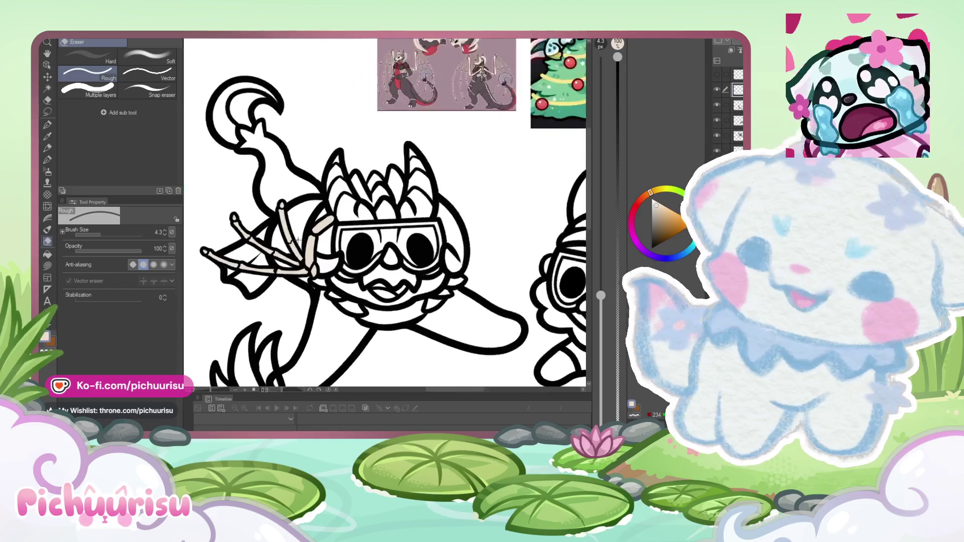
pyautogui.scroll(4, 273, 211)
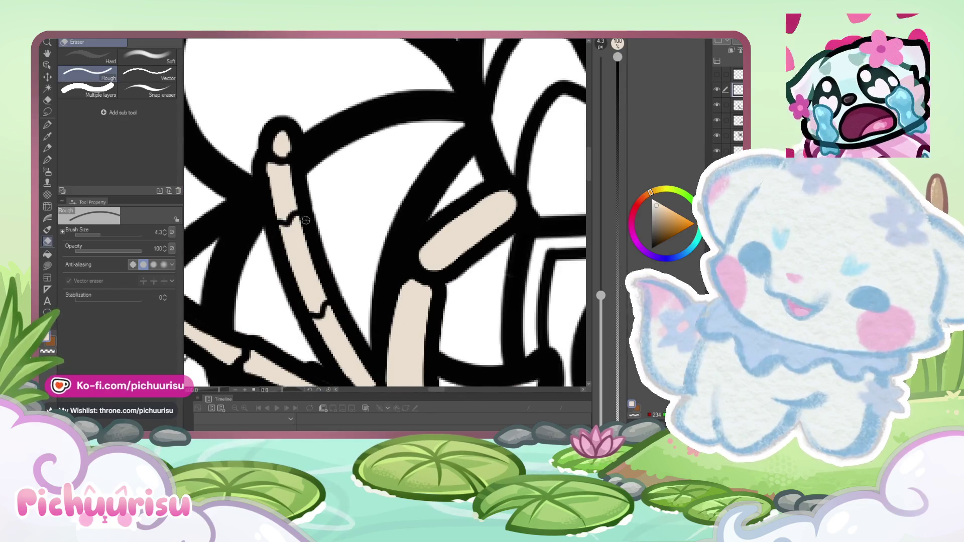
pyautogui.moveTo(278, 200); pyautogui.dragTo(297, 224)
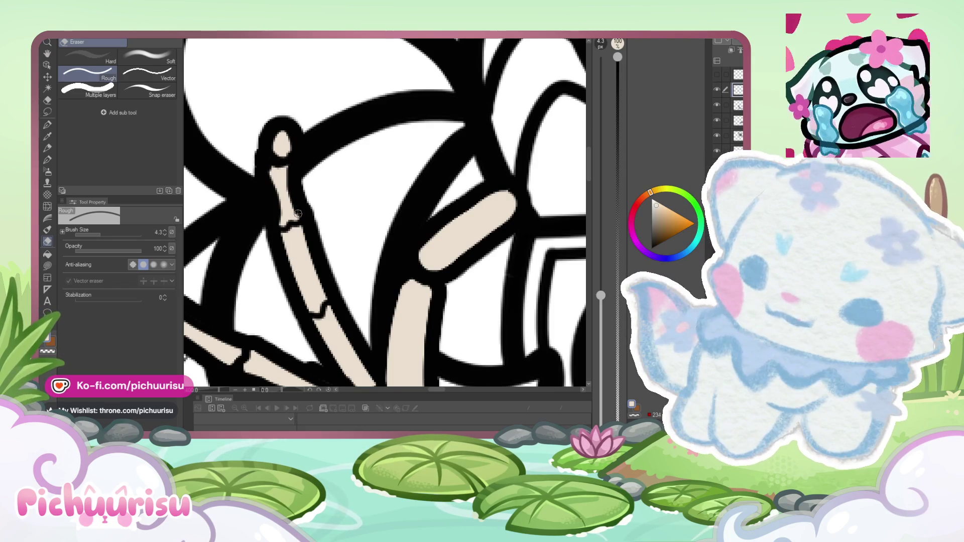
pyautogui.scroll(-3, 297, 214)
pyautogui.scroll(4, 291, 210)
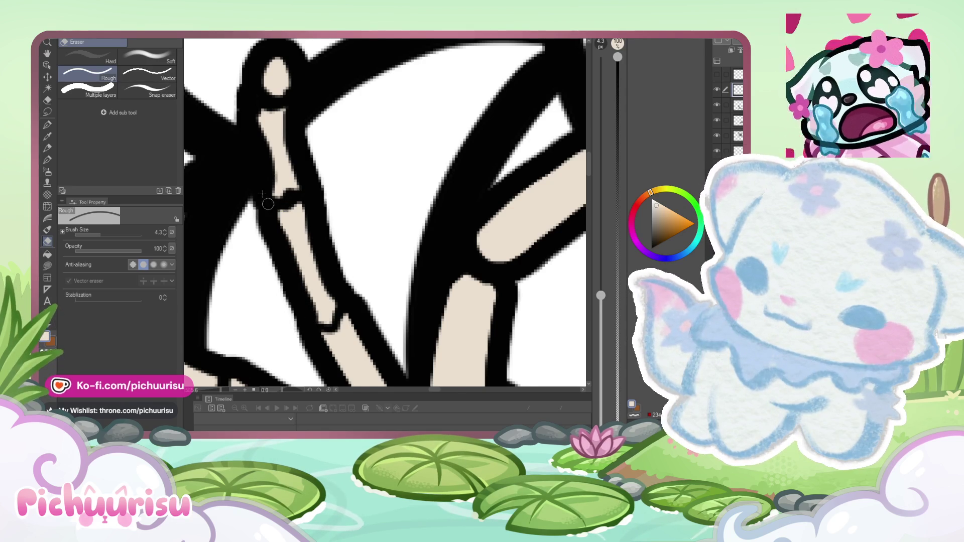
pyautogui.scroll(-3, 268, 204)
pyautogui.scroll(3, 280, 244)
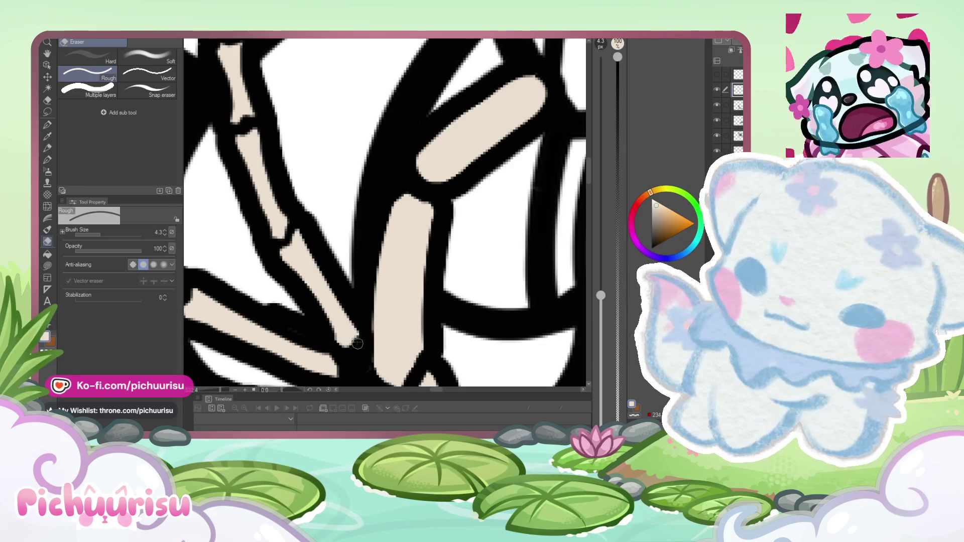
pyautogui.scroll(-5, 357, 343)
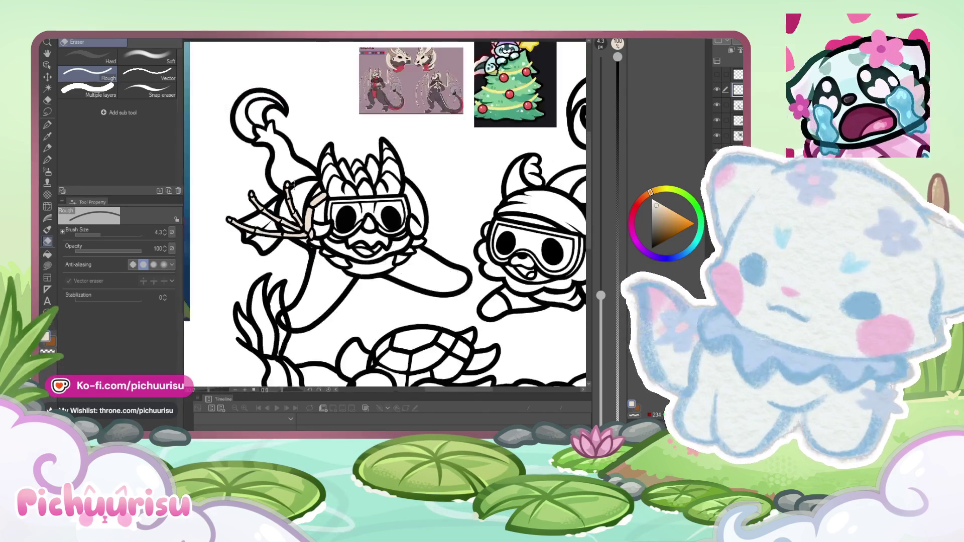
pyautogui.scroll(6, 293, 184)
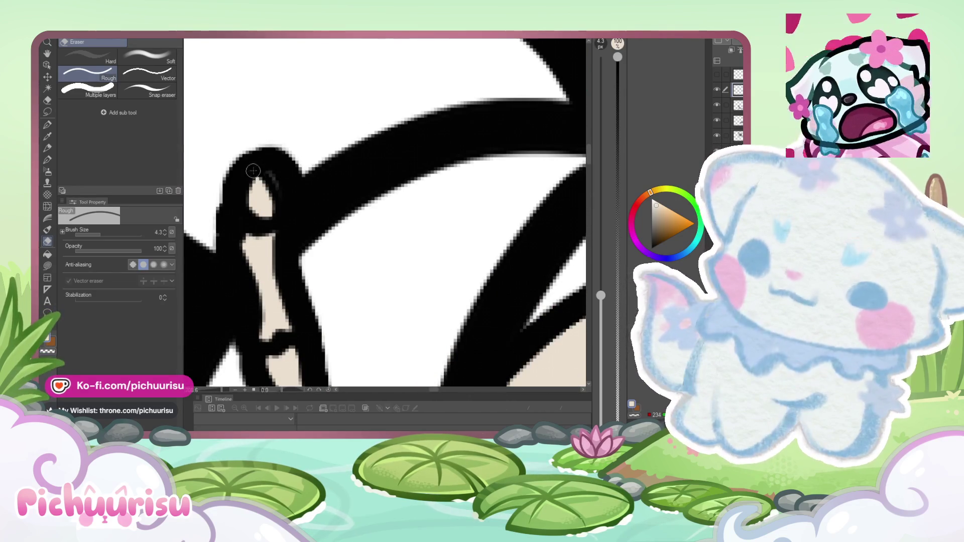
# Step: Trim the remaining black outline overlapping the bone and inspect the cleaned fingers
pyautogui.moveTo(253, 170); pyautogui.dragTo(279, 203)
pyautogui.scroll(-6, 237, 197)
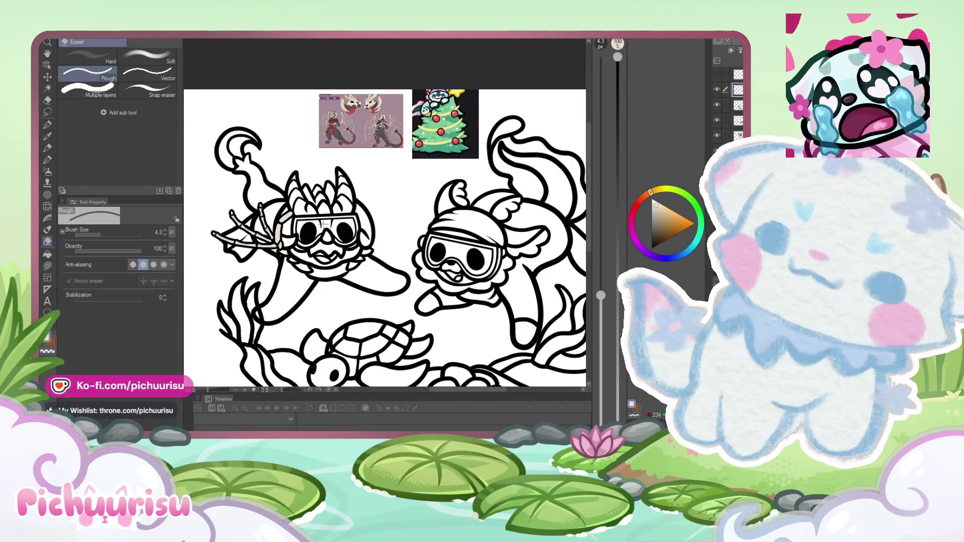
pyautogui.scroll(-1, 256, 186)
pyautogui.scroll(4, 257, 187)
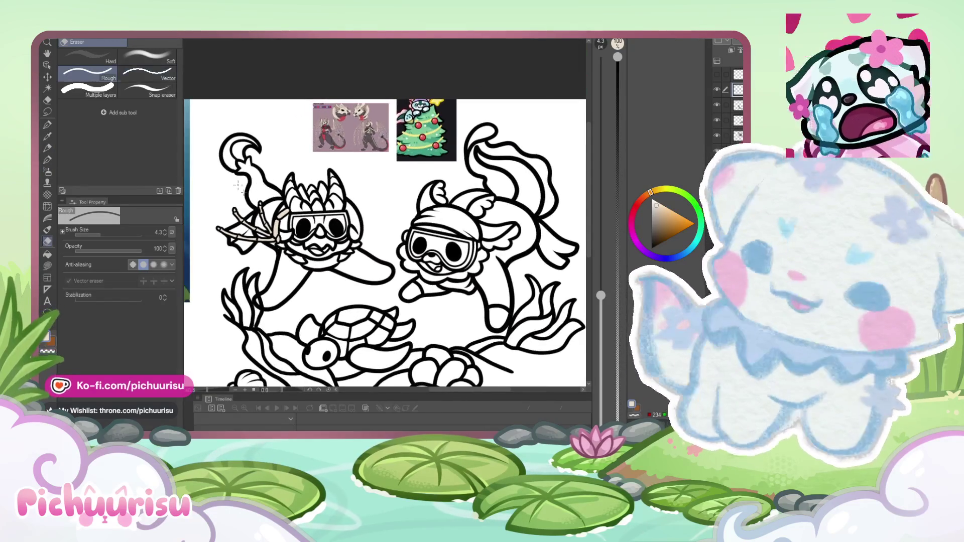
pyautogui.scroll(2, 302, 204)
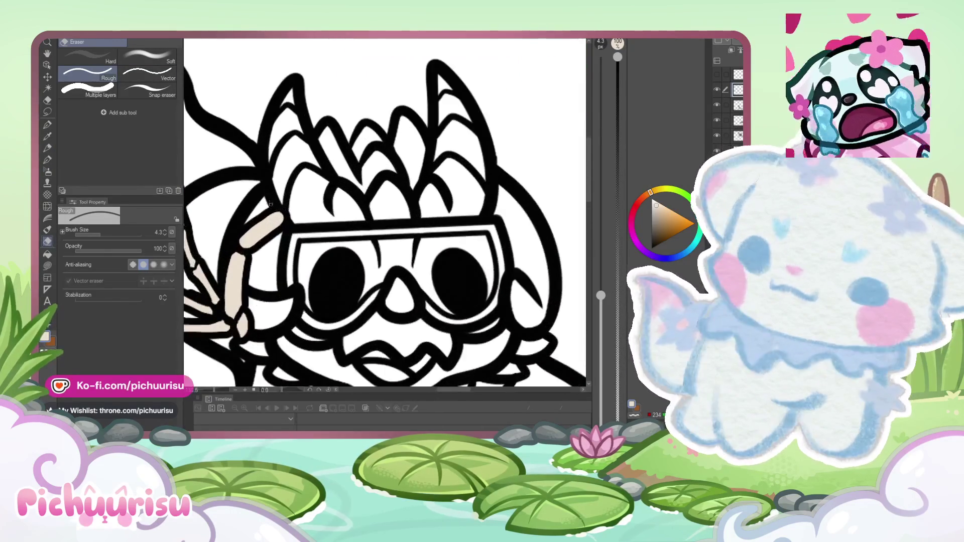
pyautogui.scroll(1, 303, 206)
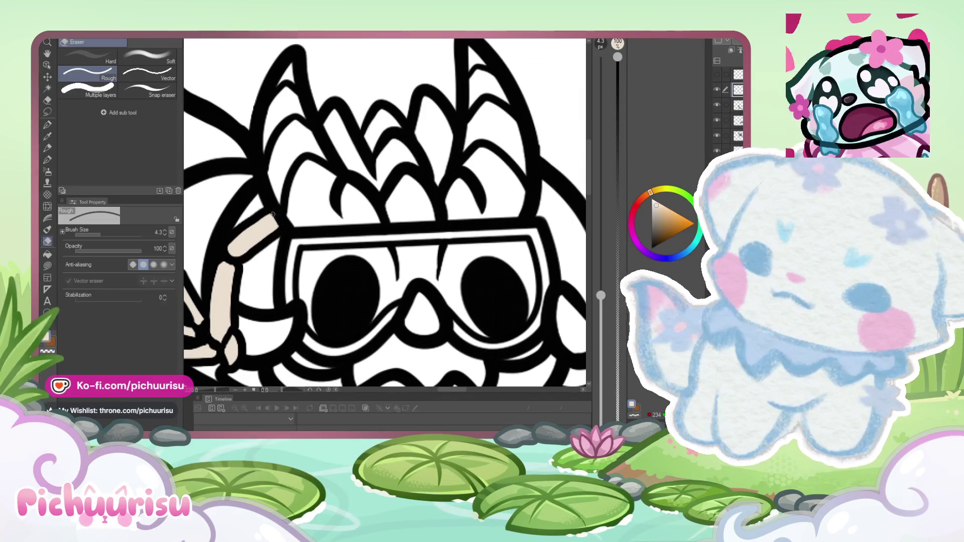
pyautogui.scroll(-7, 271, 203)
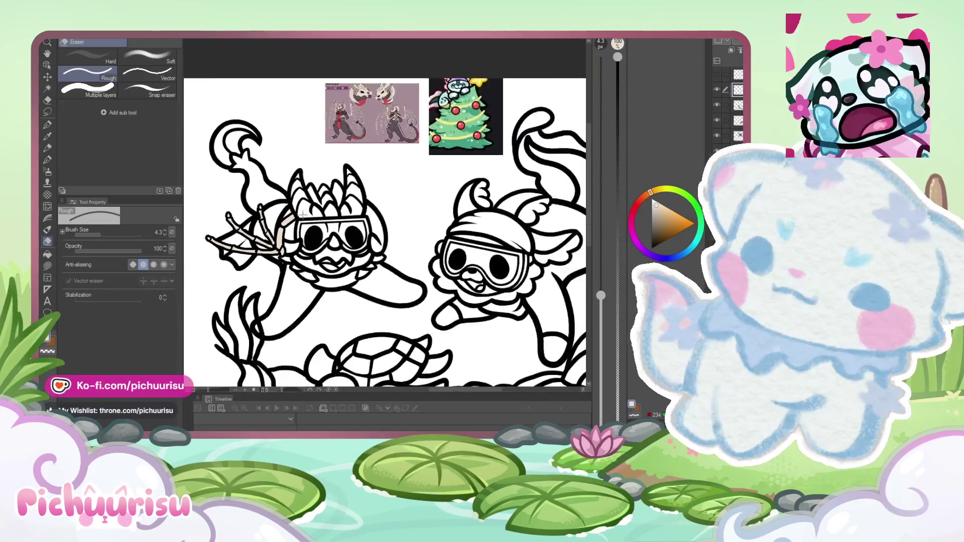
pyautogui.scroll(1, 310, 221)
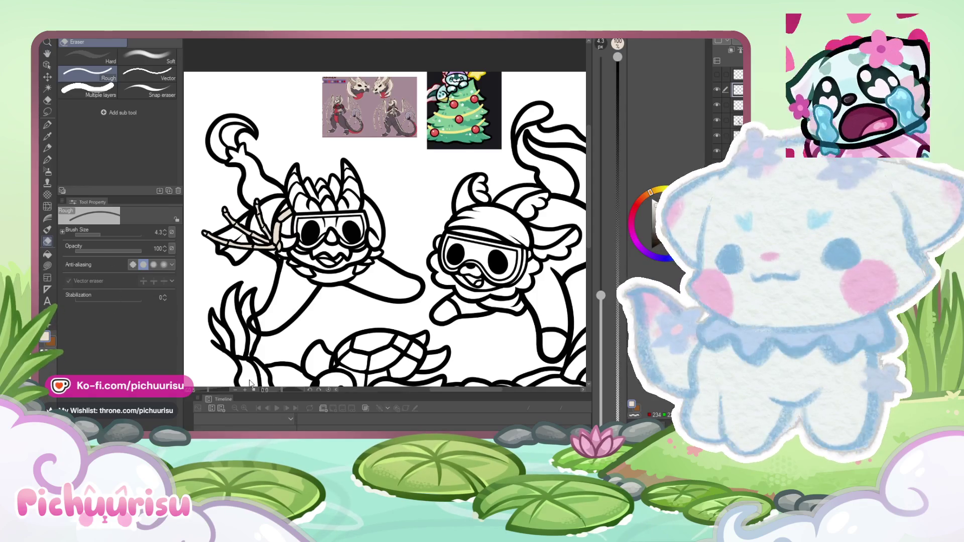
# Step: Mirror the copied bony hand with W -100 and move it above the goggles
pyautogui.hotkey('ctrl', 't')
pyautogui.click(101, 232)
pyautogui.moveTo(248, 226)
pyautogui.mouseDown()
pyautogui.moveTo(381, 206)
pyautogui.moveTo(381, 216)
pyautogui.moveTo(371, 194)
pyautogui.moveTo(370, 202)
pyautogui.mouseUp()
pyautogui.press('Return')
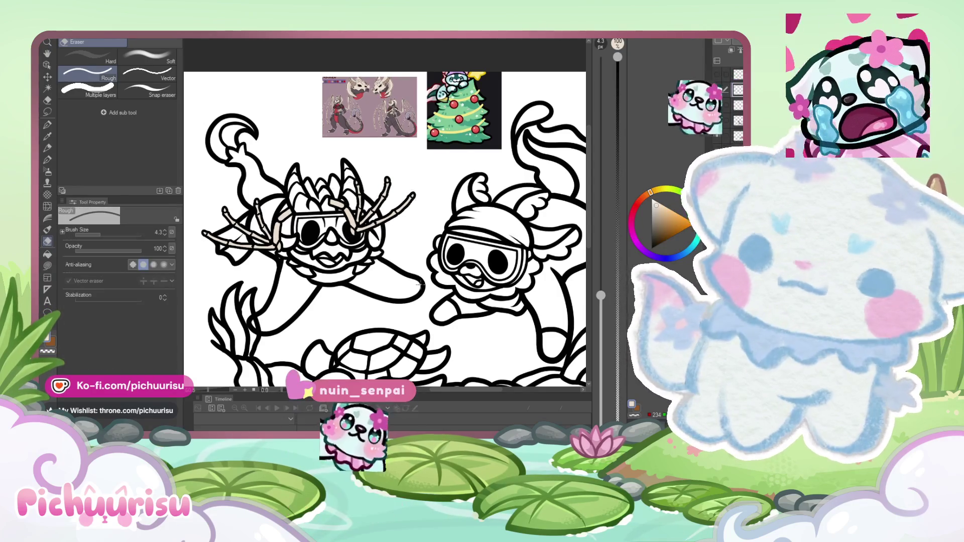
pyautogui.scroll(-1, 380, 274)
pyautogui.scroll(1, 387, 206)
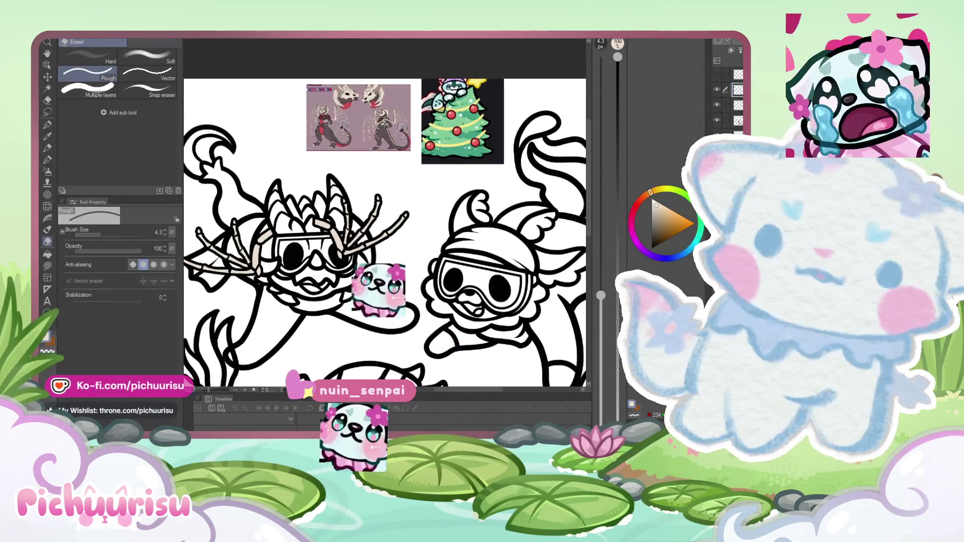
# Step: Show the copied hand's layer and erase the mirrored bones on the head's right side
pyautogui.click(717, 90)
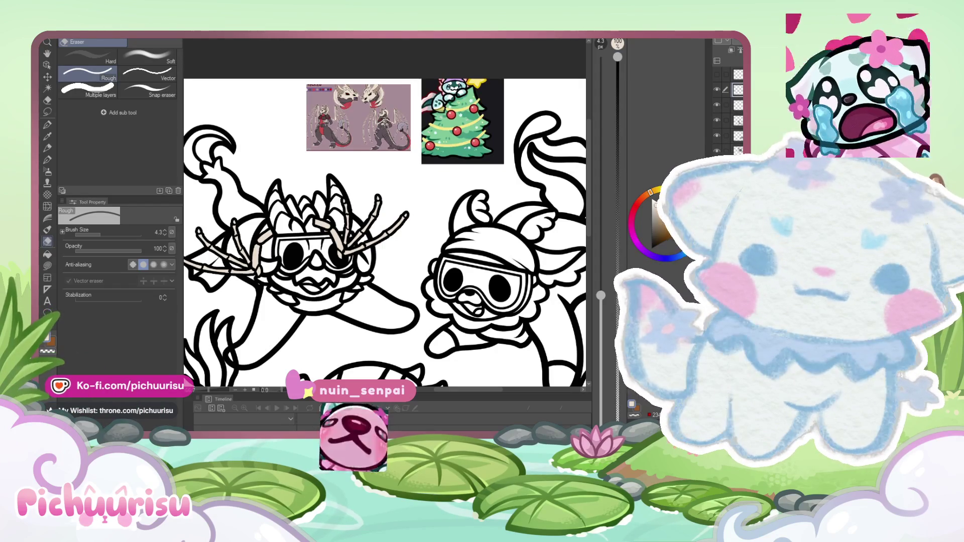
pyautogui.click(717, 135)
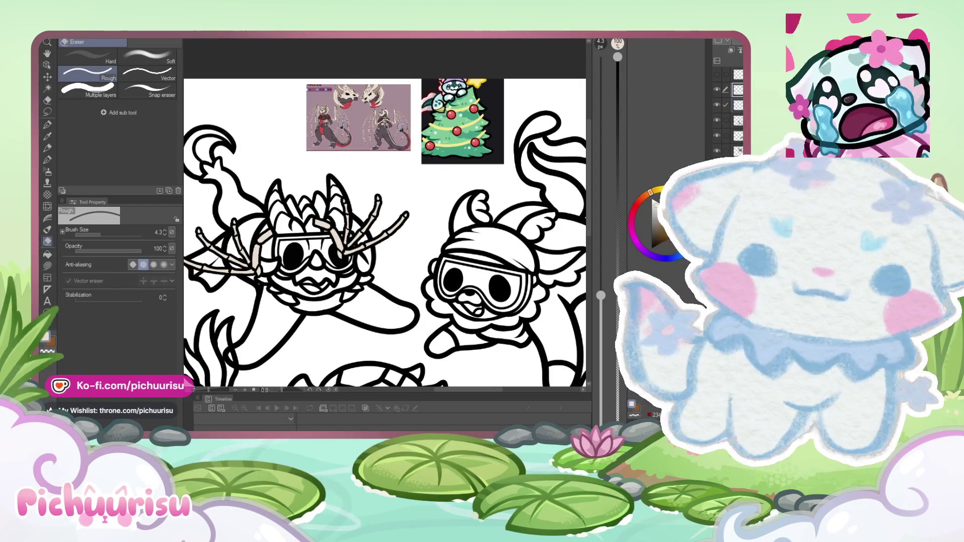
pyautogui.scroll(3, 343, 204)
pyautogui.press('b')
pyautogui.scroll(2, 354, 223)
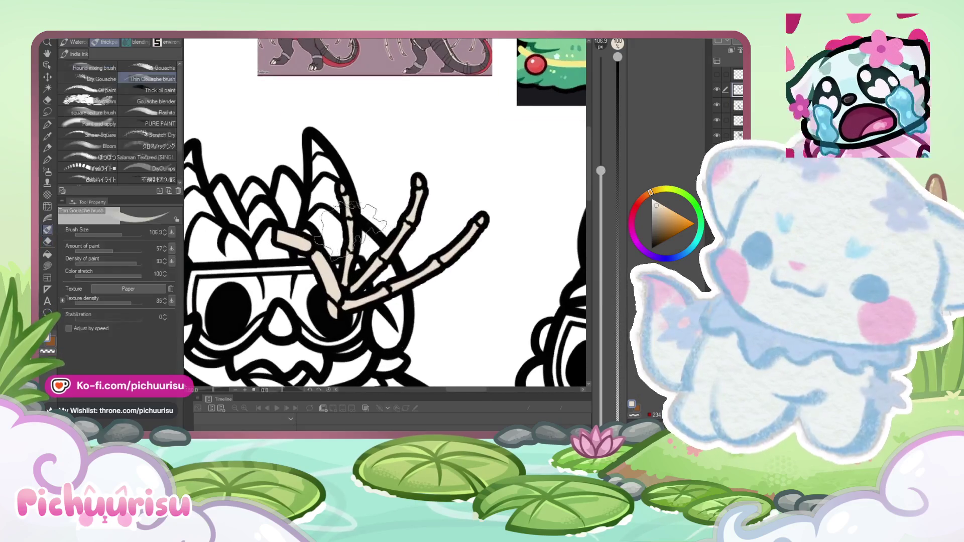
pyautogui.click(48, 125)
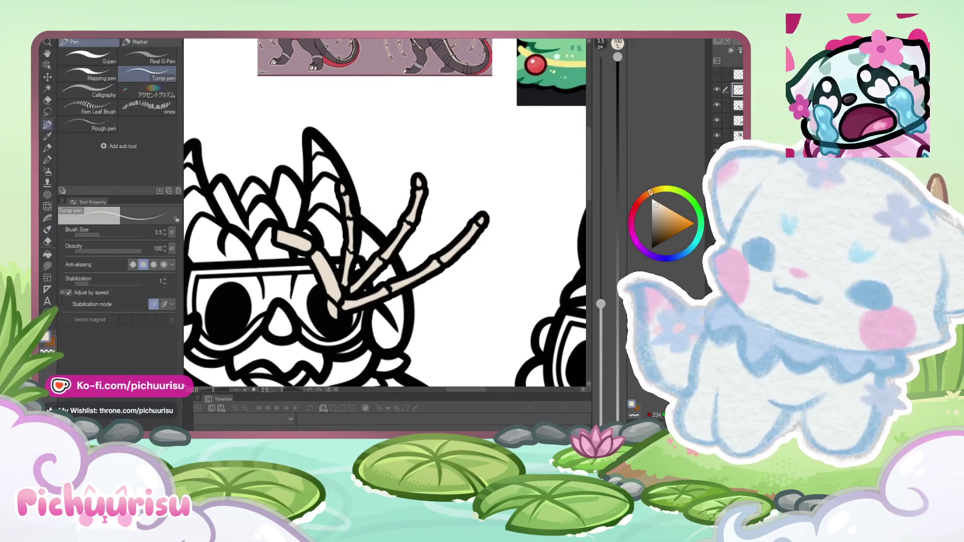
pyautogui.click(47, 241)
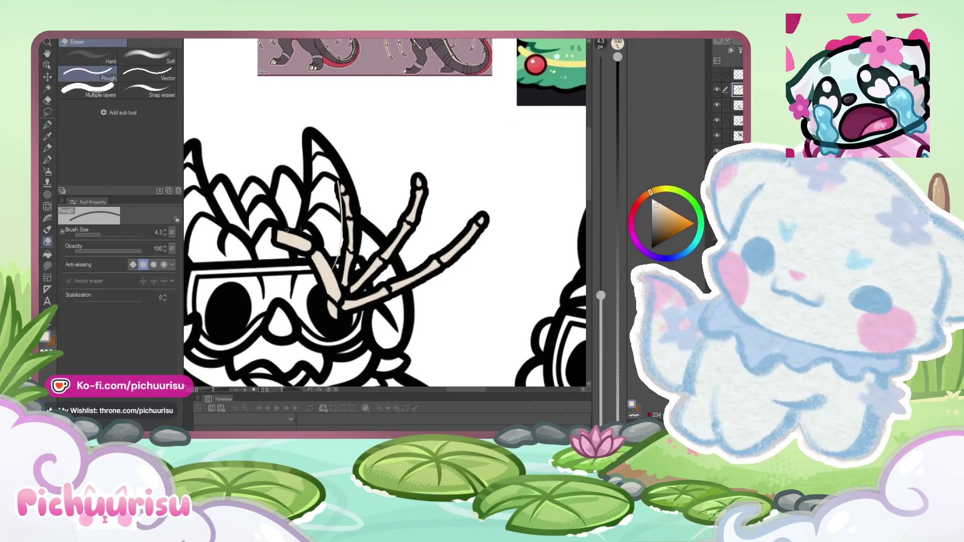
pyautogui.scroll(-3, 349, 188)
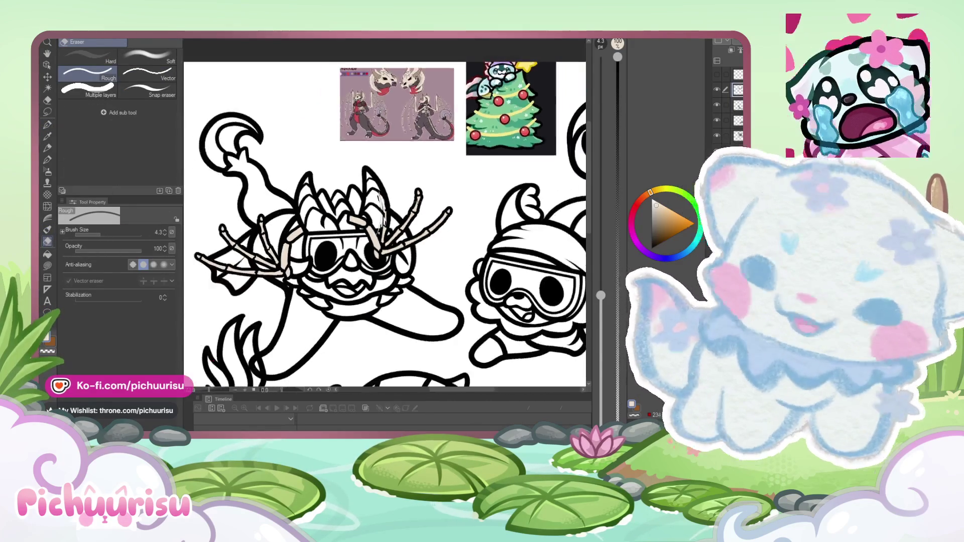
pyautogui.moveTo(442, 221); pyautogui.dragTo(419, 206)
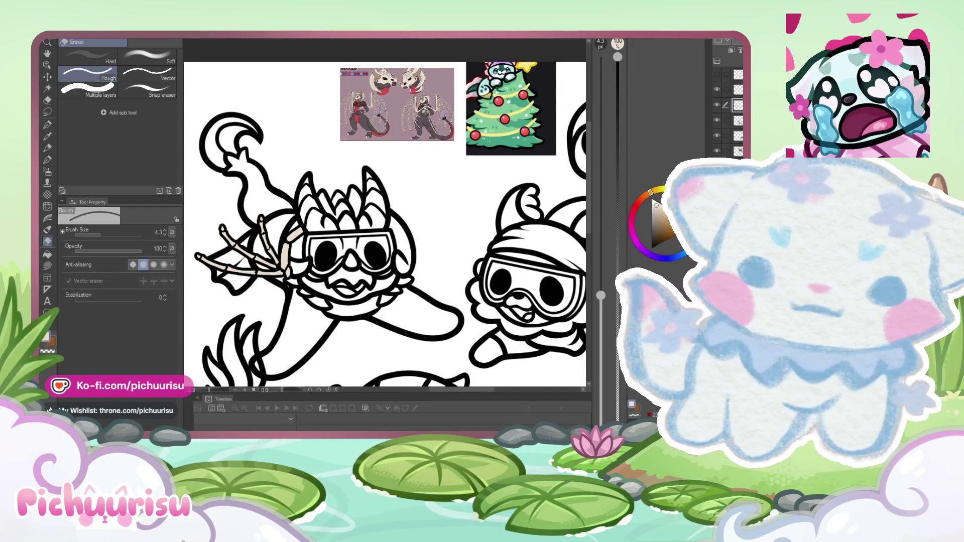
# Step: Partly erase the bones on the head's left and check the beige sketch layer
pyautogui.moveTo(281, 226); pyautogui.dragTo(256, 277)
pyautogui.click(721, 93)
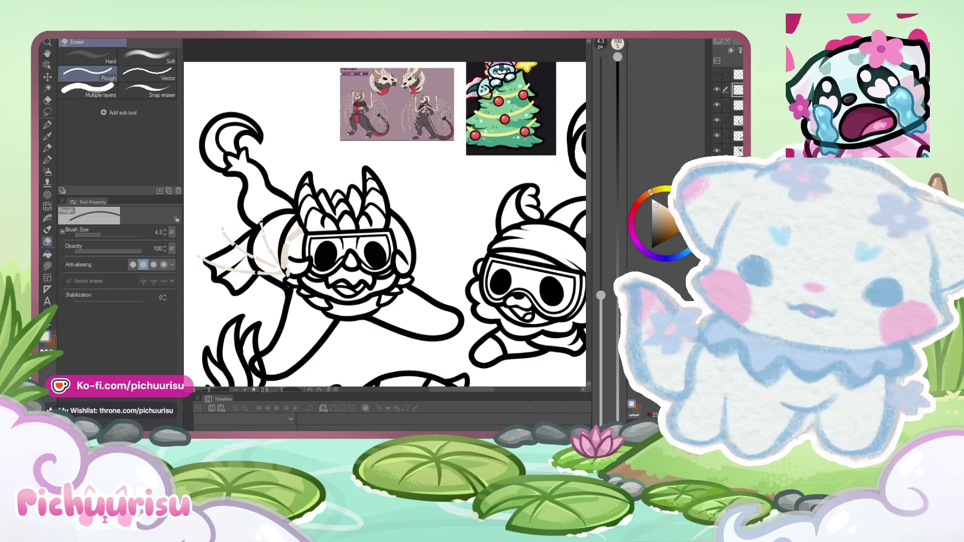
pyautogui.click(733, 105)
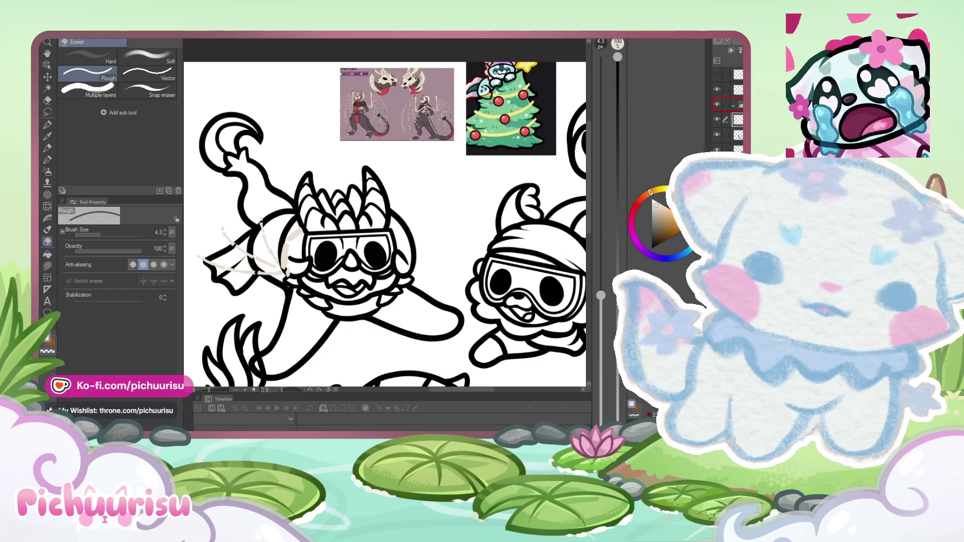
pyautogui.click(717, 120)
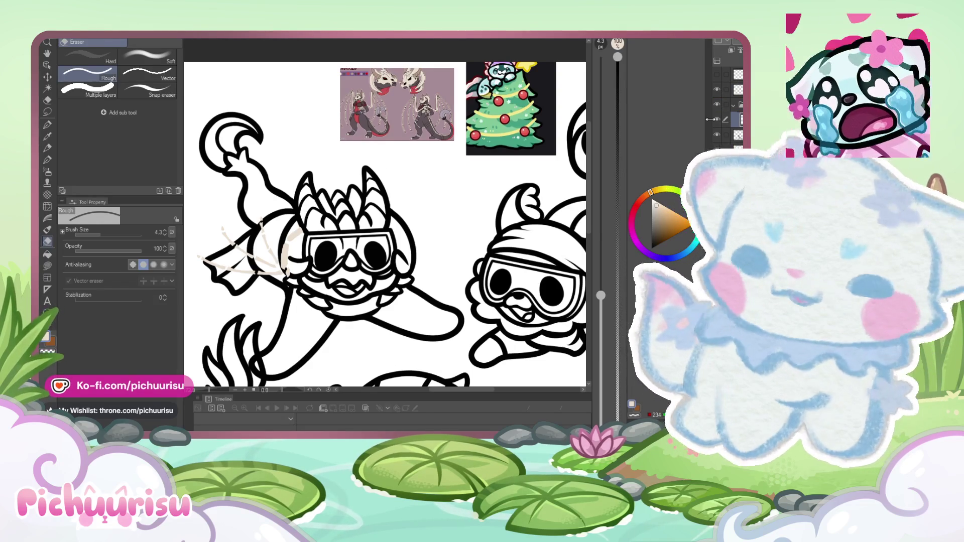
pyautogui.click(717, 119)
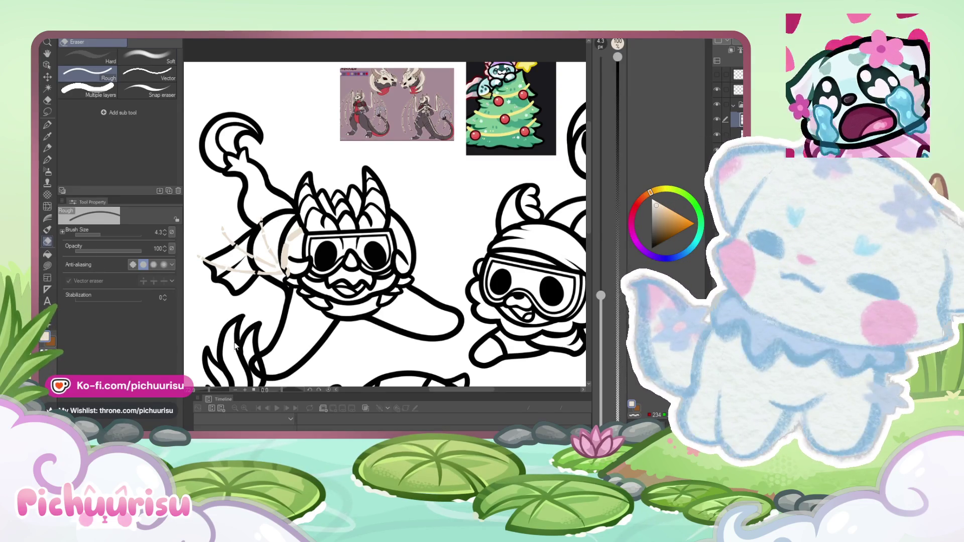
# Step: Flip the beige sketch horizontally and position it over the middle character
pyautogui.hotkey('ctrl', 'shift', 'h')
pyautogui.moveTo(240, 254)
pyautogui.mouseDown()
pyautogui.moveTo(409, 232)
pyautogui.moveTo(351, 216)
pyautogui.moveTo(336, 223)
pyautogui.moveTo(346, 238)
pyautogui.moveTo(337, 234)
pyautogui.mouseUp()
pyautogui.scroll(-2, 372, 227)
pyautogui.scroll(2, 372, 227)
pyautogui.moveTo(367, 206)
pyautogui.mouseDown()
pyautogui.moveTo(344, 221)
pyautogui.moveTo(366, 215)
pyautogui.mouseUp()
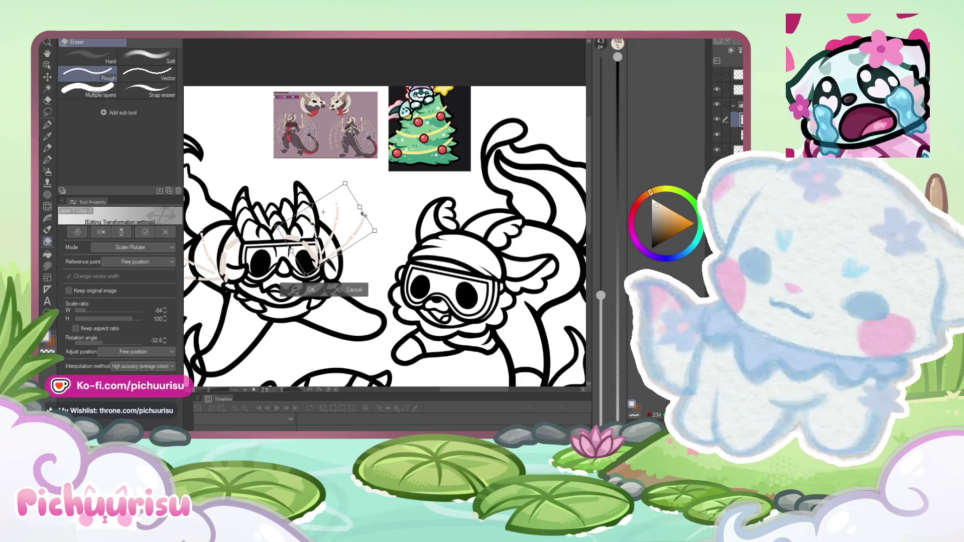
pyautogui.press('Return')
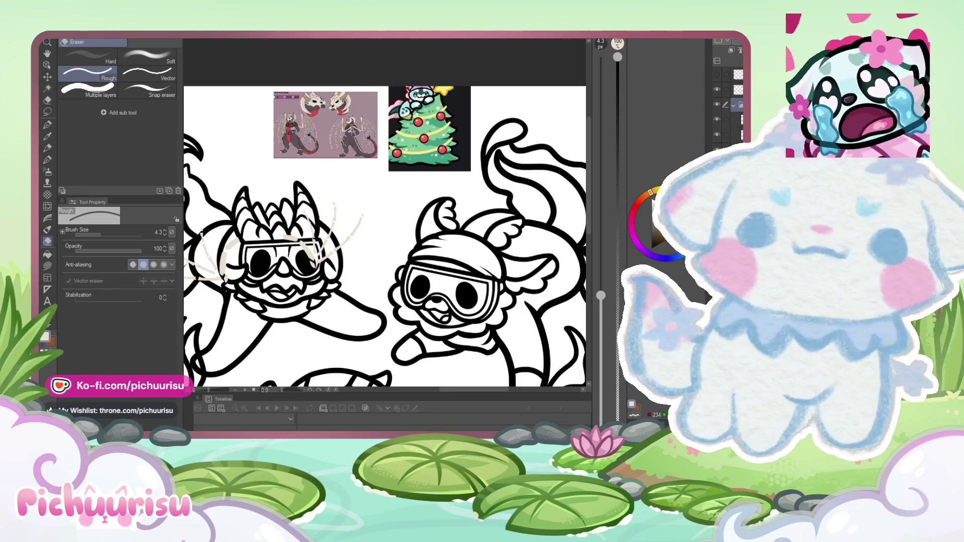
# Step: On the skeletal-arm layer, undo to make its strokes fully opaque, previewing with panels hidden
pyautogui.click(738, 104)
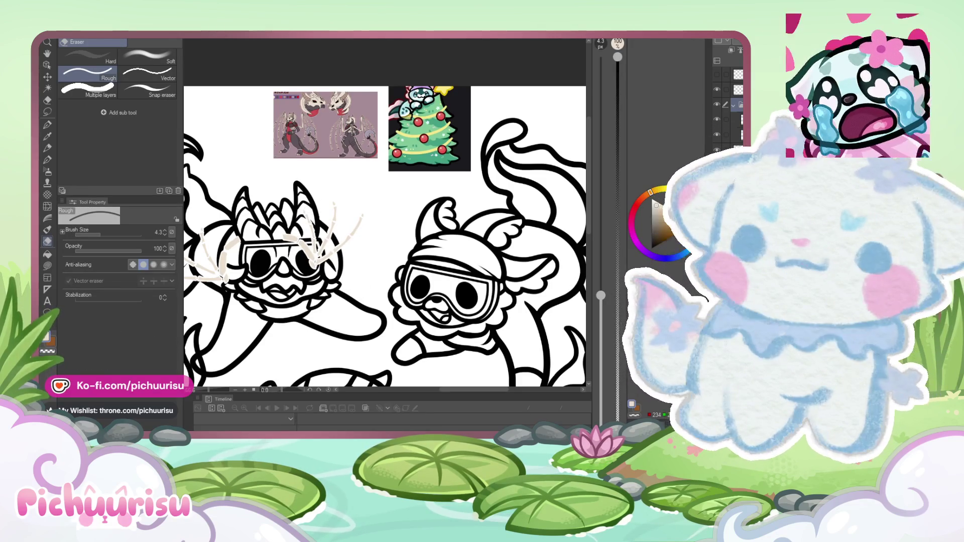
pyautogui.press('Tab')
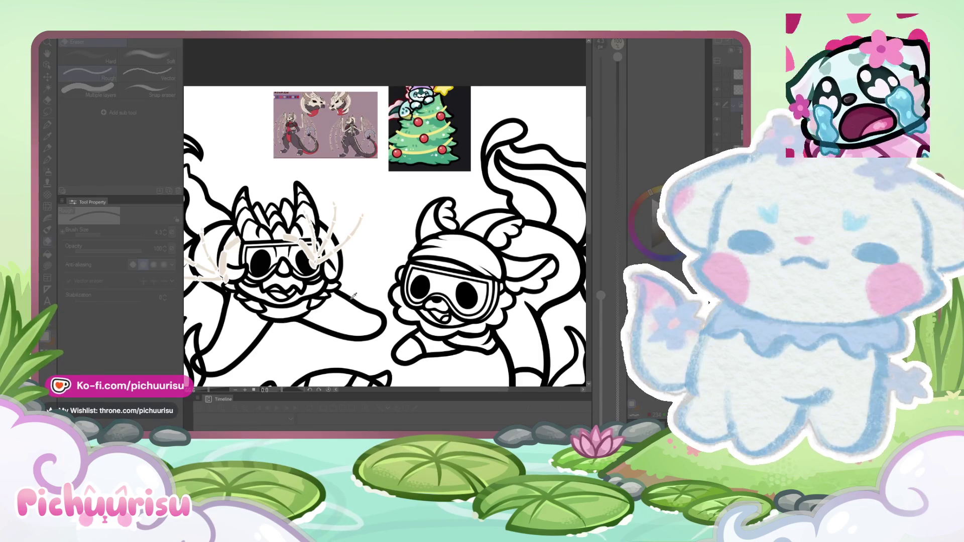
pyautogui.hotkey('ctrl', 'z')
pyautogui.press('Tab')
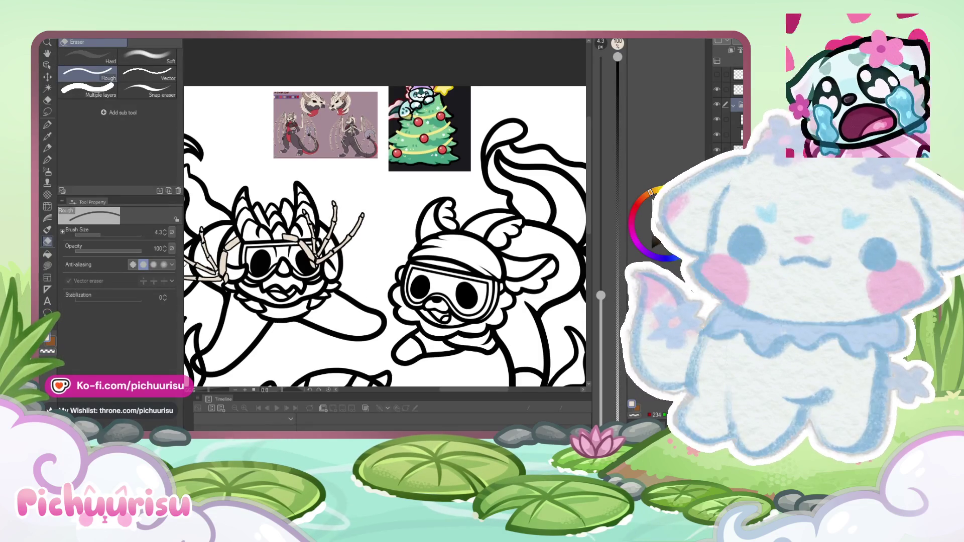
# Step: Zoom in on the left skeletal arm and erase the black line crossing its bone
pyautogui.scroll(-1, 234, 268)
pyautogui.scroll(5, 234, 268)
pyautogui.scroll(2, 234, 269)
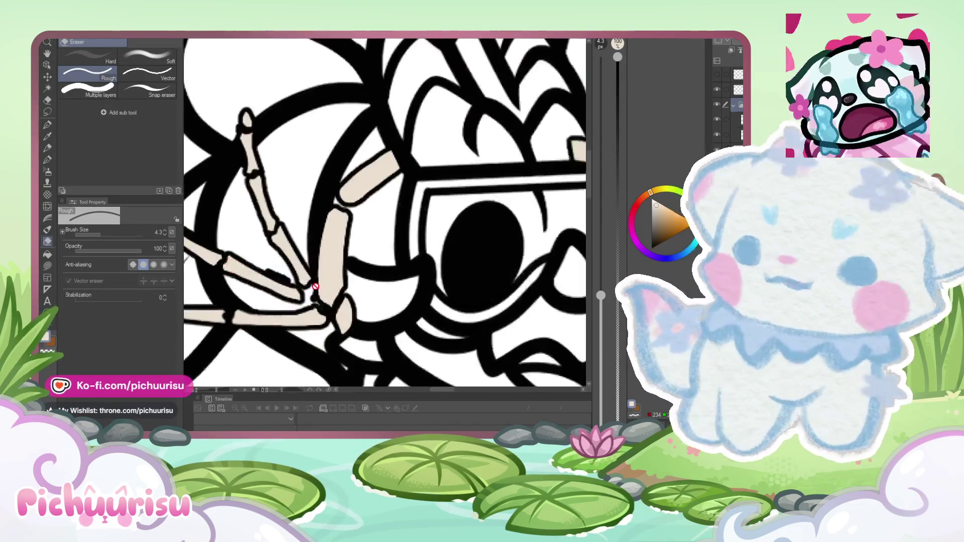
pyautogui.scroll(-2, 234, 269)
pyautogui.scroll(2, 234, 268)
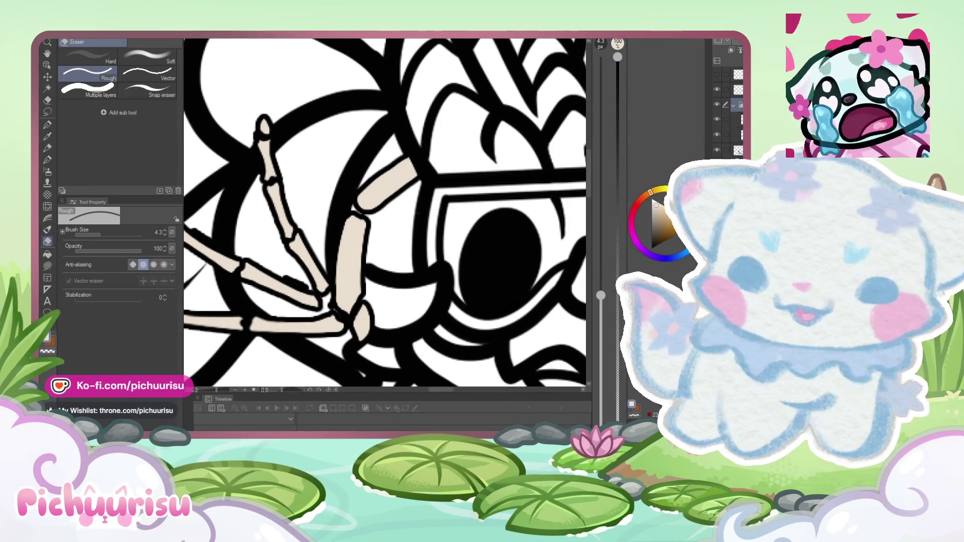
pyautogui.scroll(3, 310, 287)
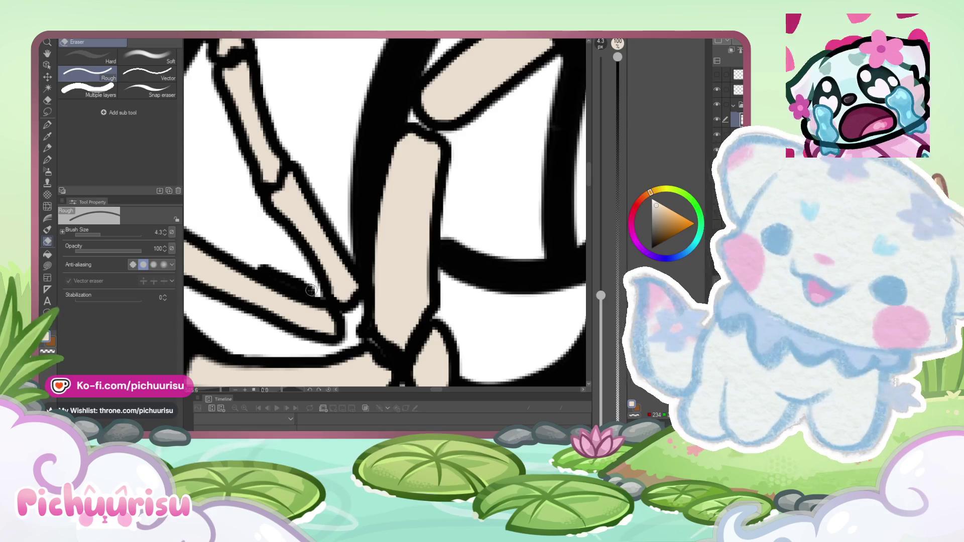
pyautogui.scroll(-5, 294, 290)
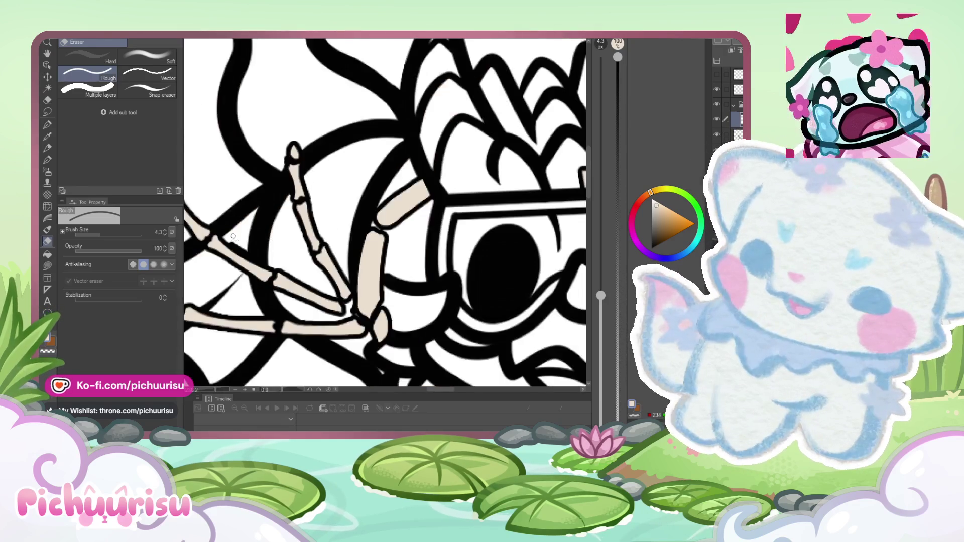
pyautogui.scroll(5, 226, 240)
pyautogui.scroll(-5, 222, 239)
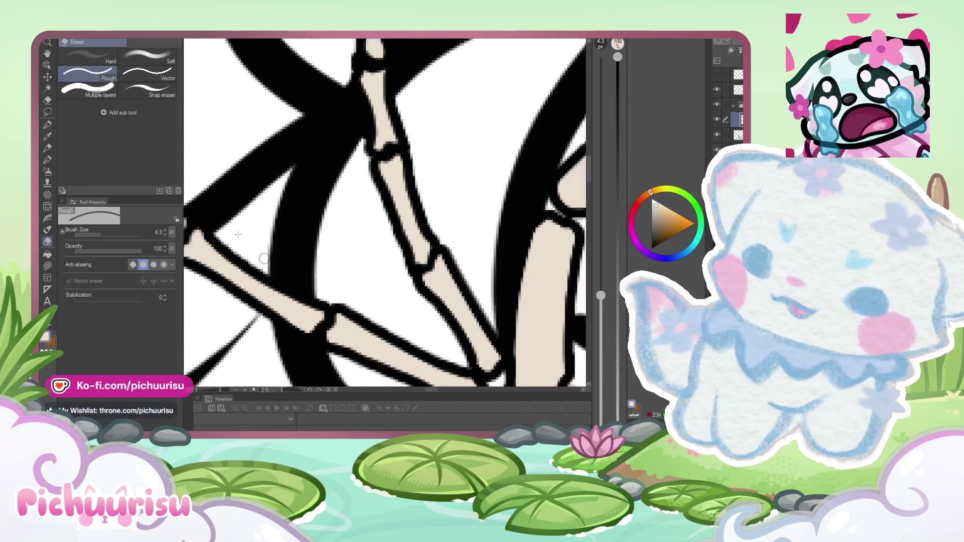
pyautogui.scroll(5, 332, 295)
pyautogui.scroll(-5, 332, 295)
pyautogui.scroll(5, 266, 248)
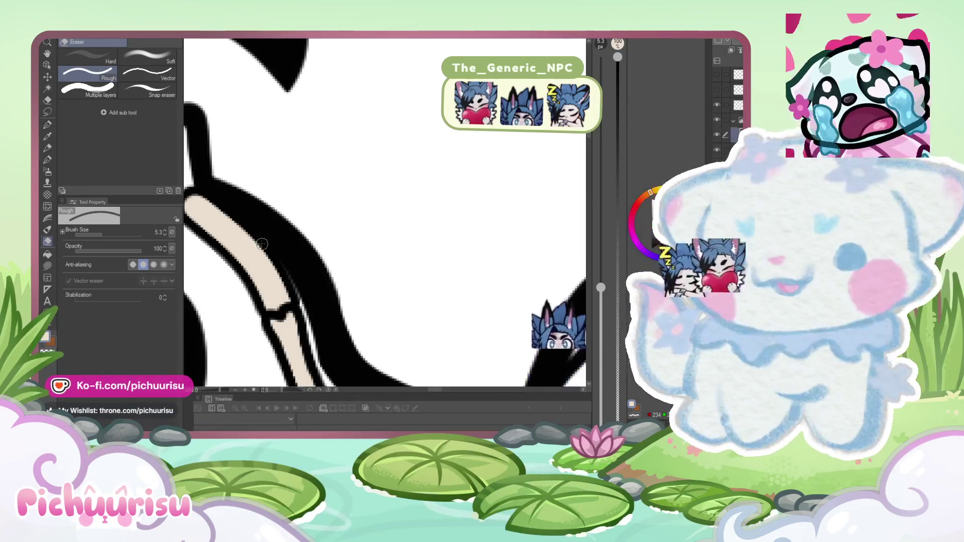
pyautogui.moveTo(294, 297); pyautogui.dragTo(269, 305)
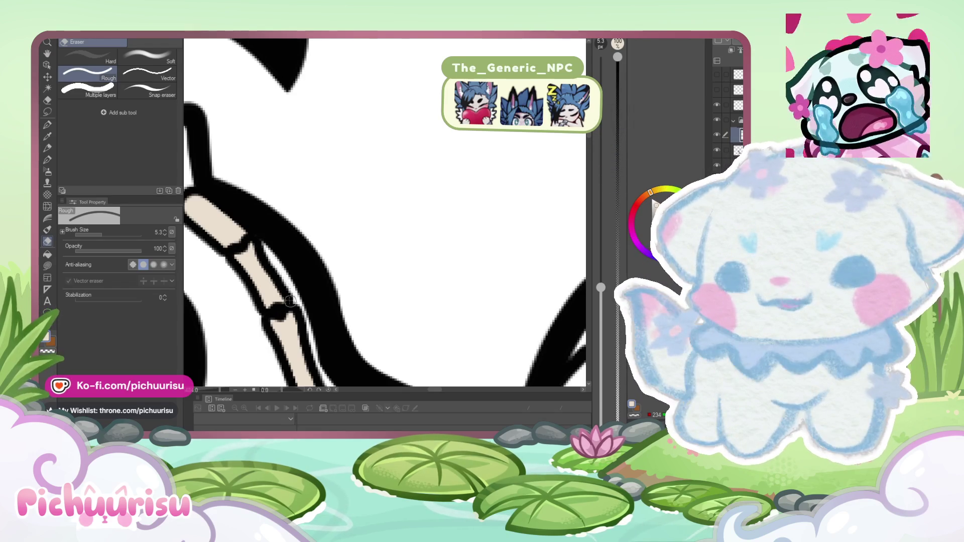
pyautogui.scroll(-8, 230, 262)
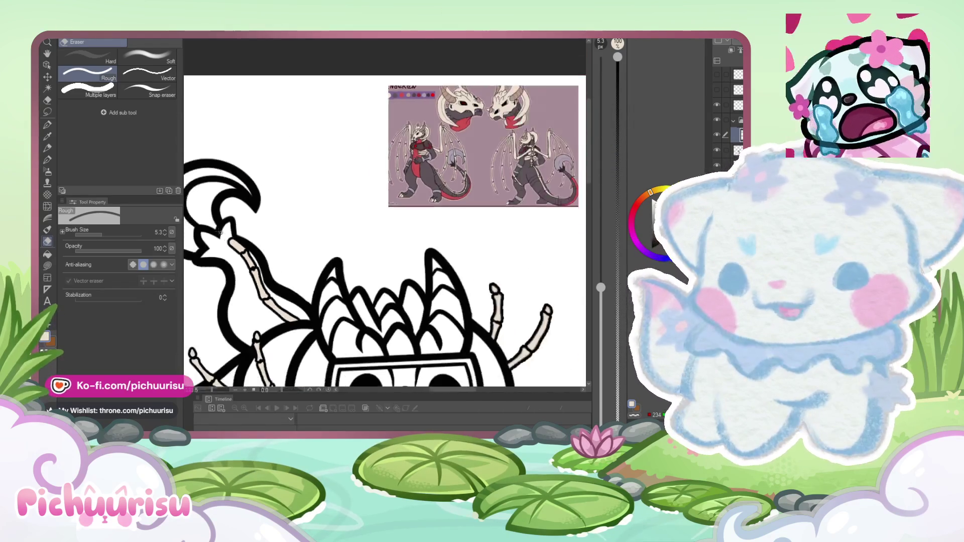
pyautogui.press('j')
pyautogui.scroll(3, 246, 269)
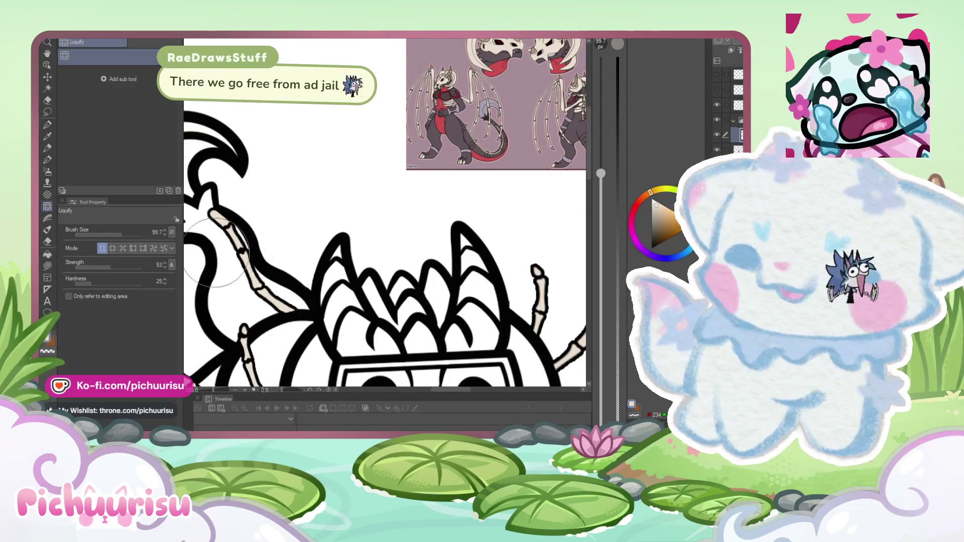
pyautogui.scroll(-4, 216, 252)
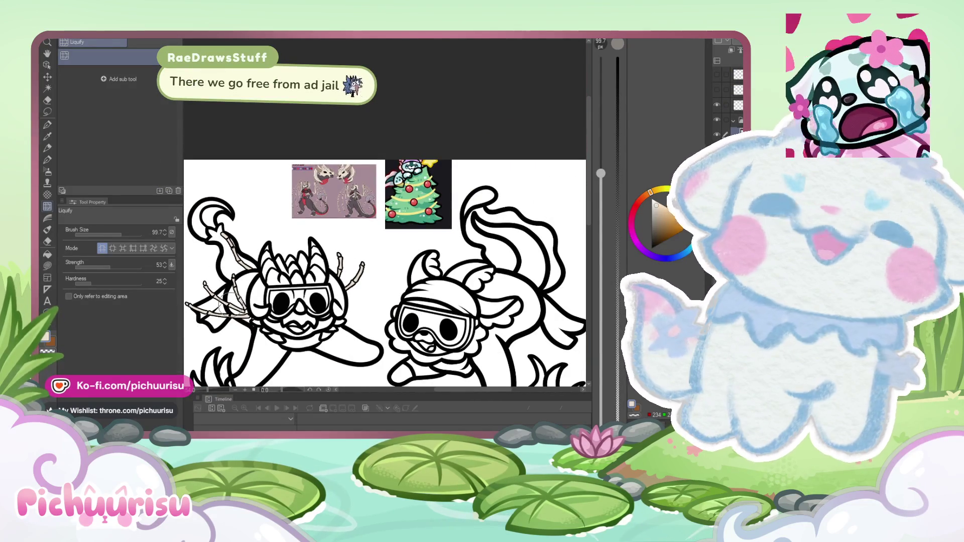
pyautogui.scroll(4, 216, 254)
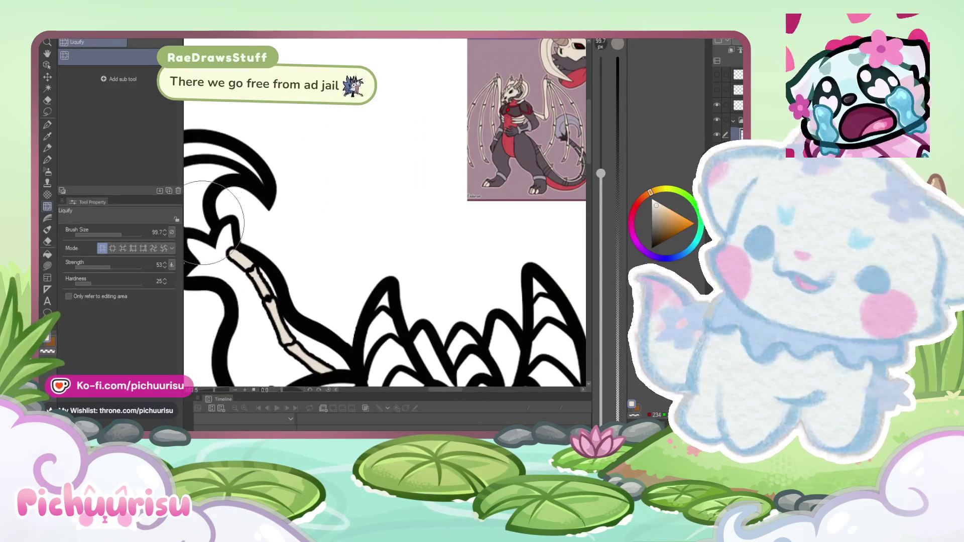
pyautogui.click(48, 147)
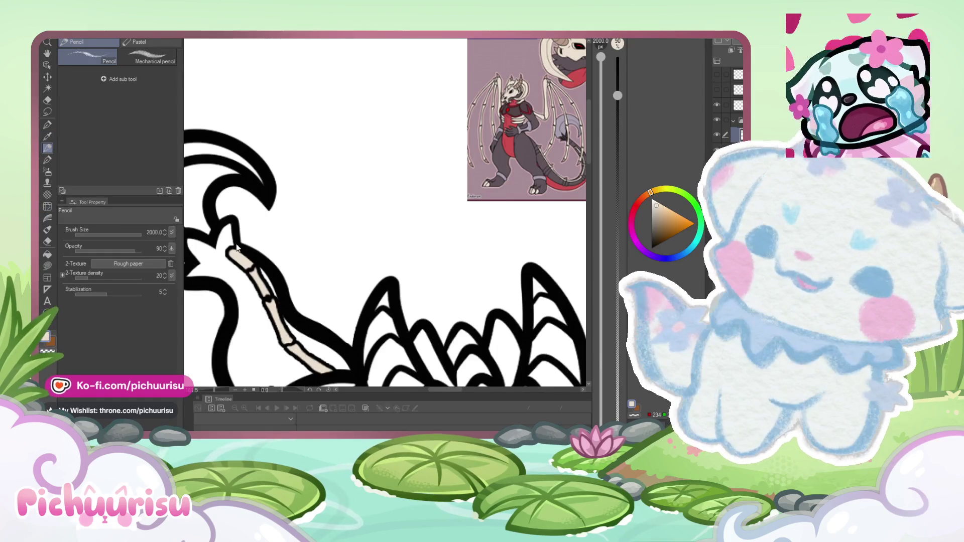
pyautogui.press('e')
pyautogui.scroll(4, 246, 254)
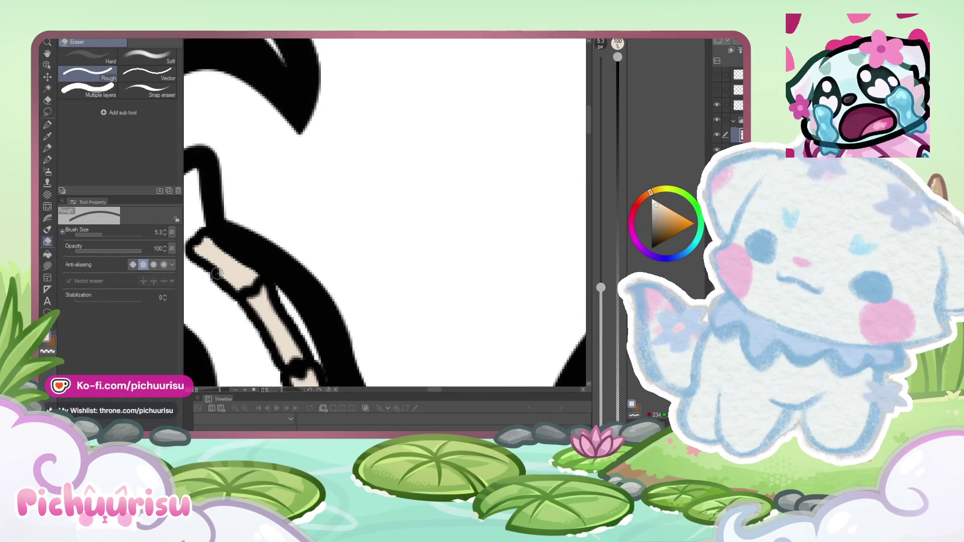
# Step: Sample the tan from the dragon reference sheet and zoom in on the head and arm with the pen
pyautogui.scroll(-5, 214, 251)
pyautogui.scroll(-2, 210, 232)
pyautogui.scroll(5, 234, 266)
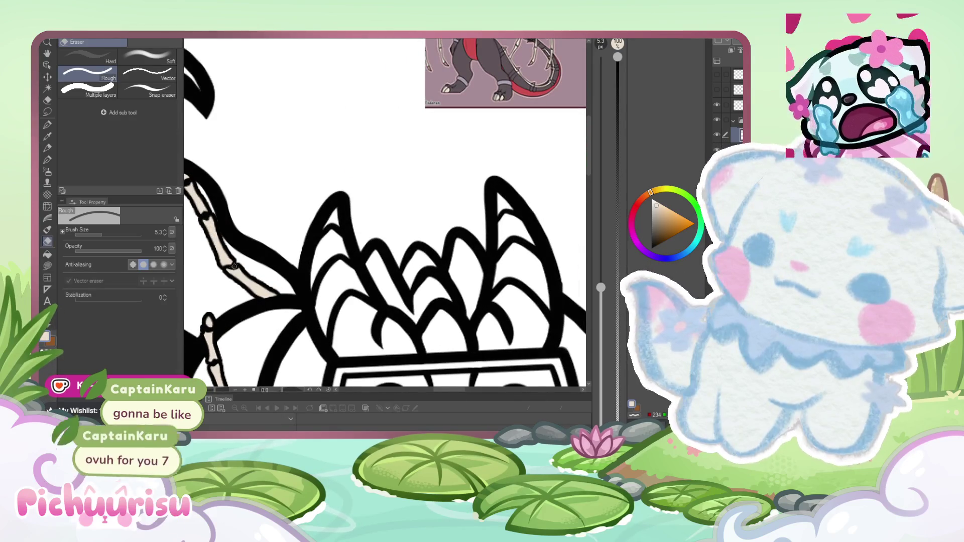
pyautogui.scroll(-5, 234, 266)
pyautogui.scroll(3, 402, 150)
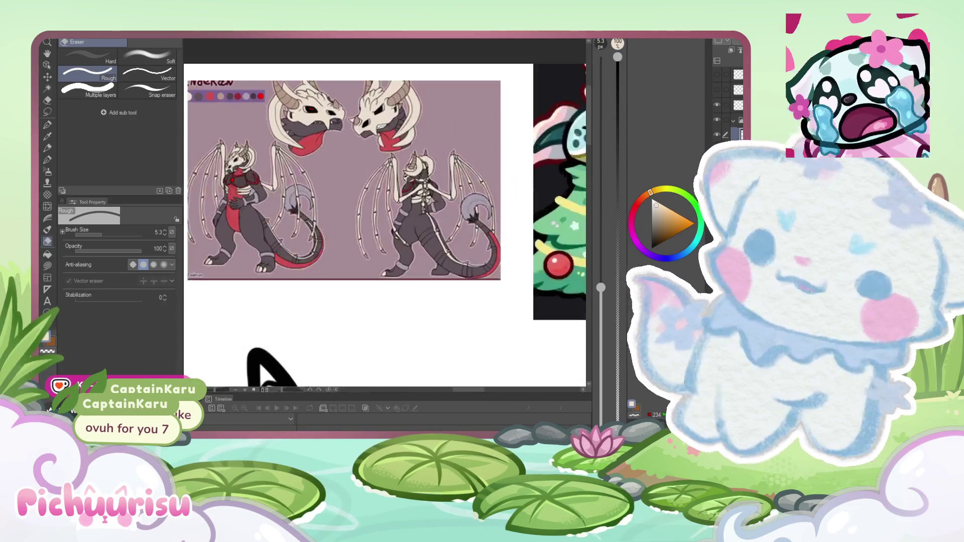
pyautogui.scroll(-4, 380, 171)
pyautogui.scroll(4, 303, 206)
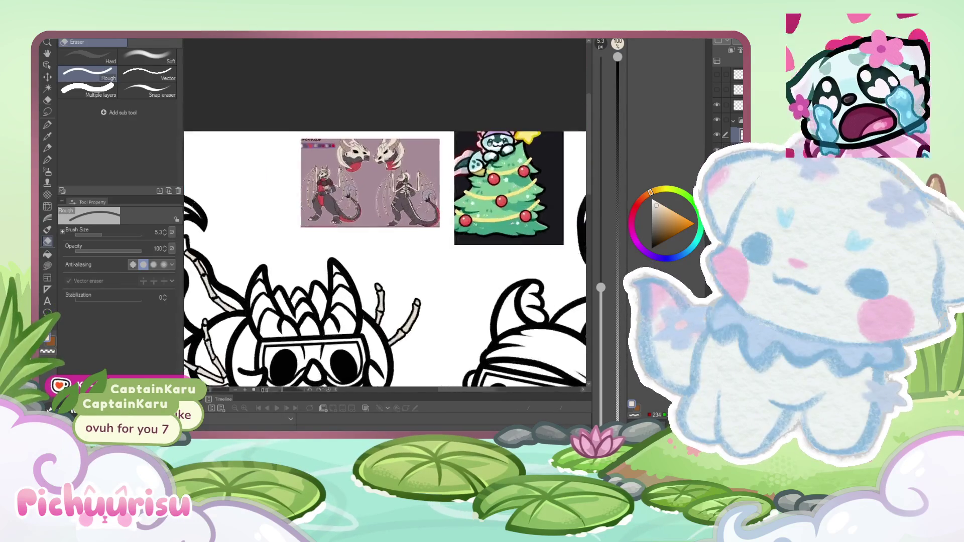
pyautogui.scroll(1, 303, 206)
pyautogui.keyDown('alt'); pyautogui.click(302, 198); pyautogui.keyUp('alt')
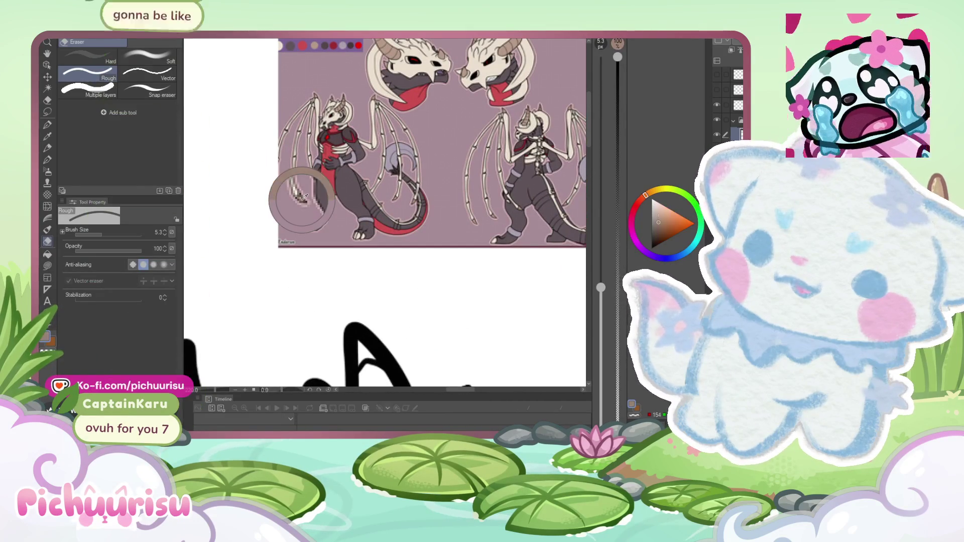
pyautogui.scroll(-4, 310, 199)
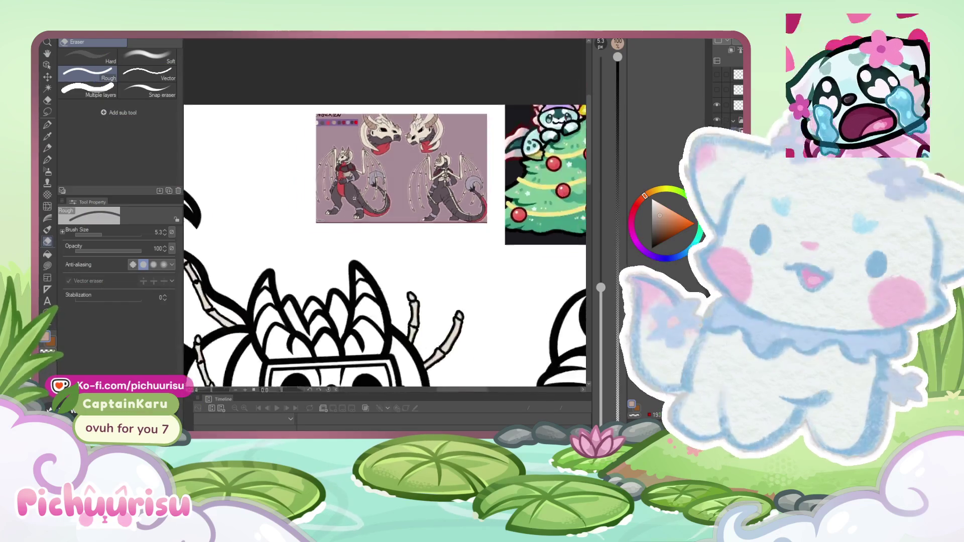
pyautogui.scroll(2, 310, 199)
pyautogui.press('p')
pyautogui.hotkey('ctrl', '+')
pyautogui.hotkey('ctrl', '+')
pyautogui.hotkey('ctrl', '+')
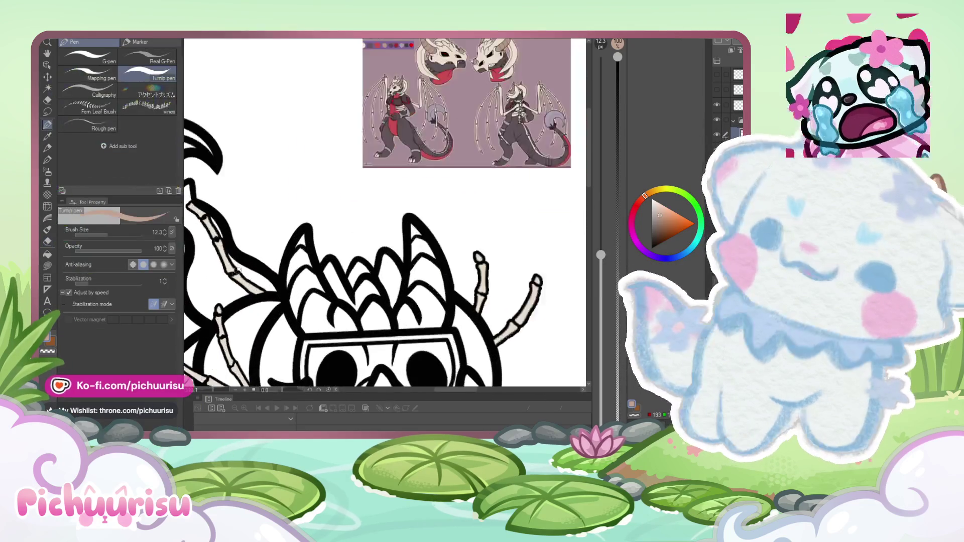
# Step: Paint darker brown tips and joints on the left creature's tan arm bones
pyautogui.scroll(2, 255, 270)
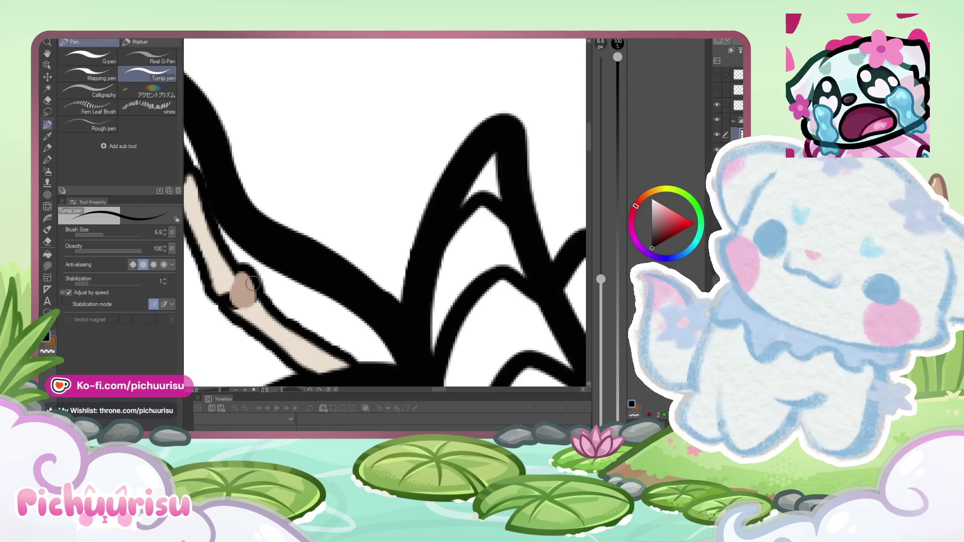
pyautogui.scroll(-4, 239, 286)
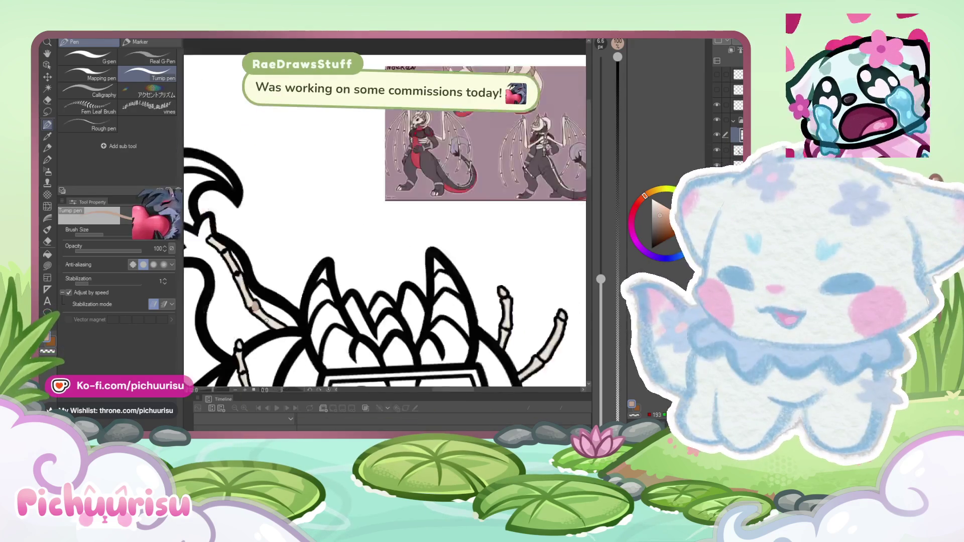
pyautogui.scroll(2, 244, 291)
pyautogui.scroll(5, 244, 290)
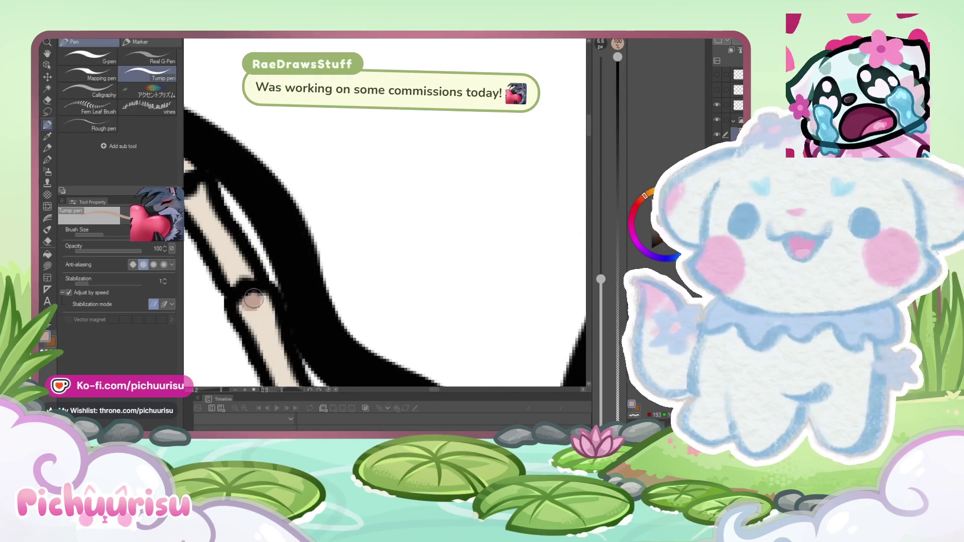
pyautogui.scroll(-3, 251, 282)
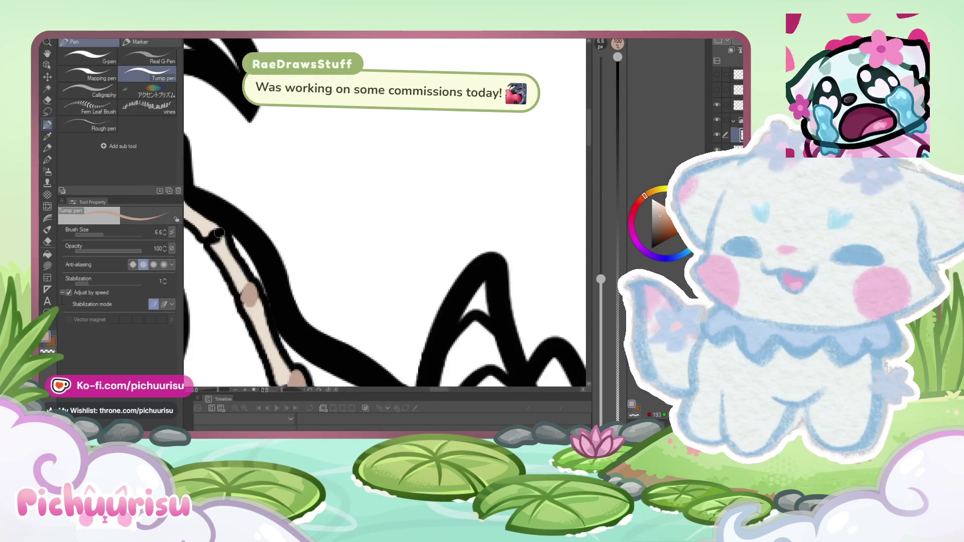
pyautogui.scroll(3, 211, 244)
pyautogui.scroll(-5, 205, 231)
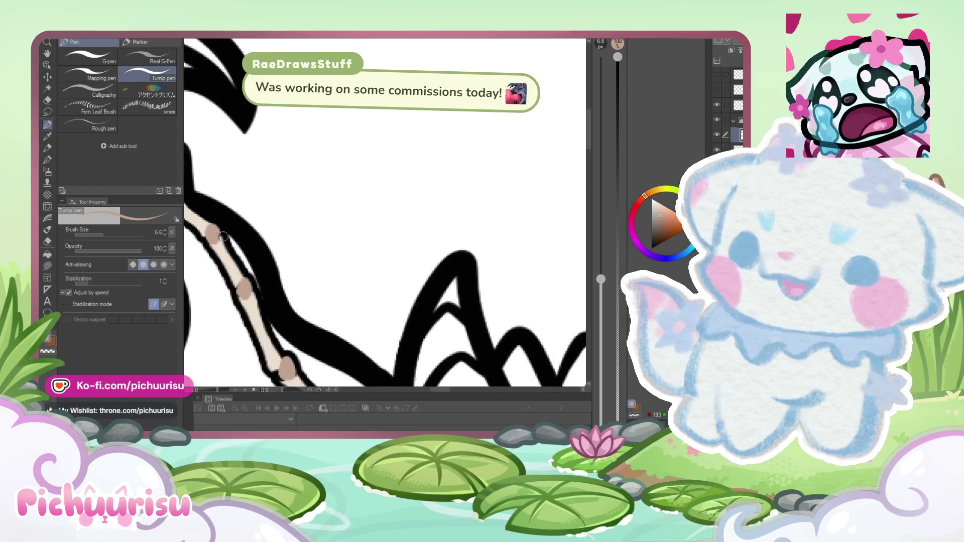
pyautogui.scroll(2, 206, 231)
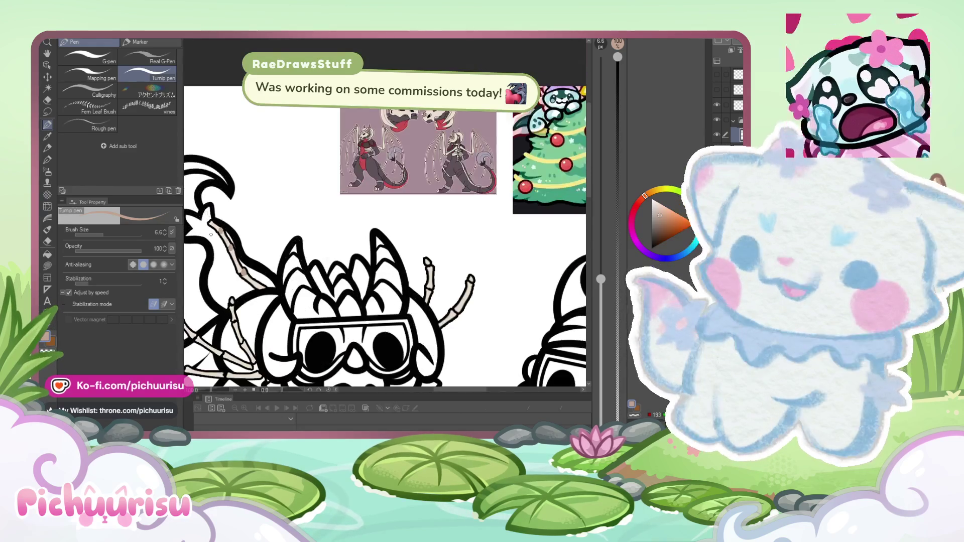
pyautogui.scroll(-2, 206, 231)
pyautogui.scroll(5, 339, 236)
pyautogui.scroll(-5, 339, 236)
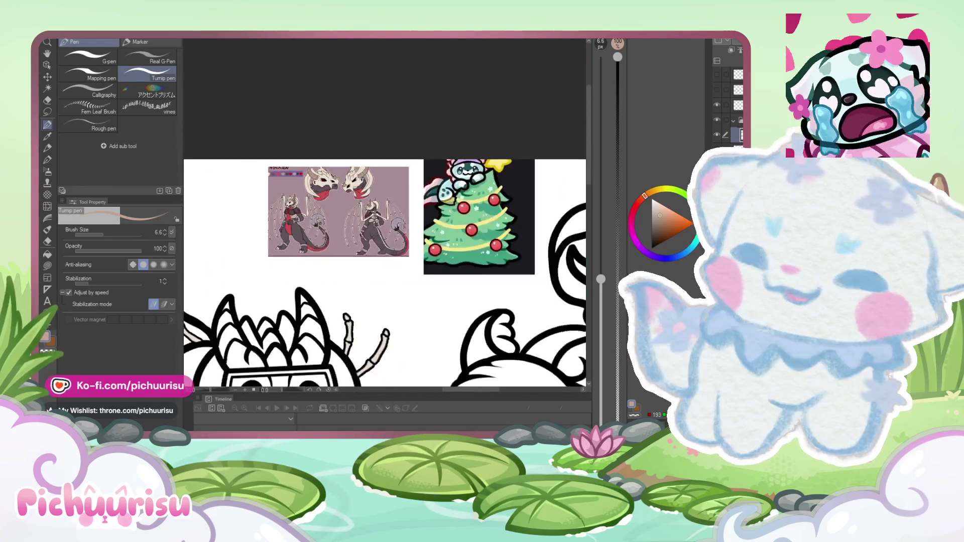
pyautogui.scroll(2, 220, 246)
pyautogui.scroll(4, 214, 251)
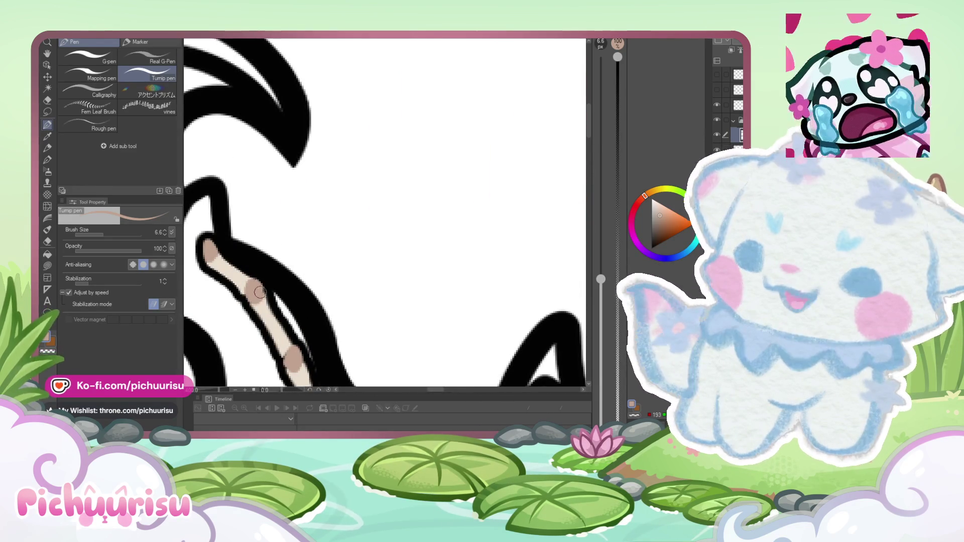
pyautogui.scroll(-2, 260, 293)
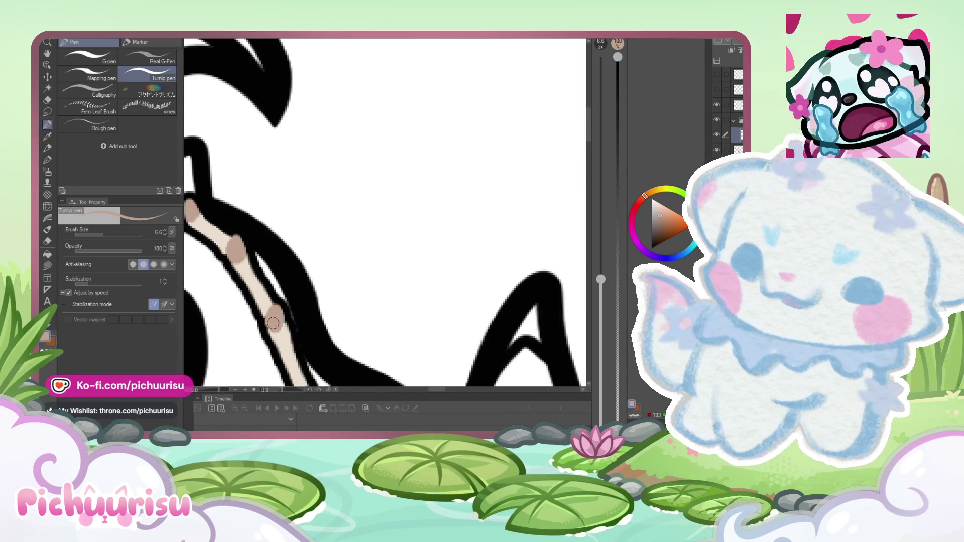
pyautogui.scroll(-5, 273, 323)
pyautogui.scroll(3, 273, 323)
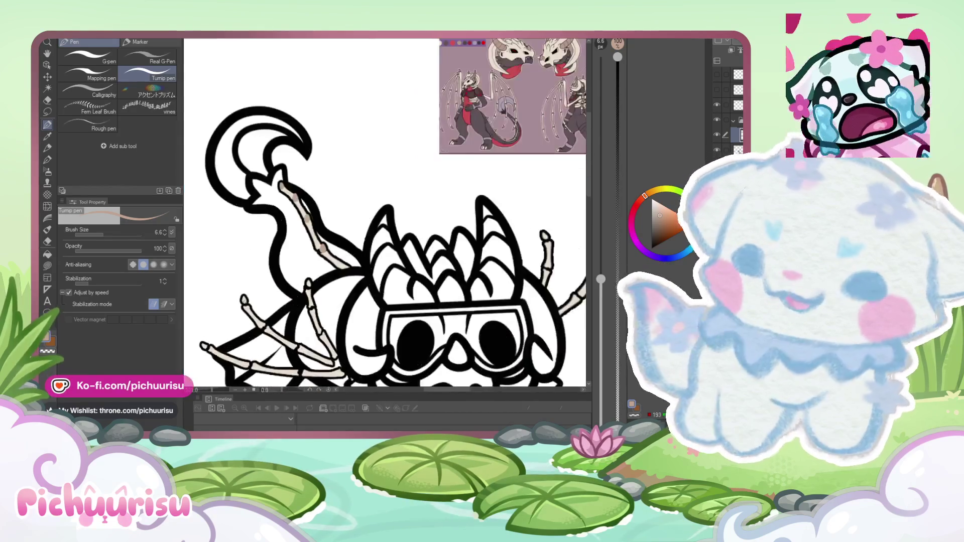
pyautogui.scroll(4, 244, 301)
# Step: Toggle the bone colour layer off and on to compare the tips against the outlines
pyautogui.click(718, 135)
pyautogui.click(718, 134)
pyautogui.scroll(2, 241, 305)
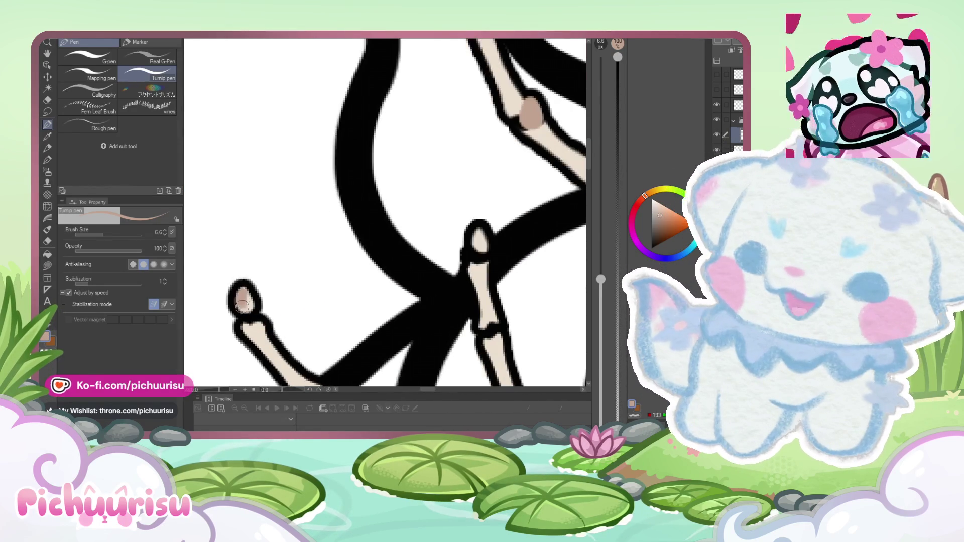
pyautogui.scroll(-4, 244, 292)
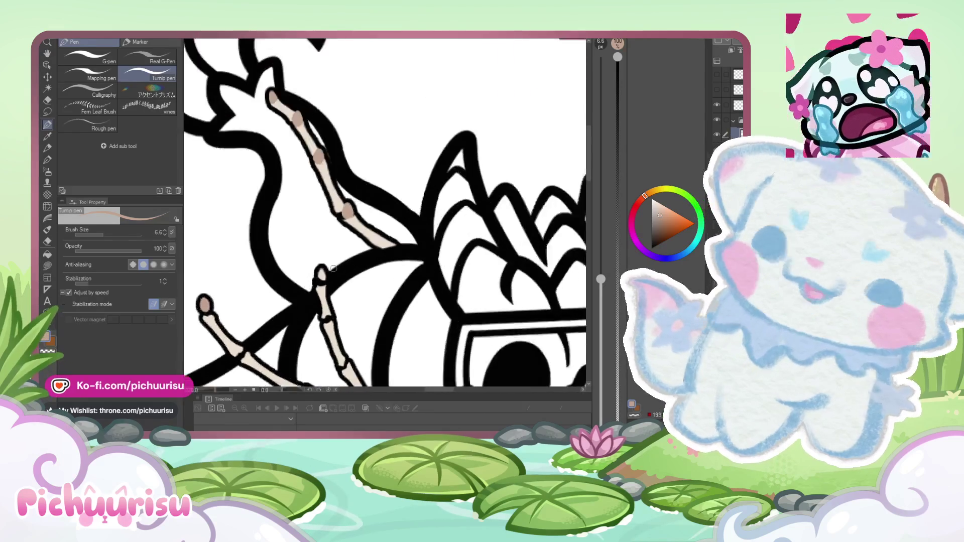
pyautogui.scroll(4, 324, 288)
pyautogui.scroll(-4, 322, 275)
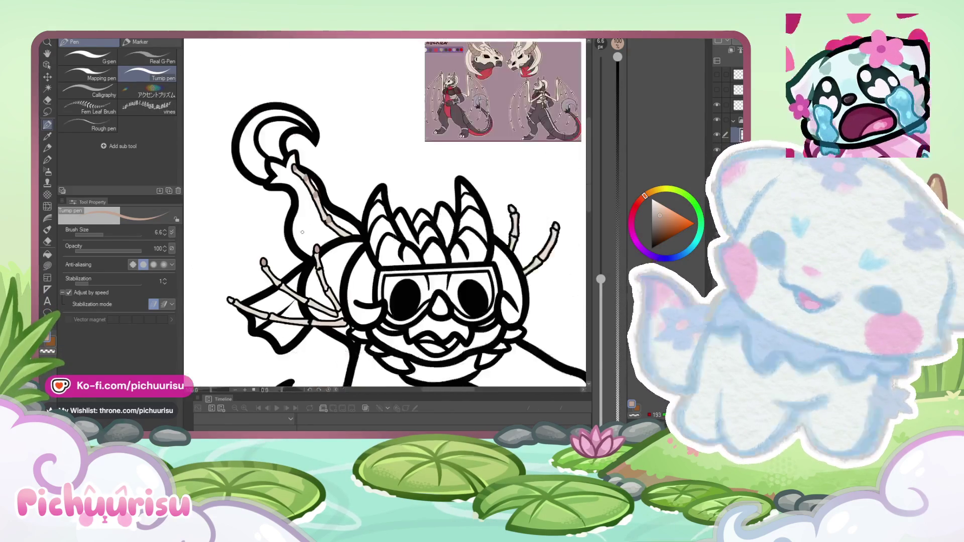
pyautogui.scroll(4, 246, 280)
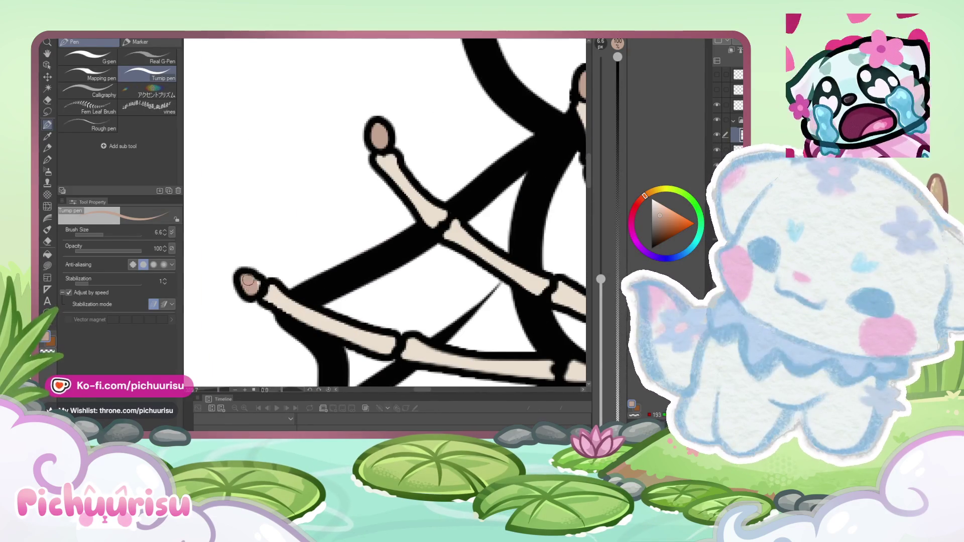
pyautogui.scroll(-5, 250, 283)
pyautogui.scroll(4, 338, 287)
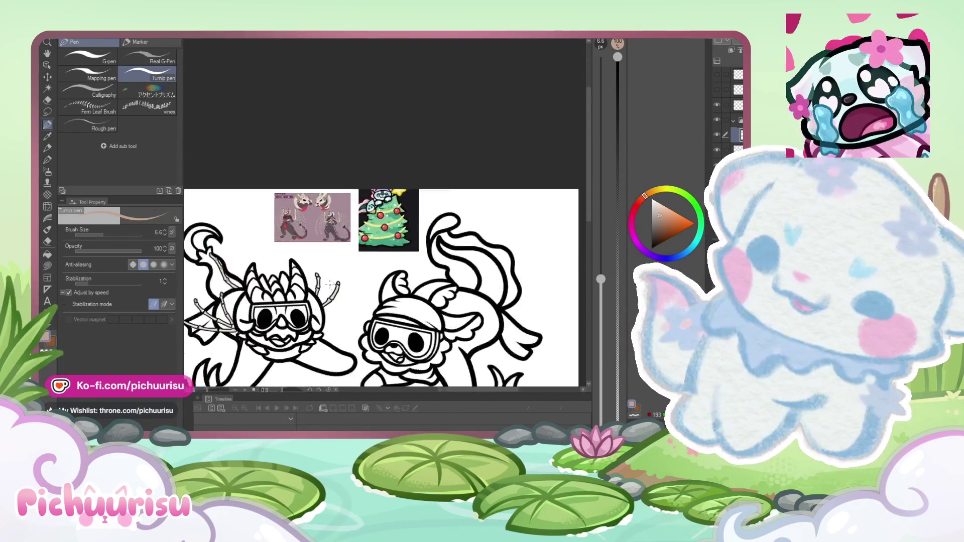
pyautogui.scroll(3, 339, 287)
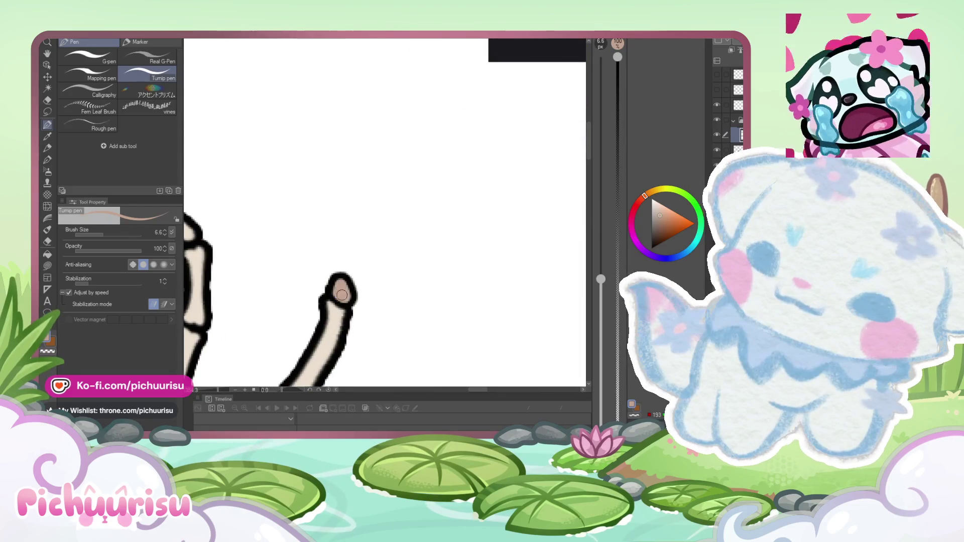
pyautogui.scroll(-4, 217, 256)
pyautogui.scroll(4, 212, 249)
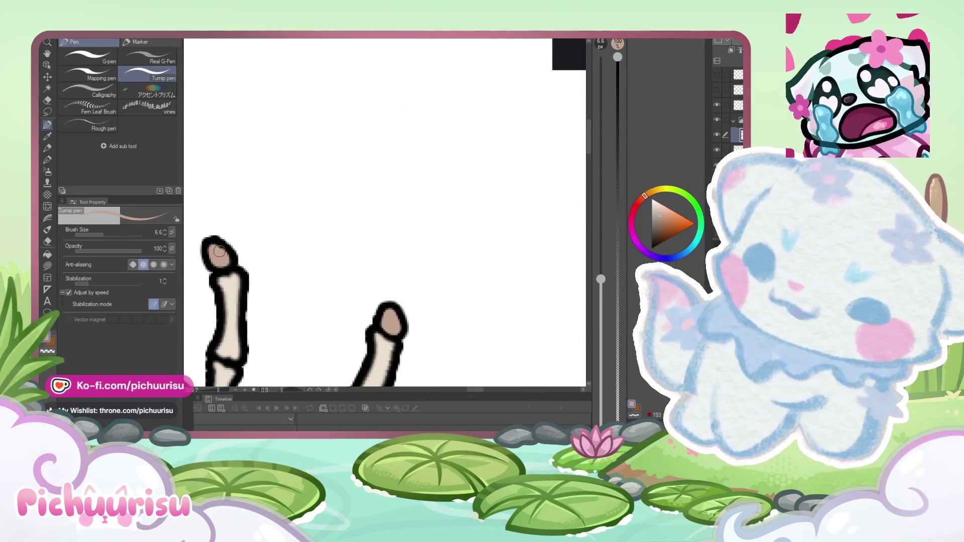
pyautogui.click(47, 243)
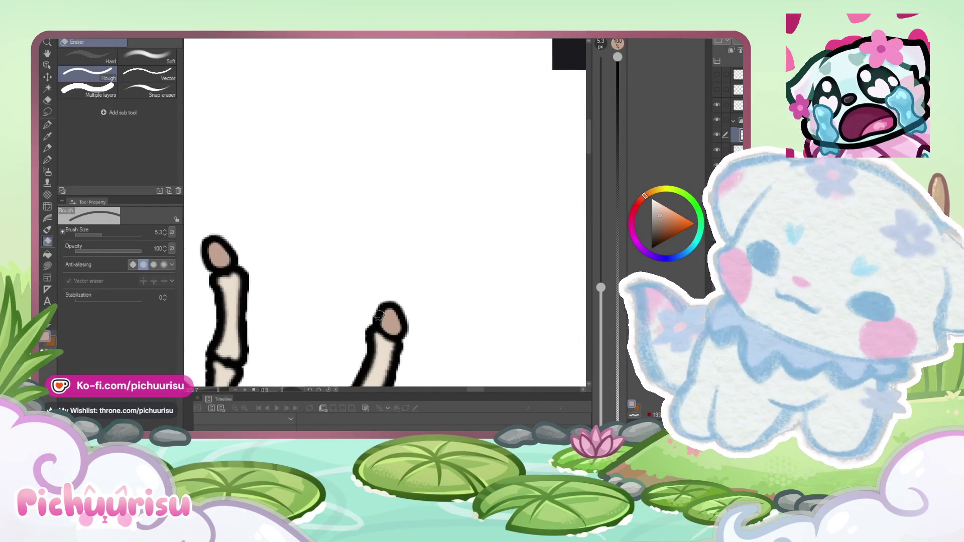
# Step: Zoom in and out on the left creature's bony knuckle caps to inspect their edges
pyautogui.scroll(2, 378, 315)
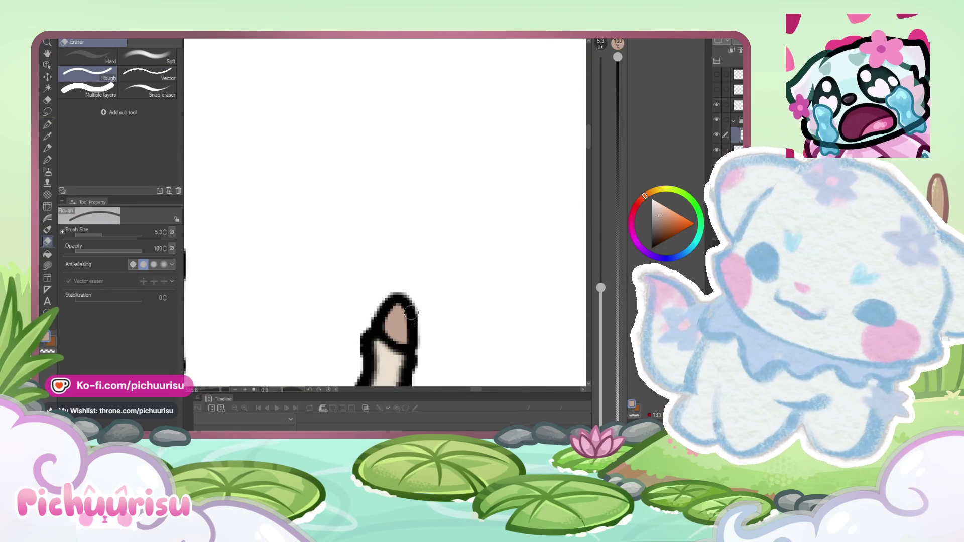
pyautogui.scroll(-3, 410, 313)
pyautogui.scroll(2, 280, 275)
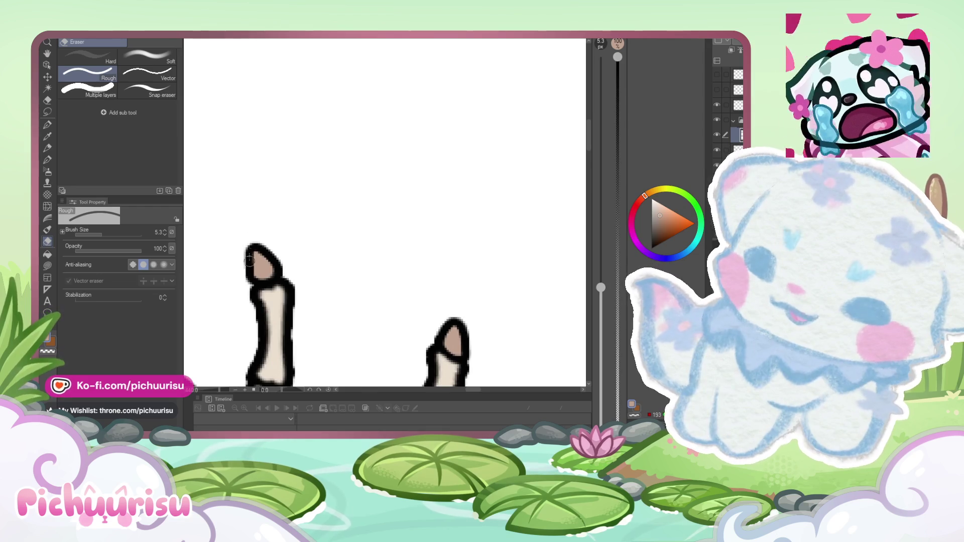
pyautogui.scroll(-5, 249, 259)
pyautogui.scroll(2, 415, 275)
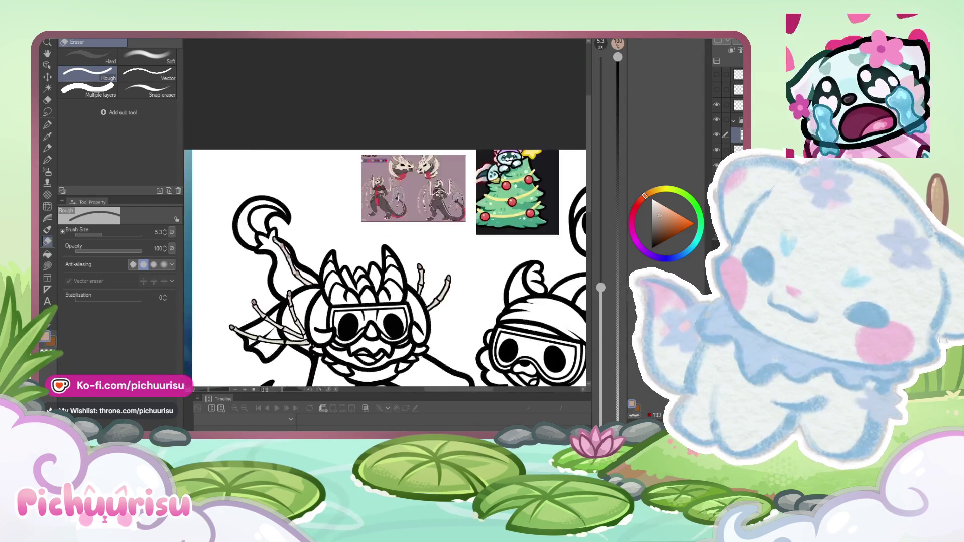
pyautogui.scroll(4, 259, 299)
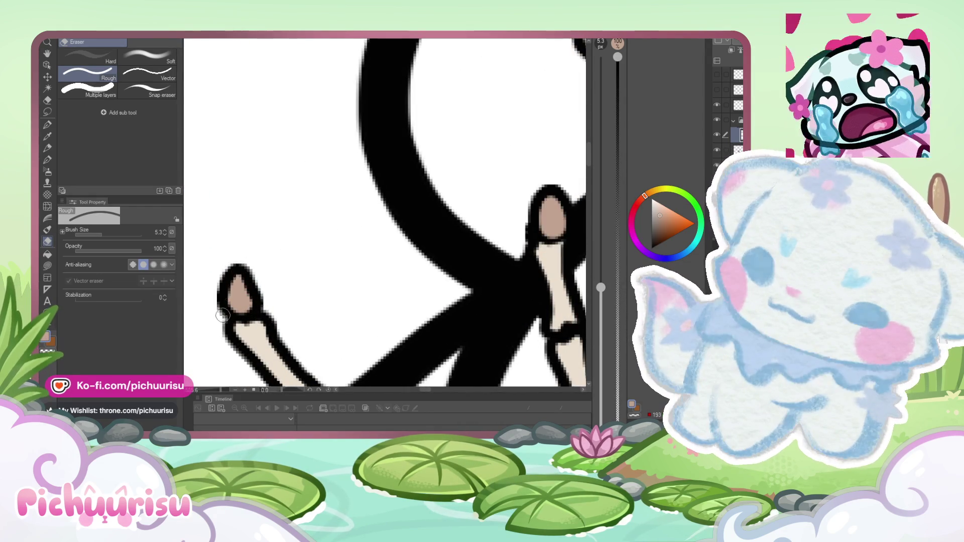
pyautogui.scroll(-4, 223, 315)
pyautogui.scroll(4, 316, 298)
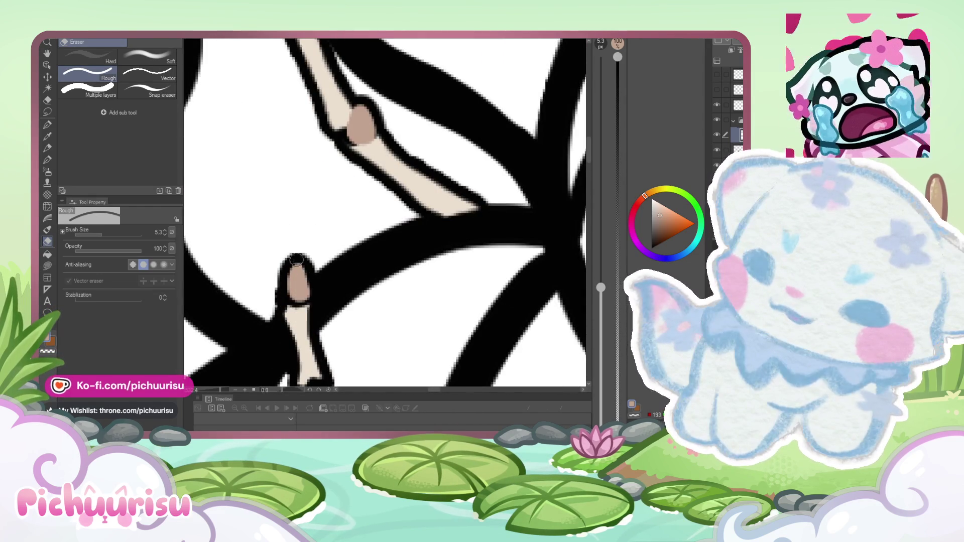
pyautogui.scroll(-4, 296, 259)
pyautogui.scroll(3, 202, 329)
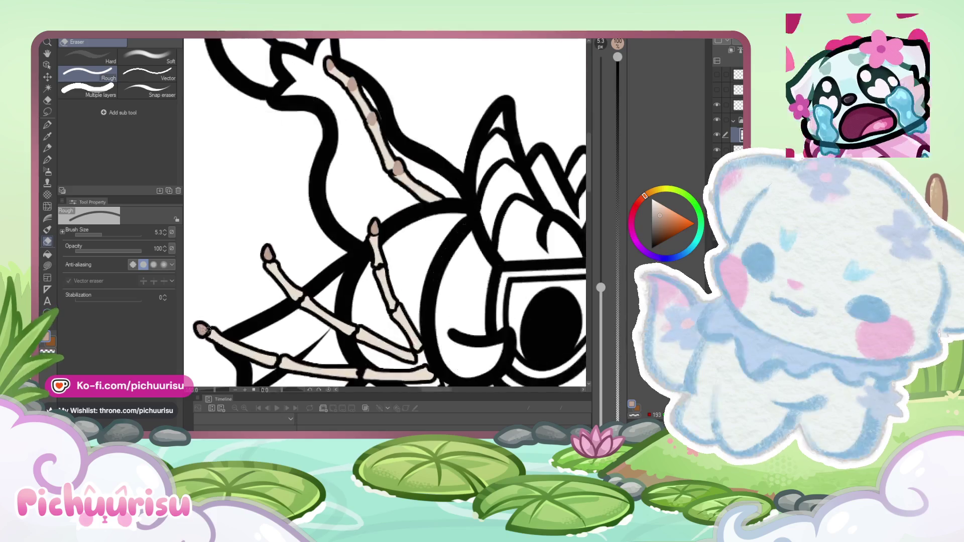
pyautogui.scroll(3, 206, 327)
pyautogui.scroll(-5, 192, 347)
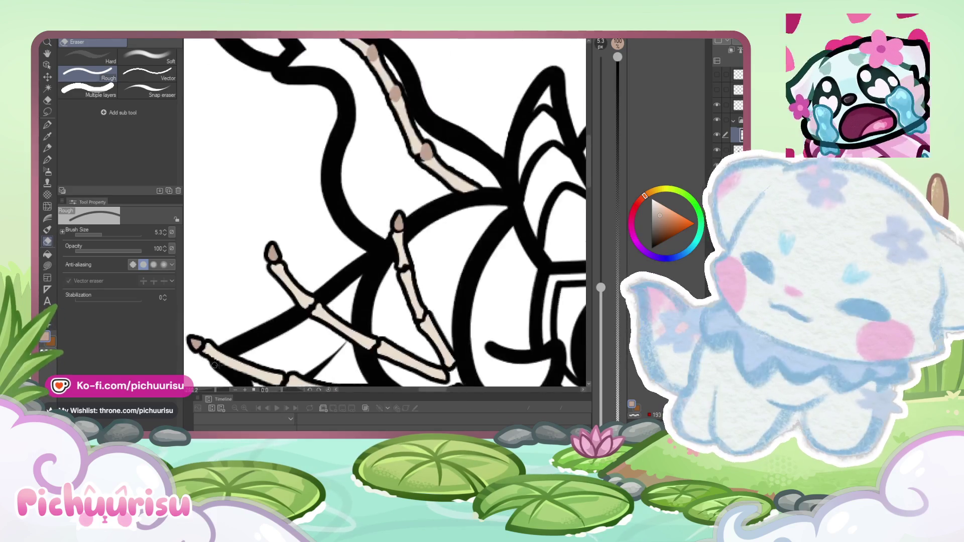
pyautogui.scroll(5, 319, 267)
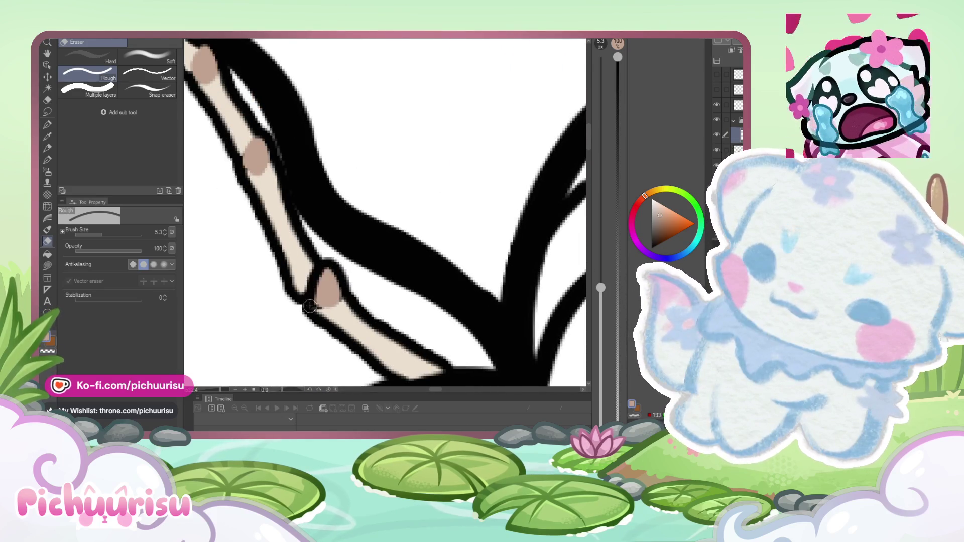
pyautogui.scroll(-5, 314, 305)
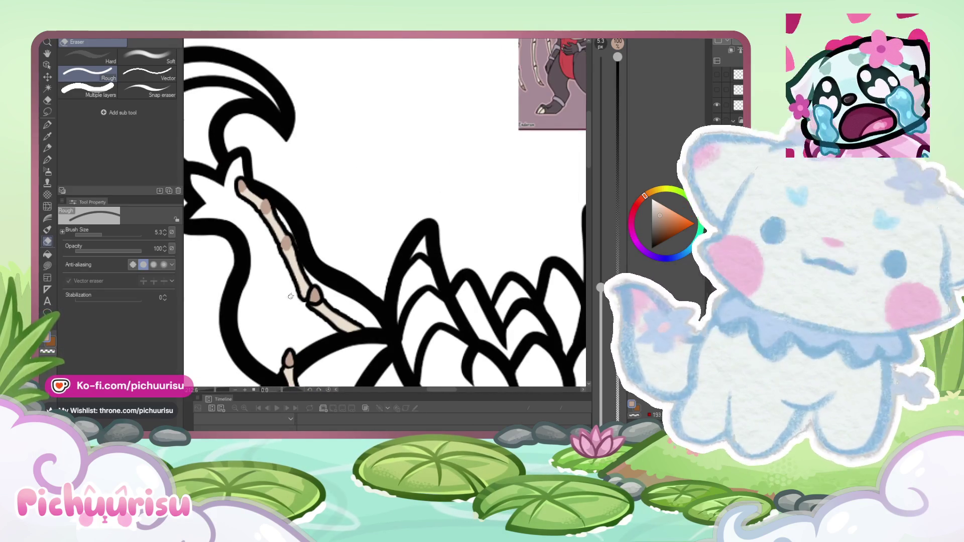
pyautogui.scroll(5, 281, 234)
pyautogui.scroll(2, 281, 234)
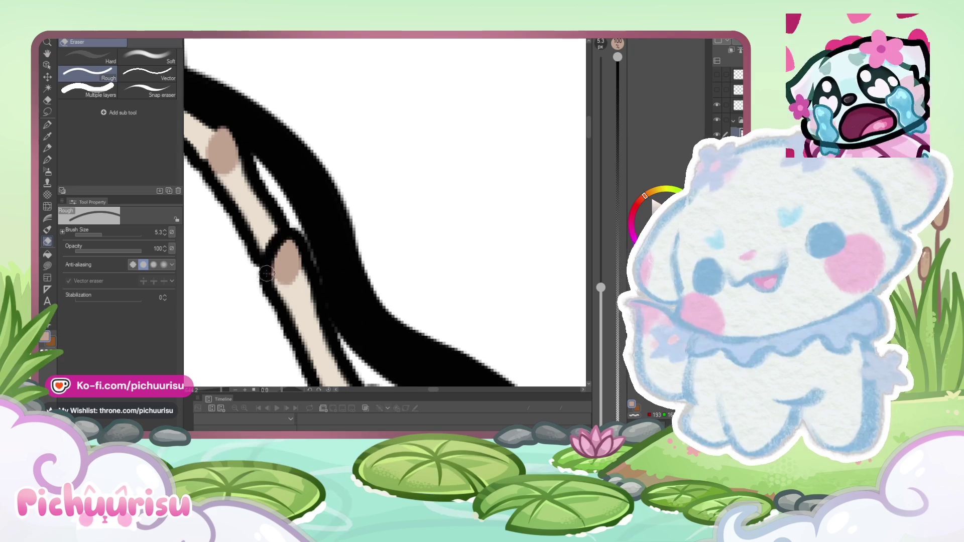
pyautogui.scroll(-5, 302, 275)
pyautogui.scroll(5, 265, 247)
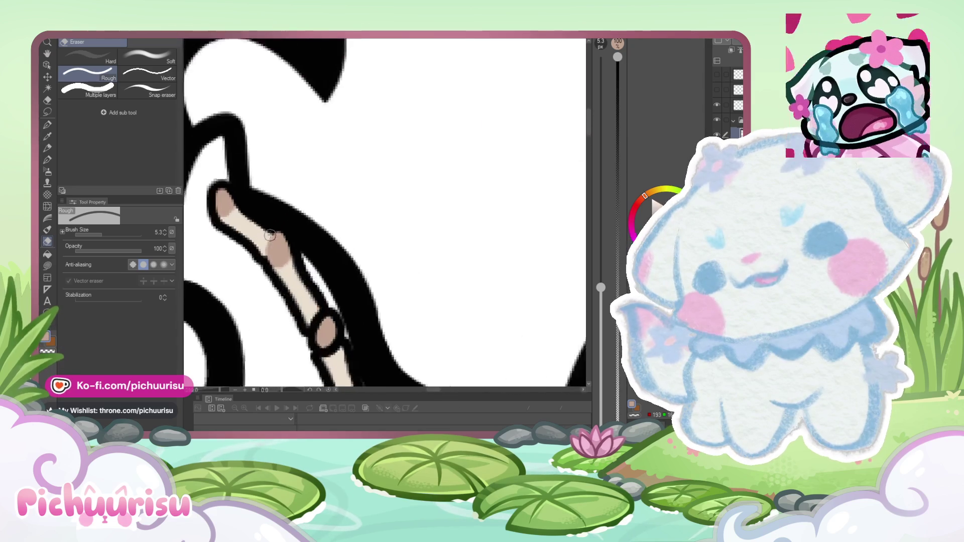
pyautogui.scroll(-3, 285, 273)
pyautogui.scroll(3, 237, 221)
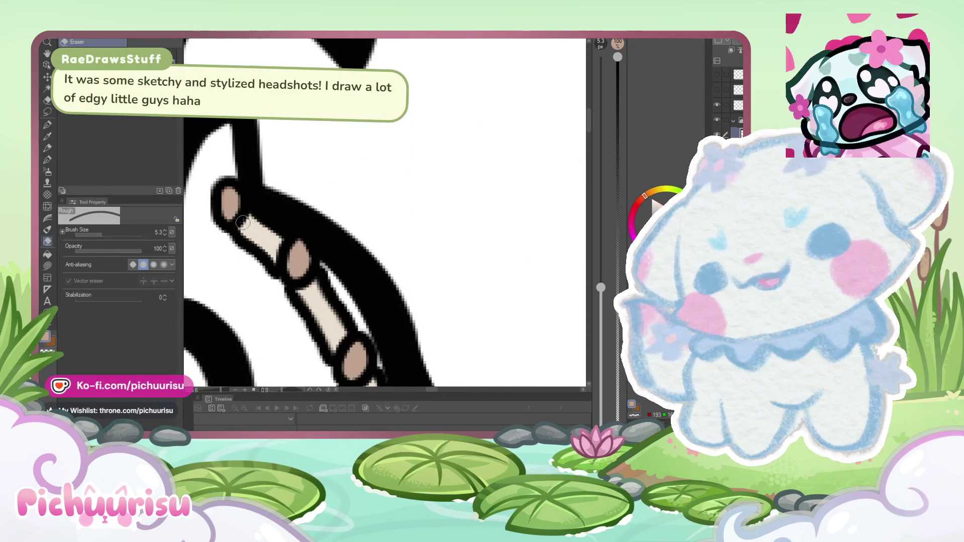
pyautogui.scroll(-6, 247, 228)
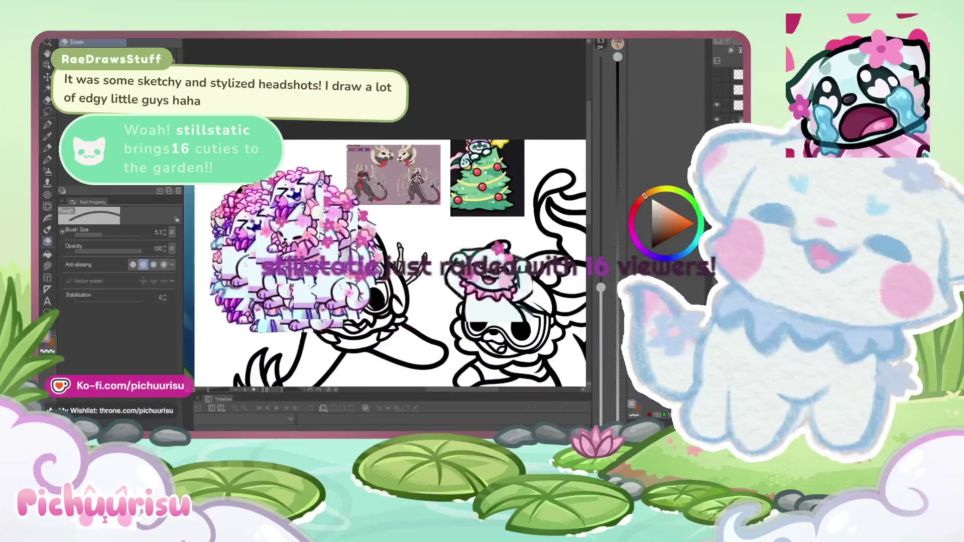
# Step: Sample the red from the dragon reference's belly as the drawing colour
pyautogui.scroll(-3, 275, 215)
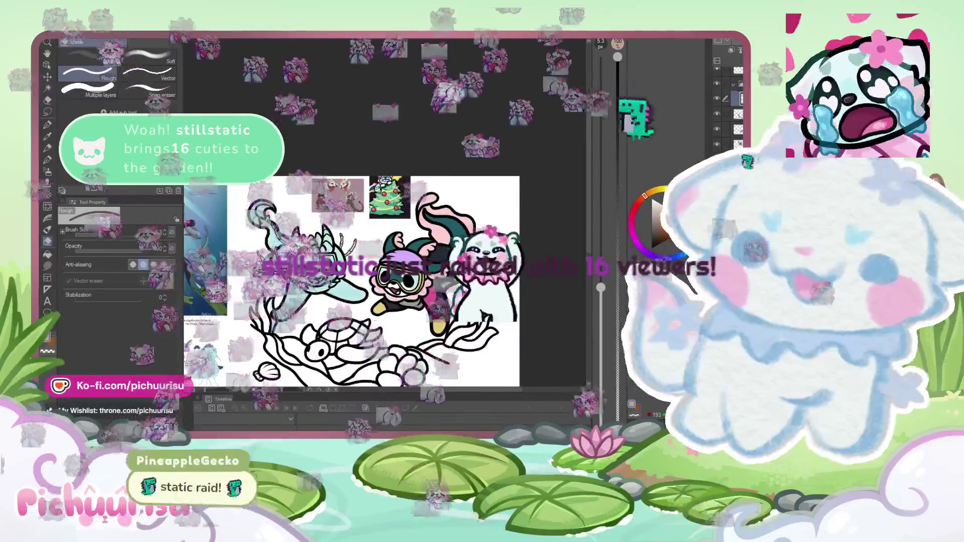
pyautogui.scroll(-2, 307, 283)
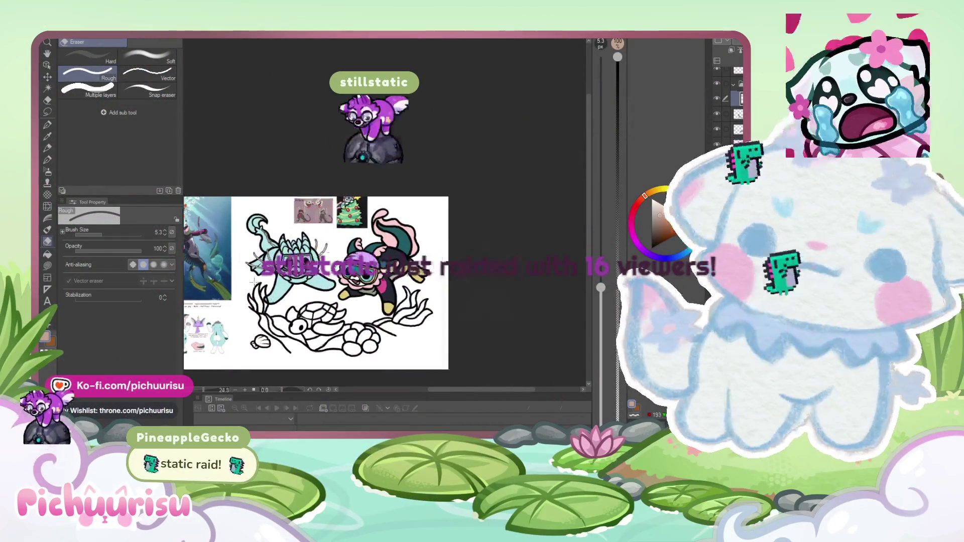
pyautogui.scroll(2, 351, 276)
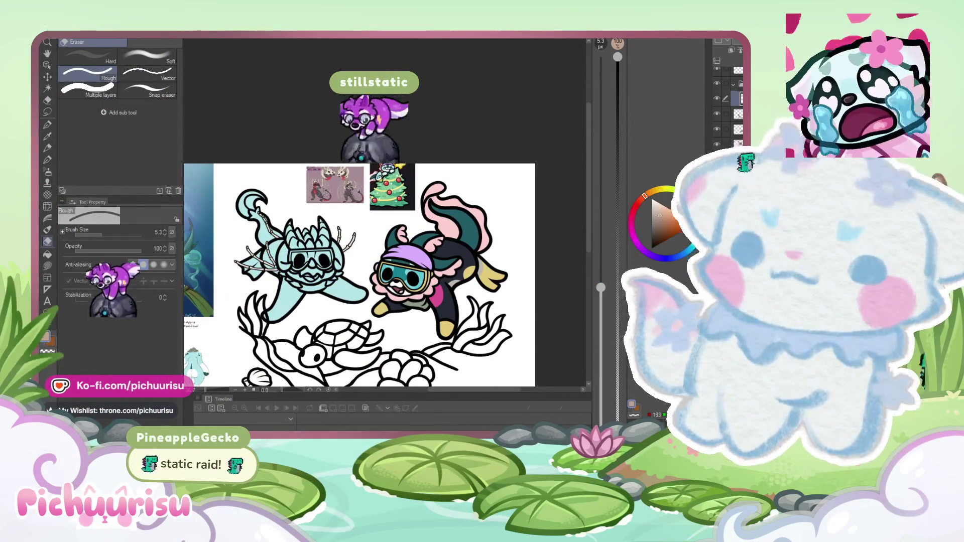
pyautogui.scroll(1, 330, 143)
pyautogui.scroll(4, 362, 195)
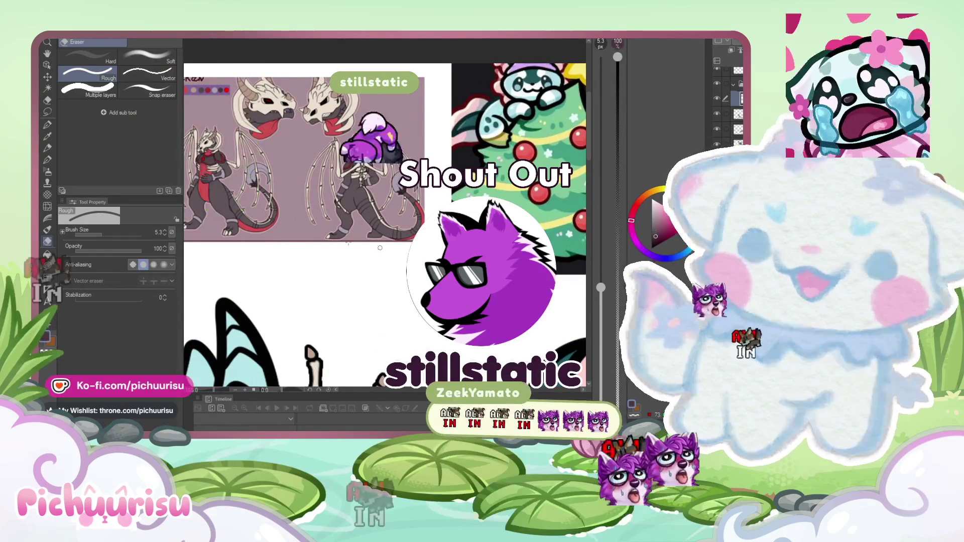
pyautogui.scroll(-4, 325, 219)
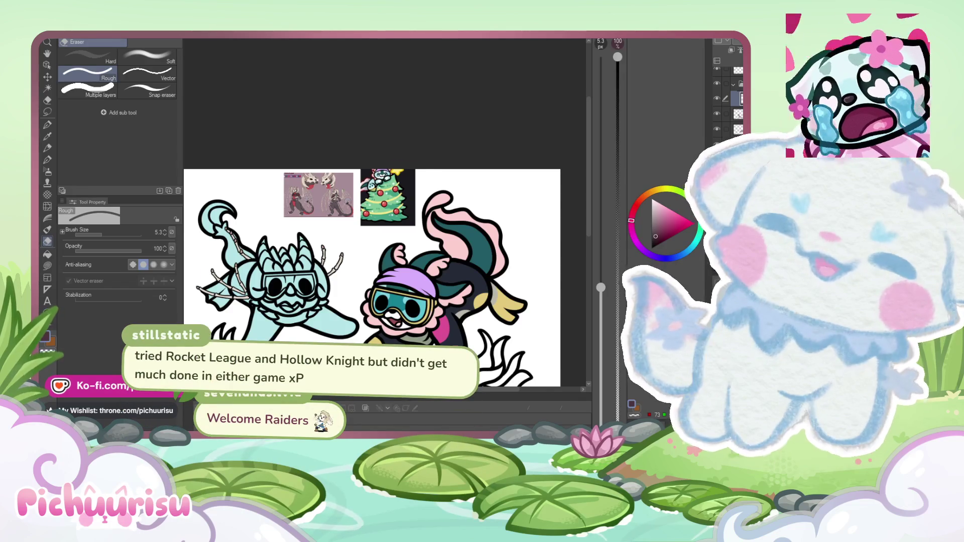
pyautogui.scroll(5, 353, 164)
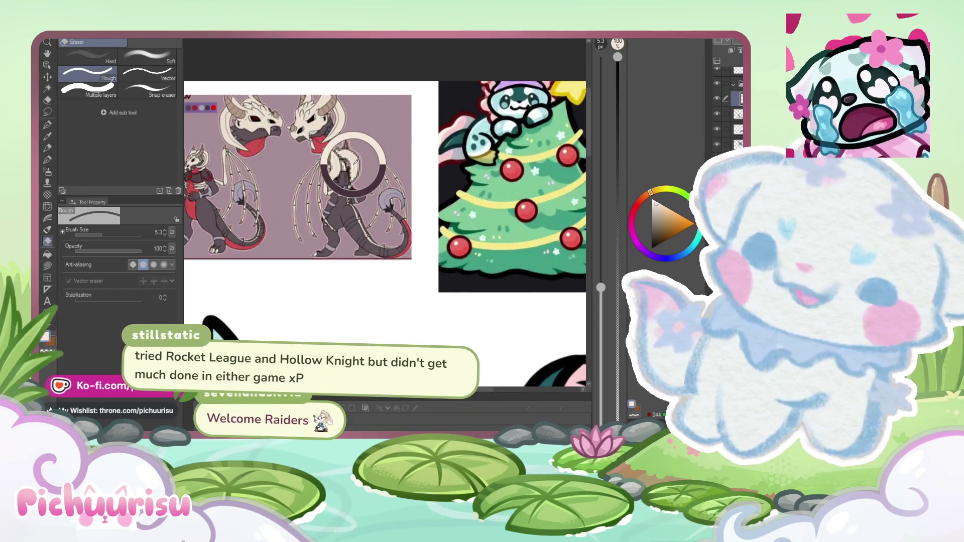
pyautogui.scroll(-5, 353, 164)
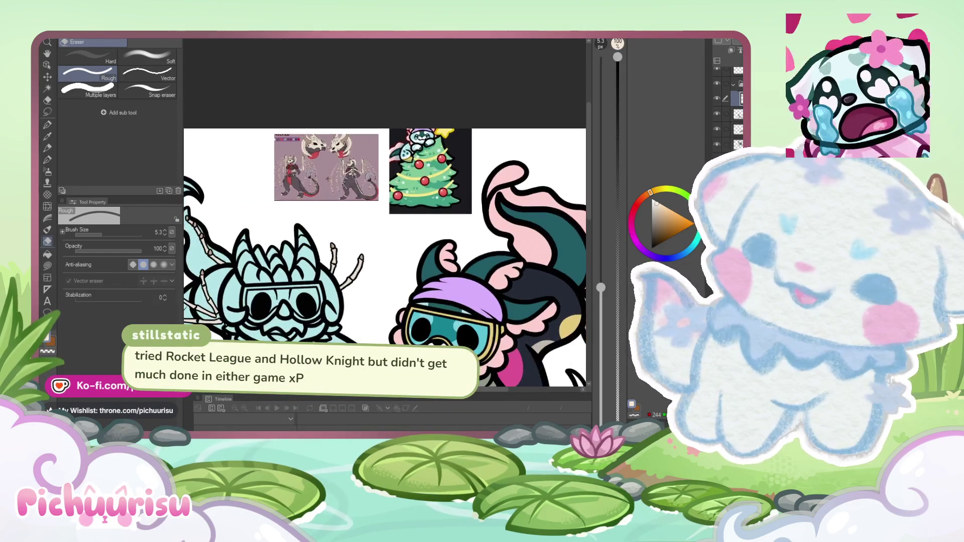
pyautogui.scroll(5, 328, 179)
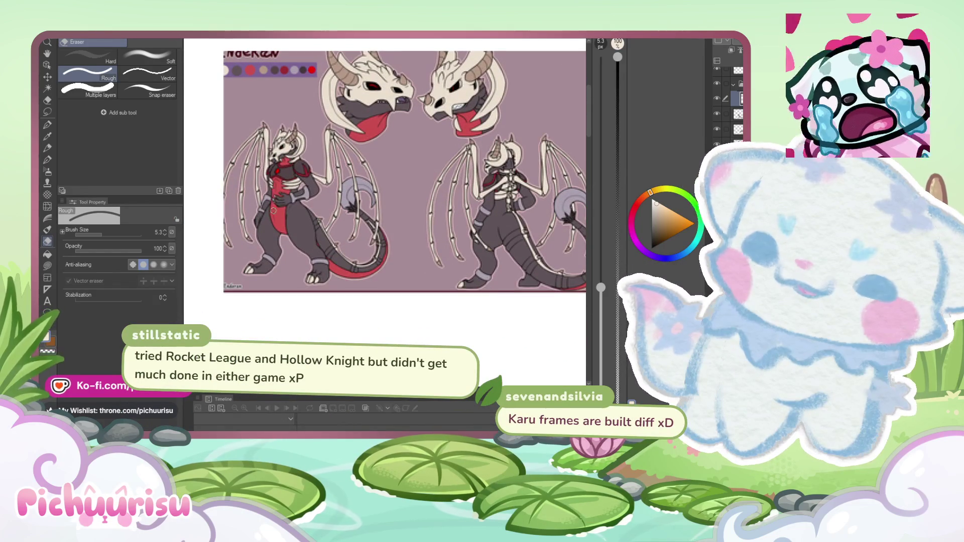
pyautogui.keyDown('alt'); pyautogui.click(273, 210); pyautogui.keyUp('alt')
# Step: Zoom out to the full underwater canvas and select the Turnip pen
pyautogui.scroll(-5, 364, 129)
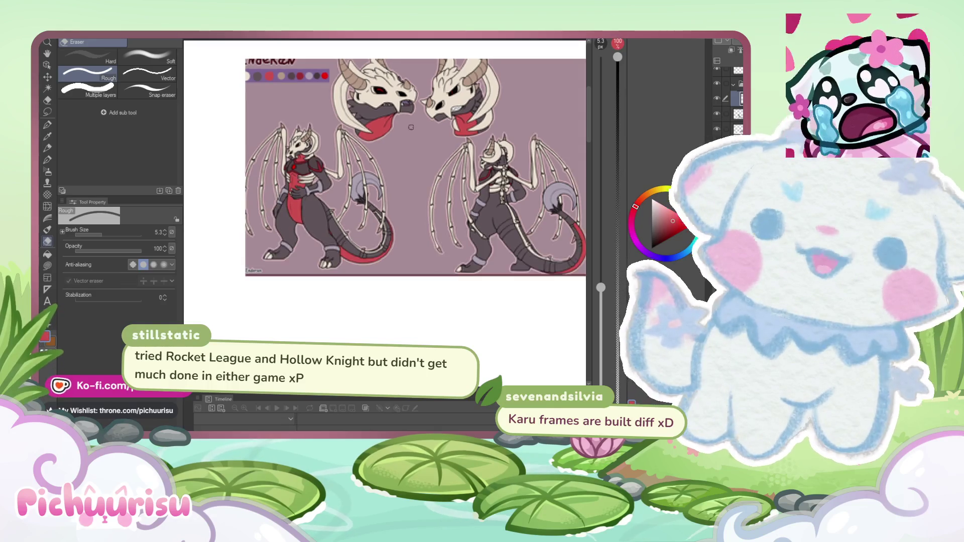
pyautogui.scroll(-5, 357, 201)
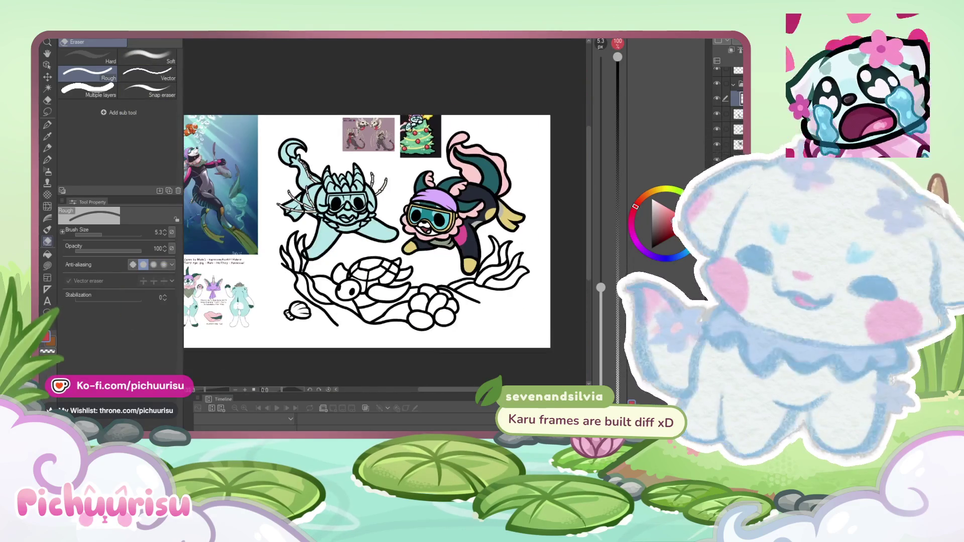
pyautogui.scroll(3, 433, 108)
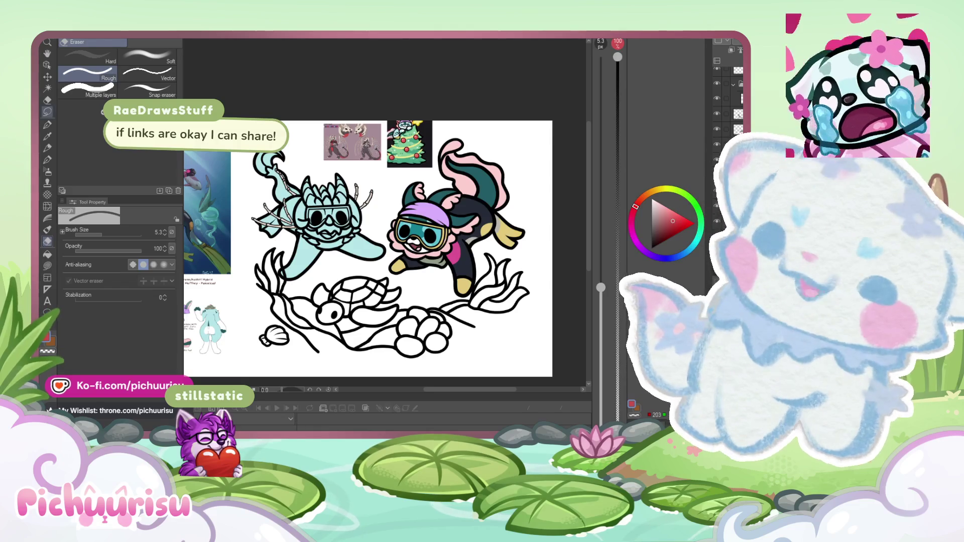
pyautogui.click(47, 128)
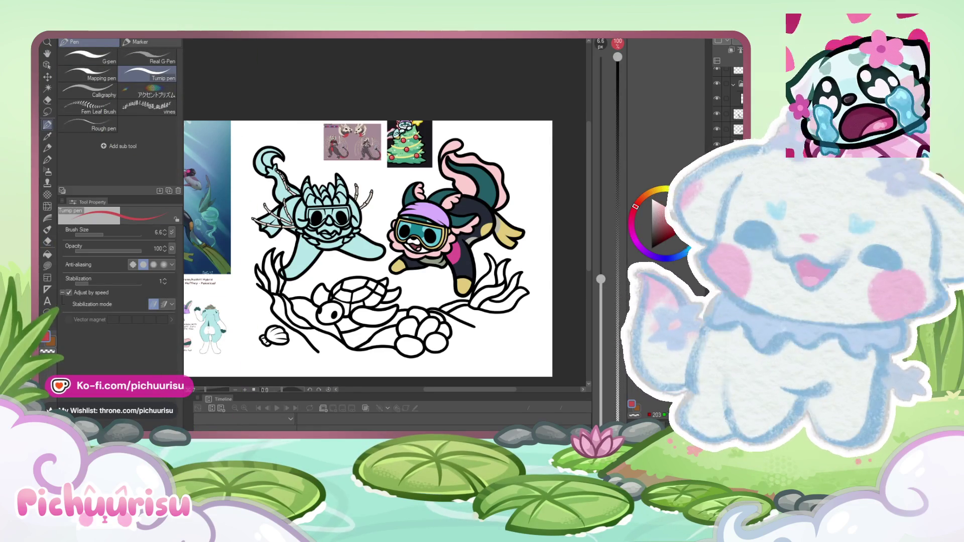
# Step: Paint the red goggle frame along the left edge and under the lenses across the nose
pyautogui.scroll(5, 290, 271)
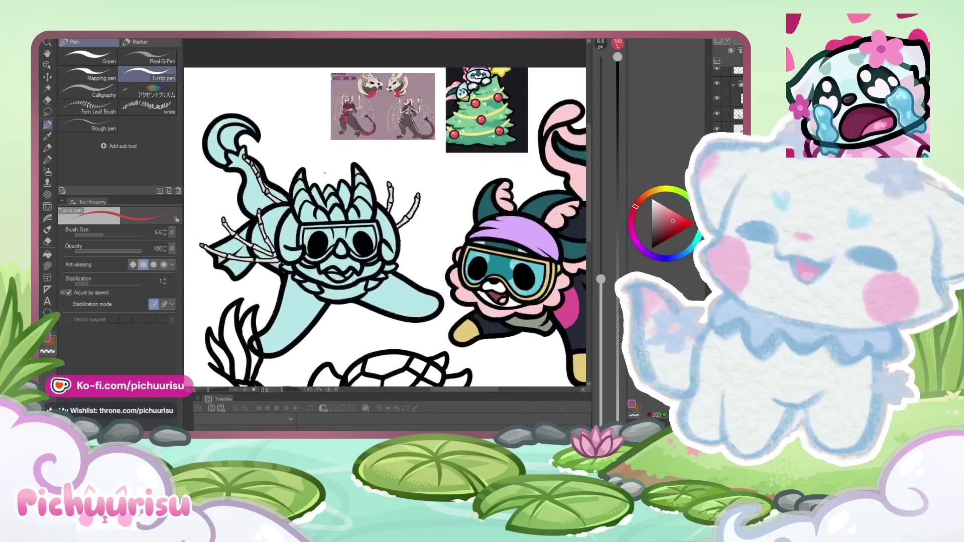
pyautogui.moveTo(288, 287)
pyautogui.mouseDown()
pyautogui.moveTo(290, 228)
pyautogui.moveTo(304, 249)
pyautogui.moveTo(425, 247)
pyautogui.mouseUp()
pyautogui.scroll(2, 319, 206)
pyautogui.scroll(-3, 416, 247)
pyautogui.scroll(1, 375, 245)
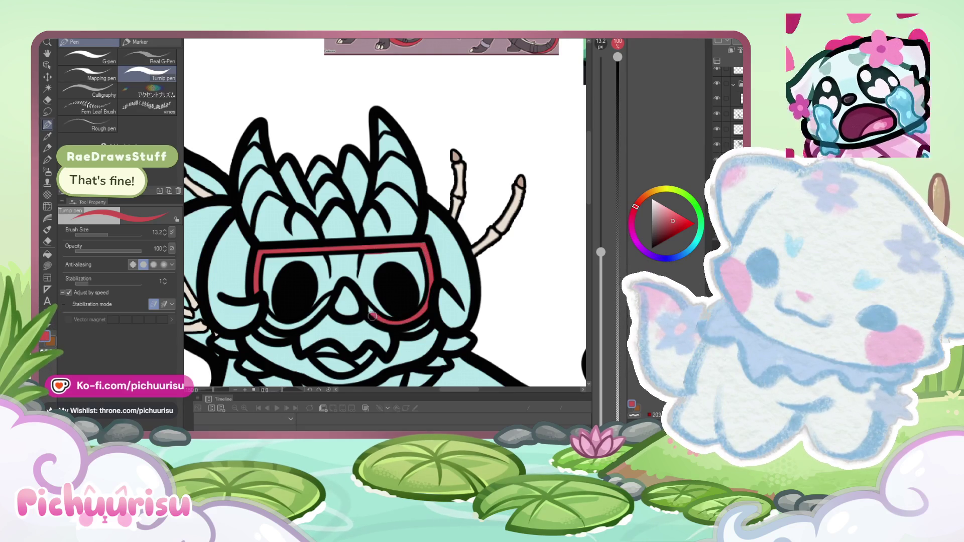
pyautogui.moveTo(368, 309)
pyautogui.mouseDown()
pyautogui.moveTo(319, 300)
pyautogui.moveTo(281, 324)
pyautogui.moveTo(267, 317)
pyautogui.mouseUp()
pyautogui.scroll(-5, 267, 317)
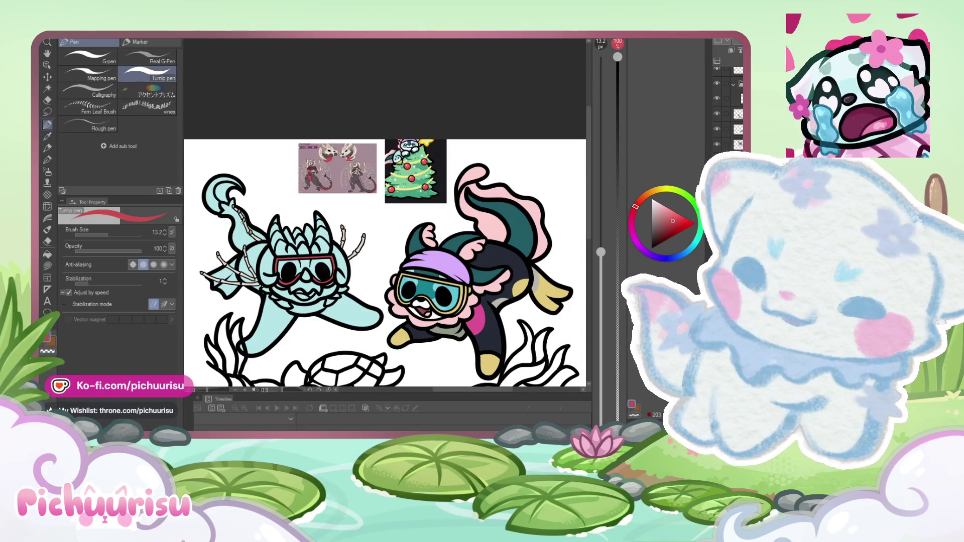
pyautogui.scroll(3, 203, 291)
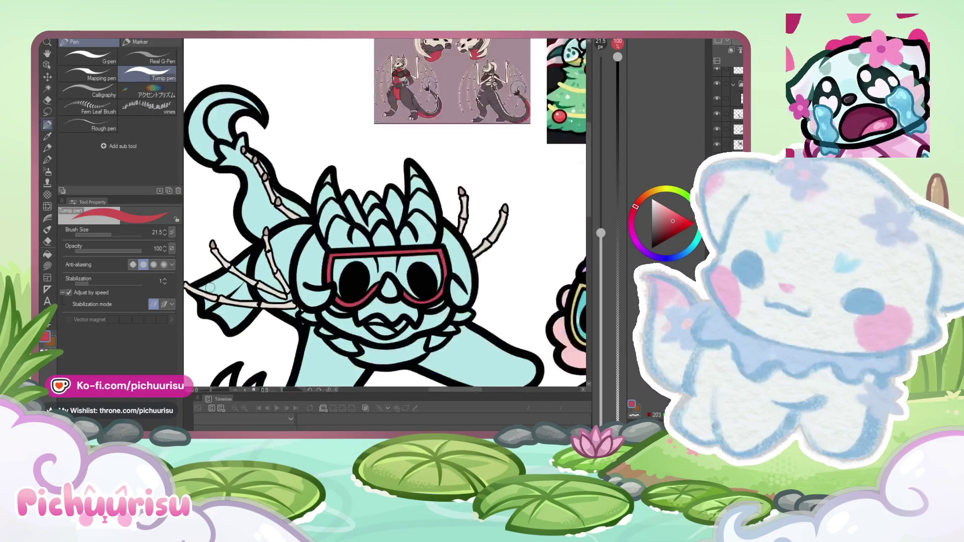
# Step: Paint the small fin beside the left diver's bony hand red
pyautogui.moveTo(204, 293)
pyautogui.mouseDown()
pyautogui.moveTo(256, 301)
pyautogui.moveTo(251, 327)
pyautogui.mouseUp()
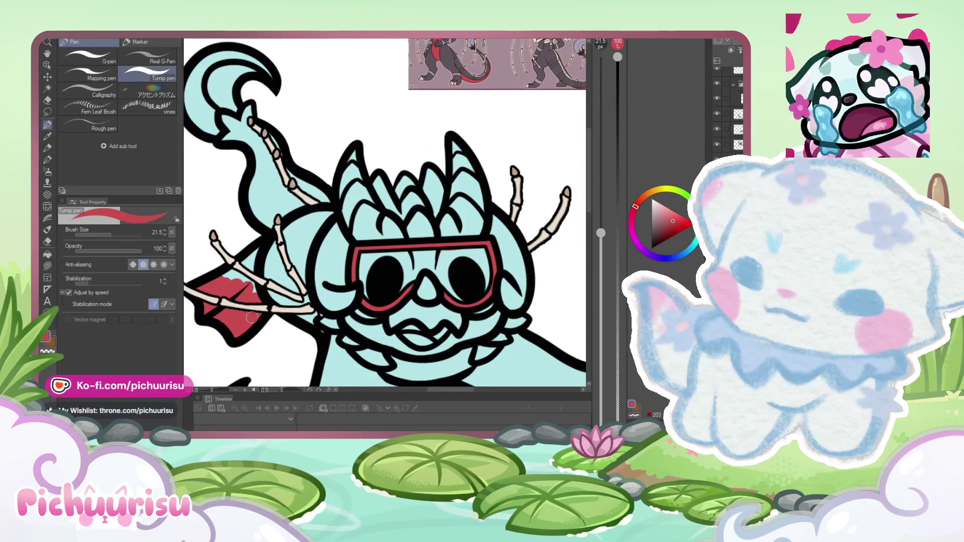
pyautogui.scroll(-3, 246, 263)
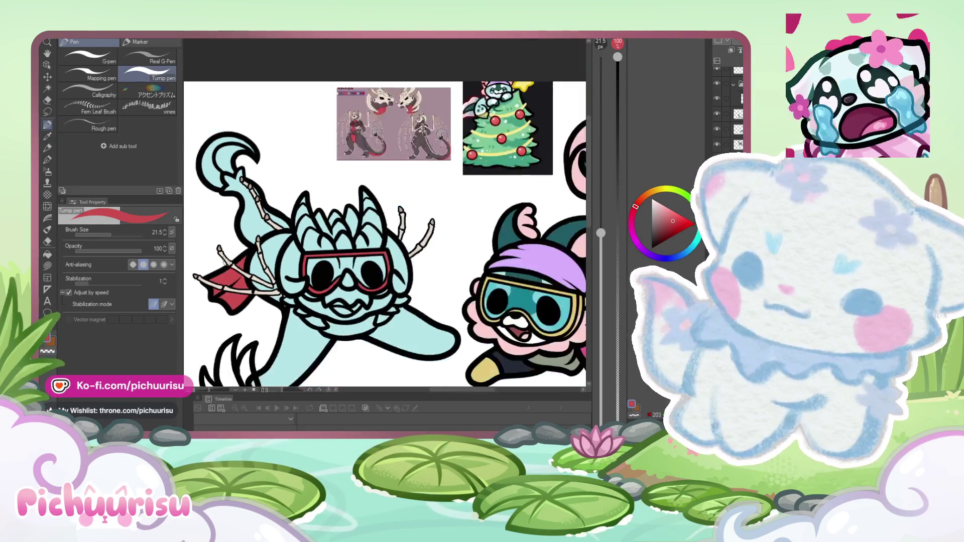
pyautogui.scroll(2, 246, 263)
pyautogui.scroll(-3, 256, 260)
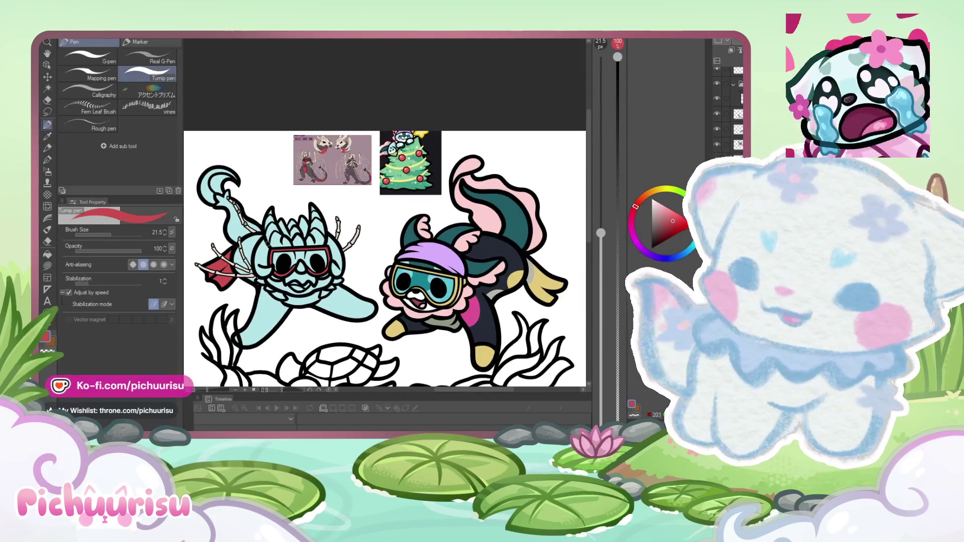
pyautogui.scroll(2, 268, 256)
pyautogui.scroll(-3, 268, 256)
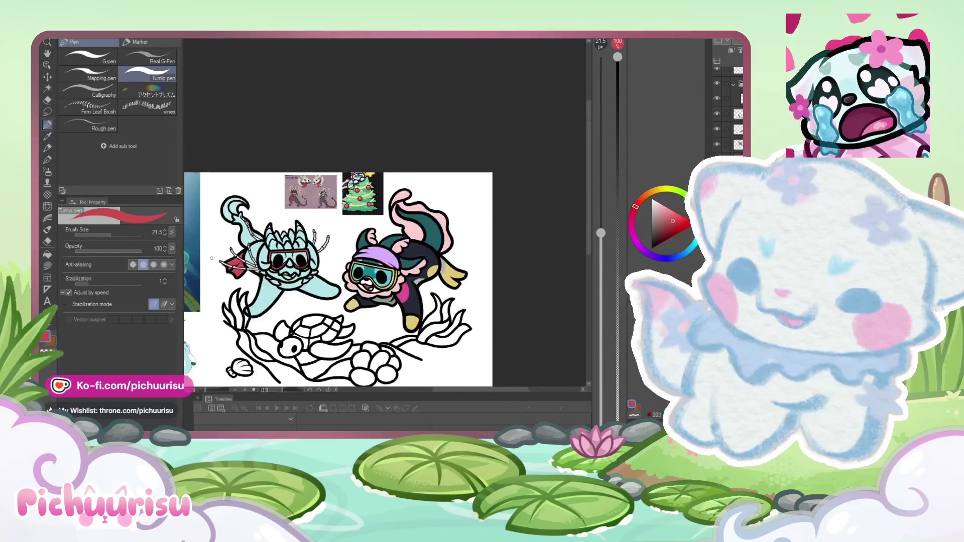
# Step: Lower the brush size to 6.6 and toggle the line art to check the colours
pyautogui.click(99, 235)
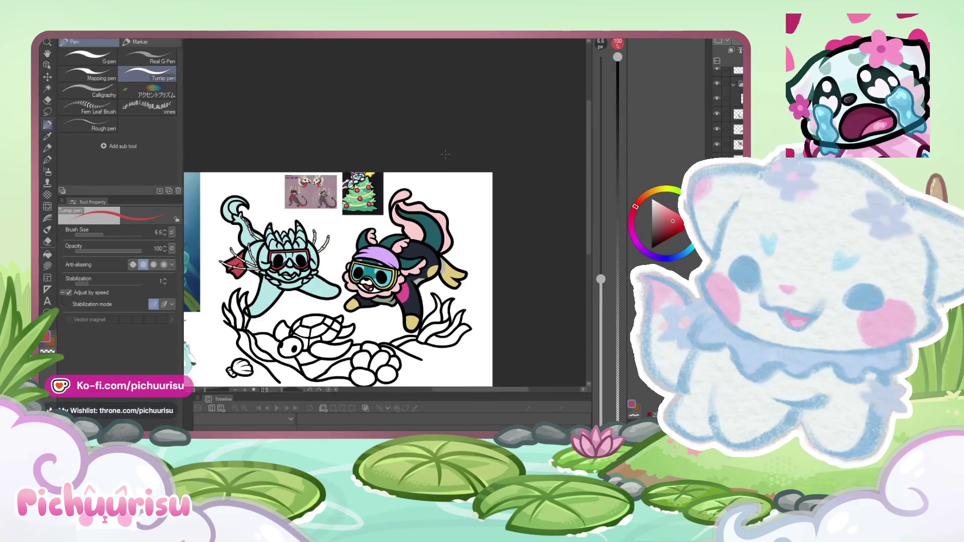
pyautogui.click(716, 144)
pyautogui.click(716, 144)
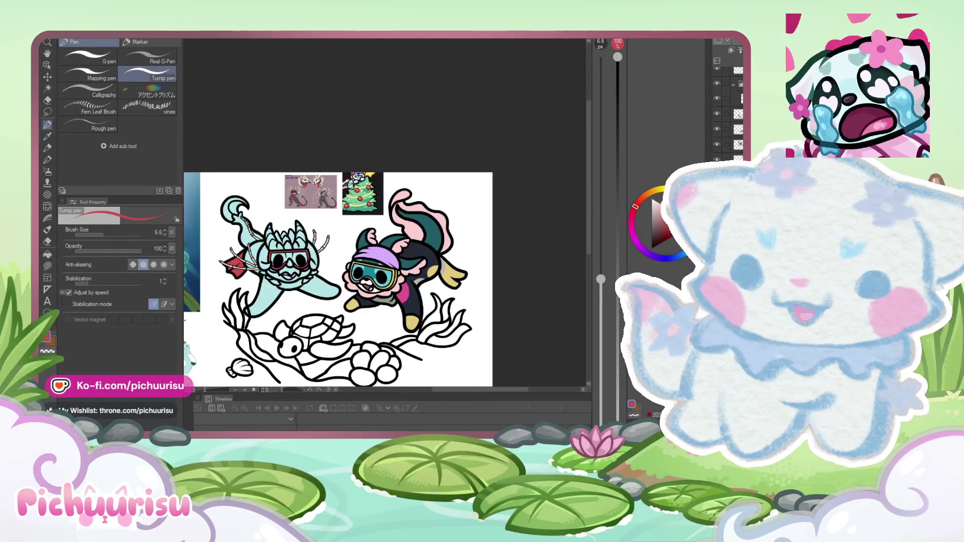
# Step: Set the brush size to 10.7 and redraw the left goggle edge in black
pyautogui.scroll(1, 350, 276)
pyautogui.scroll(8, 261, 248)
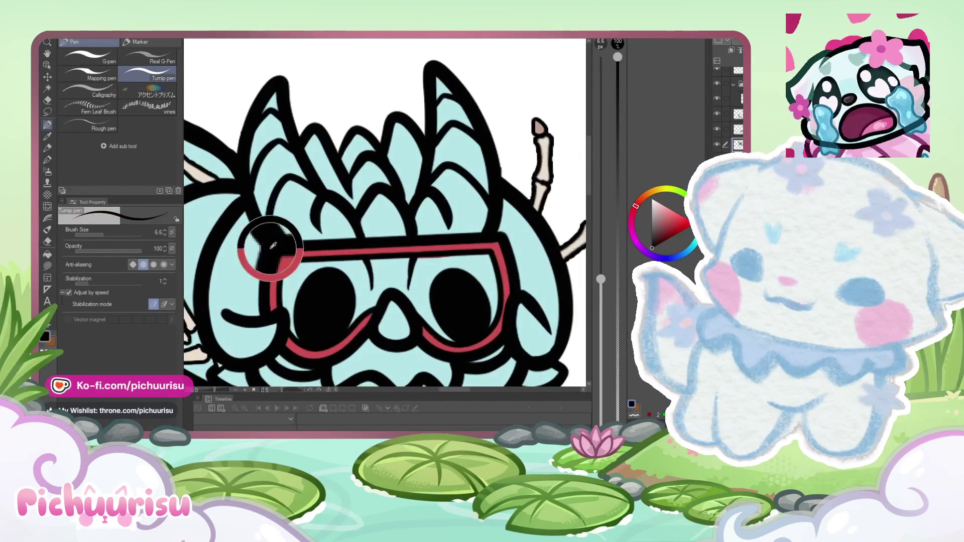
pyautogui.scroll(-3, 253, 271)
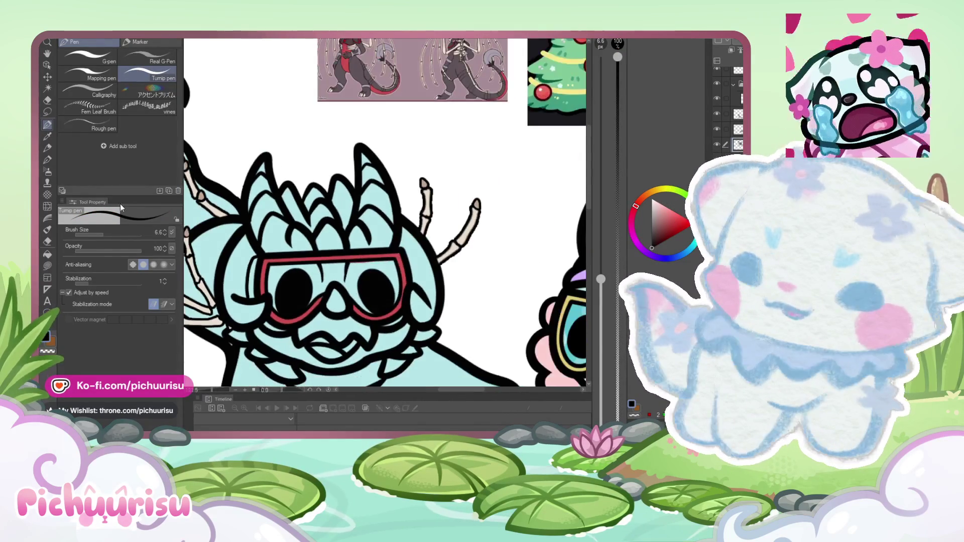
pyautogui.click(106, 234)
pyautogui.scroll(4, 246, 282)
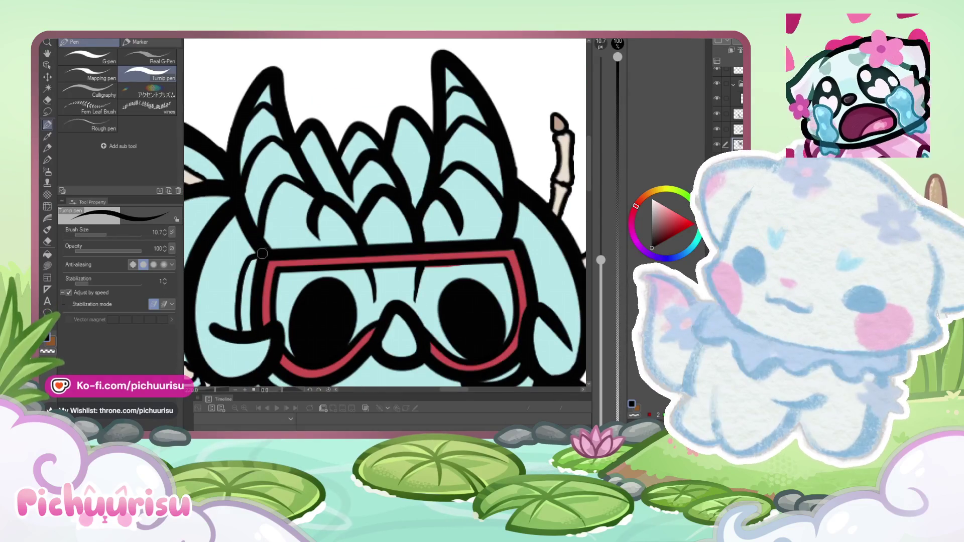
pyautogui.moveTo(240, 287); pyautogui.dragTo(238, 331)
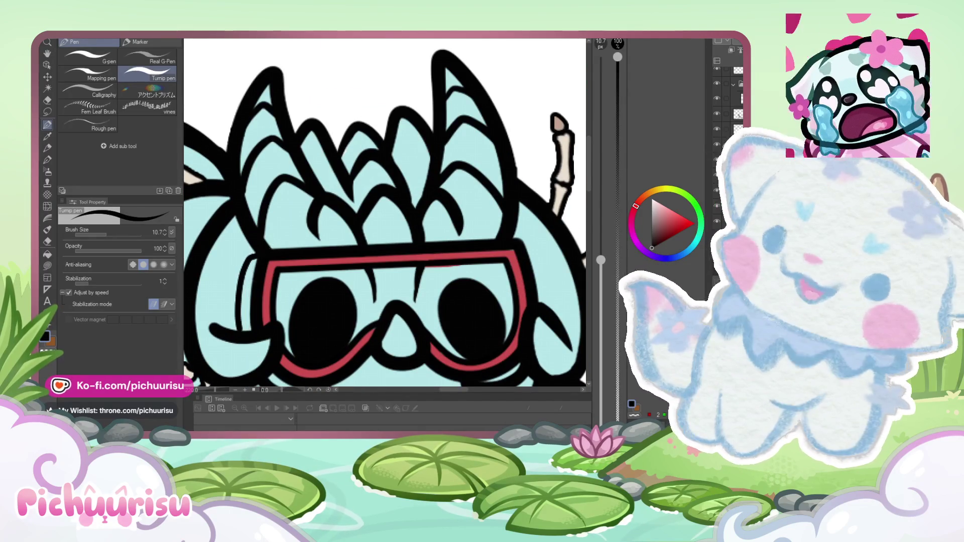
pyautogui.moveTo(259, 253); pyautogui.dragTo(237, 331)
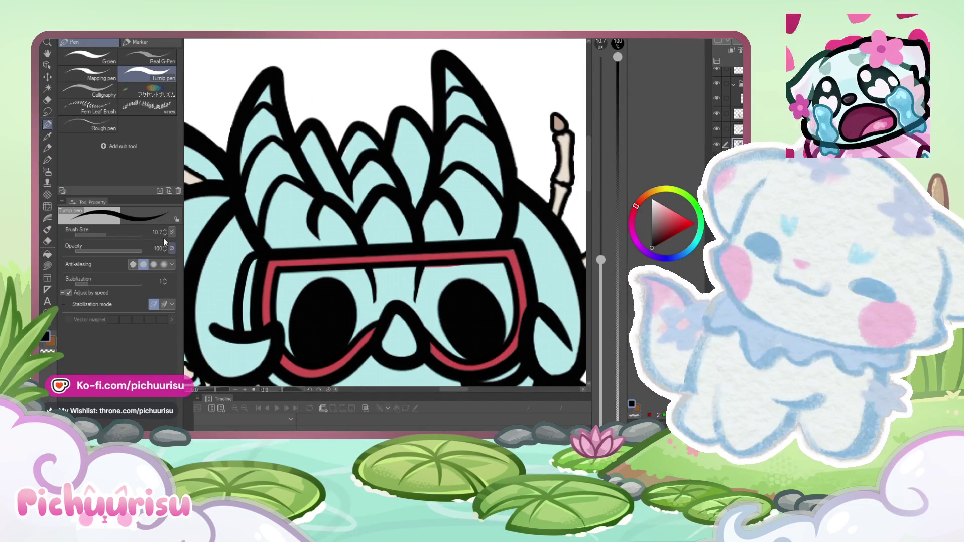
# Step: Erase the stray outline at the goggles' top-left corner and reselect the Pen tool
pyautogui.click(48, 241)
pyautogui.scroll(2, 271, 228)
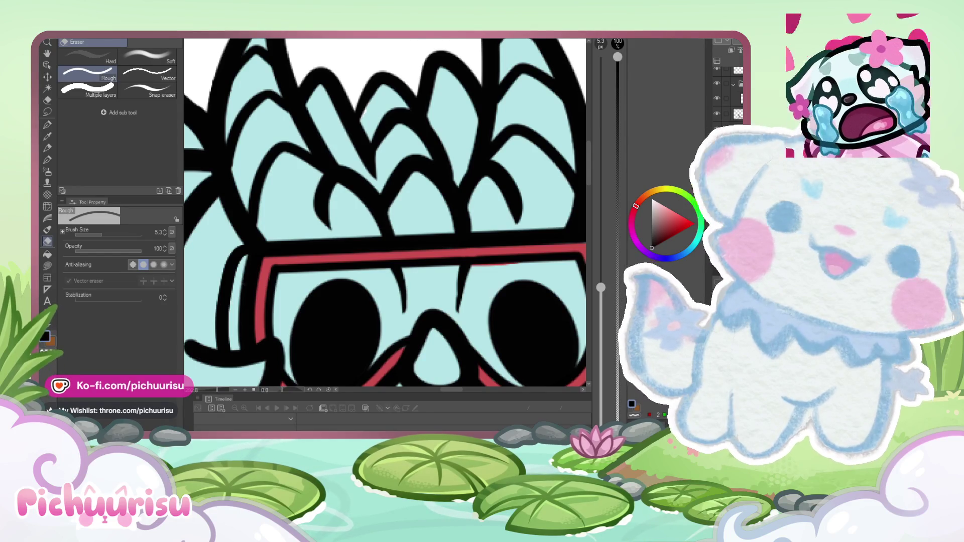
pyautogui.scroll(1, 263, 264)
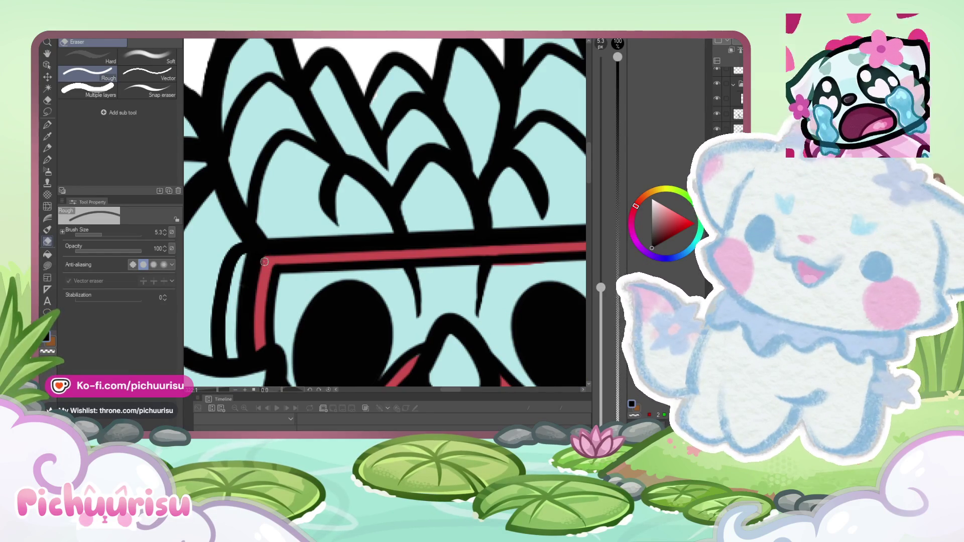
pyautogui.moveTo(266, 261); pyautogui.dragTo(252, 300)
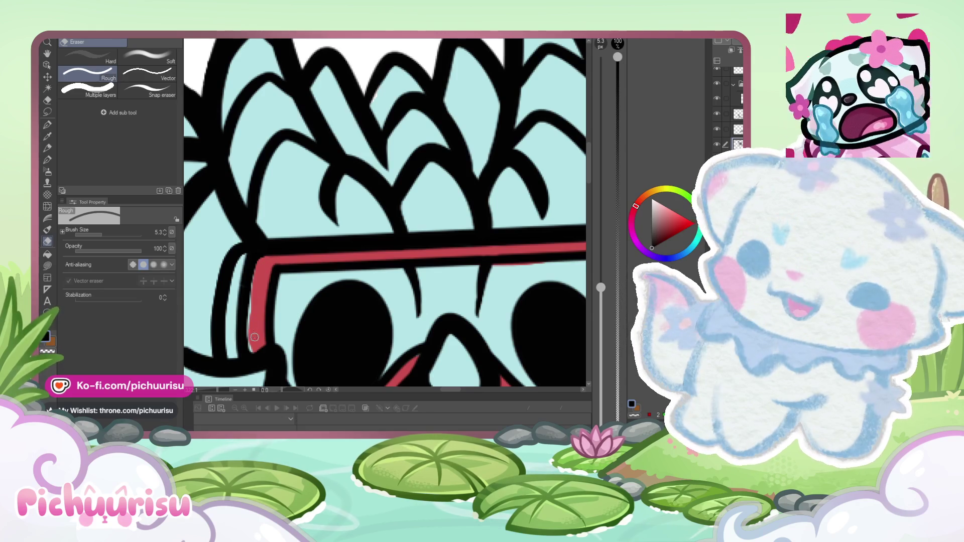
pyautogui.scroll(-5, 255, 337)
pyautogui.scroll(-2, 208, 235)
pyautogui.click(47, 124)
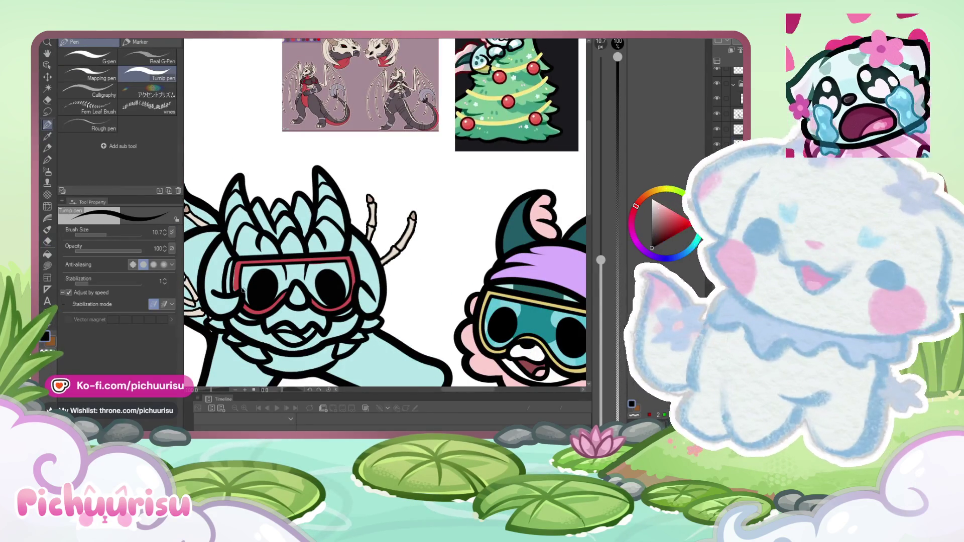
pyautogui.scroll(4, 242, 290)
pyautogui.keyDown('alt'); pyautogui.click(241, 249); pyautogui.keyUp('alt')
pyautogui.moveTo(223, 266); pyautogui.dragTo(225, 300)
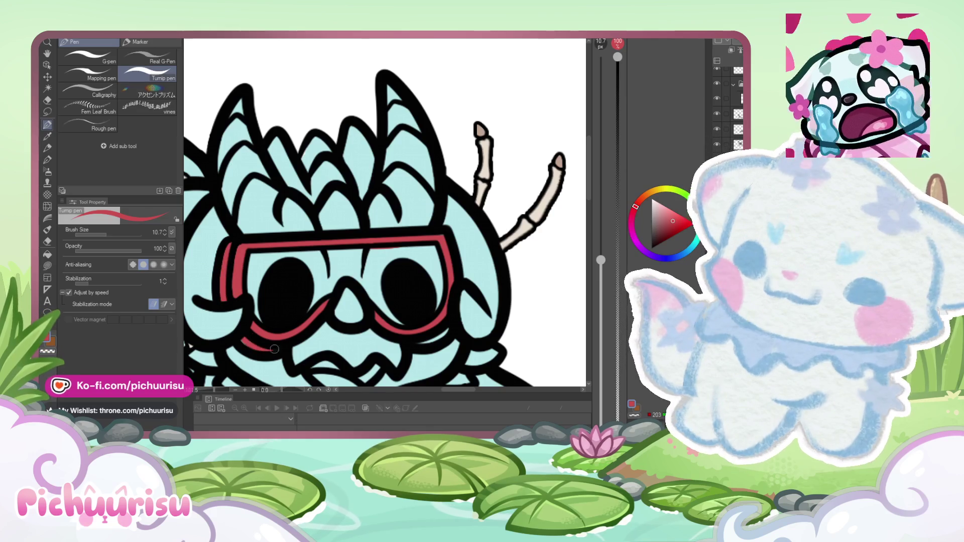
pyautogui.scroll(-4, 283, 294)
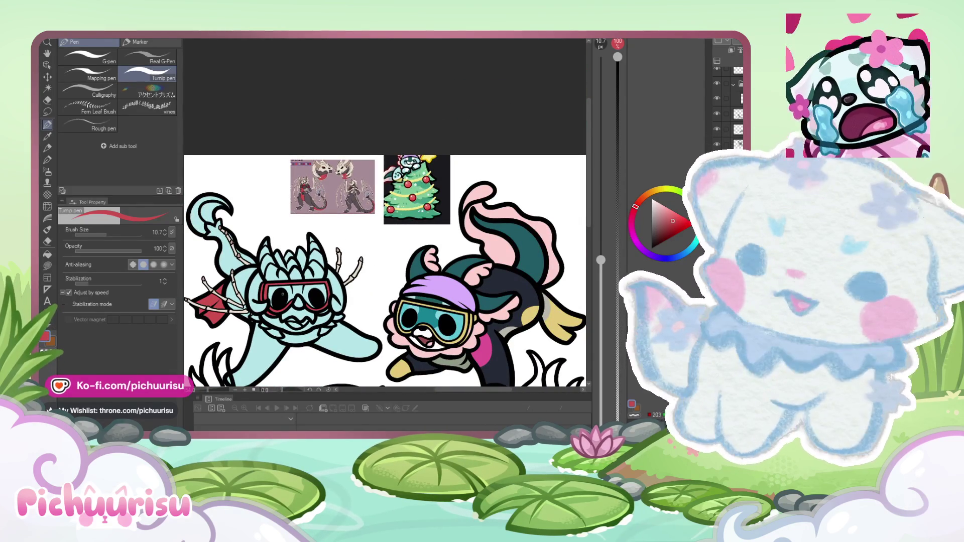
pyautogui.scroll(1, 279, 311)
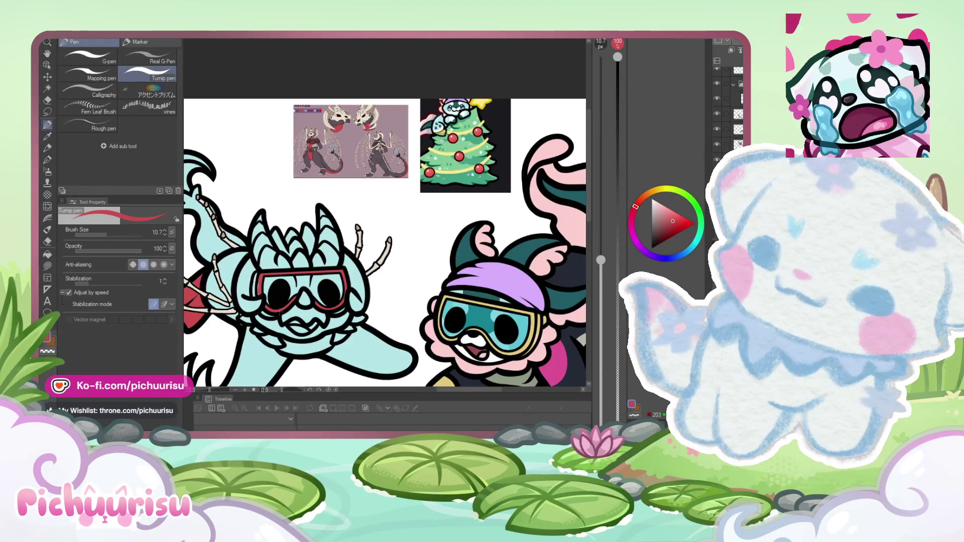
pyautogui.scroll(3, 279, 312)
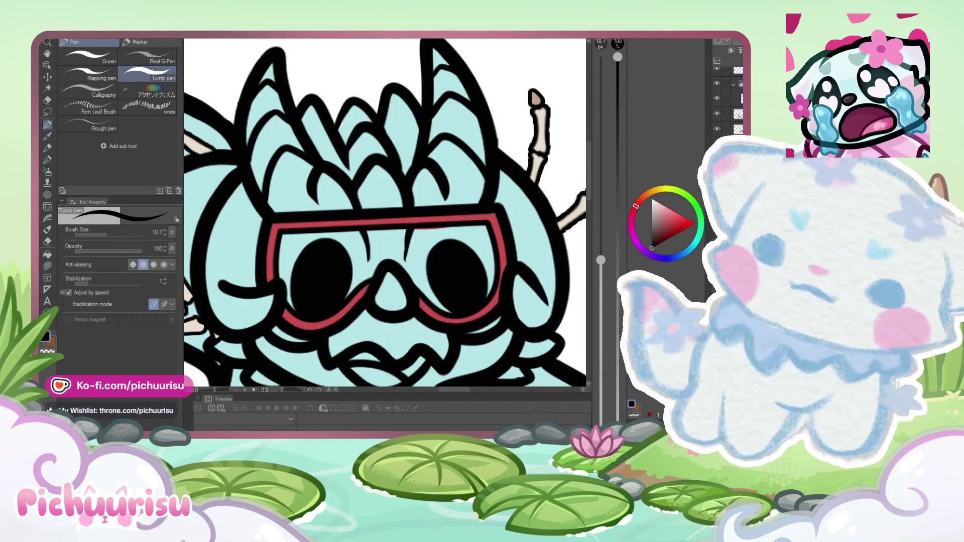
pyautogui.moveTo(262, 220); pyautogui.dragTo(249, 298)
pyautogui.scroll(-3, 276, 333)
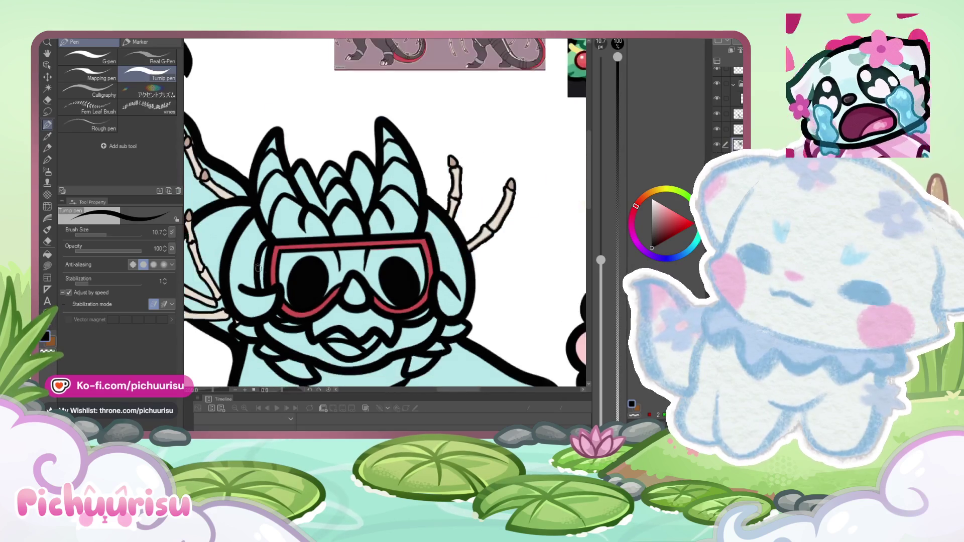
pyautogui.scroll(3, 348, 274)
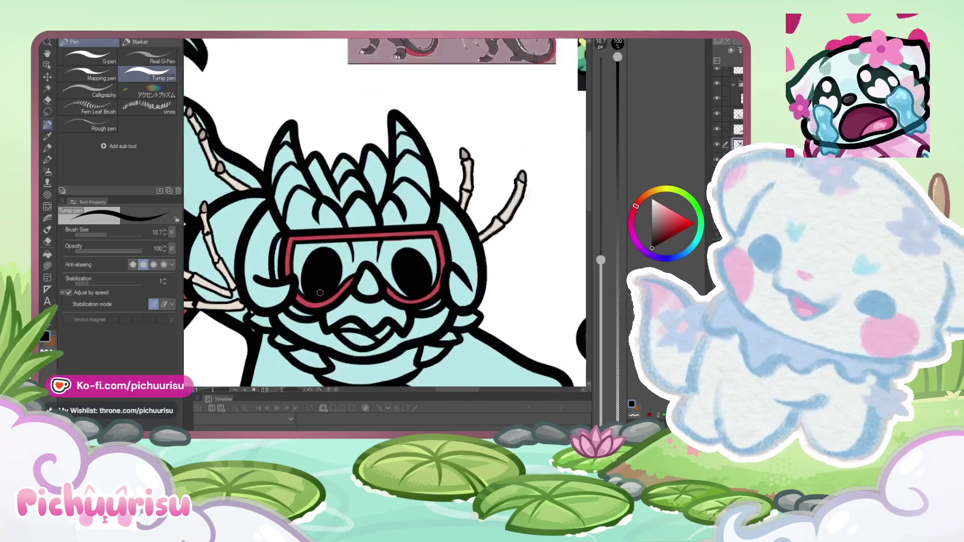
pyautogui.scroll(-3, 262, 274)
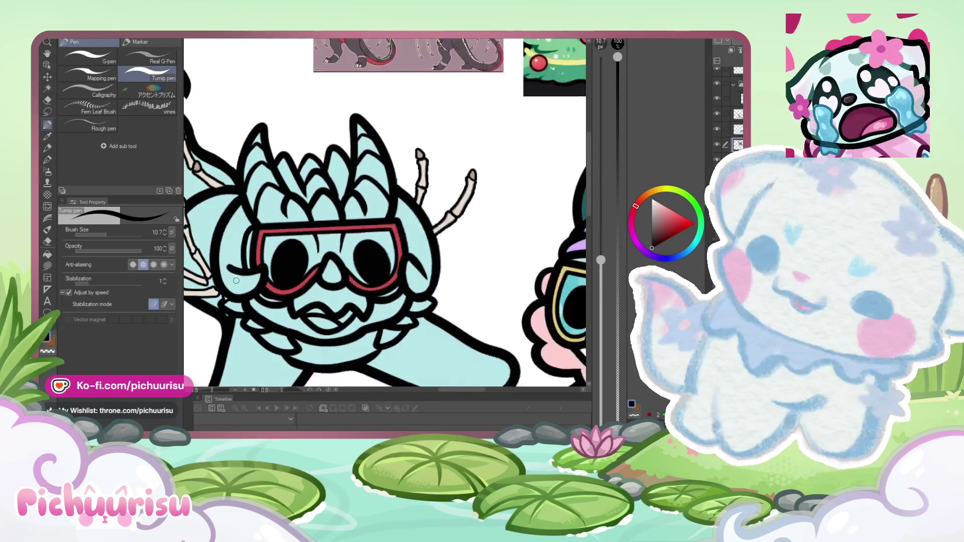
pyautogui.scroll(3, 267, 232)
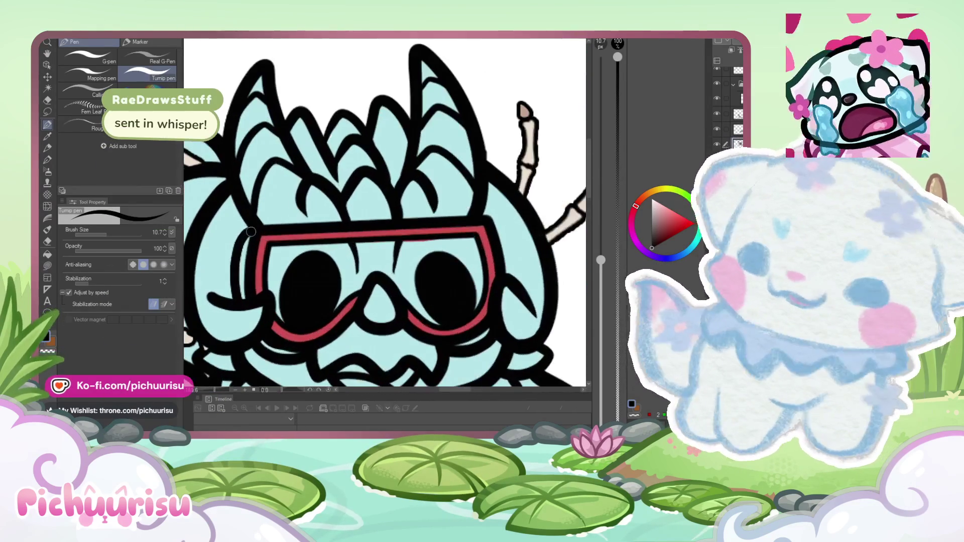
pyautogui.scroll(-3, 241, 263)
pyautogui.scroll(-3, 241, 263)
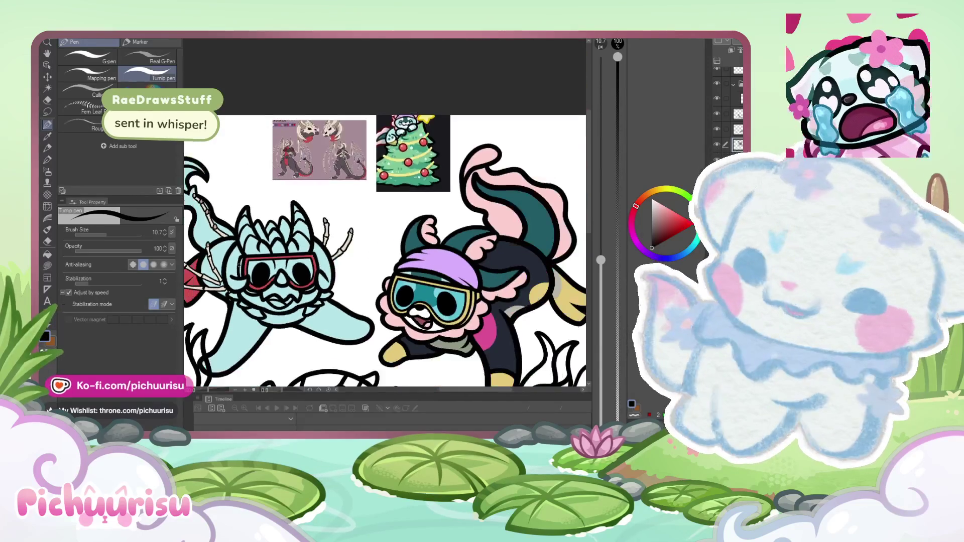
pyautogui.scroll(1, 228, 285)
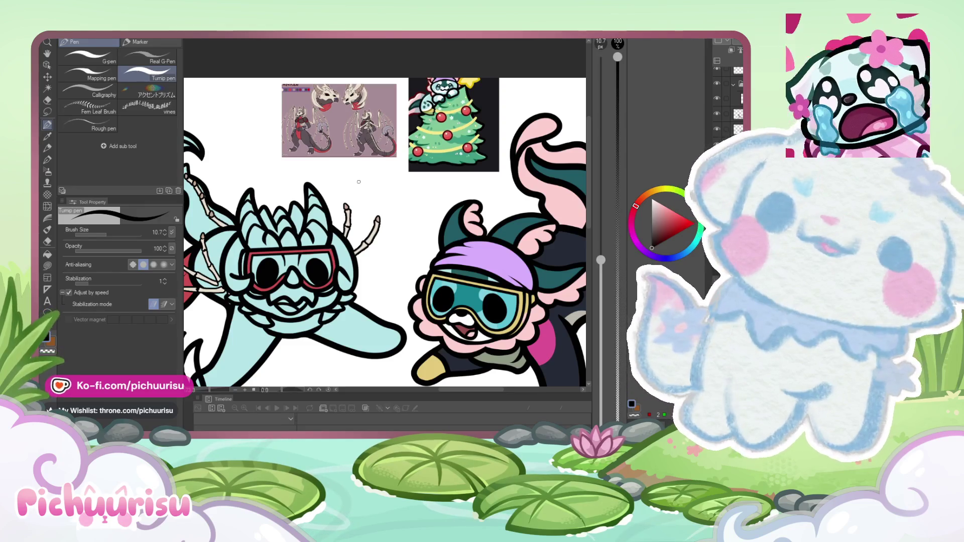
pyautogui.scroll(-5, 358, 181)
pyautogui.scroll(2, 220, 170)
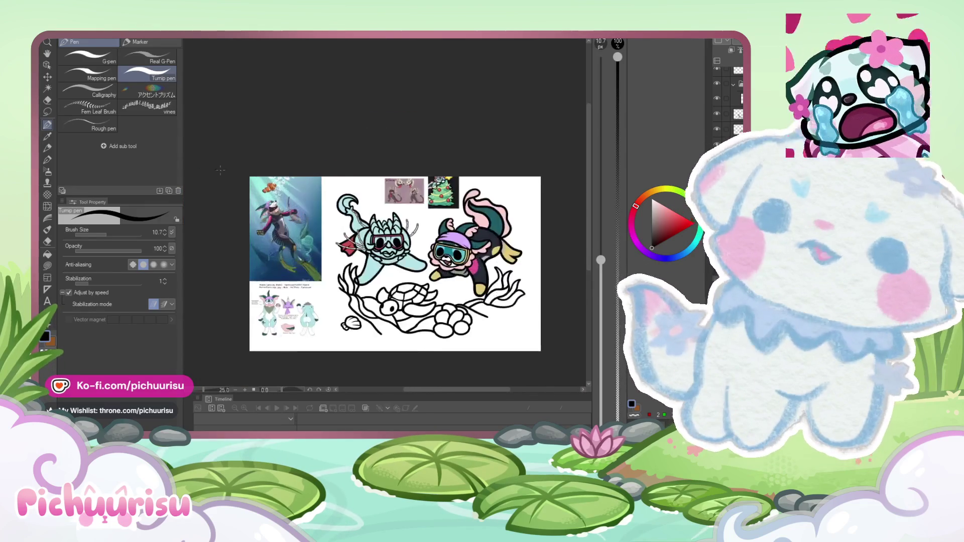
# Step: Scale the red-haired portrait reference down to 77% with Ctrl+T and confirm
pyautogui.scroll(2, 267, 187)
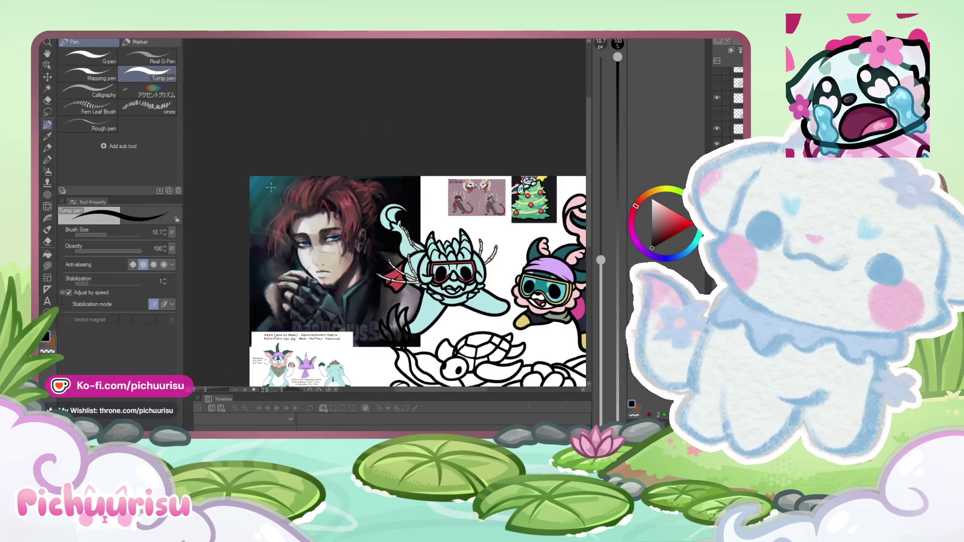
pyautogui.scroll(3, 296, 249)
pyautogui.hotkey('ctrl', 't')
pyautogui.moveTo(439, 355); pyautogui.dragTo(380, 292)
pyautogui.scroll(-2, 301, 226)
pyautogui.scroll(3, 202, 178)
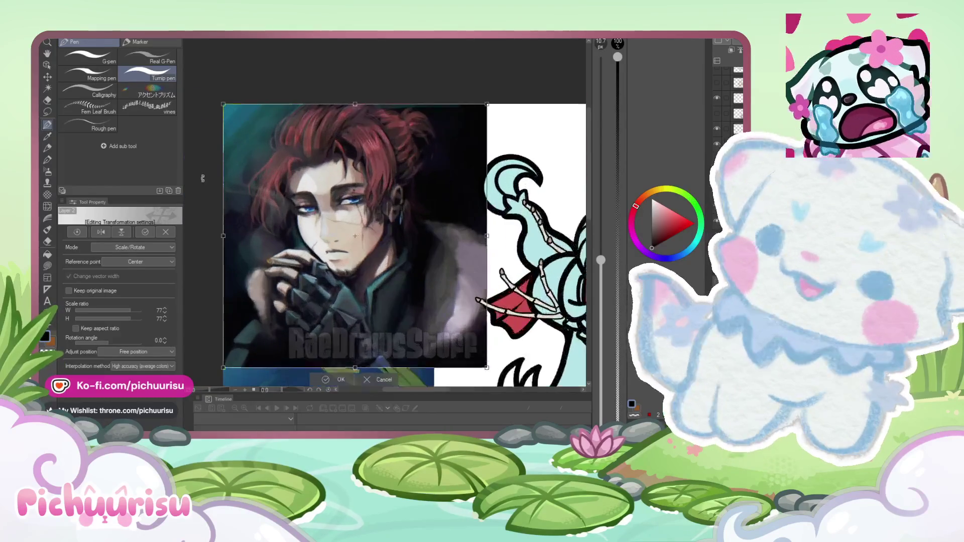
pyautogui.scroll(1, 202, 178)
pyautogui.press('Return')
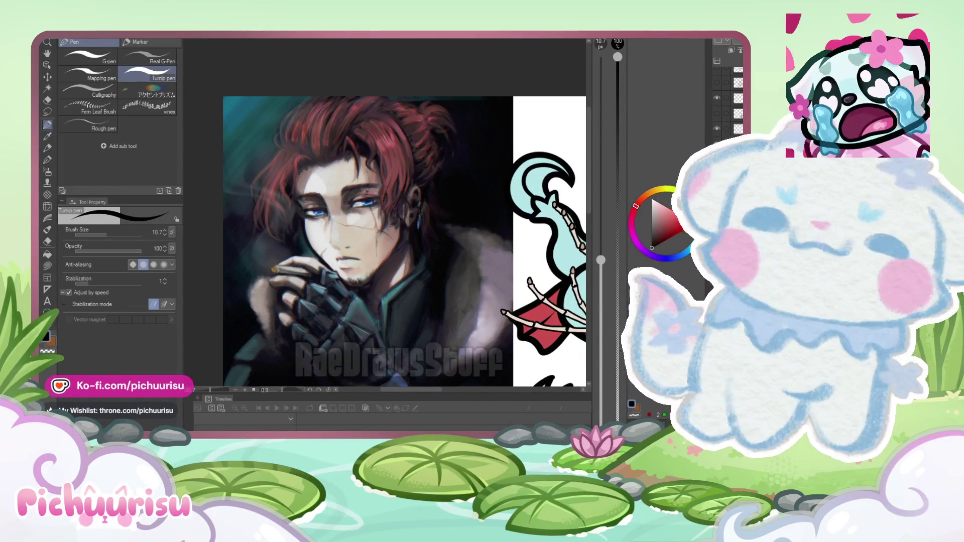
# Step: Zoom in and out to inspect the left diver's red goggles and black outlines
pyautogui.scroll(-3, 404, 241)
pyautogui.scroll(2, 404, 241)
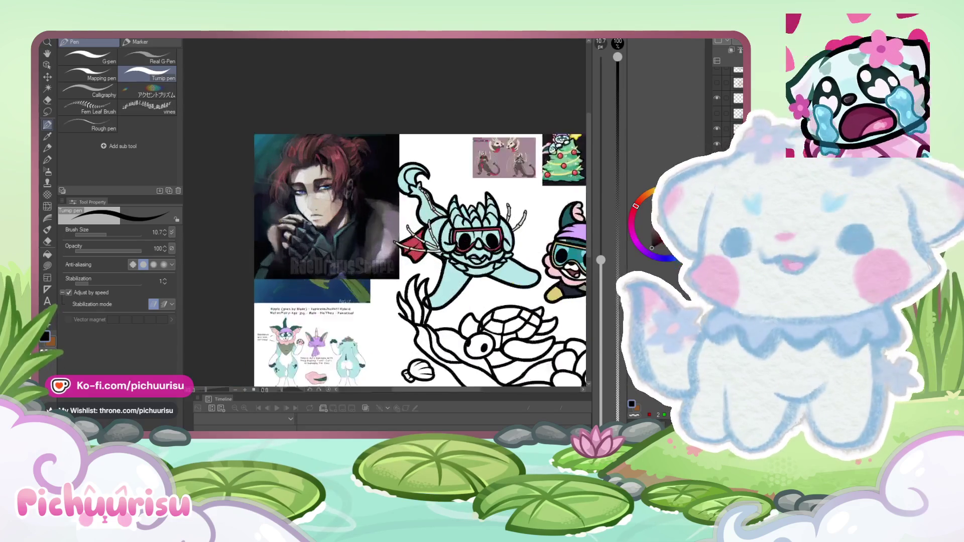
pyautogui.scroll(2, 287, 172)
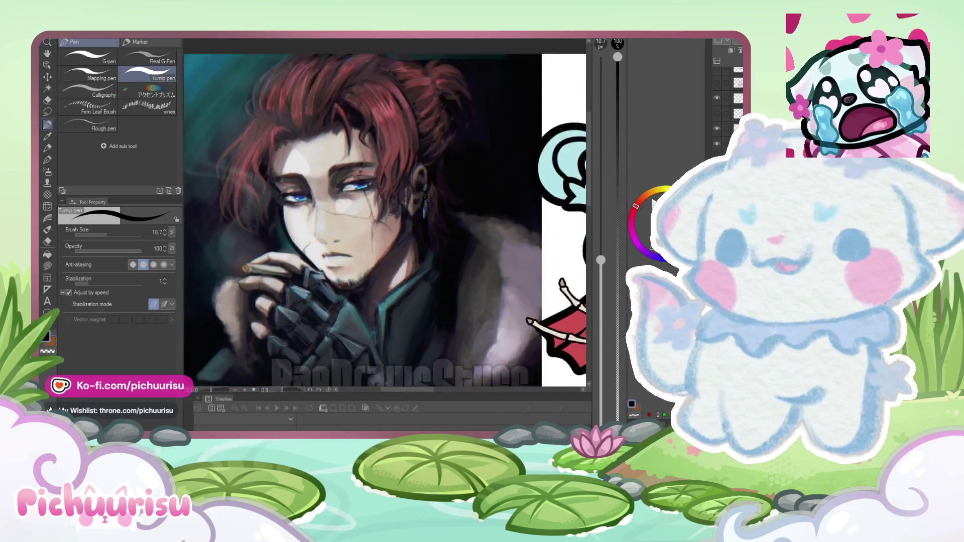
pyautogui.scroll(2, 377, 276)
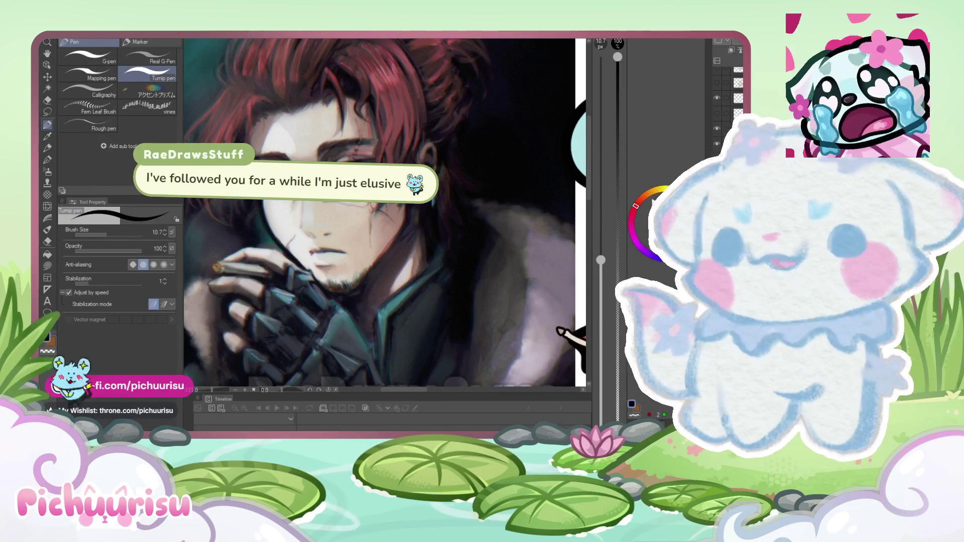
pyautogui.scroll(-4, 385, 215)
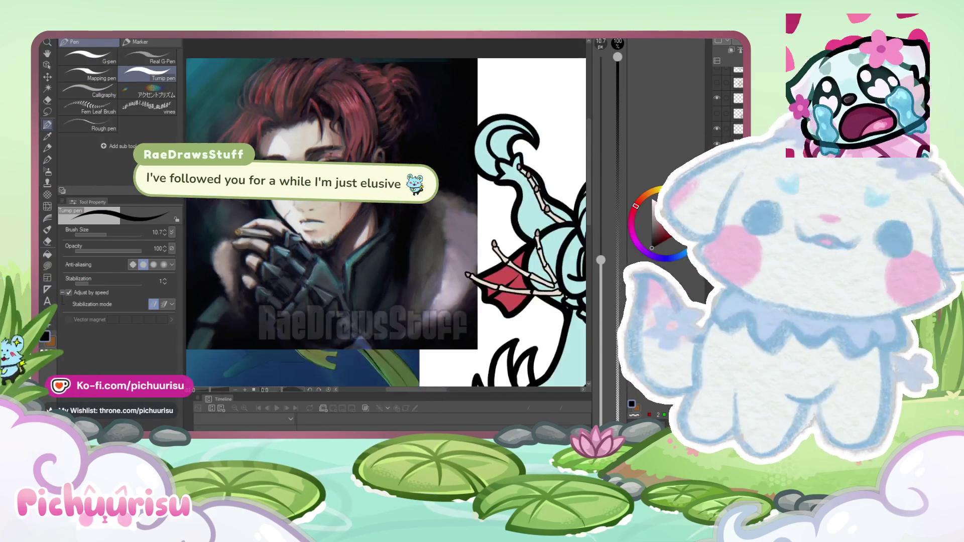
pyautogui.scroll(-3, 301, 251)
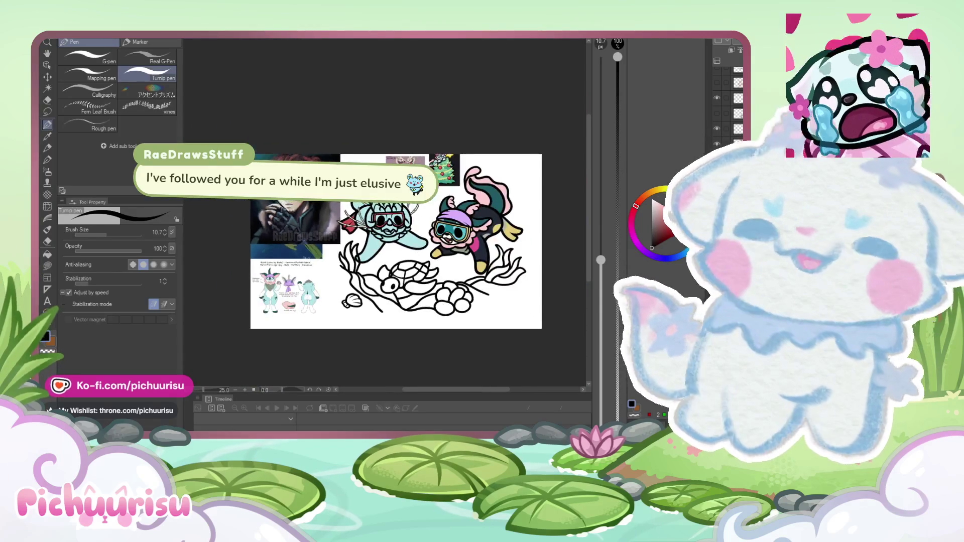
pyautogui.scroll(1, 392, 226)
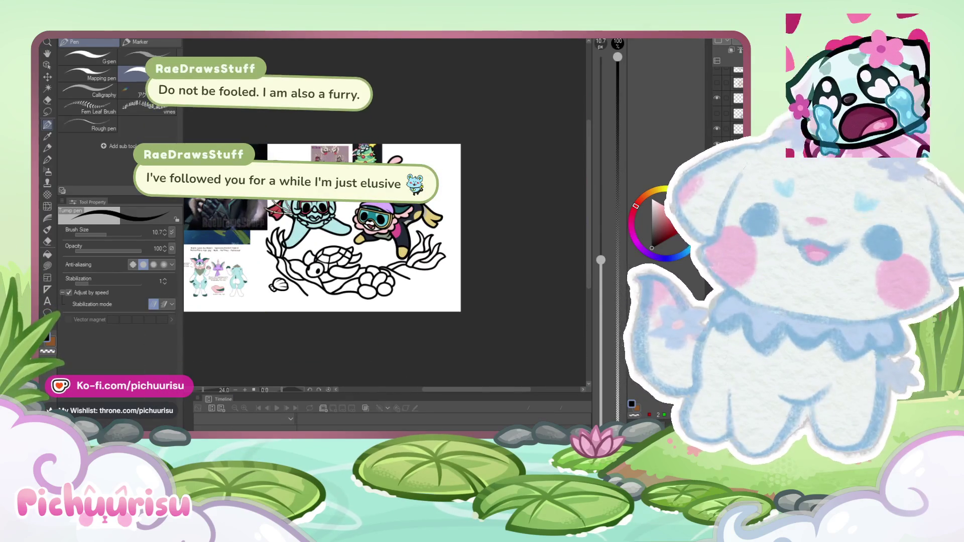
pyautogui.scroll(-1, 322, 228)
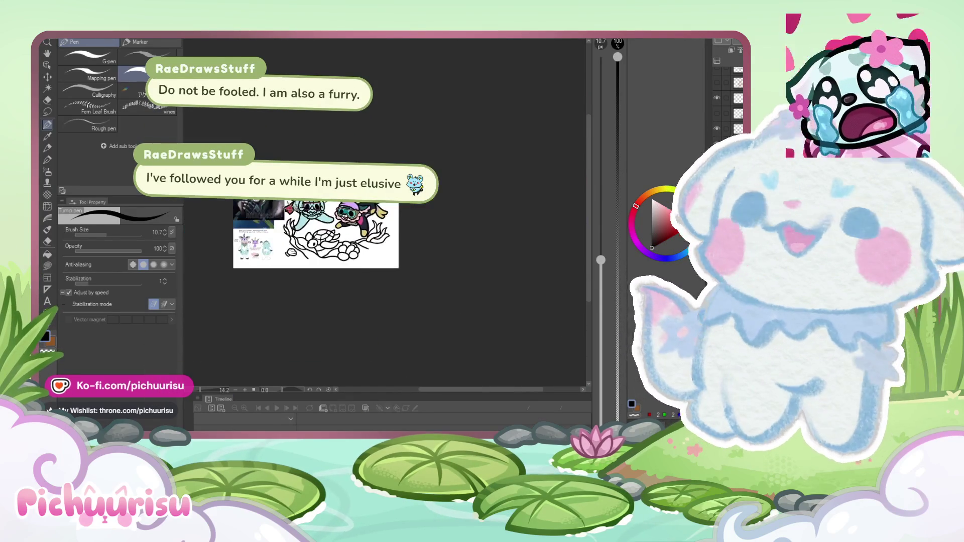
pyautogui.scroll(2, 377, 251)
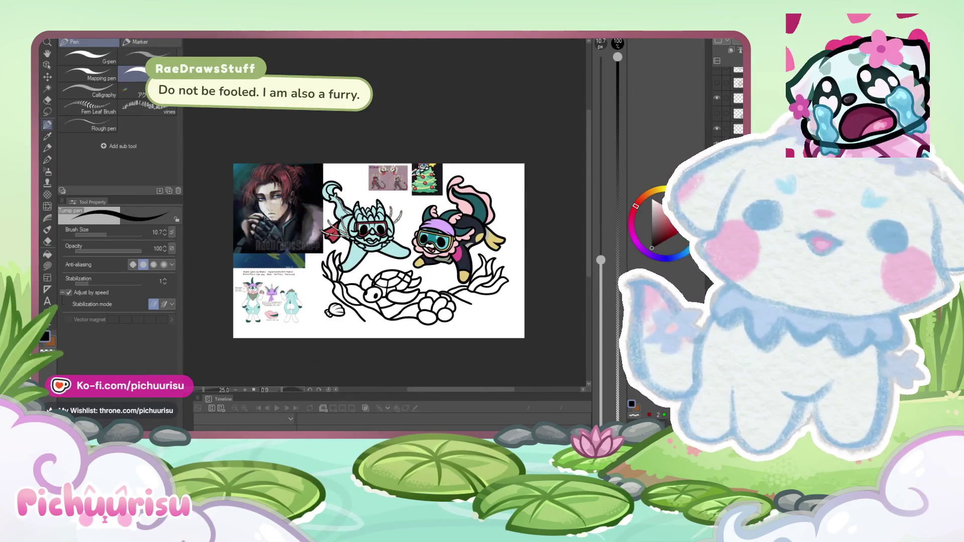
pyautogui.scroll(-2, 304, 285)
pyautogui.scroll(2, 435, 261)
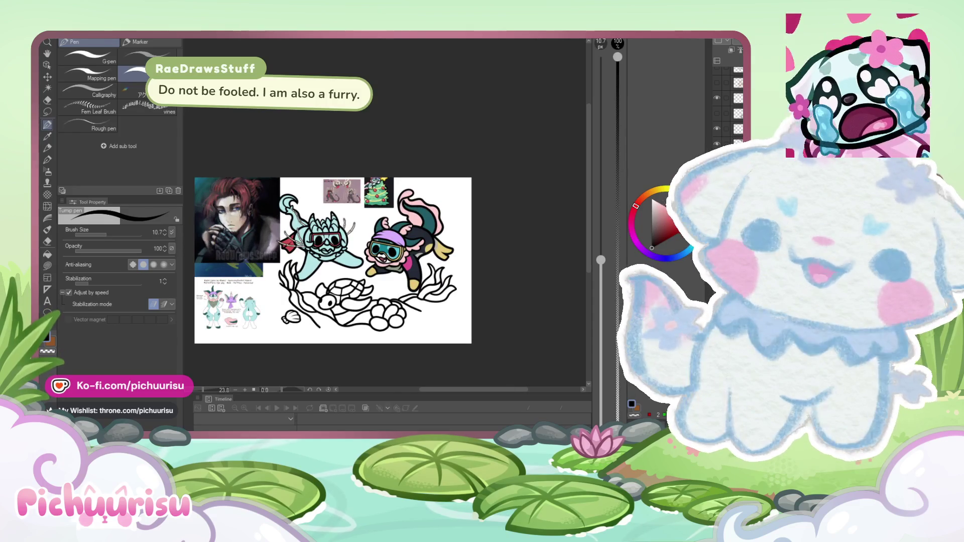
pyautogui.scroll(6, 313, 304)
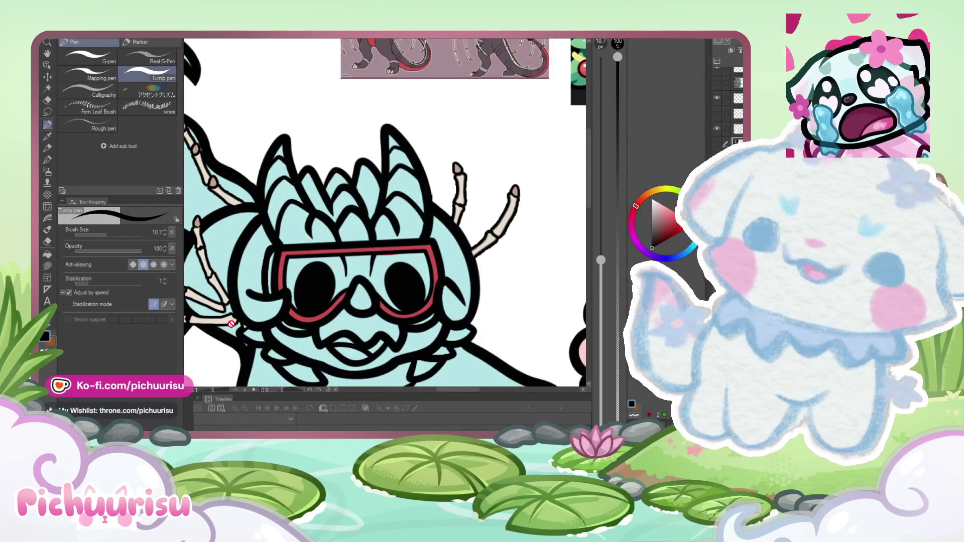
# Step: Thicken the goggles' left edge in the sampled red with a size-26.5 Turnip pen
pyautogui.scroll(3, 231, 324)
pyautogui.keyDown('alt'); pyautogui.click(297, 234); pyautogui.keyUp('alt')
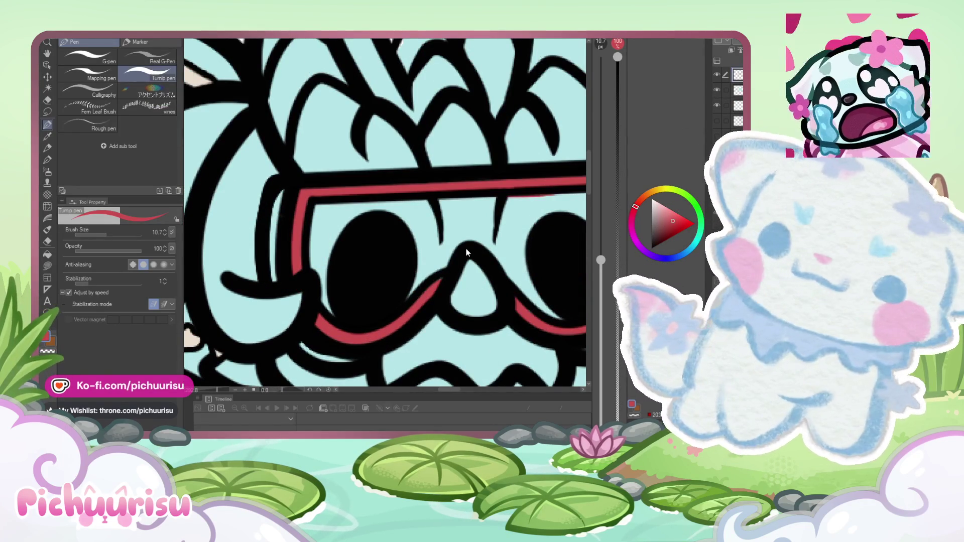
pyautogui.click(719, 106)
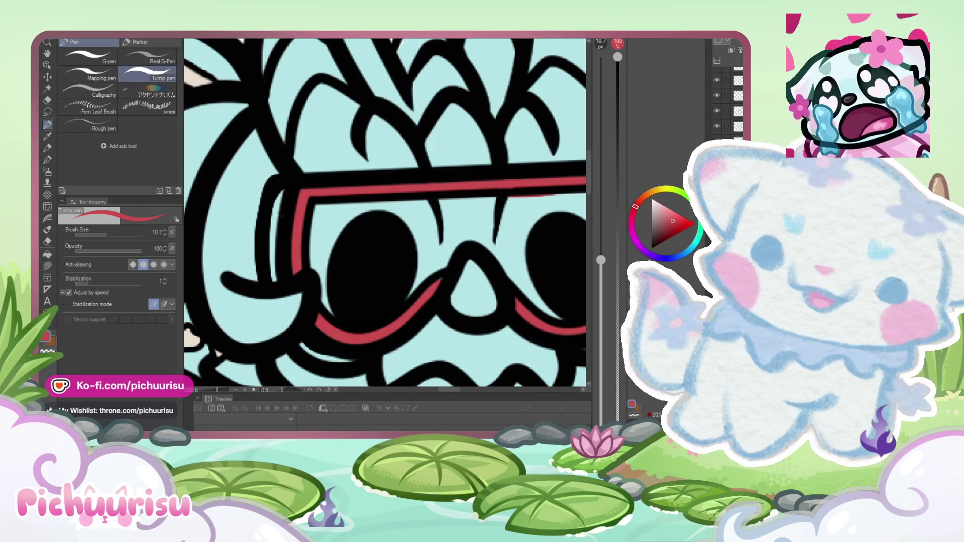
pyautogui.click(113, 235)
pyautogui.moveTo(284, 274); pyautogui.dragTo(286, 193)
pyautogui.scroll(-5, 309, 333)
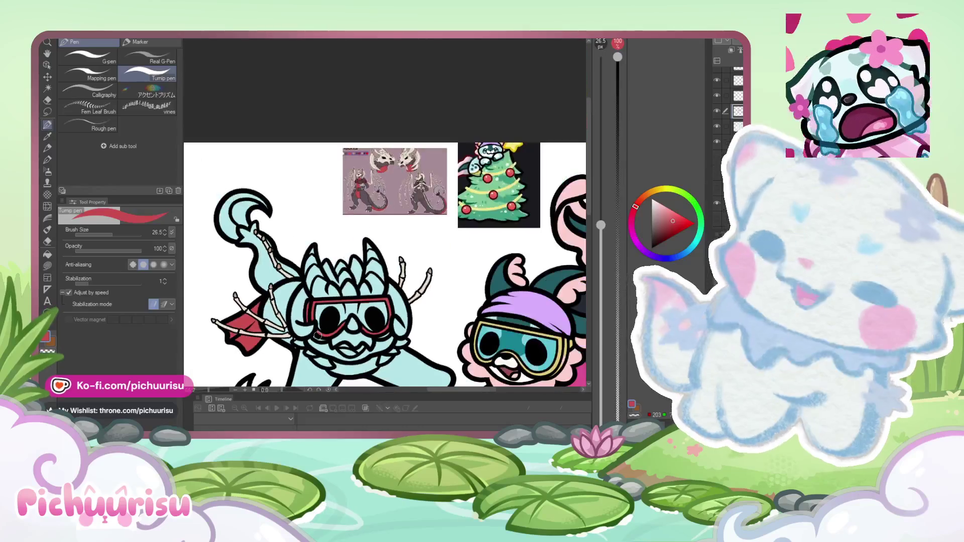
pyautogui.scroll(5, 318, 335)
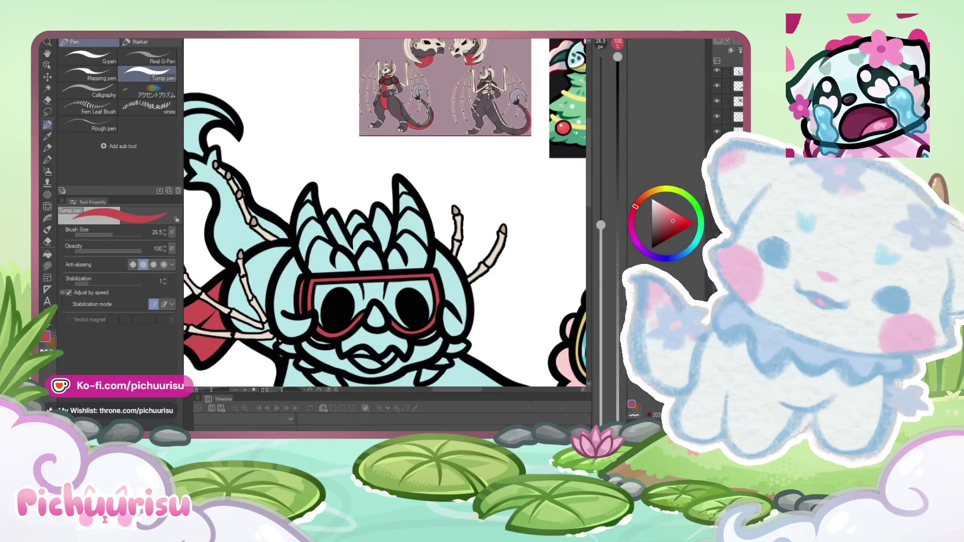
pyautogui.click(717, 138)
pyautogui.click(717, 137)
# Step: Erase the black line between the red goggle strips with the Rough eraser
pyautogui.scroll(2, 402, 291)
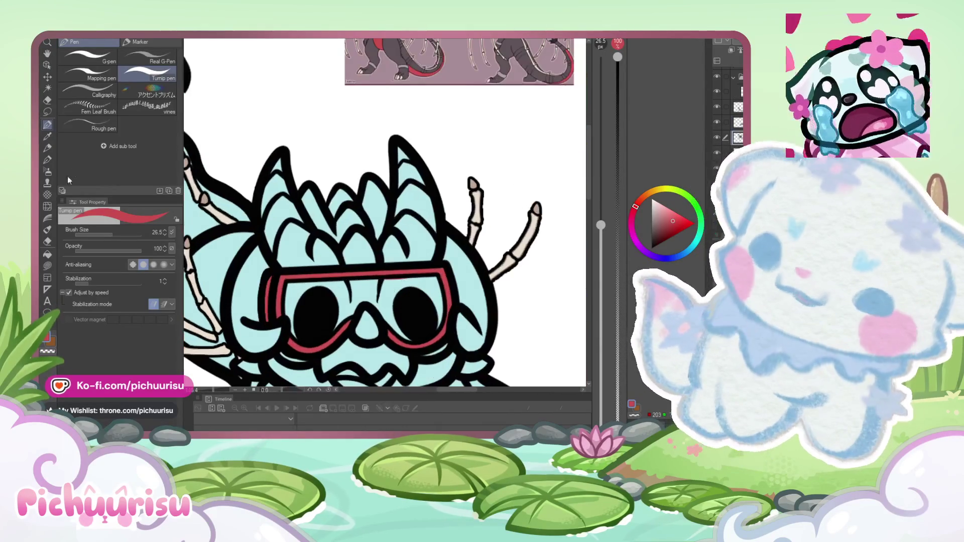
pyautogui.click(47, 241)
pyautogui.scroll(5, 275, 267)
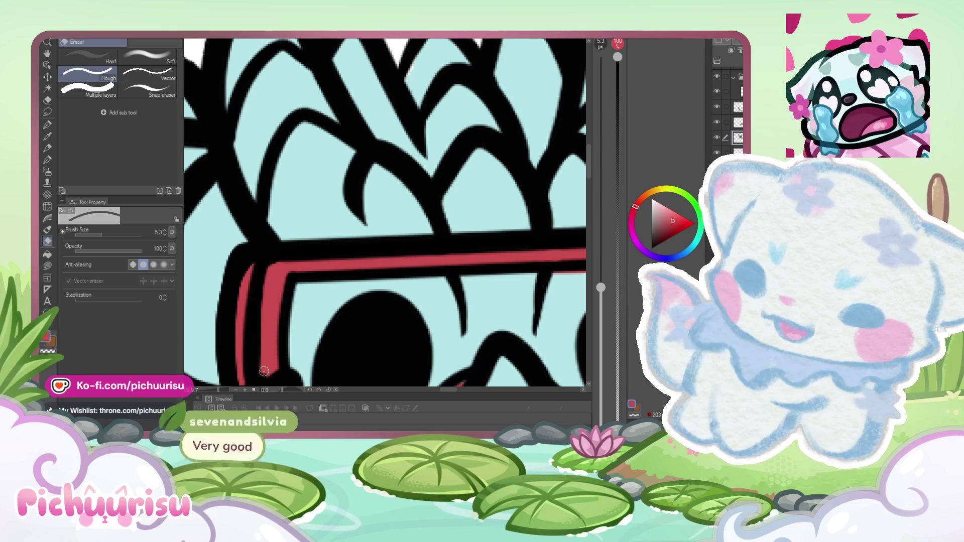
pyautogui.scroll(2, 265, 343)
pyautogui.moveTo(263, 313)
pyautogui.mouseDown()
pyautogui.moveTo(269, 253)
pyautogui.moveTo(262, 341)
pyautogui.mouseUp()
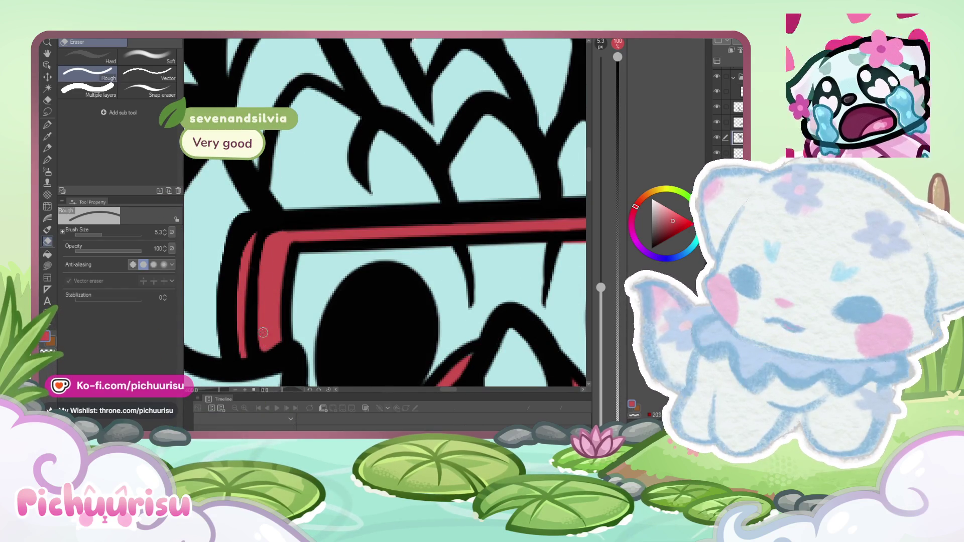
# Step: Zoom out to the whole illustration and return to the pen at size 32.7
pyautogui.hotkey('ctrl', '-')
pyautogui.hotkey('ctrl', '-')
pyautogui.hotkey('ctrl', '-')
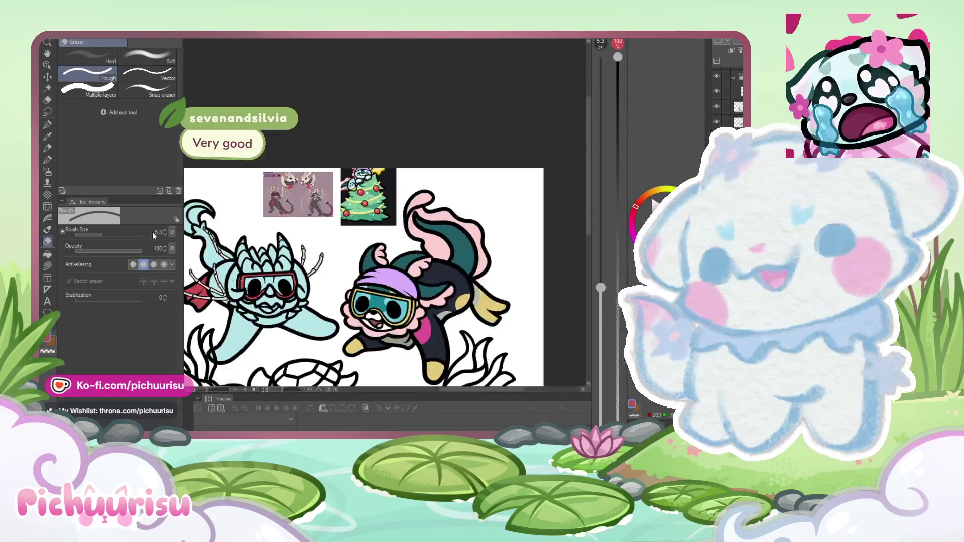
pyautogui.press('p')
pyautogui.hotkey('ctrl', '-')
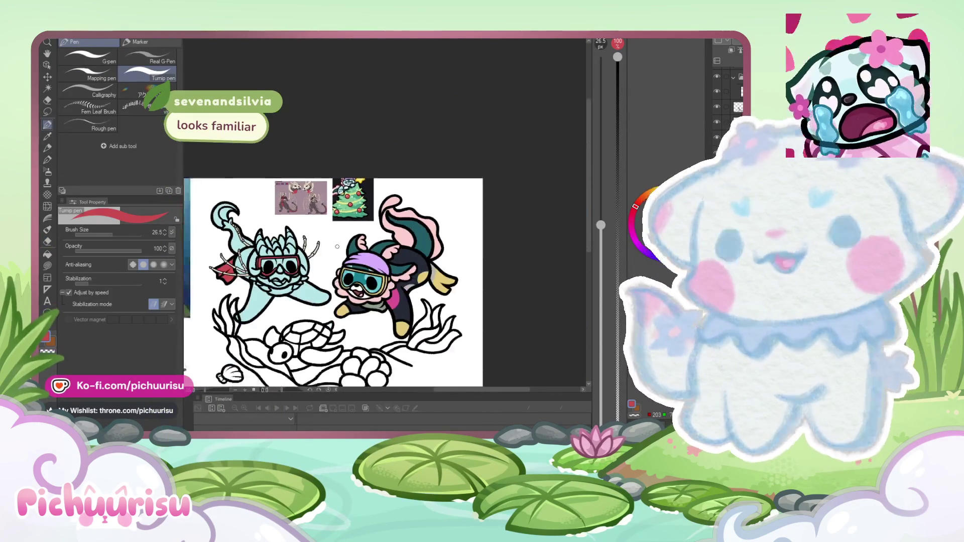
pyautogui.scroll(1, 337, 246)
pyautogui.click(112, 233)
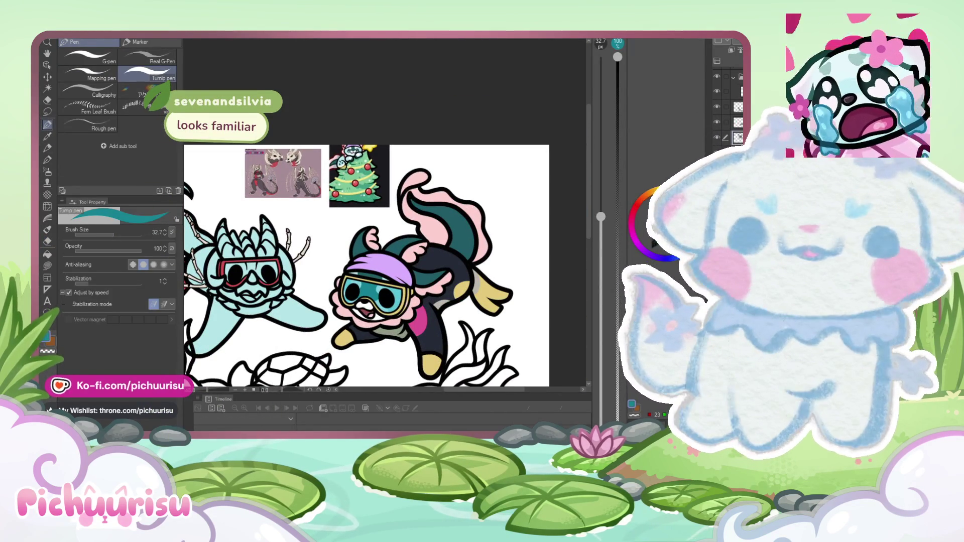
# Step: Paint a light-teal tint across the left goggle lens
pyautogui.scroll(2, 230, 273)
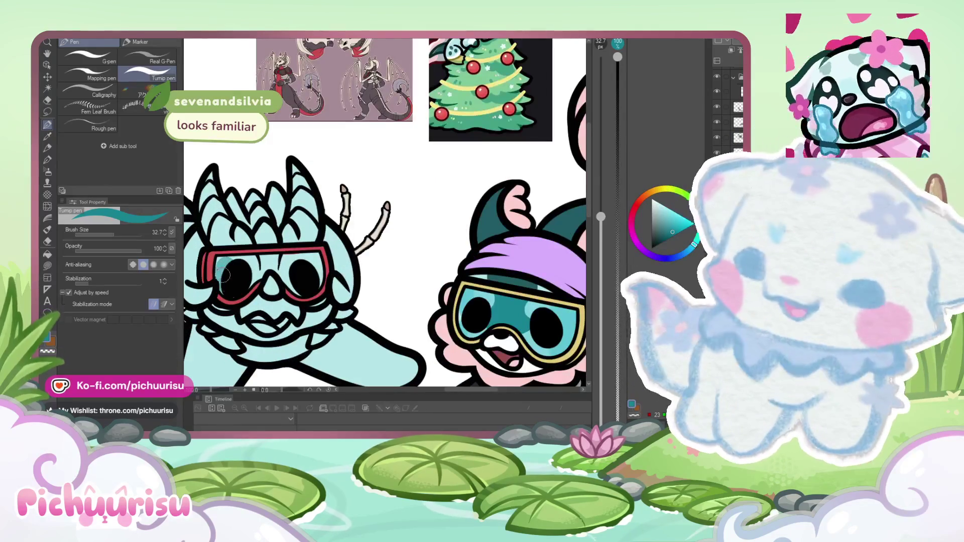
pyautogui.scroll(1, 221, 259)
pyautogui.moveTo(226, 254)
pyautogui.mouseDown()
pyautogui.moveTo(322, 256)
pyautogui.moveTo(342, 266)
pyautogui.moveTo(322, 304)
pyautogui.moveTo(279, 264)
pyautogui.mouseUp()
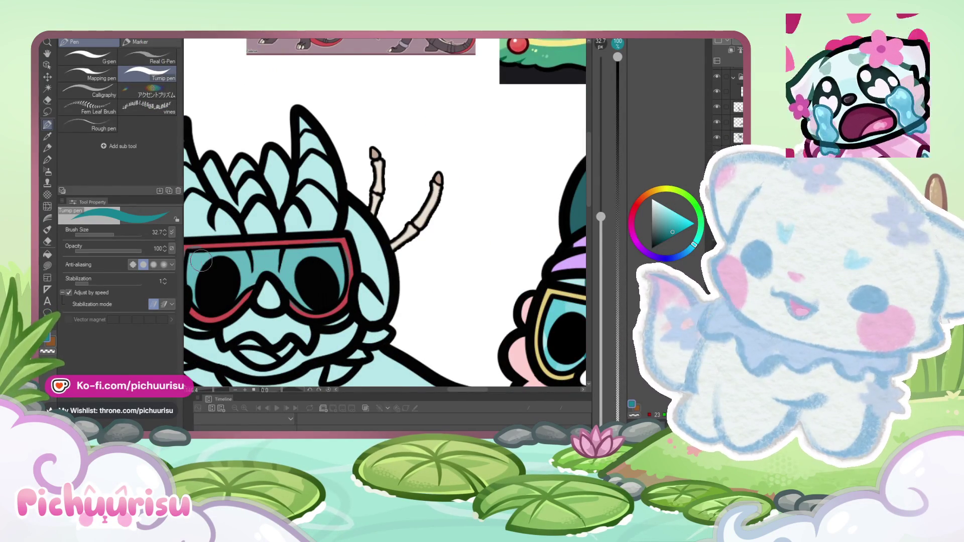
pyautogui.scroll(-2, 201, 261)
pyautogui.scroll(2, 190, 266)
# Step: Set the Eraser size to 24.7, alternating between the Eraser and the pen
pyautogui.click(47, 242)
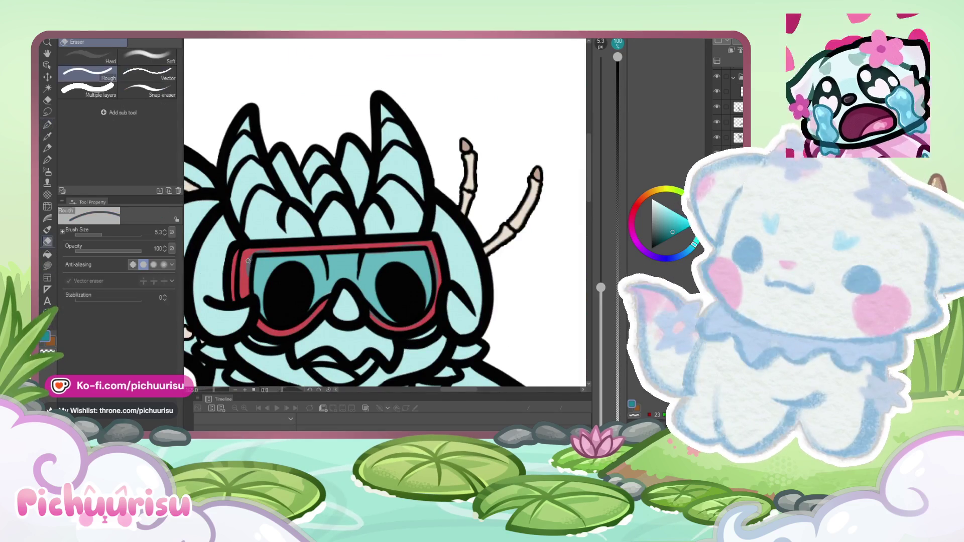
pyautogui.scroll(1, 245, 286)
pyautogui.scroll(-1, 281, 250)
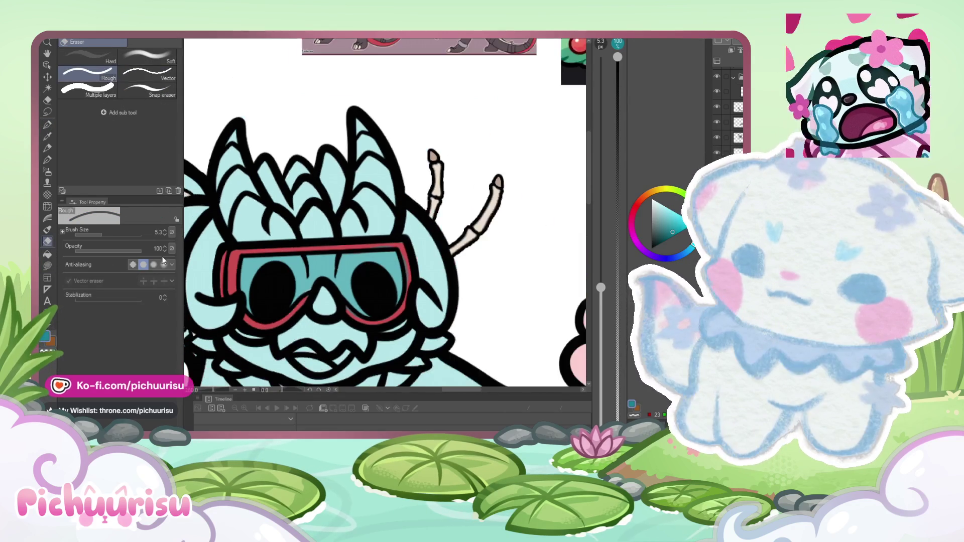
pyautogui.click(112, 235)
pyautogui.scroll(1, 410, 276)
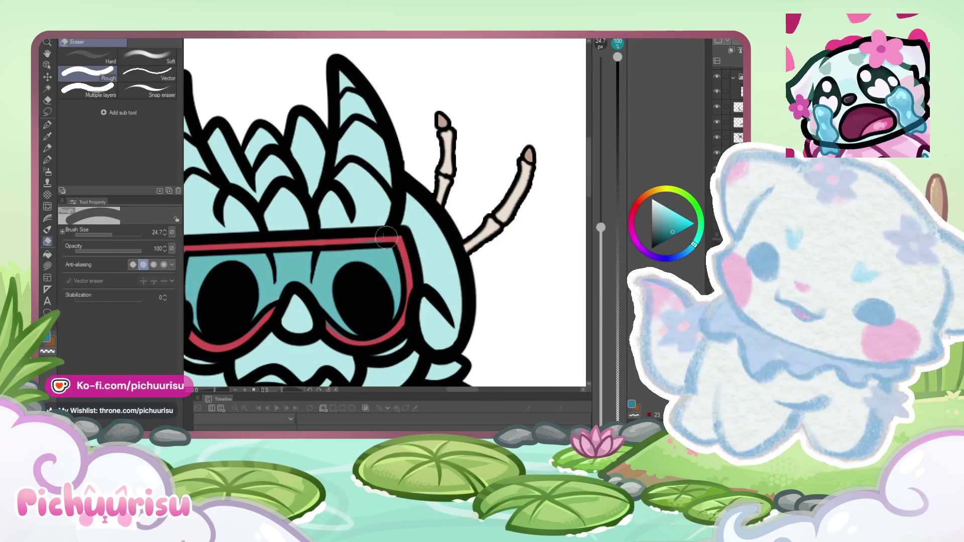
pyautogui.click(48, 124)
pyautogui.scroll(-1, 384, 255)
pyautogui.scroll(1, 224, 259)
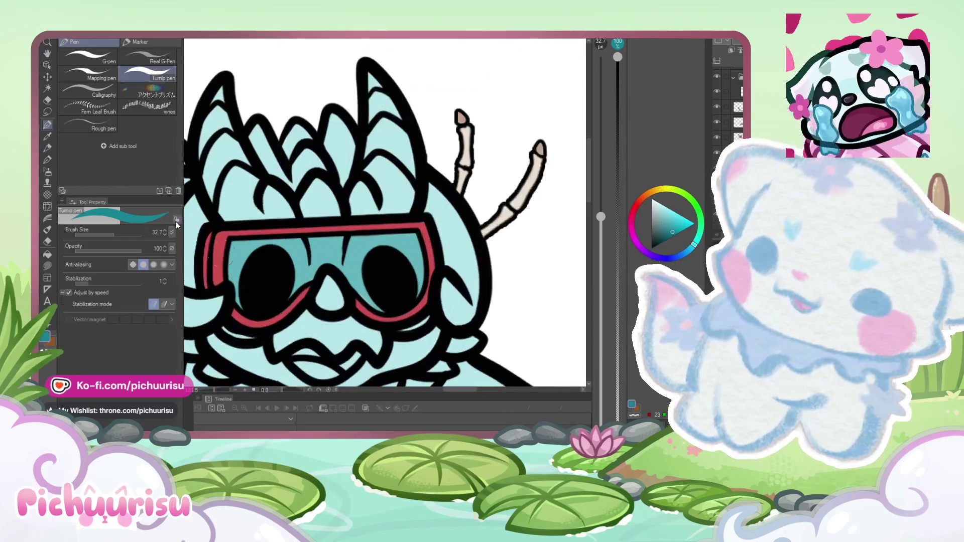
pyautogui.click(50, 242)
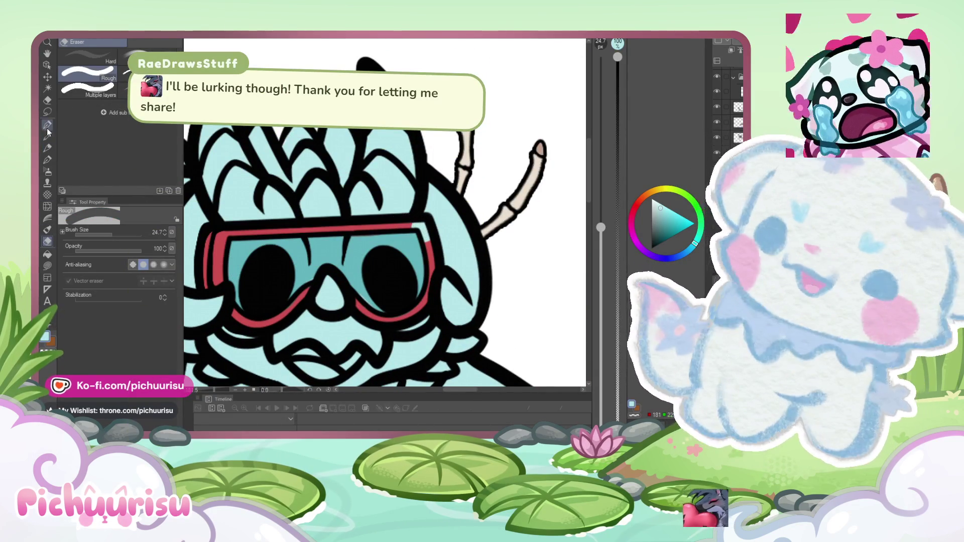
# Step: Return to the Turnip pen and adjust its size from 8.7 to 37.5
pyautogui.press('p')
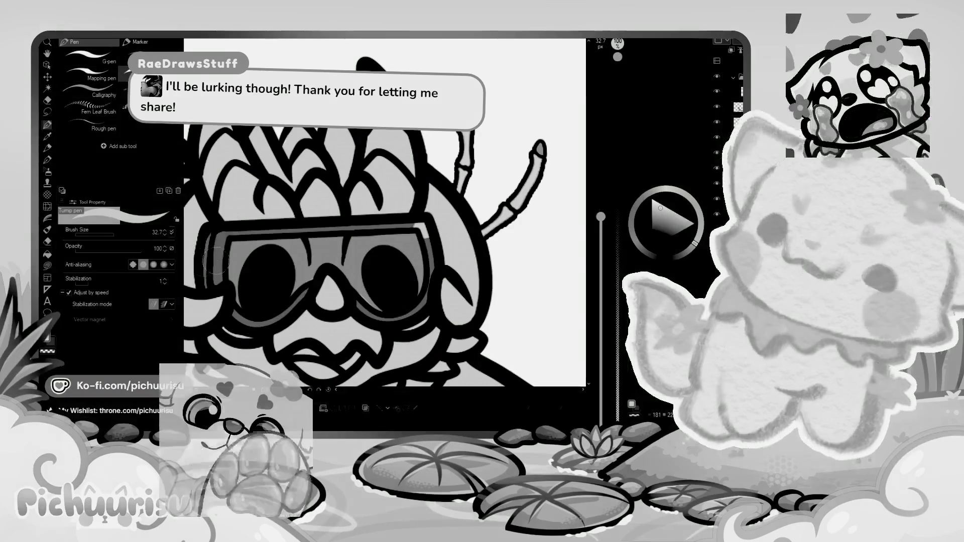
pyautogui.moveTo(112, 232); pyautogui.dragTo(105, 233)
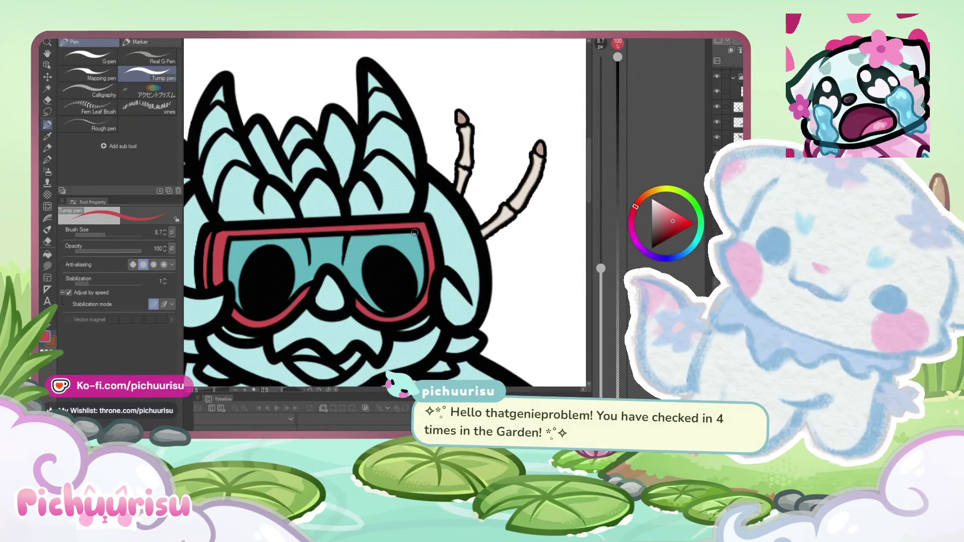
pyautogui.scroll(-5, 359, 266)
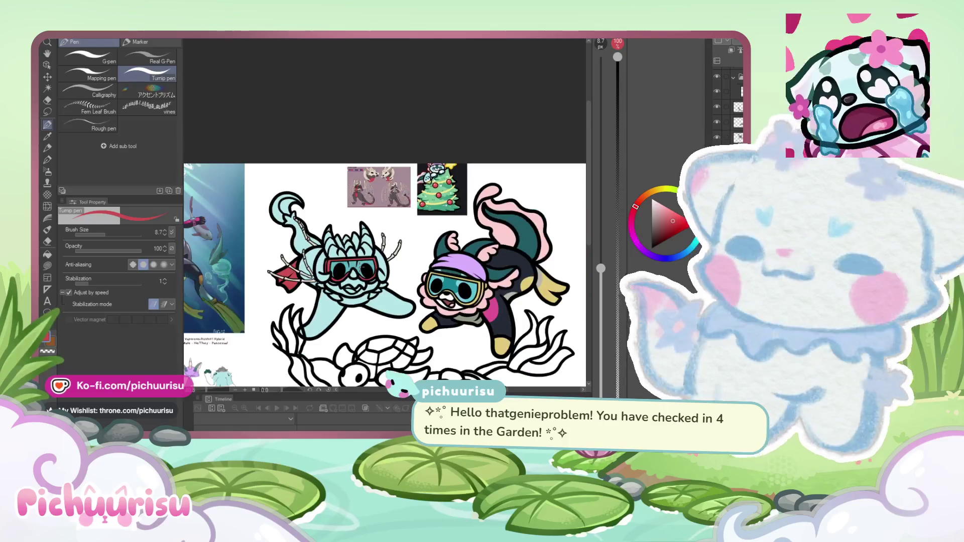
pyautogui.scroll(-2, 404, 266)
pyautogui.scroll(1, 404, 266)
pyautogui.scroll(2, 404, 265)
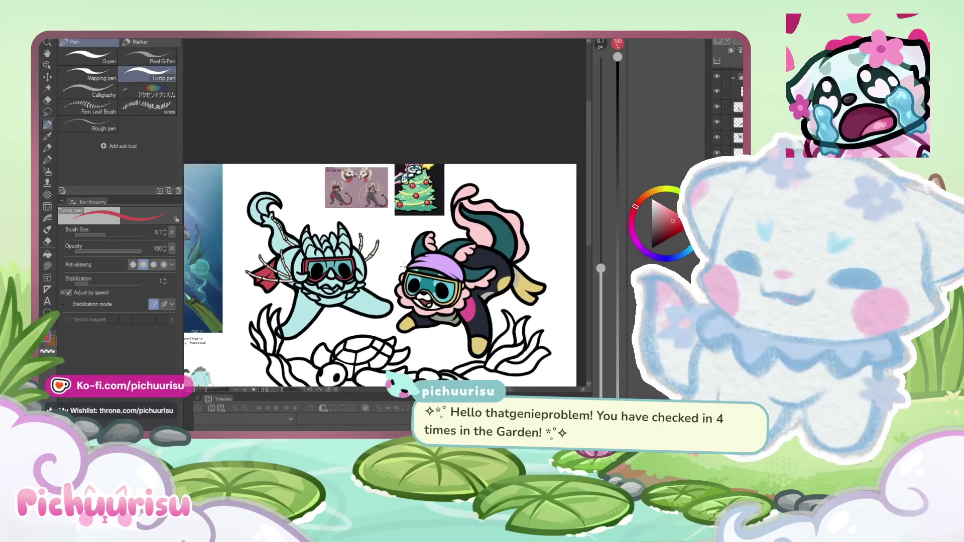
pyautogui.click(113, 235)
# Step: Sample tan from the dragon reference skull and set the Turnip pen size to 26.5
pyautogui.scroll(5, 321, 173)
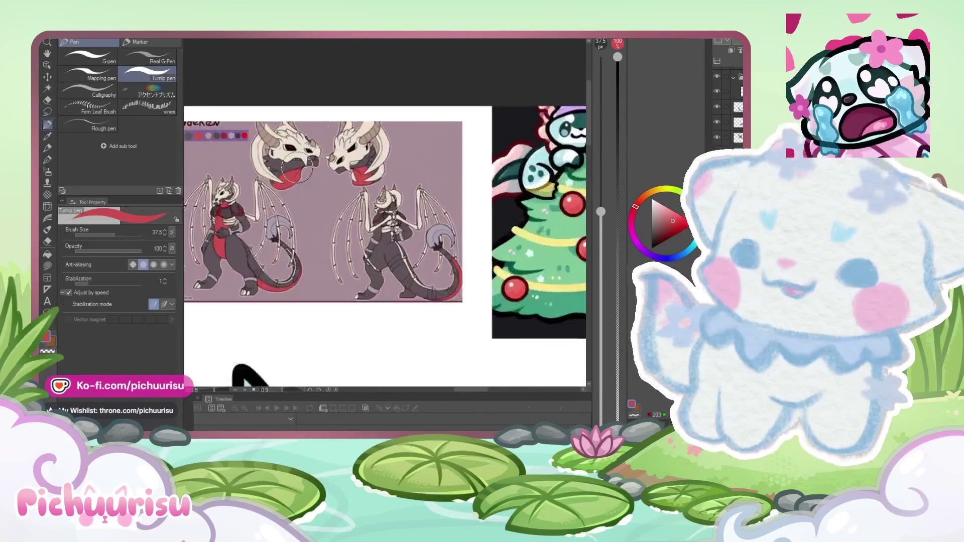
pyautogui.keyDown('alt'); pyautogui.click(321, 133); pyautogui.keyUp('alt')
pyautogui.scroll(-5, 321, 133)
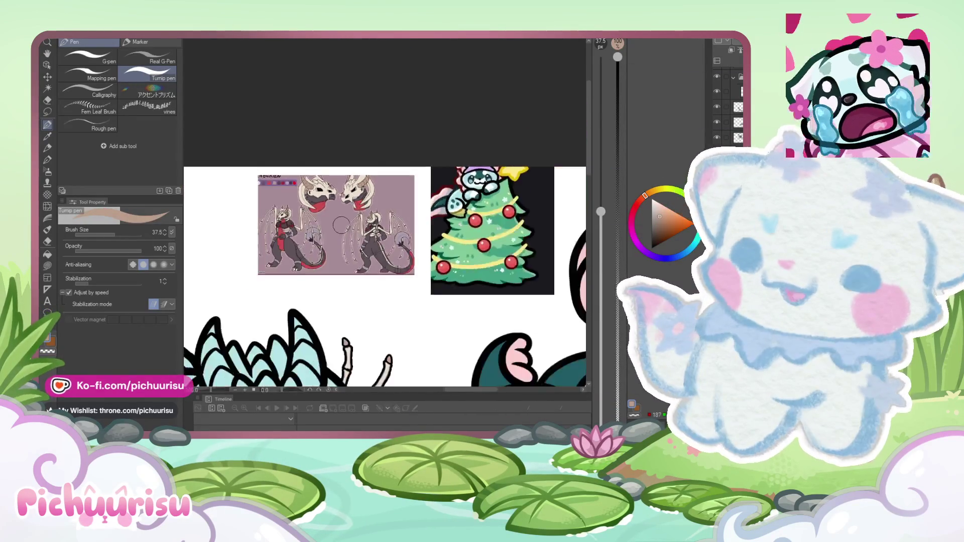
pyautogui.scroll(4, 322, 316)
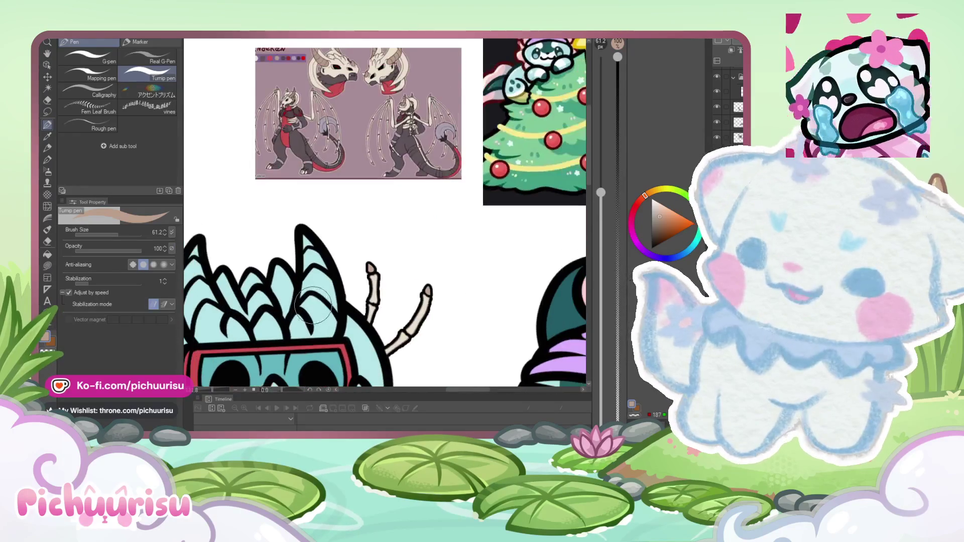
pyautogui.click(98, 234)
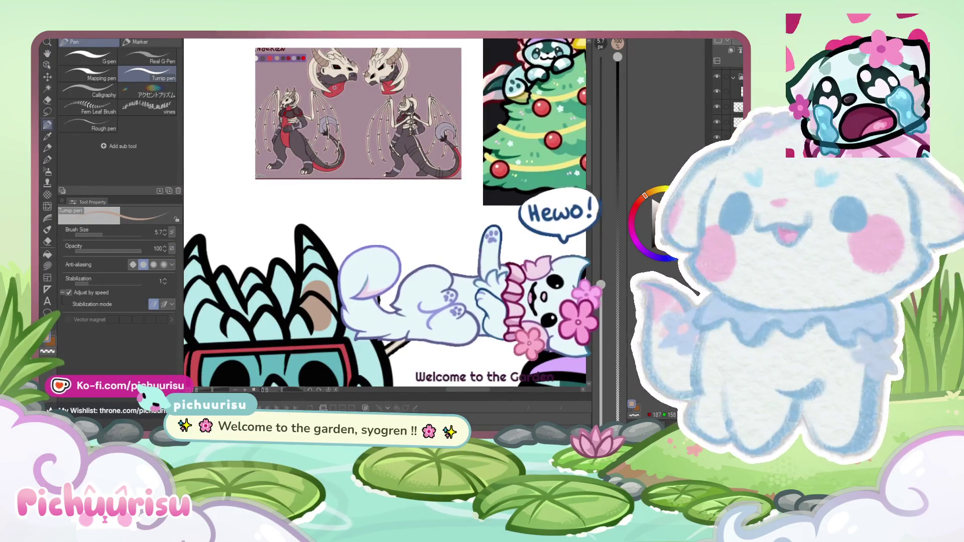
pyautogui.scroll(-2, 312, 302)
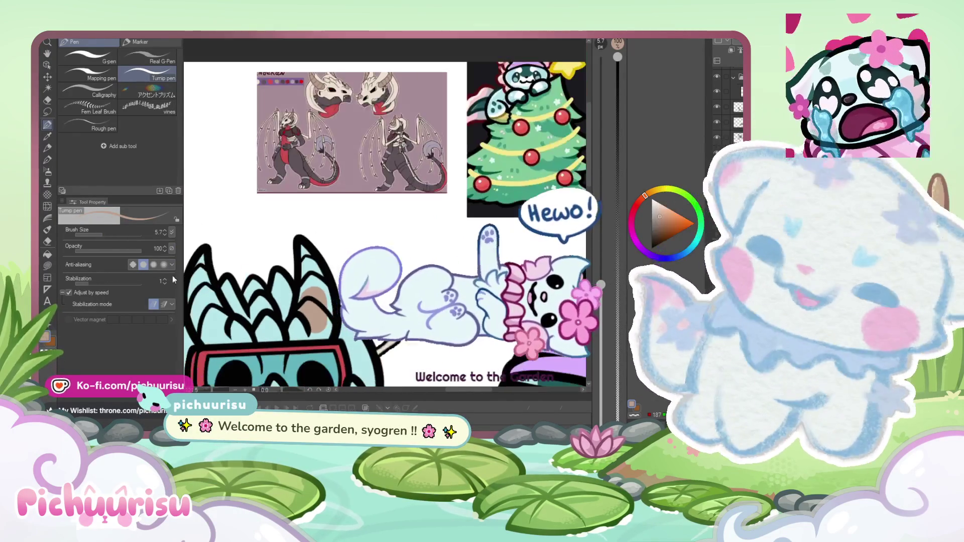
pyautogui.click(120, 232)
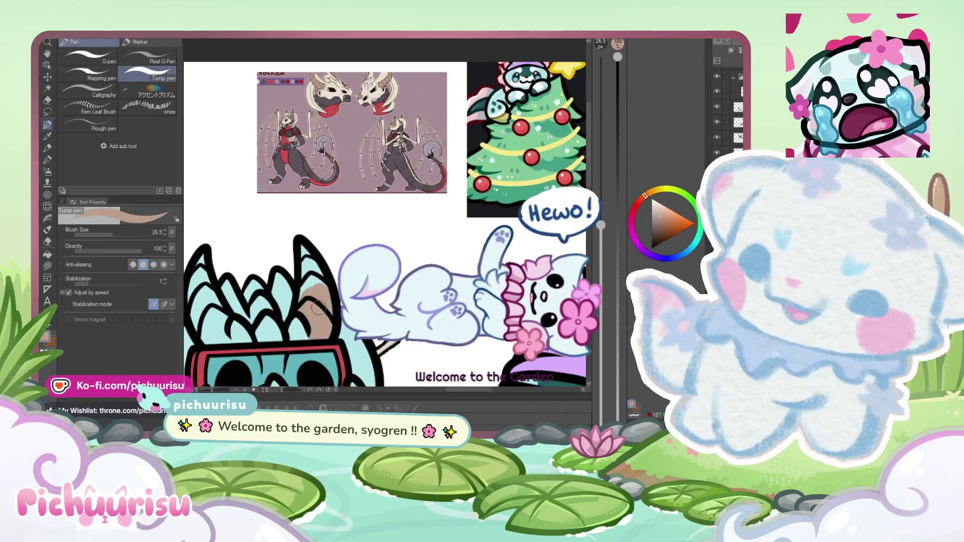
# Step: Fill the teal creature's horns with the sampled tan colour
pyautogui.moveTo(318, 308); pyautogui.dragTo(306, 296)
pyautogui.scroll(-2, 320, 298)
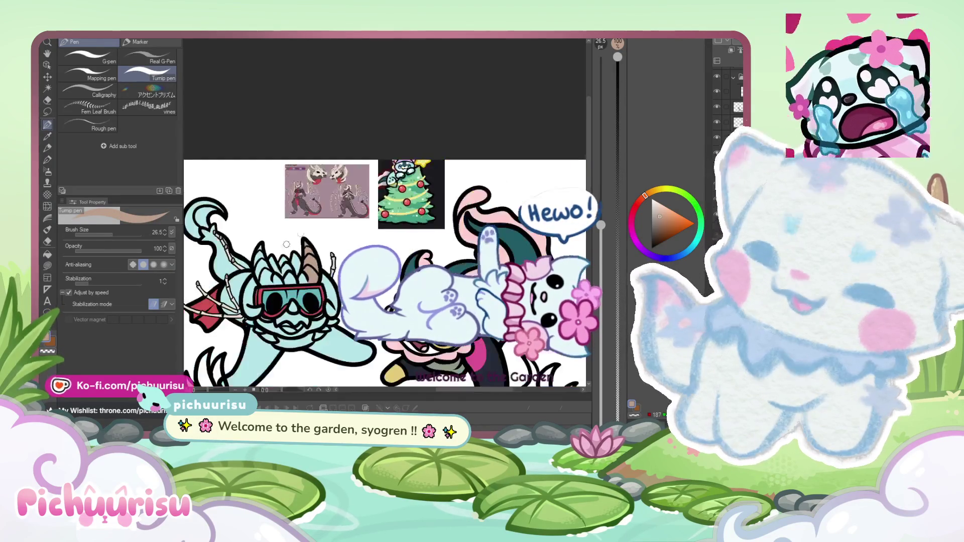
pyautogui.scroll(4, 287, 262)
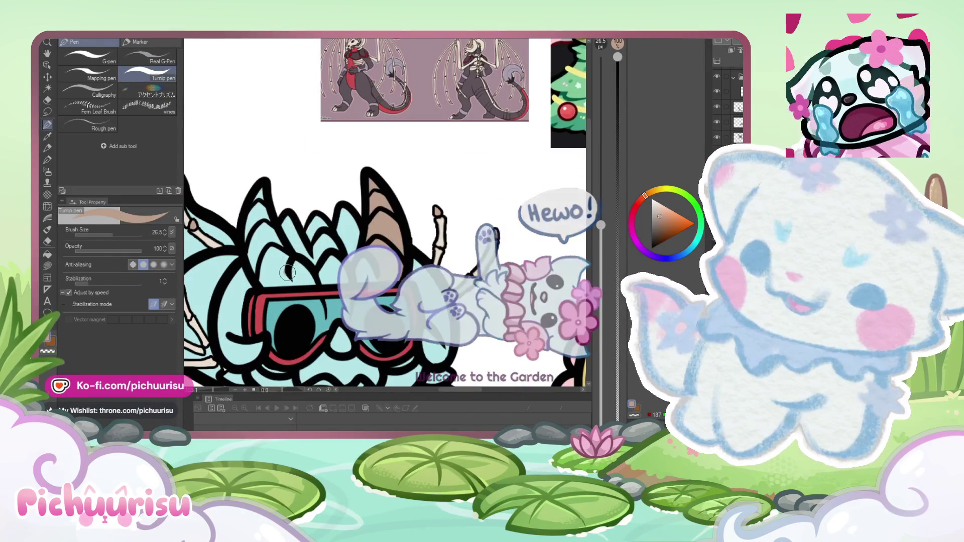
pyautogui.moveTo(283, 281)
pyautogui.mouseDown()
pyautogui.moveTo(264, 251)
pyautogui.moveTo(274, 249)
pyautogui.mouseUp()
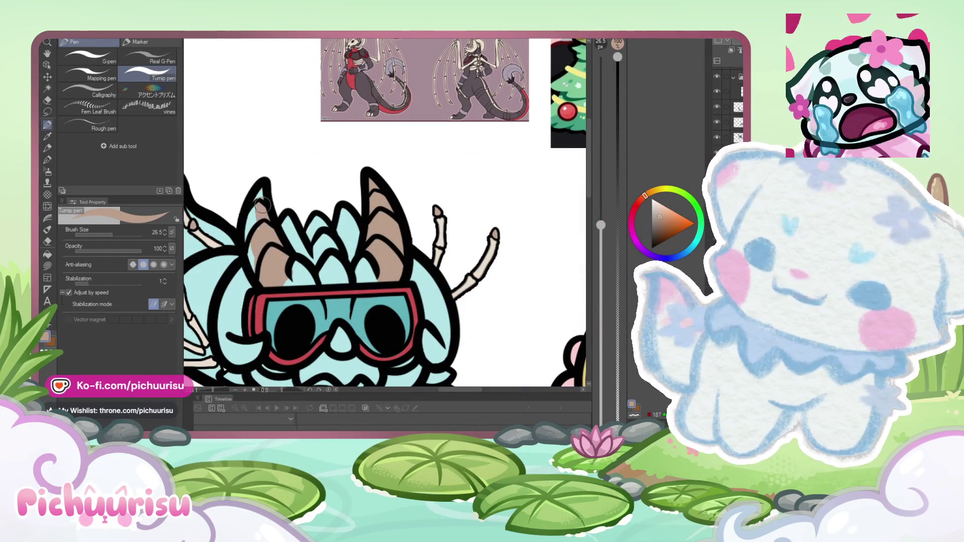
pyautogui.scroll(-3, 260, 260)
pyautogui.scroll(5, 312, 153)
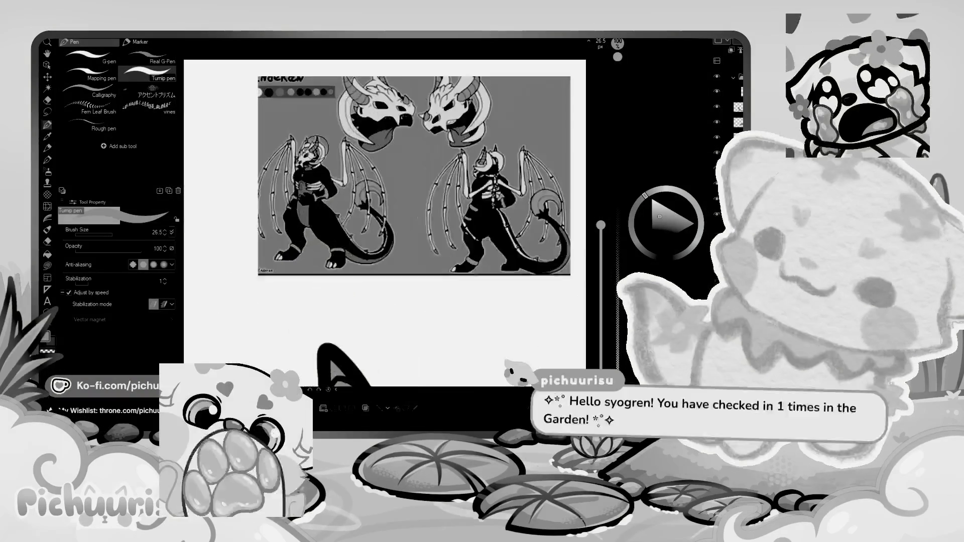
pyautogui.scroll(-3, 311, 153)
pyautogui.scroll(5, 273, 283)
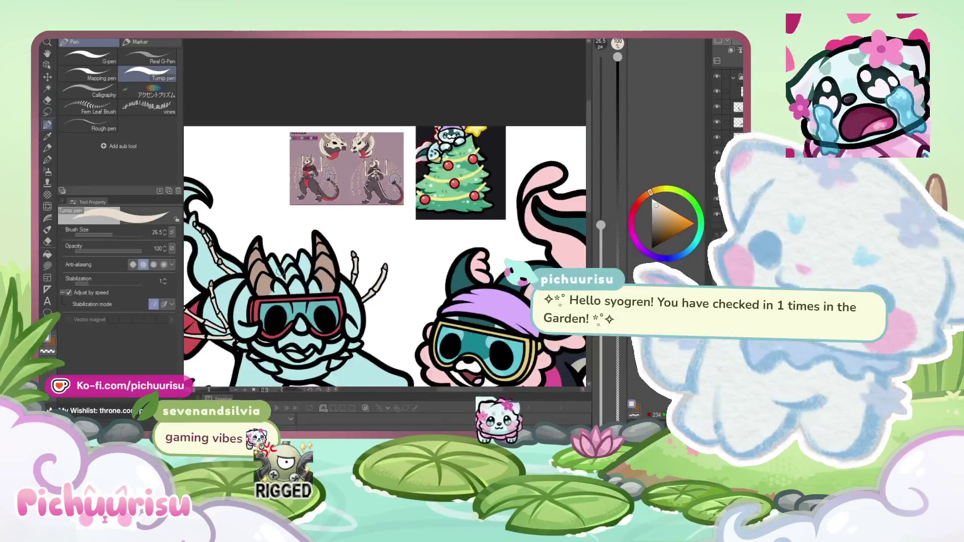
# Step: Add a light cream highlight stroke along the left horn
pyautogui.moveTo(273, 282); pyautogui.dragTo(263, 221)
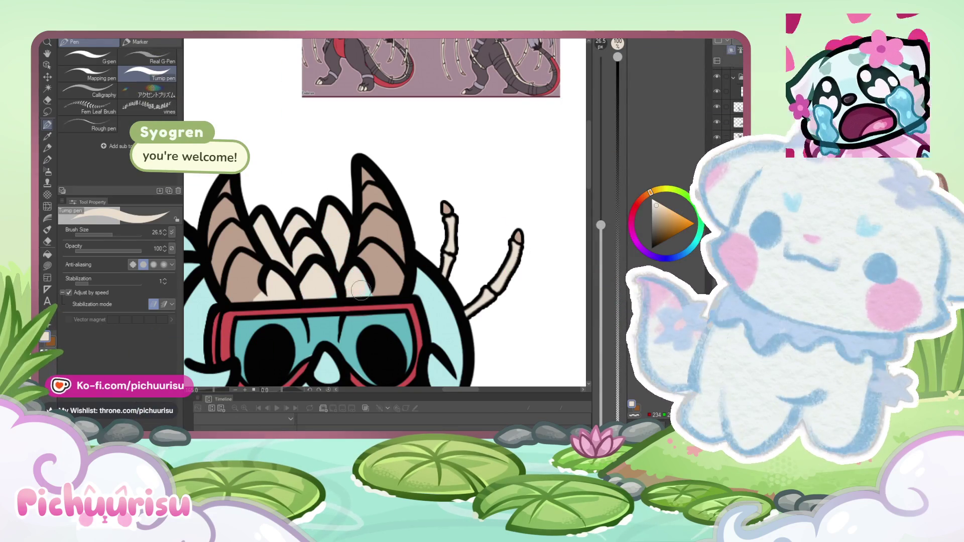
pyautogui.scroll(-4, 364, 292)
pyautogui.scroll(1, 333, 214)
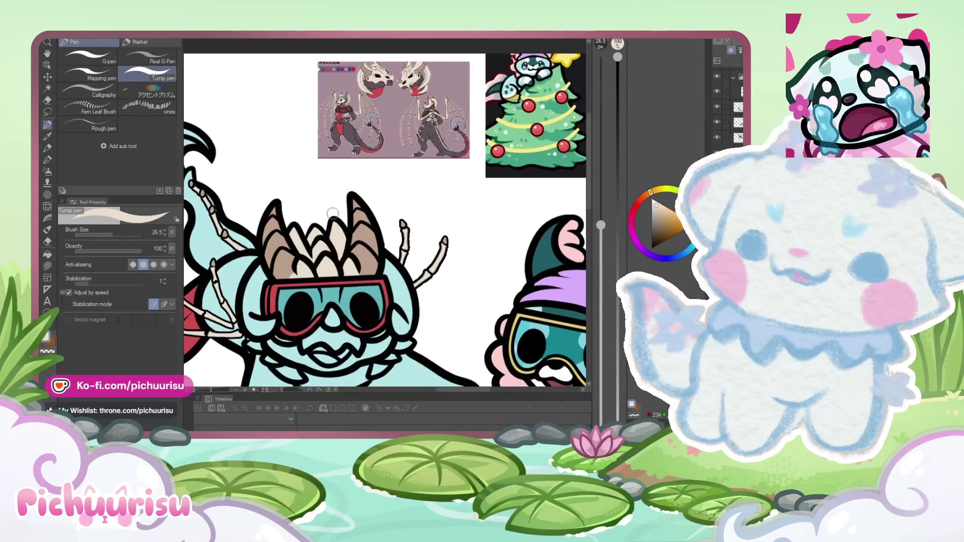
pyautogui.scroll(2, 298, 313)
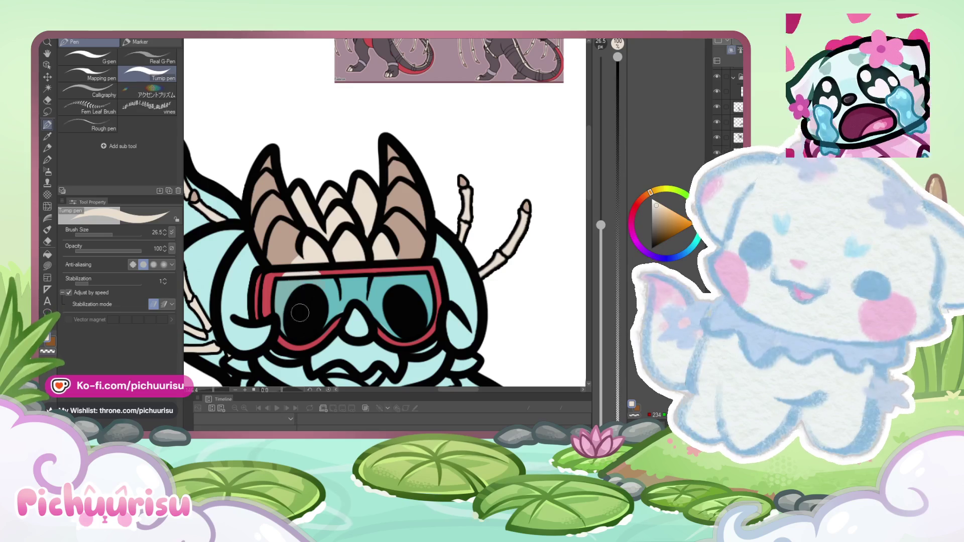
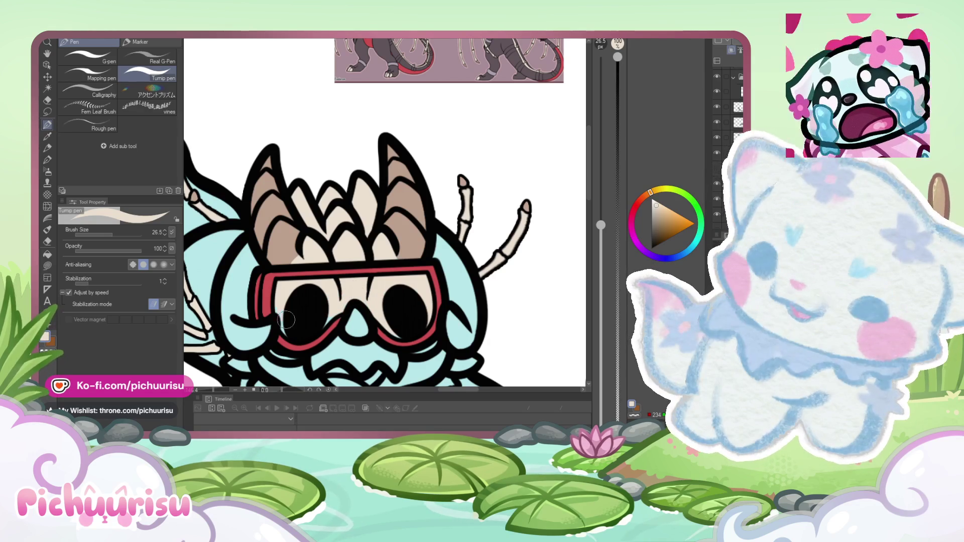
# Step: Paint the dragon's nose between the goggle eyes brown
pyautogui.scroll(2, 328, 316)
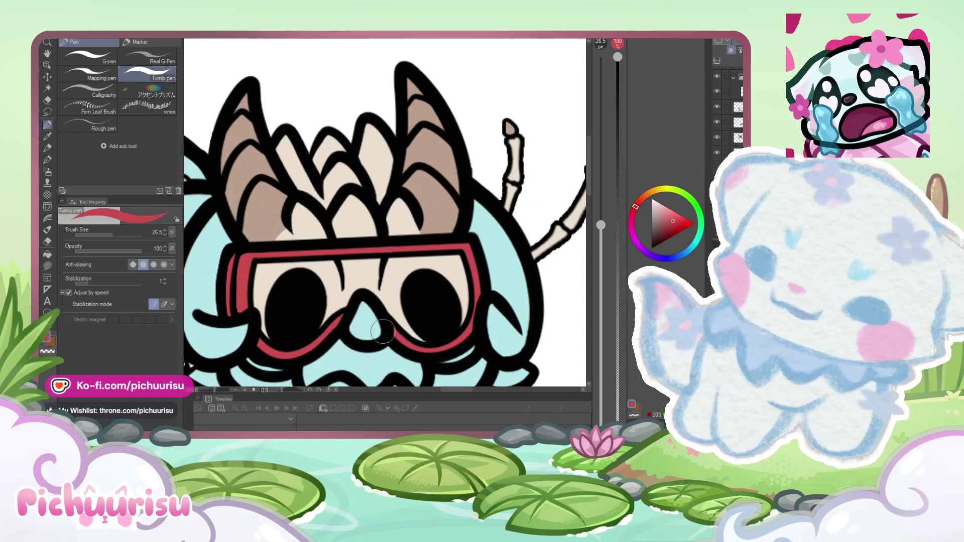
pyautogui.scroll(-3, 405, 324)
pyautogui.scroll(3, 405, 324)
pyautogui.moveTo(359, 294)
pyautogui.mouseDown()
pyautogui.moveTo(376, 322)
pyautogui.moveTo(374, 361)
pyautogui.moveTo(396, 341)
pyautogui.mouseUp()
# Step: Eyedrop the red of the goggles, then switch the drawing colour back to beige
pyautogui.keyDown('alt'); pyautogui.click(354, 247); pyautogui.keyUp('alt')
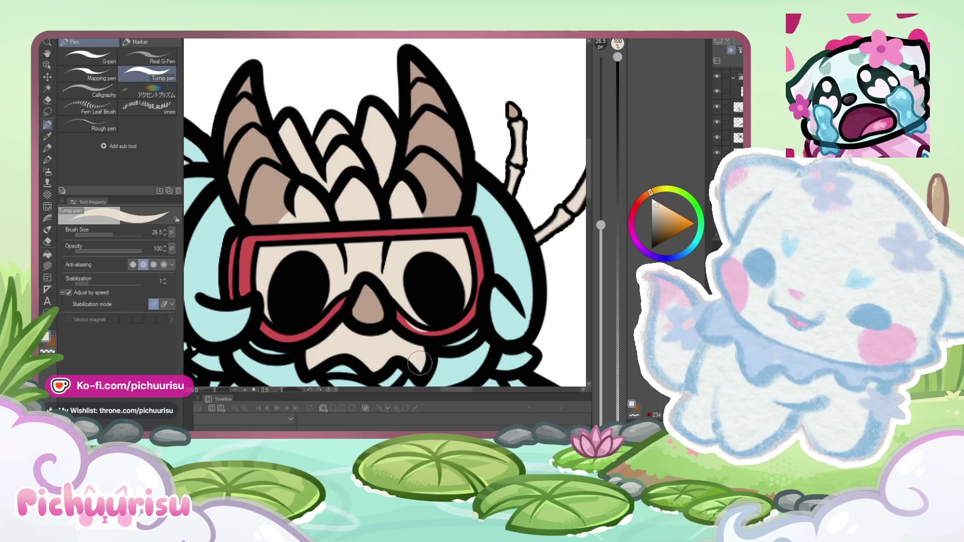
pyautogui.keyDown('alt'); pyautogui.click(412, 323); pyautogui.keyUp('alt')
pyautogui.scroll(-2, 379, 325)
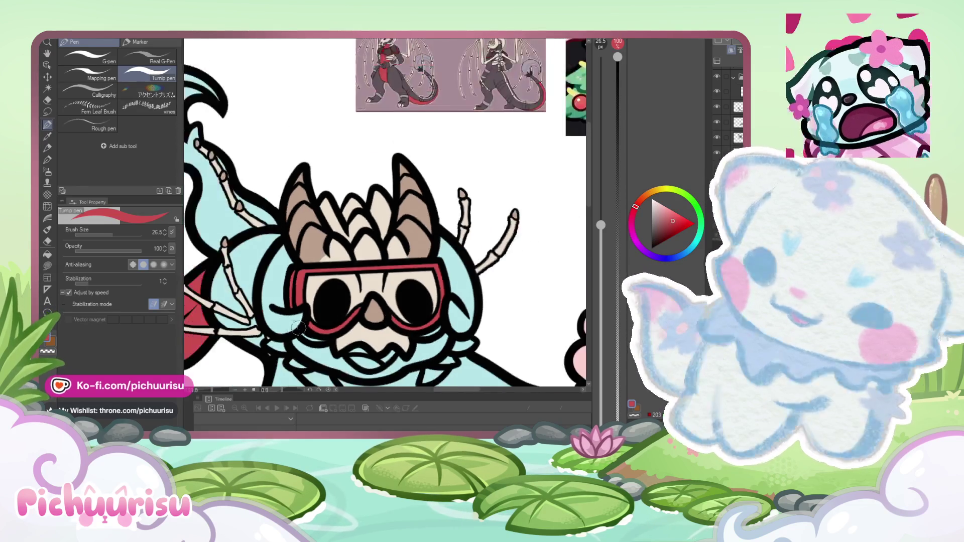
pyautogui.scroll(-2, 298, 327)
pyautogui.scroll(4, 301, 337)
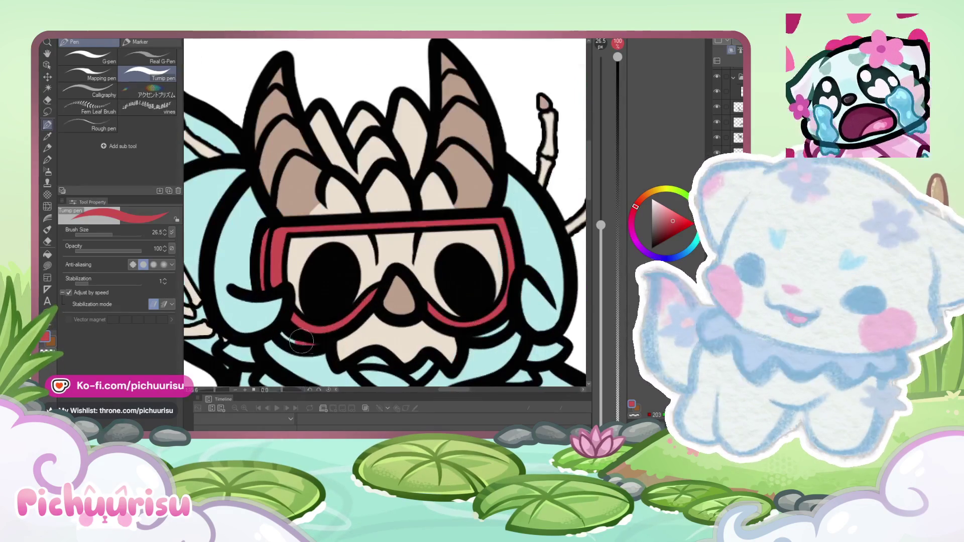
pyautogui.keyDown('alt'); pyautogui.click(305, 340); pyautogui.keyUp('alt')
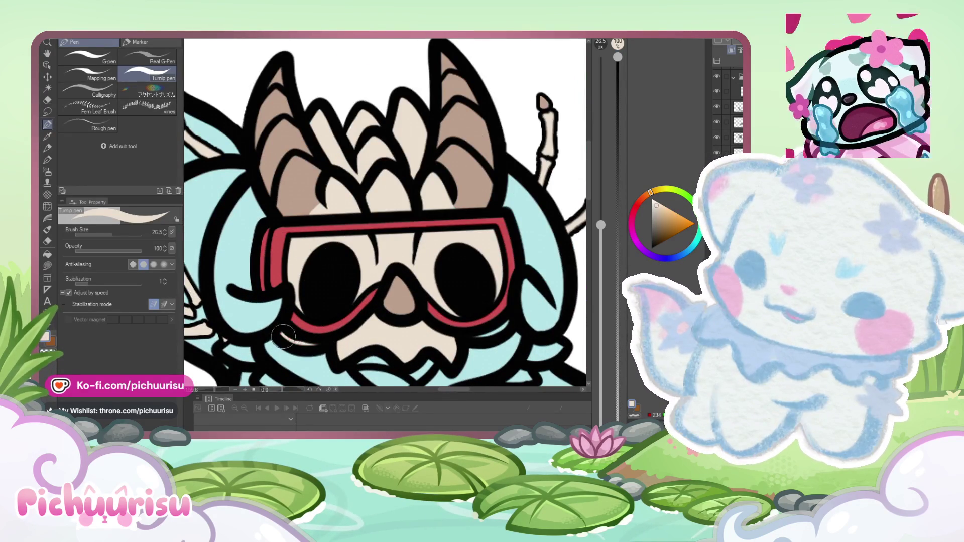
pyautogui.scroll(-4, 283, 335)
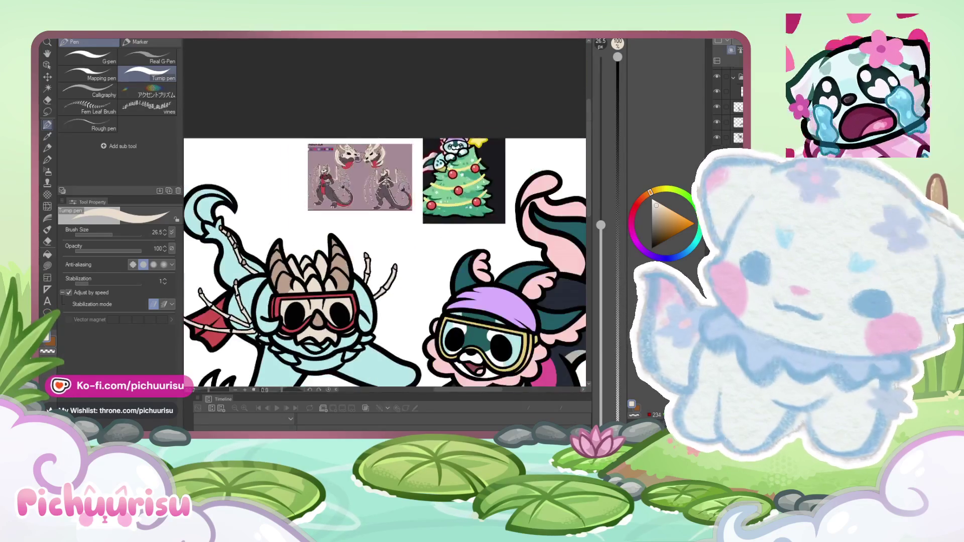
pyautogui.scroll(3, 347, 162)
# Step: Sample pinkish-grey from the reference sheet and shade under the skull's chin
pyautogui.keyDown('alt'); pyautogui.click(341, 160); pyautogui.keyUp('alt')
pyautogui.scroll(-4, 316, 167)
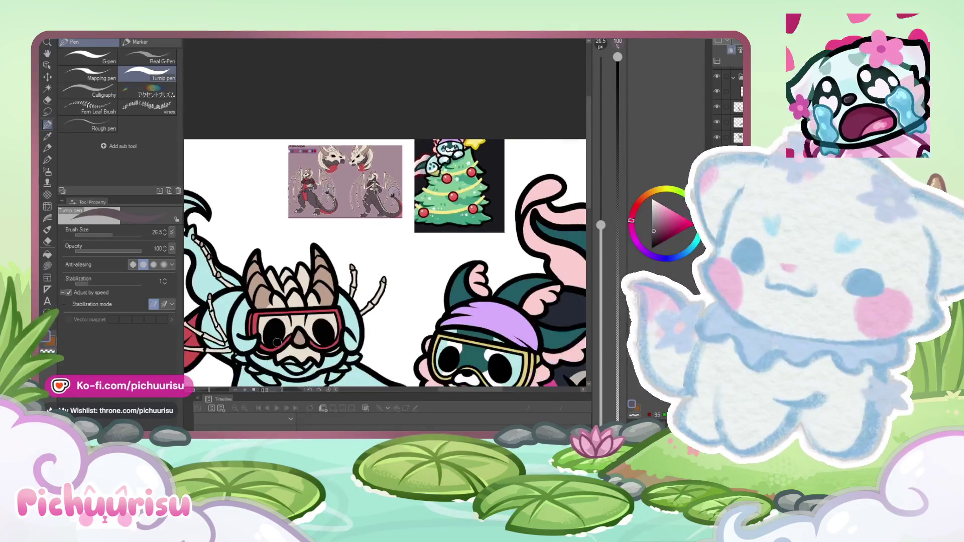
pyautogui.scroll(3, 277, 343)
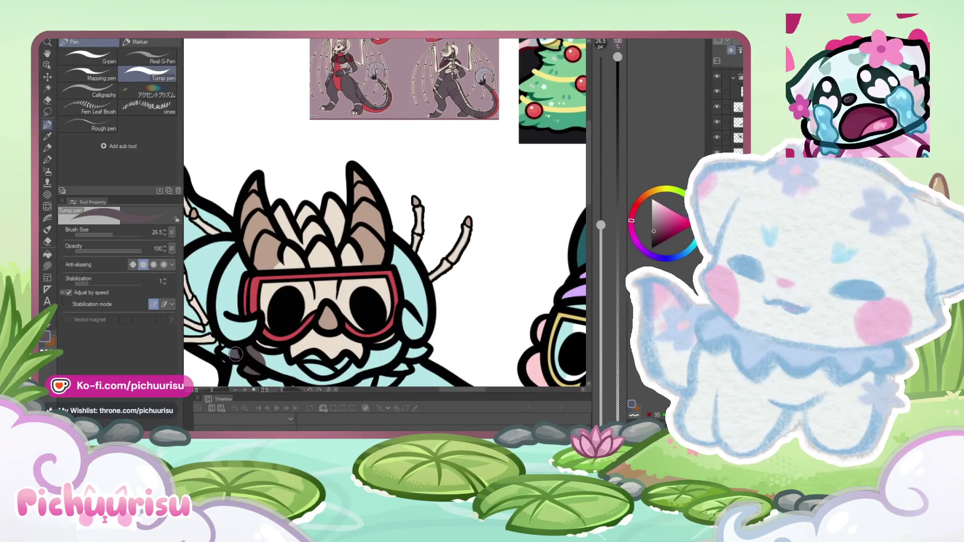
pyautogui.scroll(-3, 224, 352)
pyautogui.scroll(4, 261, 341)
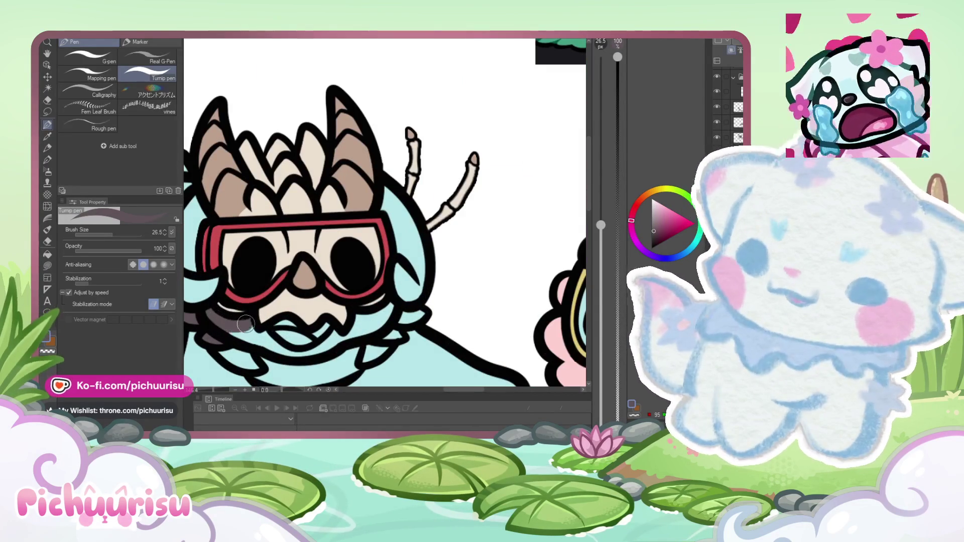
pyautogui.moveTo(266, 340); pyautogui.dragTo(290, 354)
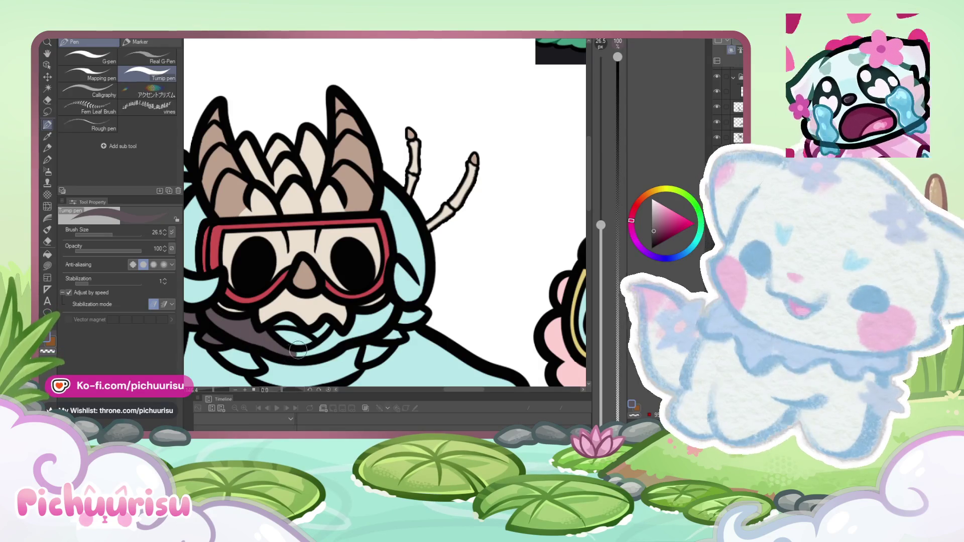
pyautogui.moveTo(241, 336); pyautogui.dragTo(394, 314)
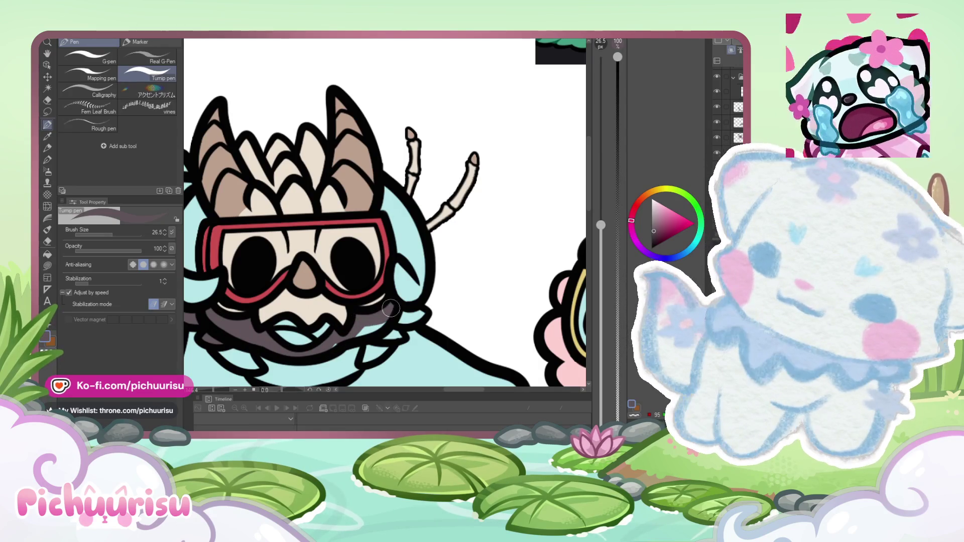
# Step: Fill the inside of the dragon's mouth dark red and eyedrop that colour
pyautogui.scroll(-2, 351, 301)
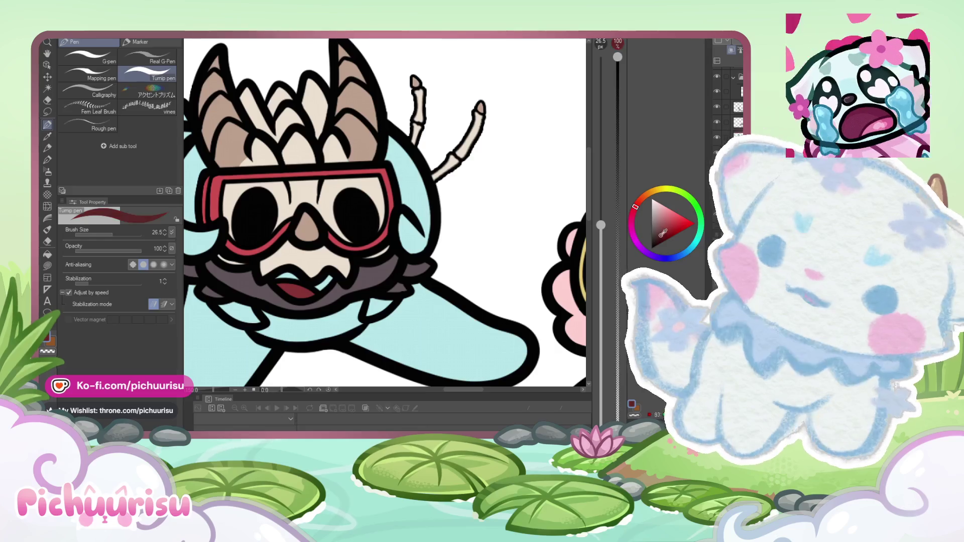
pyautogui.moveTo(306, 288); pyautogui.dragTo(280, 279)
pyautogui.keyDown('alt'); pyautogui.click(326, 280); pyautogui.keyUp('alt')
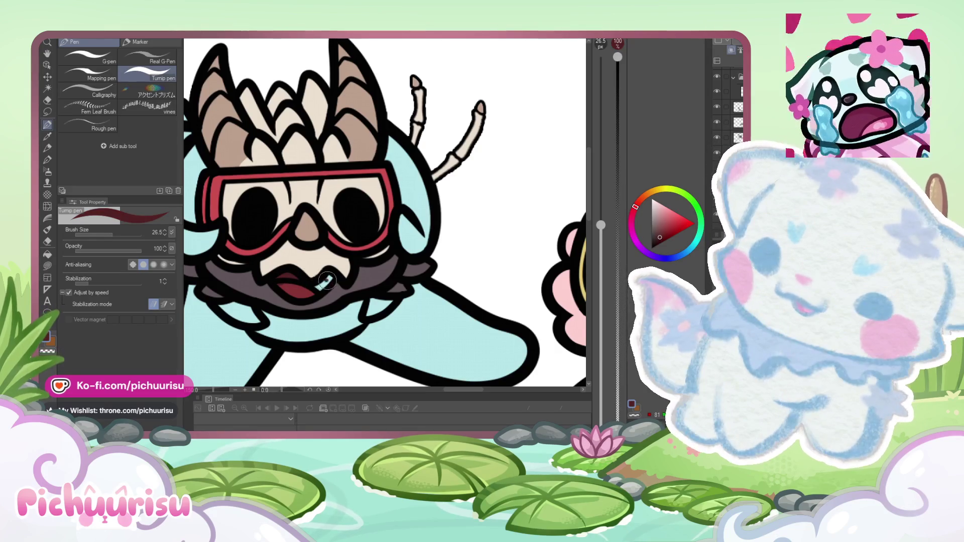
pyautogui.scroll(-5, 301, 297)
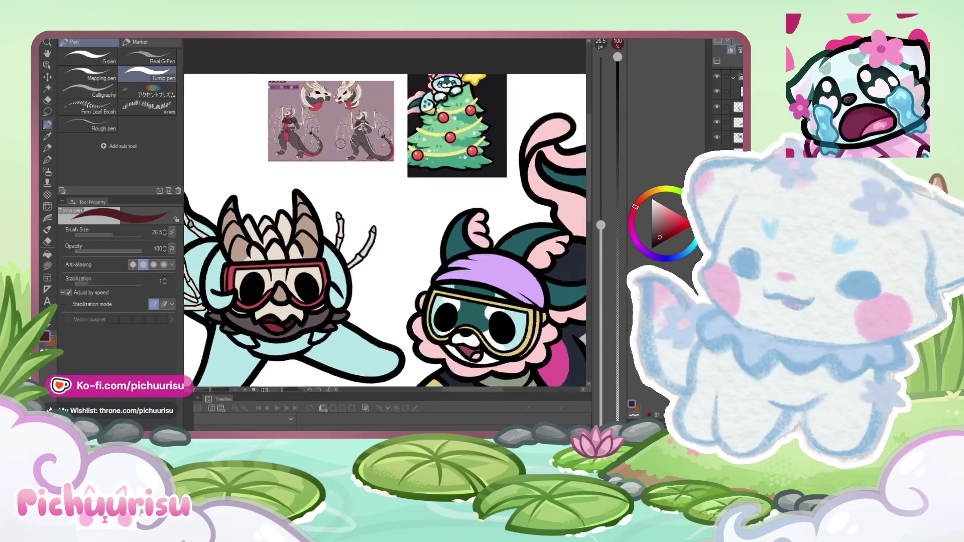
pyautogui.scroll(-2, 320, 231)
pyautogui.scroll(5, 341, 113)
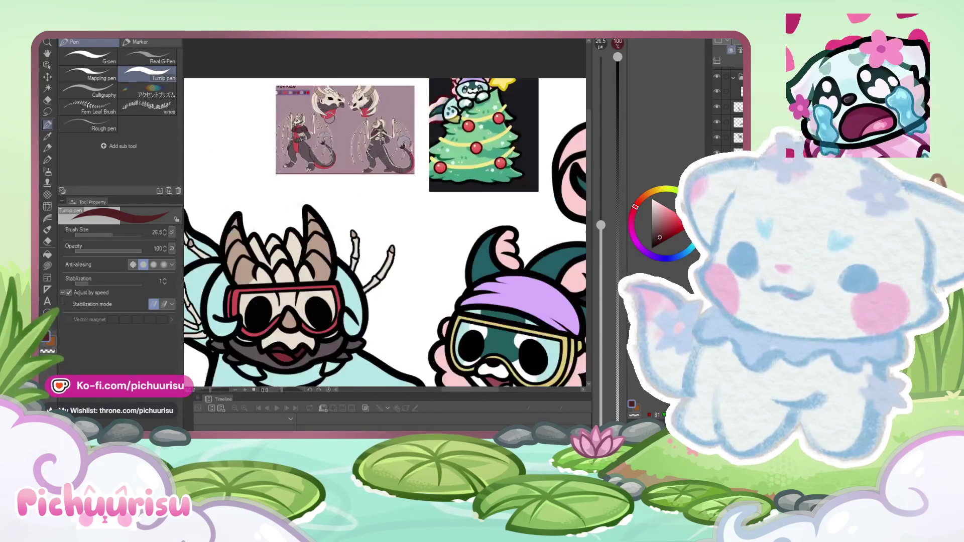
# Step: Sample the cream bone colour from the dragon reference sheet
pyautogui.keyDown('alt'); pyautogui.click(396, 96); pyautogui.keyUp('alt')
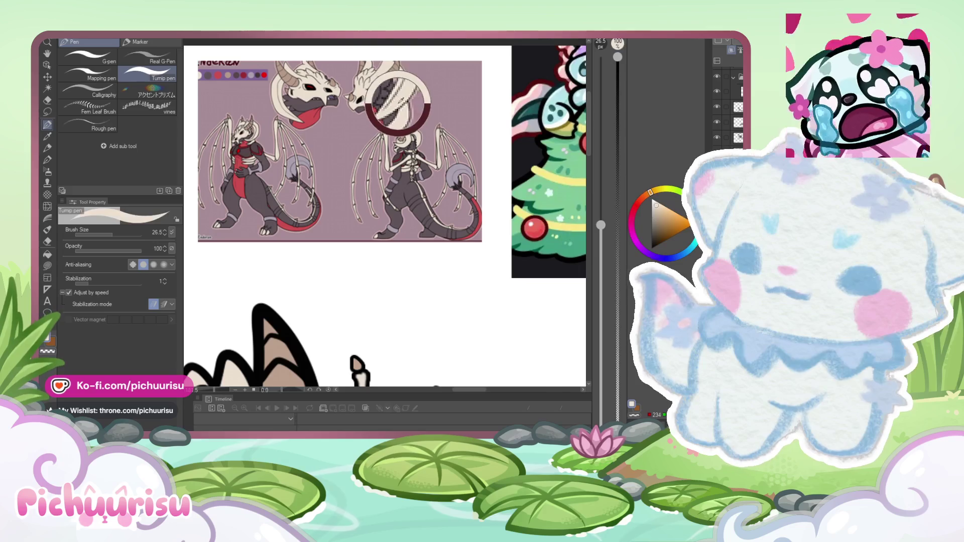
pyautogui.scroll(-4, 297, 308)
pyautogui.scroll(5, 272, 350)
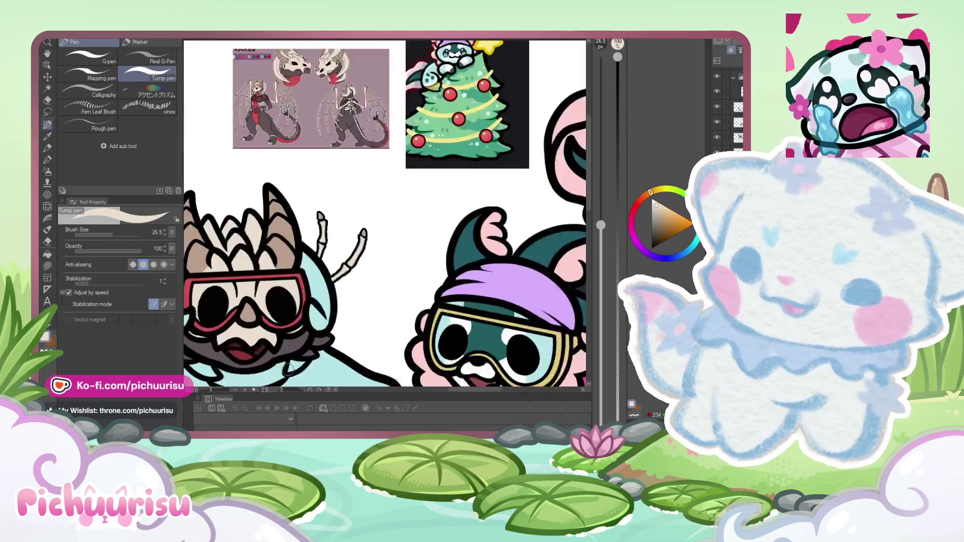
pyautogui.scroll(-4, 293, 355)
pyautogui.scroll(4, 269, 306)
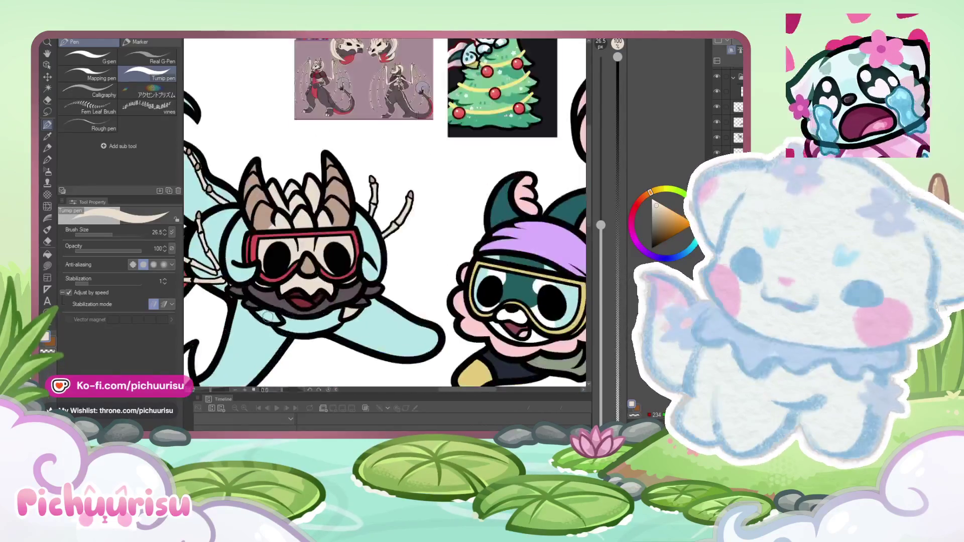
pyautogui.scroll(-5, 251, 313)
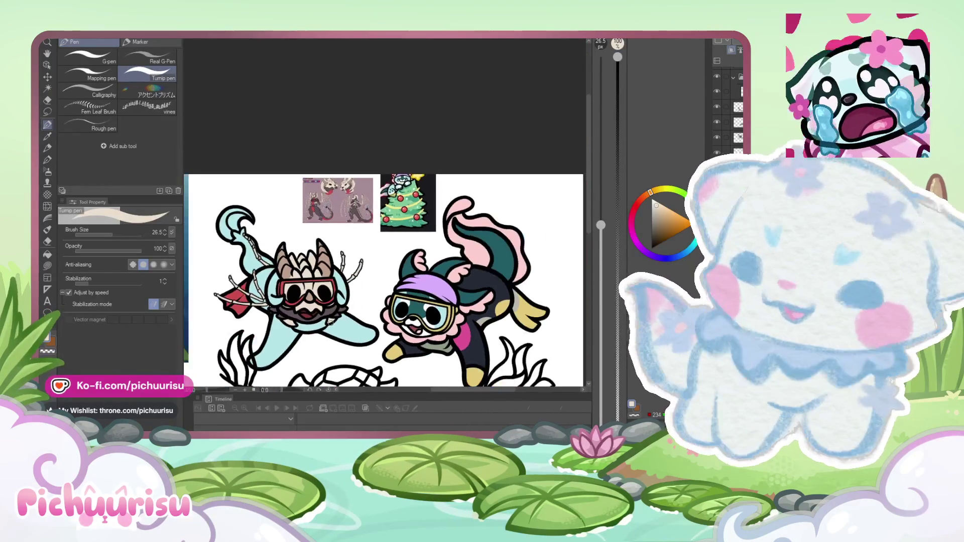
pyautogui.scroll(5, 277, 193)
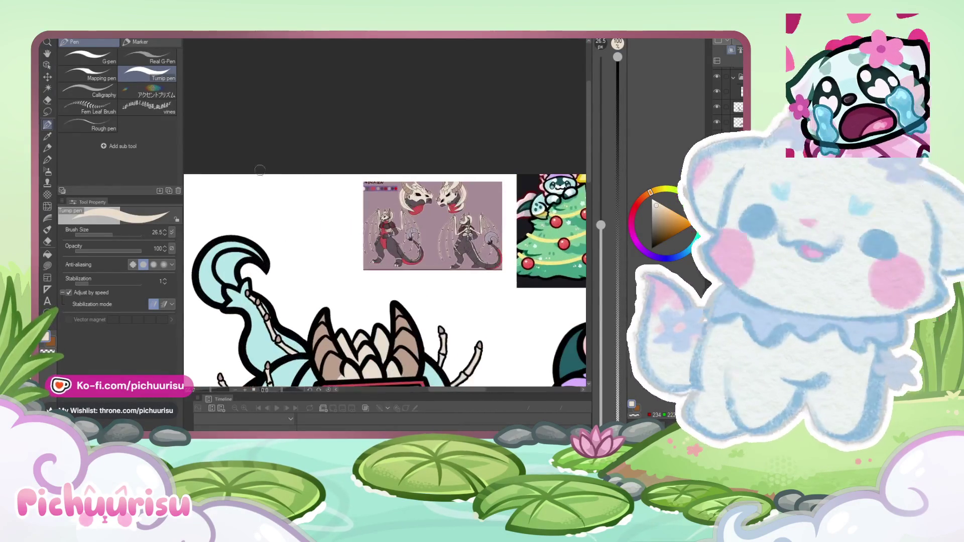
pyautogui.scroll(3, 394, 245)
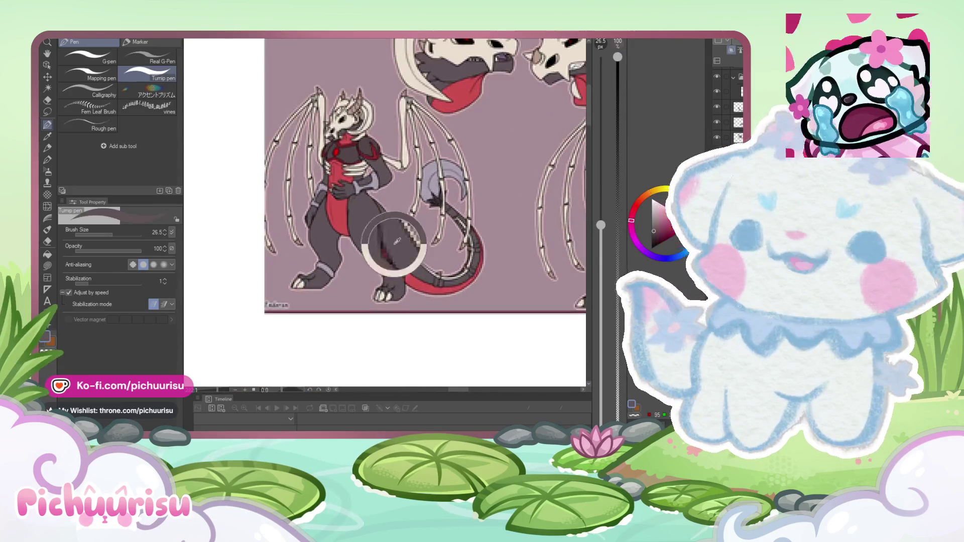
pyautogui.scroll(-4, 395, 245)
pyautogui.scroll(-3, 394, 243)
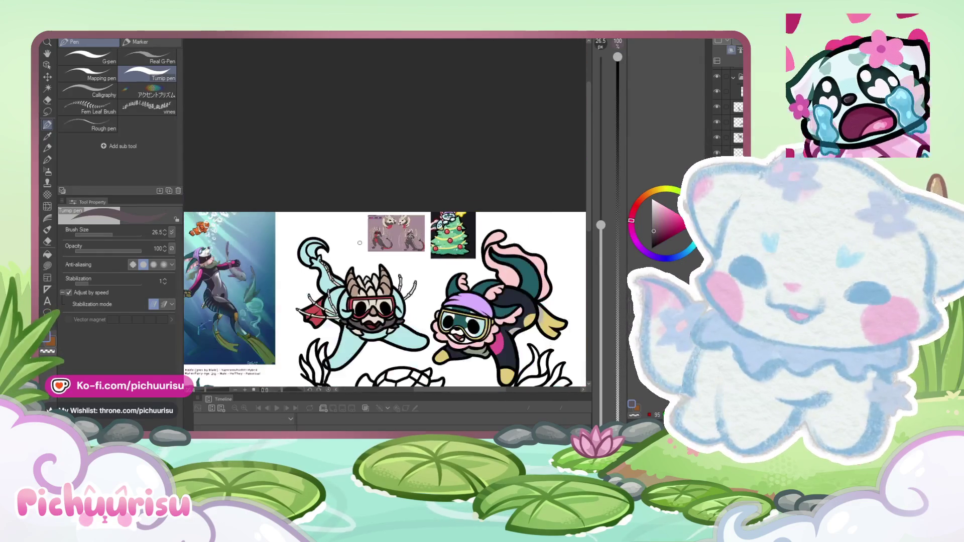
# Step: Double the brush size to 53.2 and paint the dragon's neck dark grey
pyautogui.click(116, 236)
pyautogui.scroll(5, 333, 289)
pyautogui.moveTo(307, 297); pyautogui.dragTo(340, 293)
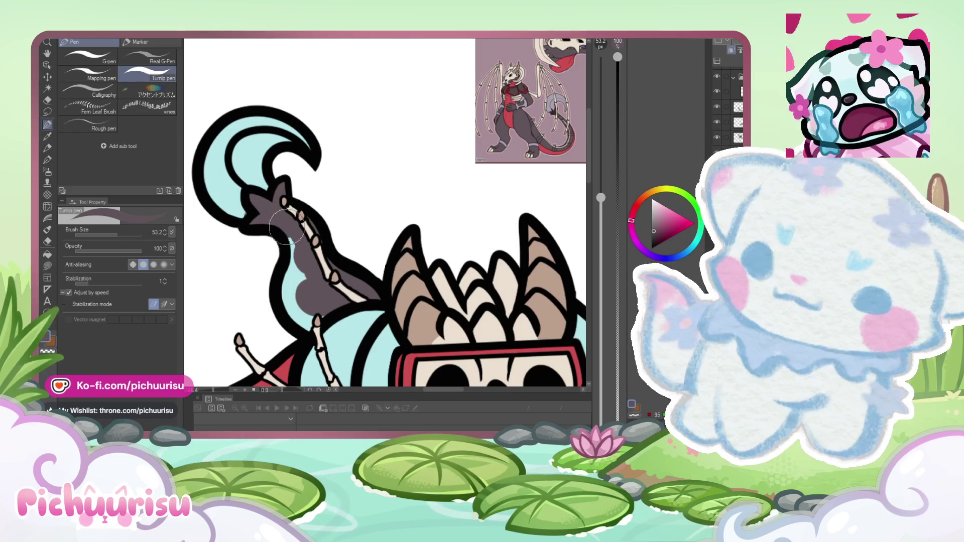
# Step: Zoom in and out around the dragon's neck and spine bones to check the dark grey fill
pyautogui.scroll(-5, 313, 319)
pyautogui.scroll(5, 340, 310)
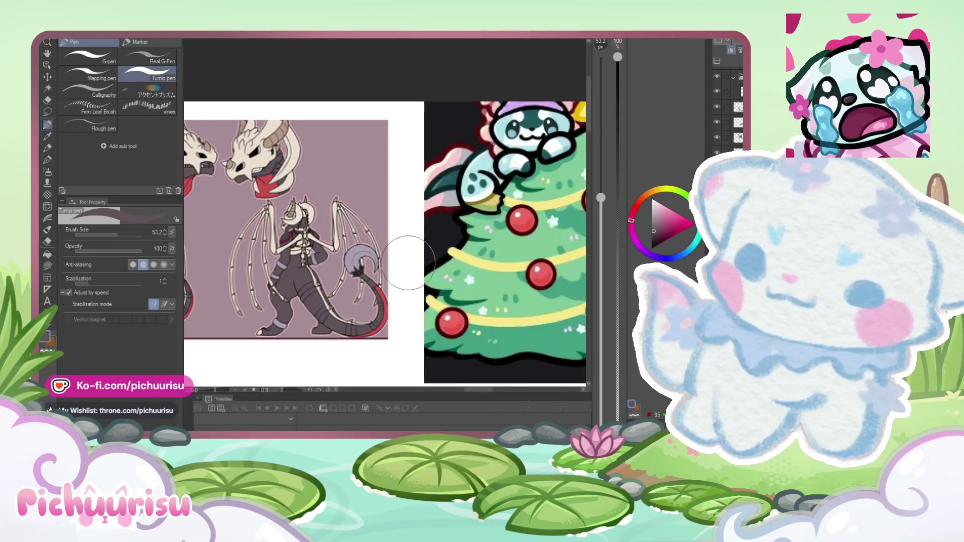
pyautogui.scroll(-5, 410, 261)
pyautogui.scroll(3, 315, 303)
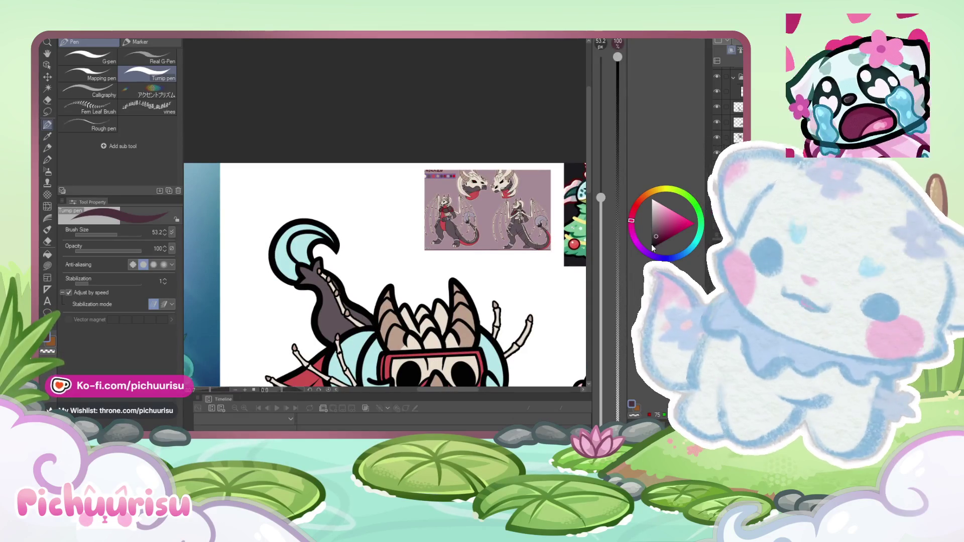
pyautogui.scroll(2, 344, 320)
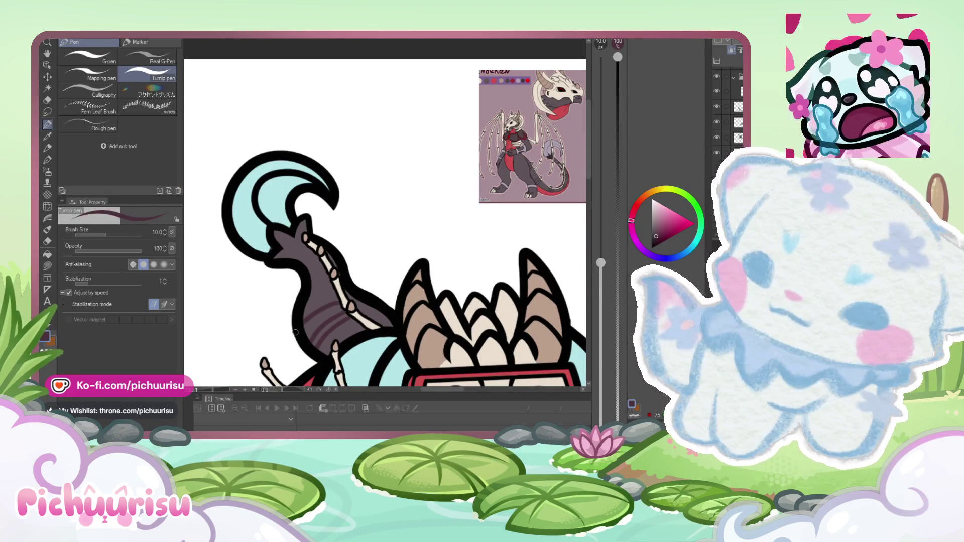
pyautogui.scroll(-5, 295, 332)
pyautogui.scroll(5, 351, 251)
pyautogui.scroll(-1, 434, 377)
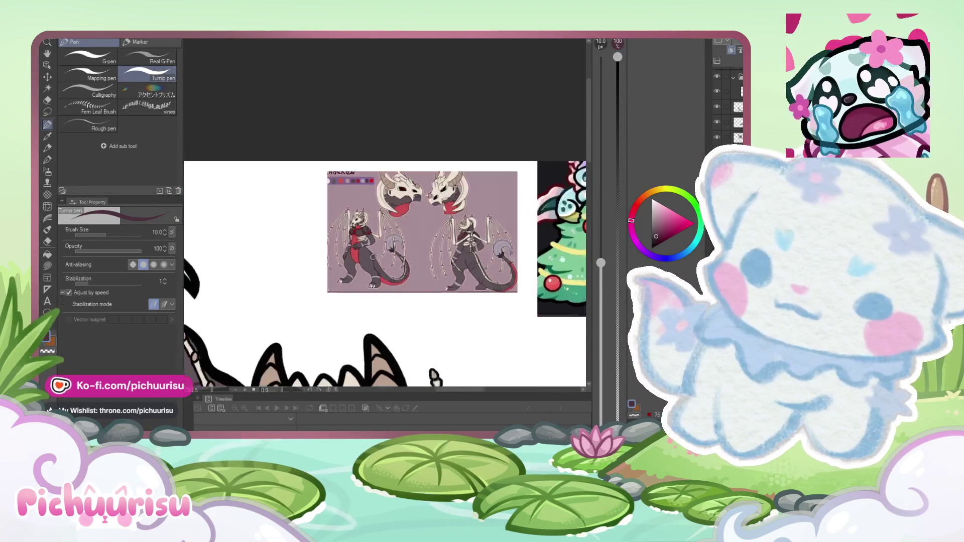
pyautogui.scroll(-2, 373, 253)
pyautogui.scroll(4, 260, 352)
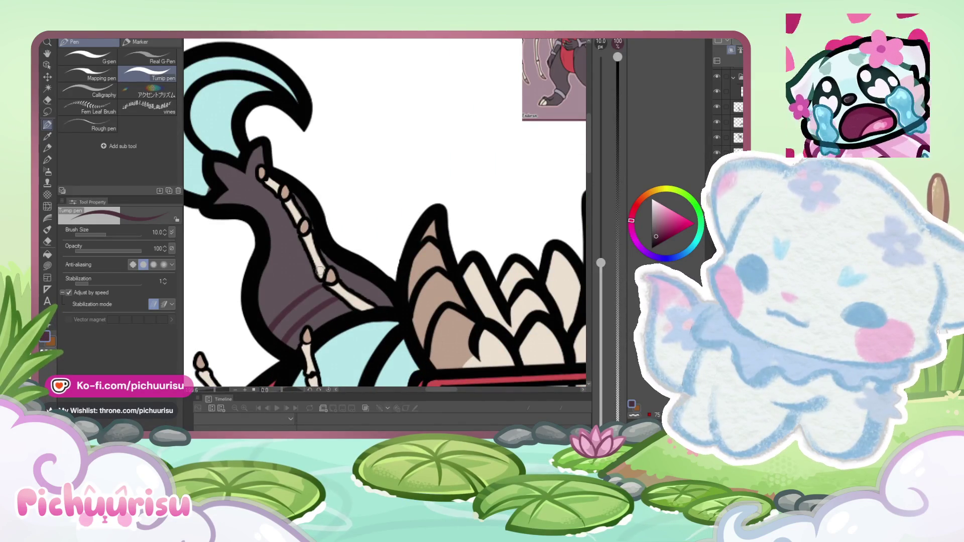
pyautogui.scroll(2, 341, 277)
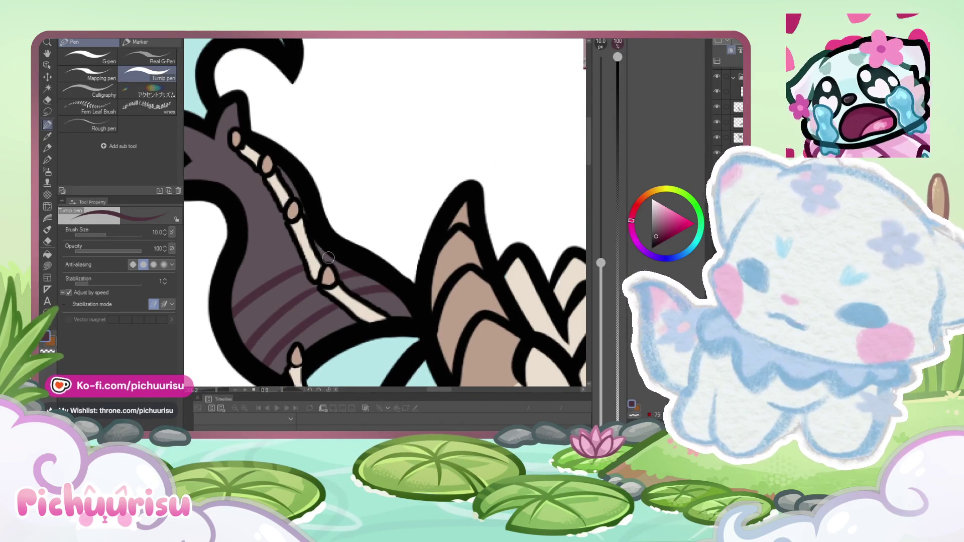
pyautogui.scroll(-2, 329, 257)
pyautogui.scroll(2, 286, 233)
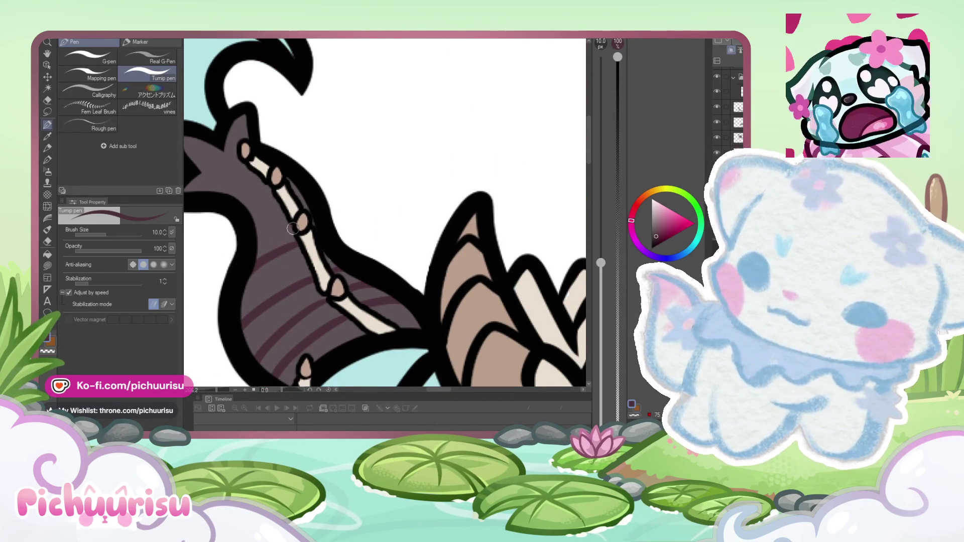
pyautogui.scroll(-2, 304, 205)
pyautogui.scroll(2, 280, 193)
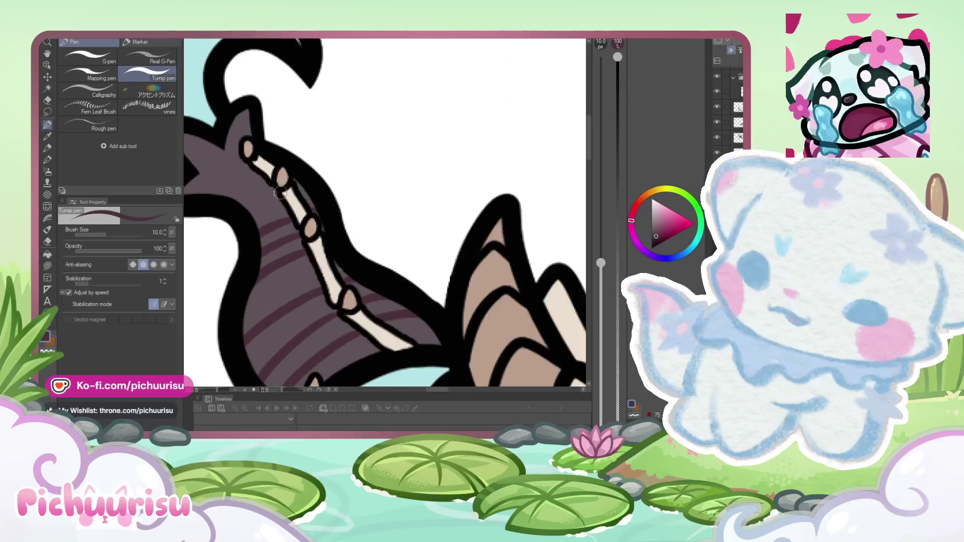
pyautogui.scroll(-4, 244, 159)
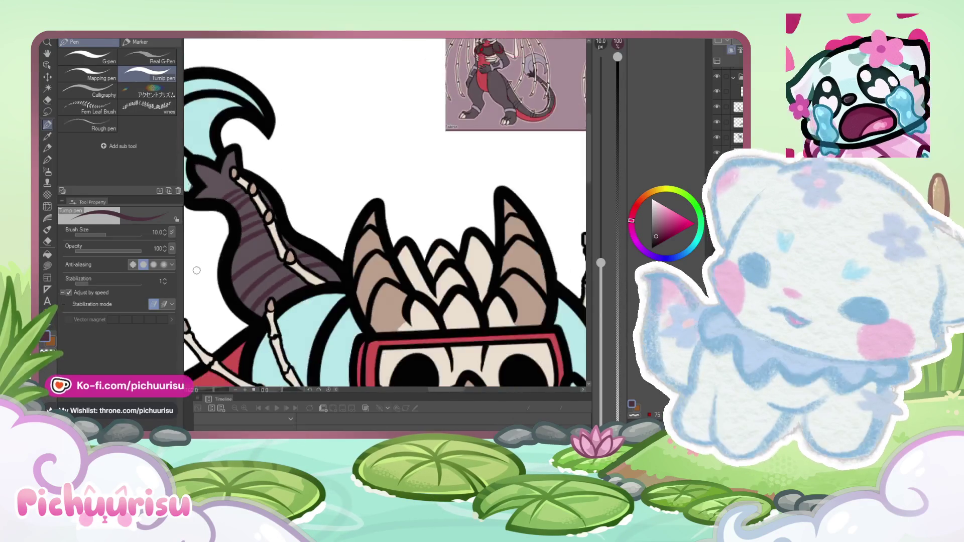
pyautogui.scroll(3, 395, 186)
pyautogui.scroll(-3, 395, 186)
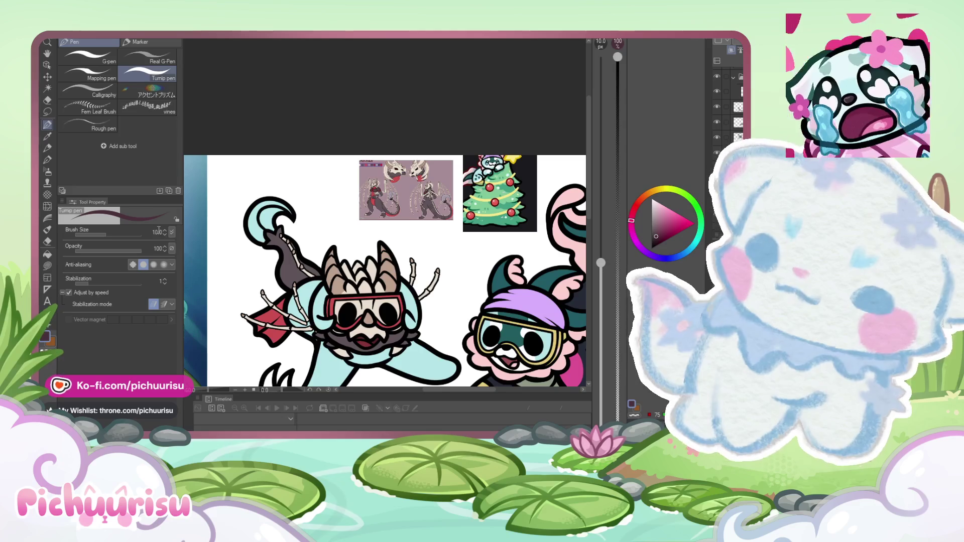
pyautogui.scroll(4, 254, 267)
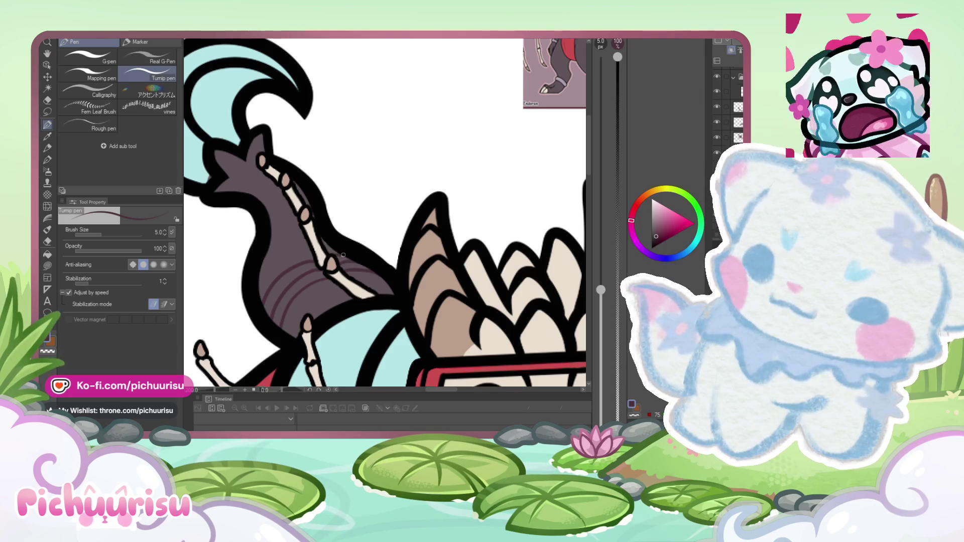
pyautogui.scroll(1, 332, 249)
# Step: Sample the tail's dark colour beside the spine and paint a darker stripe across it
pyautogui.keyDown('alt'); pyautogui.click(298, 255); pyautogui.keyUp('alt')
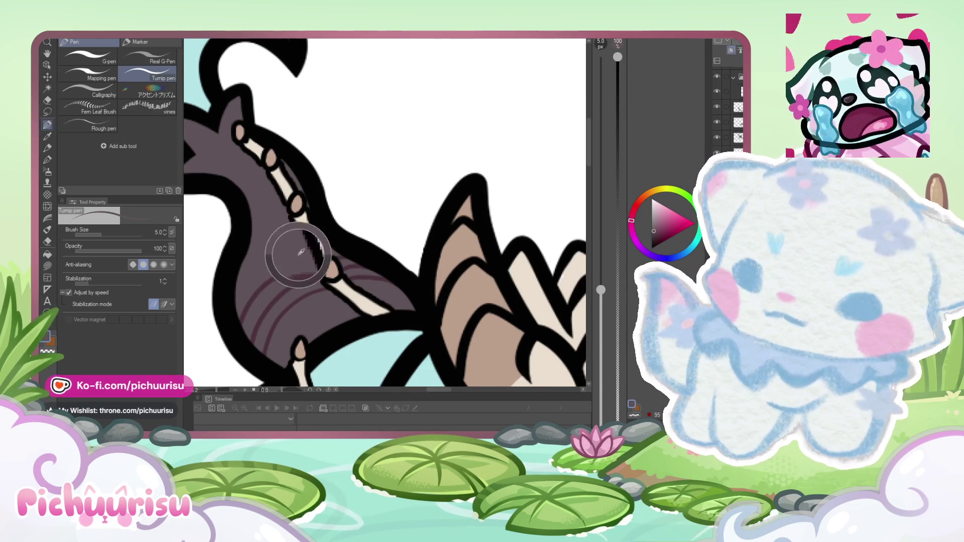
pyautogui.keyDown('alt'); pyautogui.click(301, 262); pyautogui.keyUp('alt')
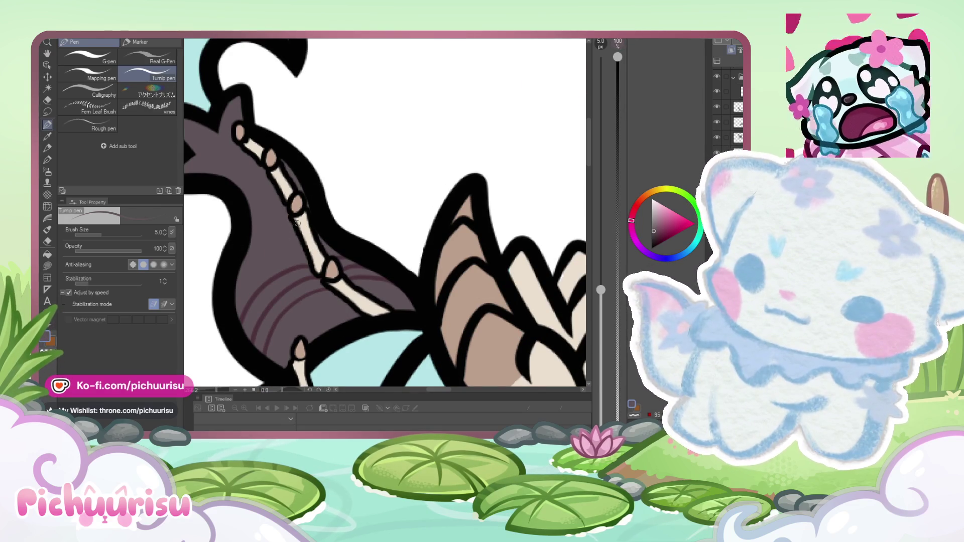
pyautogui.keyDown('alt'); pyautogui.click(296, 266); pyautogui.keyUp('alt')
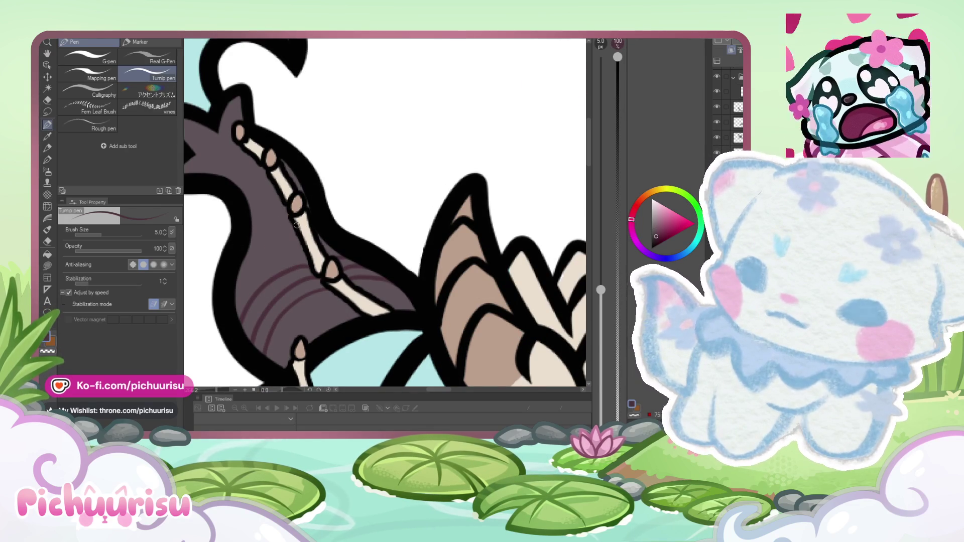
pyautogui.scroll(-1, 246, 219)
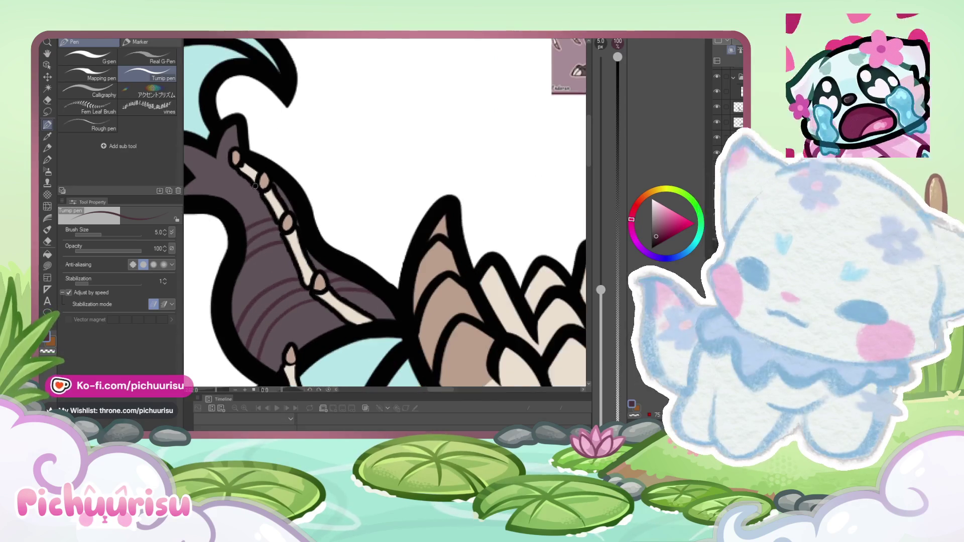
pyautogui.moveTo(231, 168); pyautogui.dragTo(203, 191)
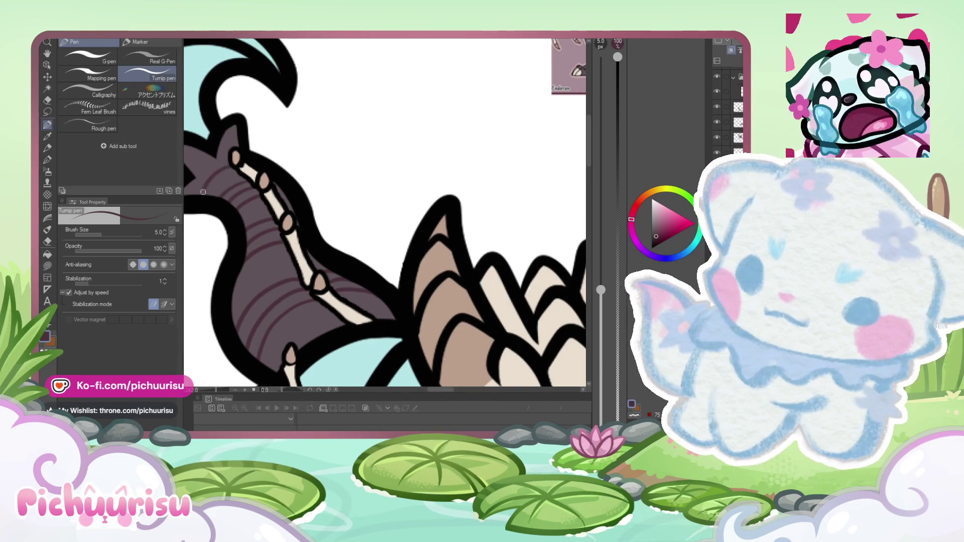
pyautogui.scroll(-4, 205, 205)
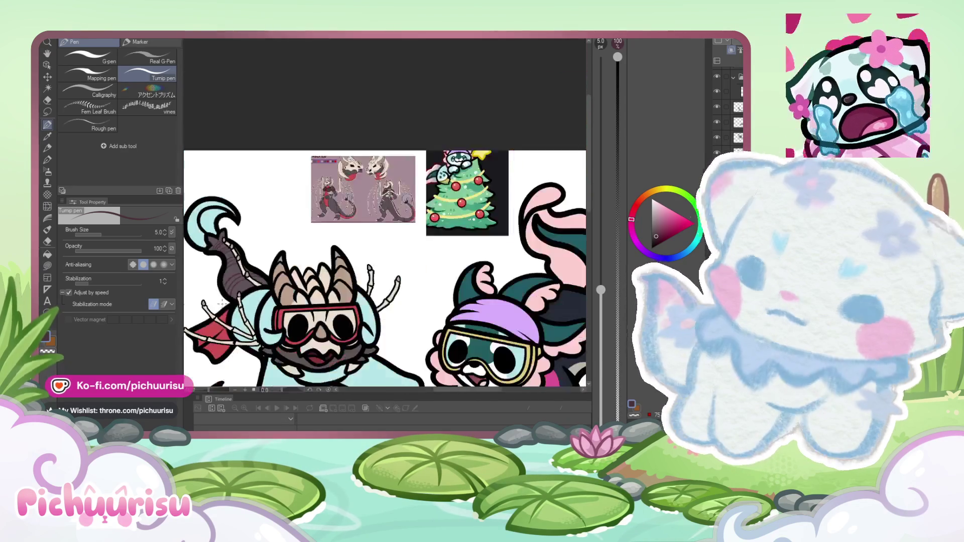
pyautogui.scroll(5, 355, 201)
pyautogui.scroll(-5, 355, 201)
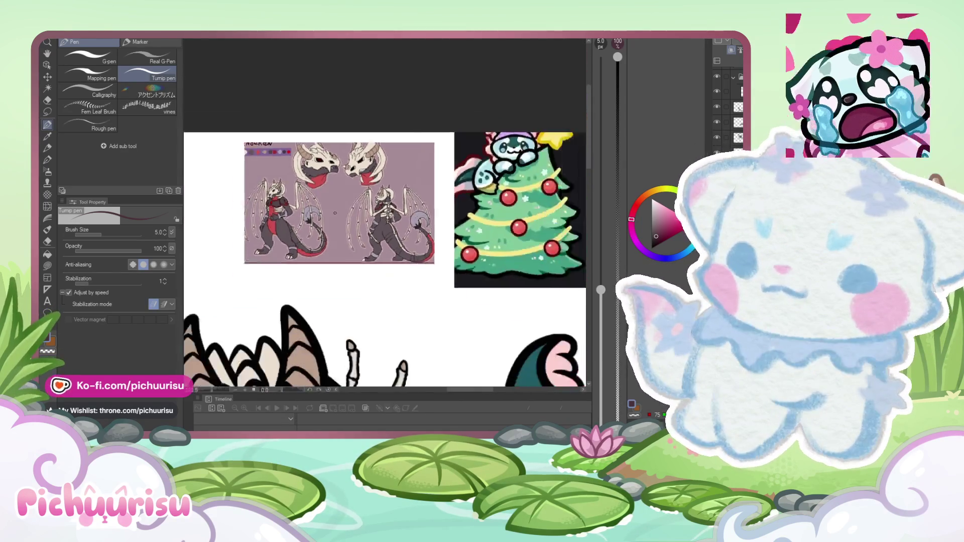
pyautogui.scroll(3, 275, 244)
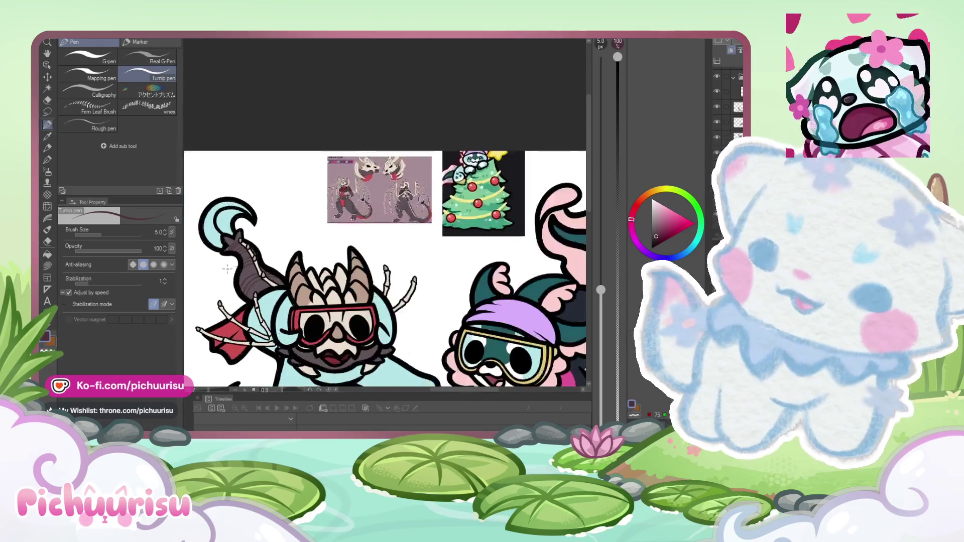
pyautogui.scroll(2, 244, 228)
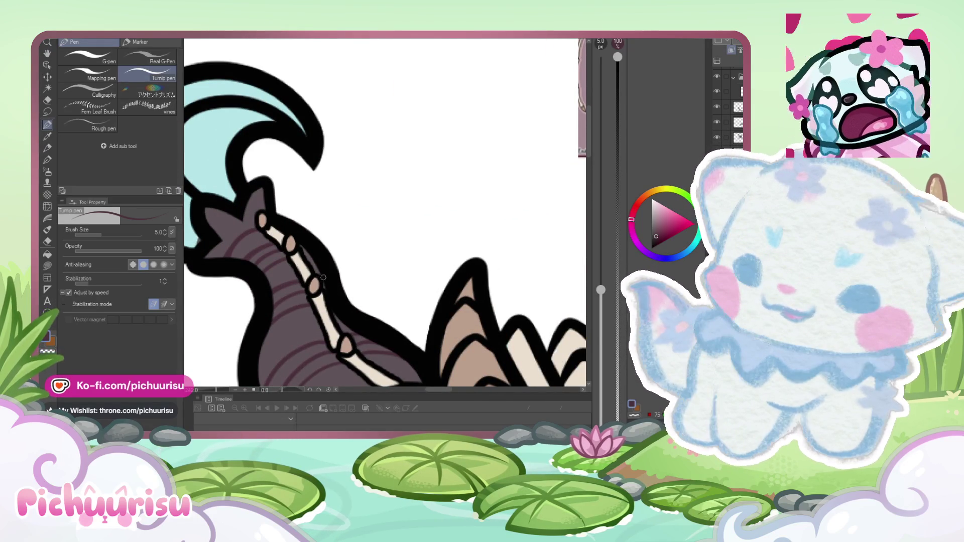
# Step: Pick up a lighter colour from the drawing for painting the tail fin
pyautogui.scroll(-3, 323, 277)
pyautogui.scroll(3, 284, 228)
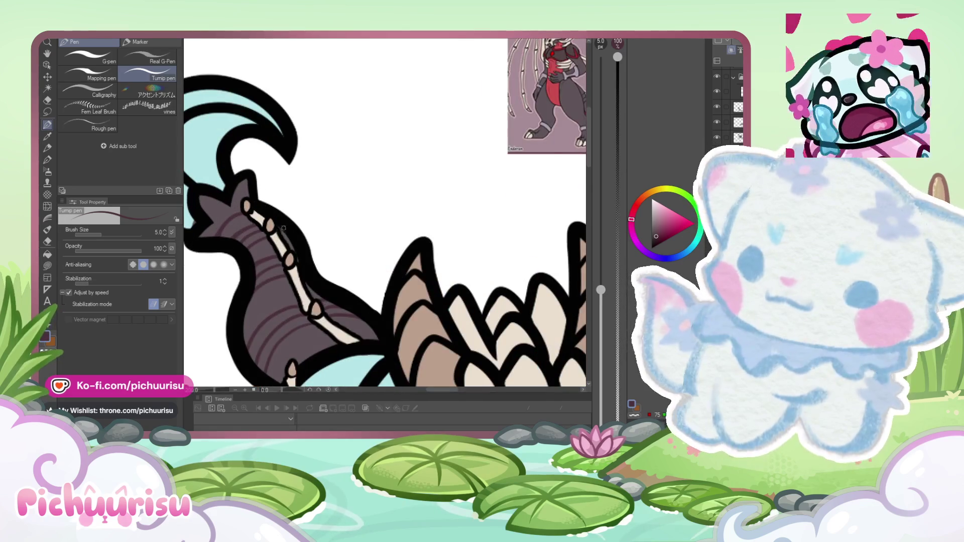
pyautogui.scroll(-4, 284, 228)
pyautogui.scroll(1, 284, 228)
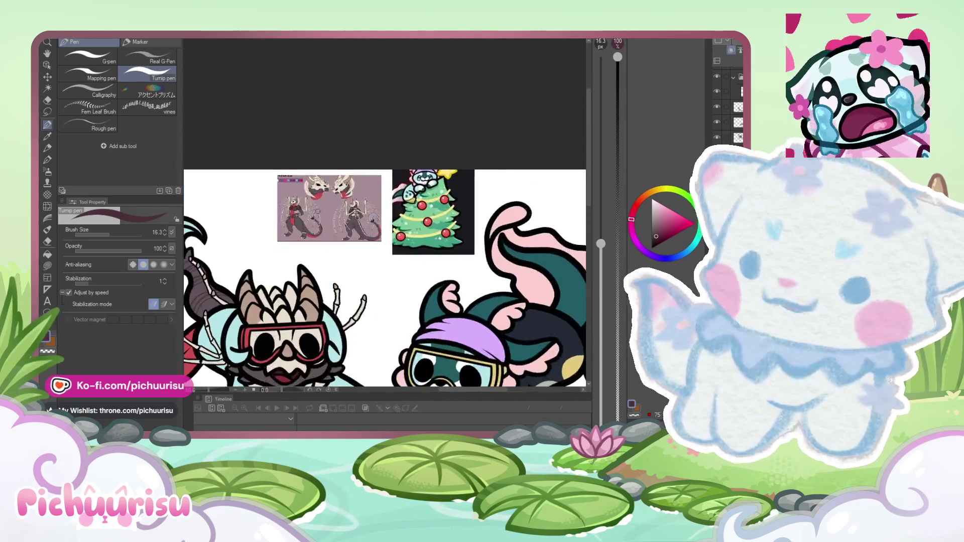
pyautogui.scroll(4, 306, 214)
pyautogui.scroll(-5, 259, 221)
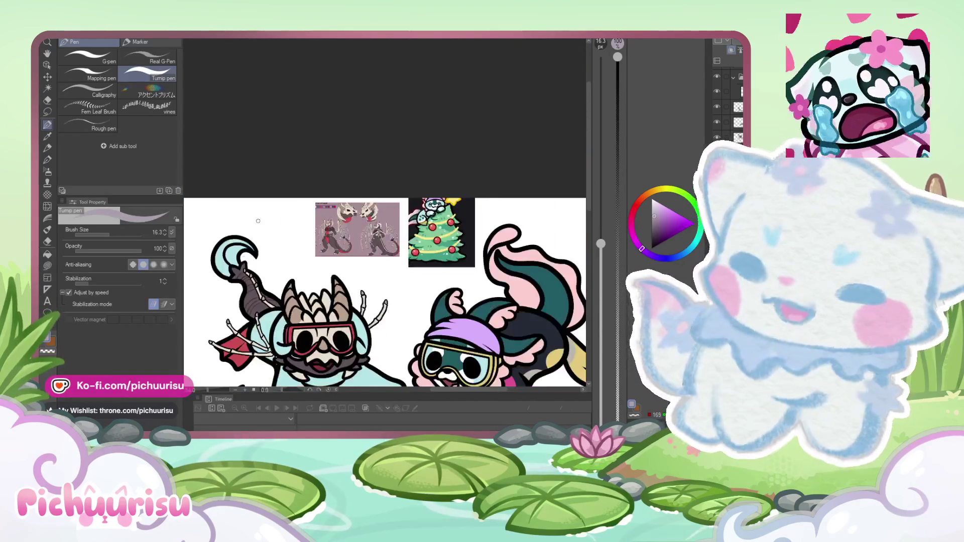
pyautogui.scroll(2, 258, 221)
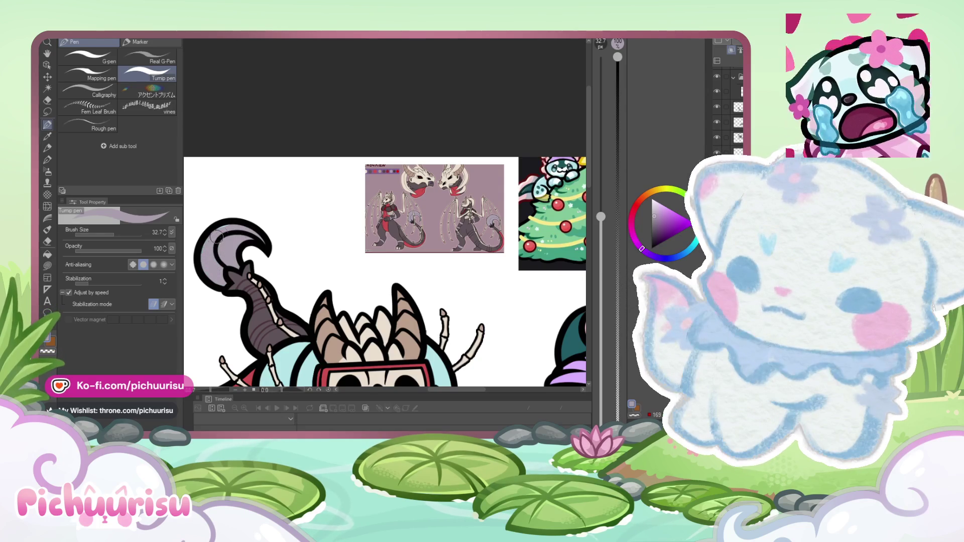
pyautogui.scroll(-1, 216, 236)
pyautogui.scroll(5, 370, 235)
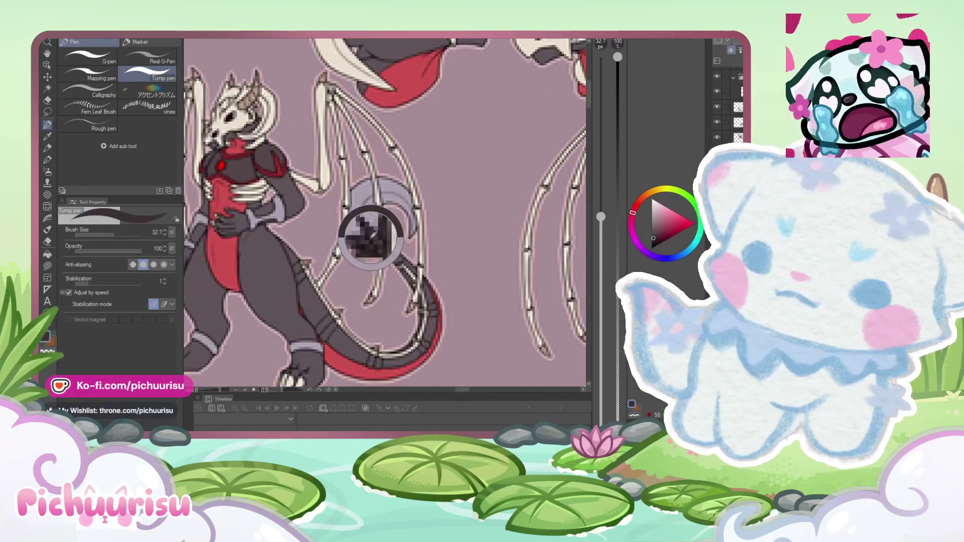
pyautogui.scroll(-8, 249, 255)
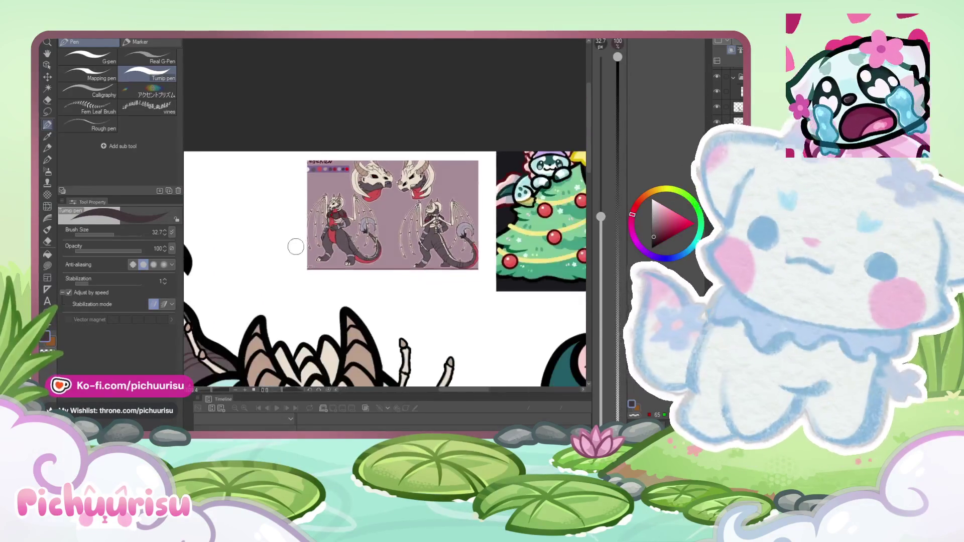
pyautogui.scroll(5, 249, 255)
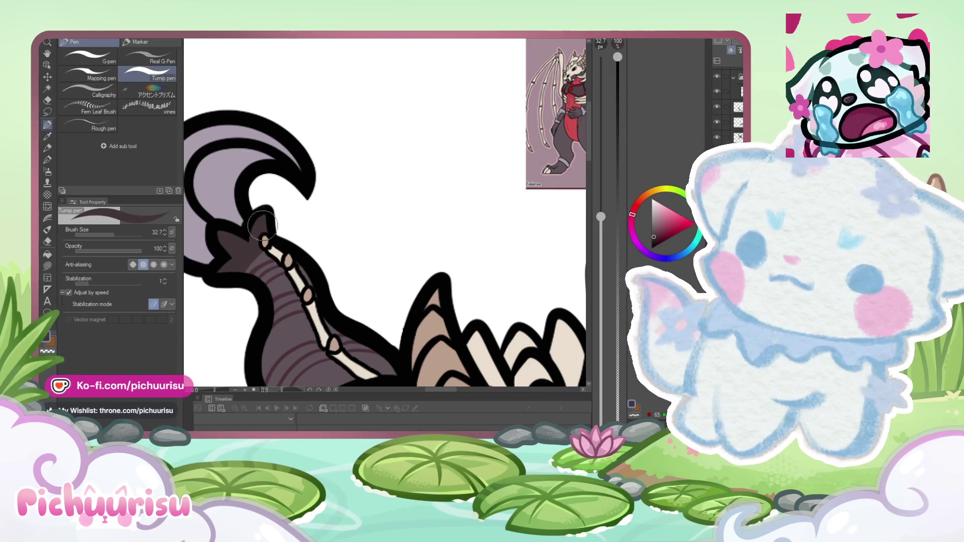
pyautogui.scroll(-5, 261, 224)
pyautogui.scroll(4, 202, 246)
pyautogui.scroll(3, 273, 223)
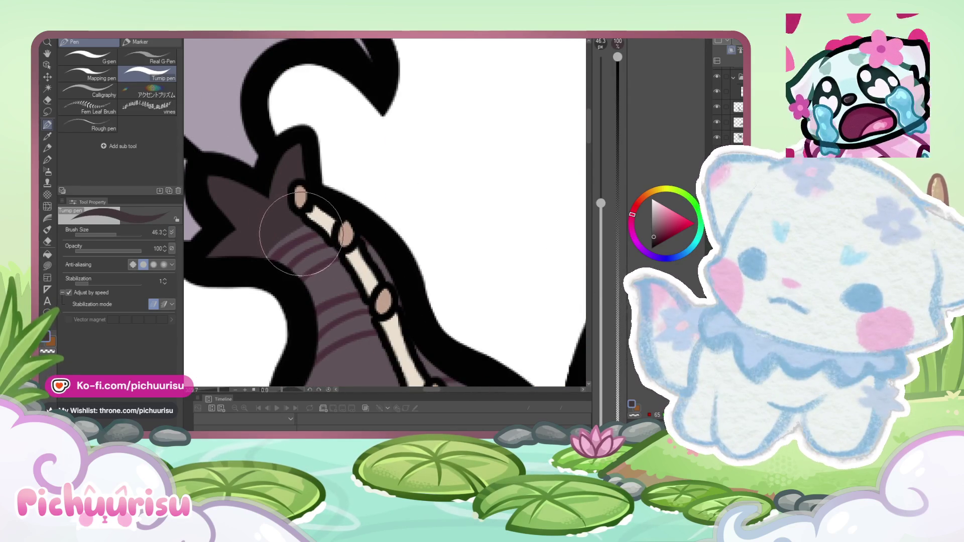
pyautogui.keyDown('alt'); pyautogui.click(309, 227); pyautogui.keyUp('alt')
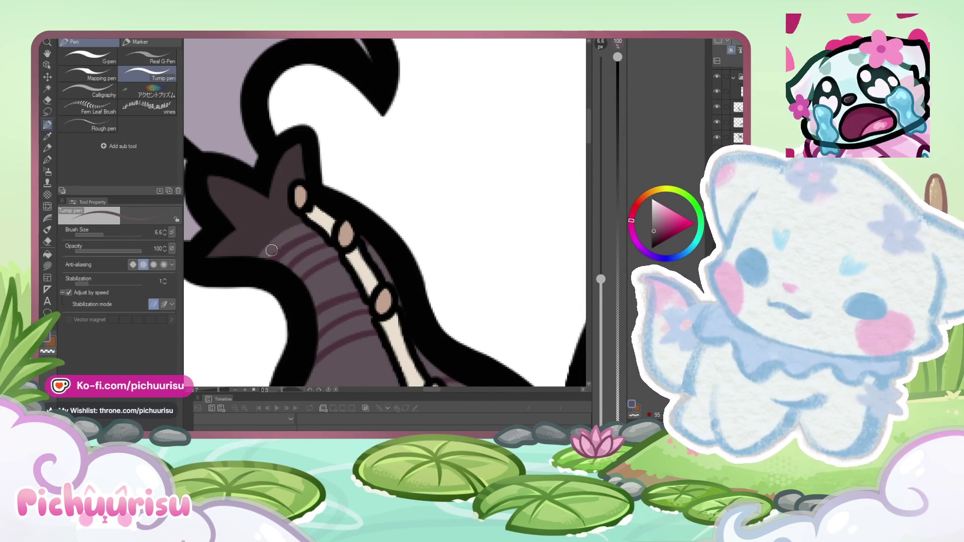
pyautogui.scroll(-5, 298, 225)
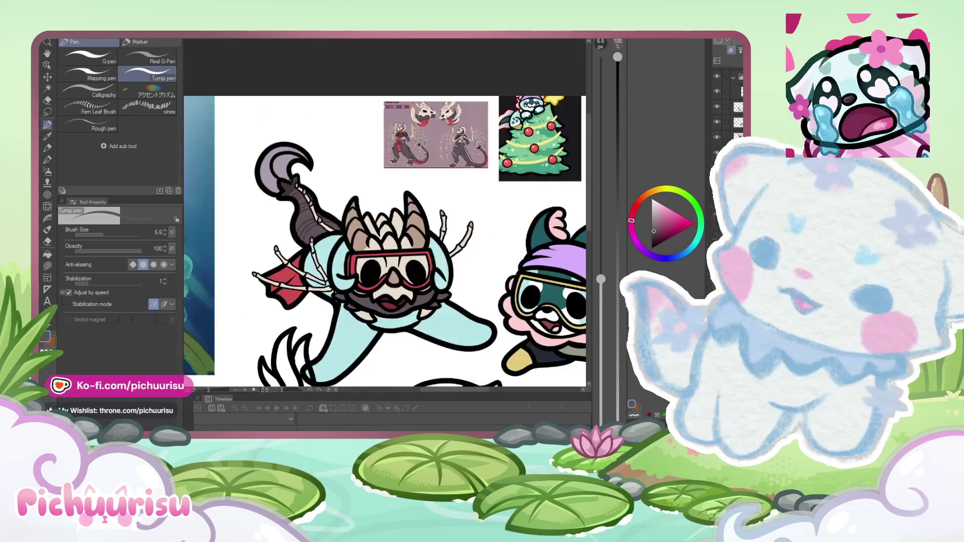
pyautogui.scroll(5, 321, 148)
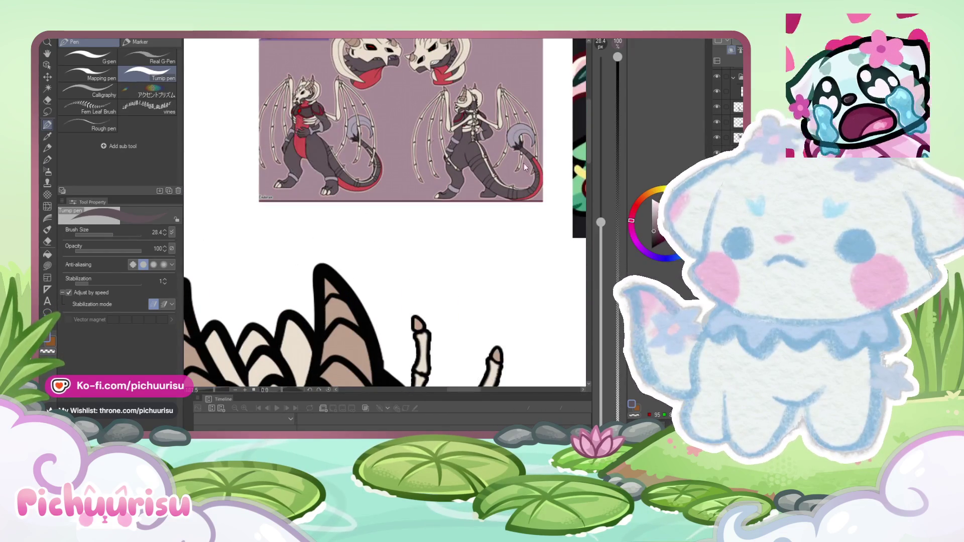
pyautogui.scroll(-3, 412, 224)
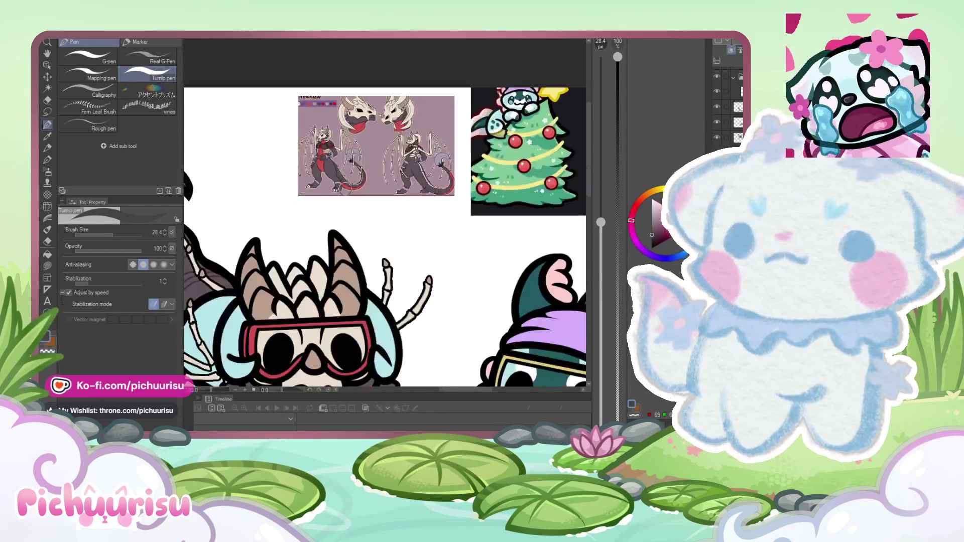
# Step: Paint a dark grey stroke down the diver's leg
pyautogui.scroll(2, 299, 324)
pyautogui.moveTo(293, 304); pyautogui.dragTo(266, 355)
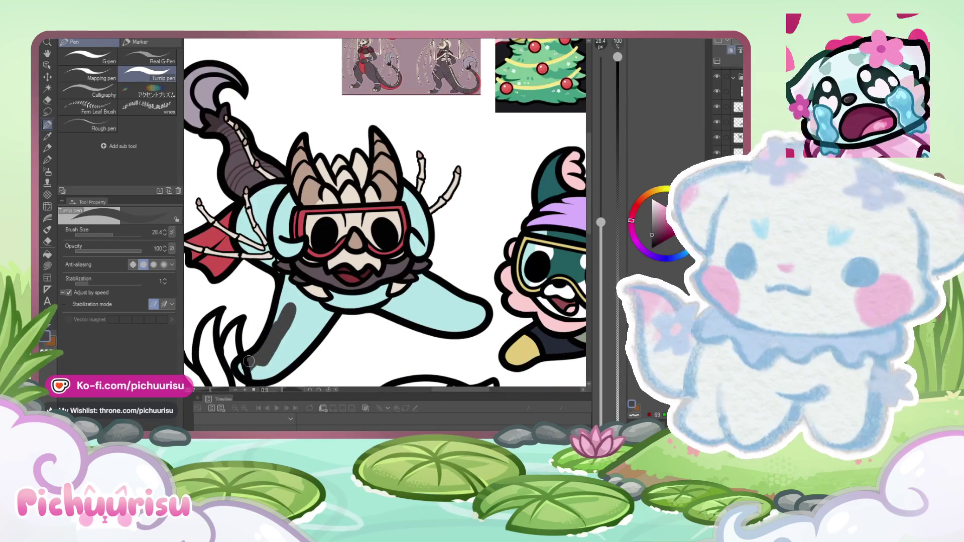
pyautogui.scroll(-1, 255, 374)
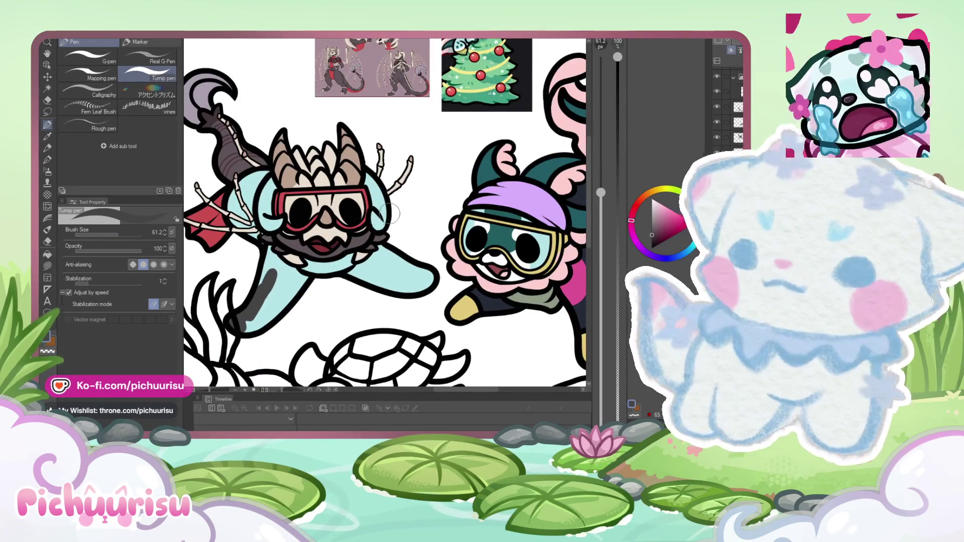
pyautogui.scroll(2, 270, 276)
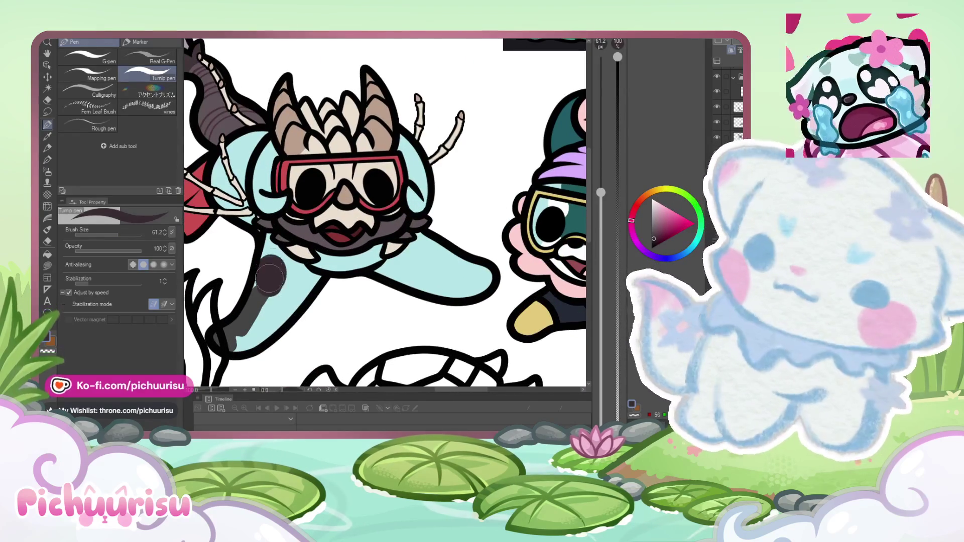
pyautogui.scroll(2, 269, 254)
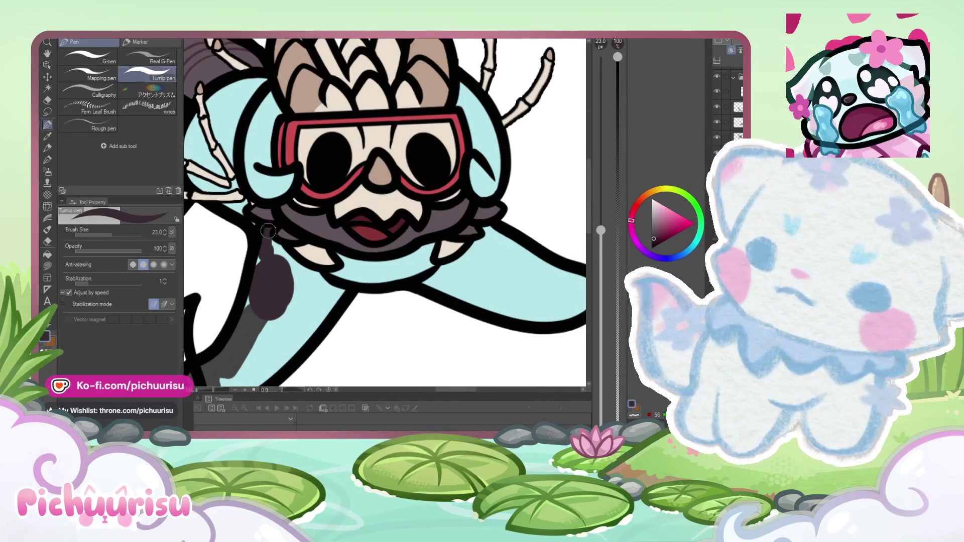
pyautogui.scroll(-4, 302, 279)
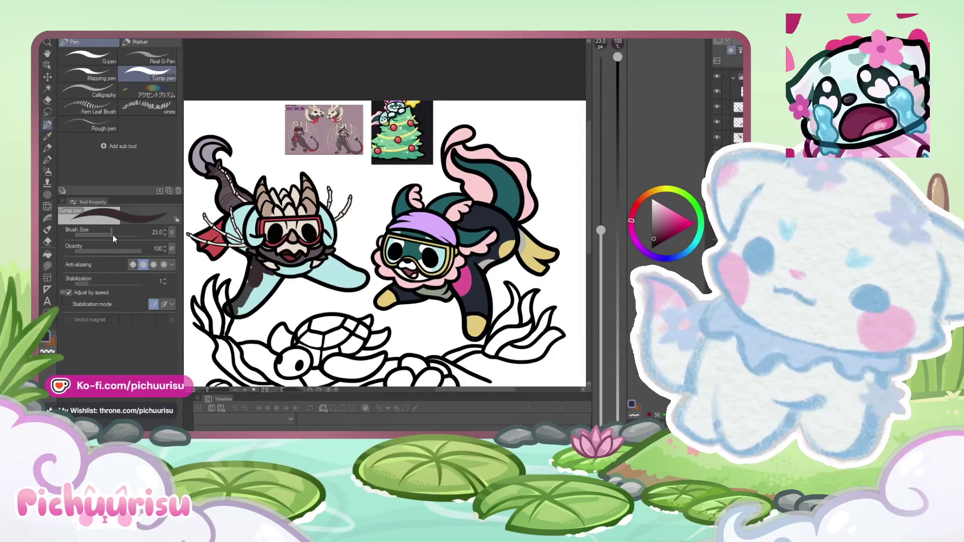
pyautogui.scroll(2, 258, 284)
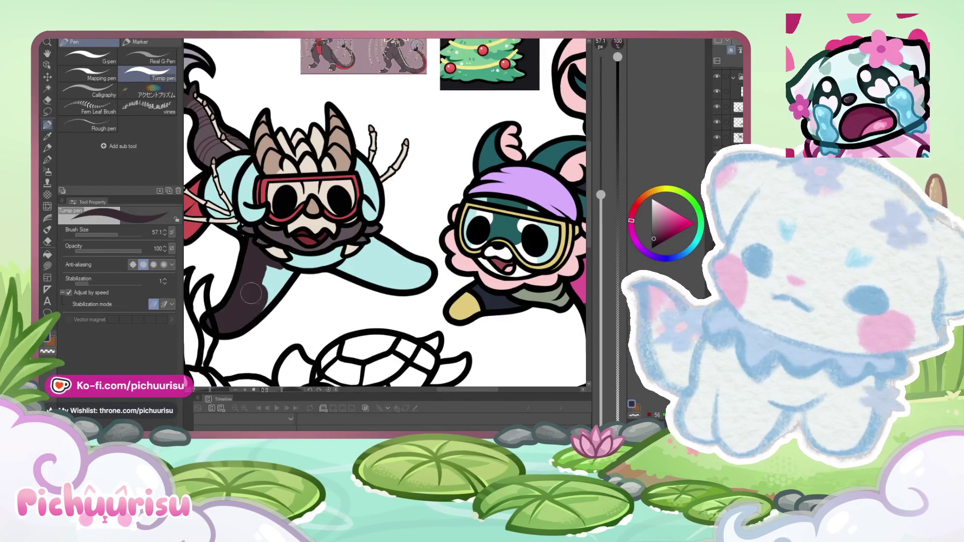
pyautogui.scroll(-3, 251, 294)
# Step: Pick dark navy for the dragon's wetsuit sleeves and legs
pyautogui.keyDown('alt'); pyautogui.click(417, 302); pyautogui.keyUp('alt')
pyautogui.scroll(2, 252, 278)
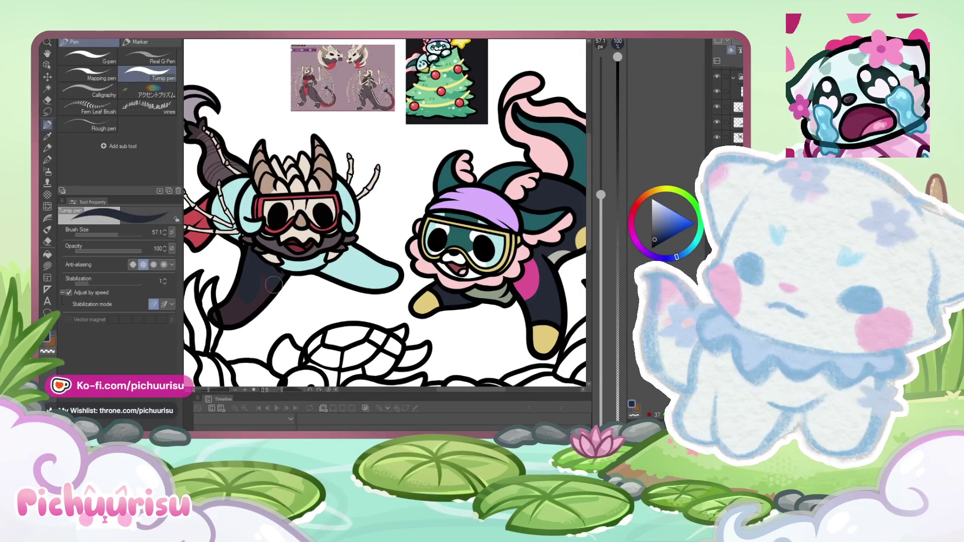
pyautogui.scroll(-1, 217, 316)
pyautogui.scroll(3, 217, 316)
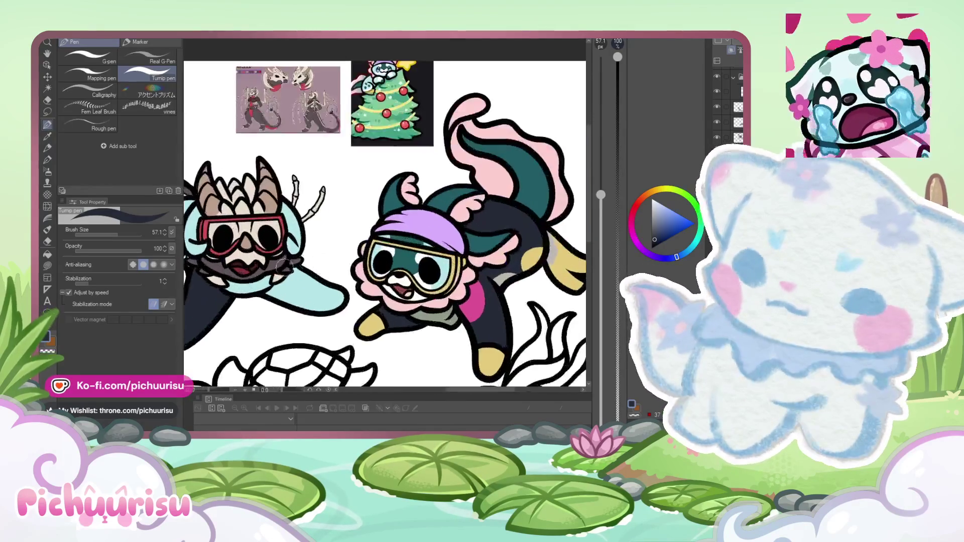
pyautogui.scroll(2, 221, 290)
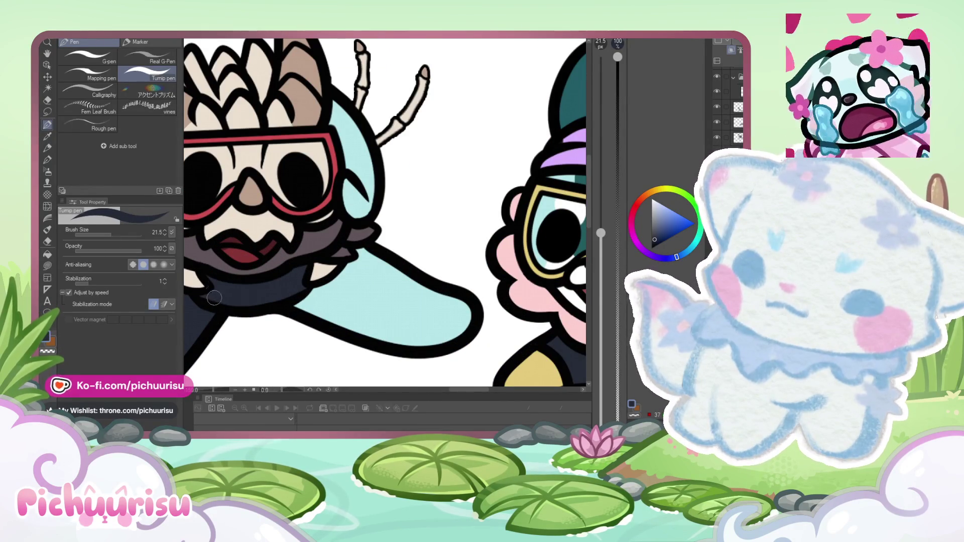
pyautogui.scroll(-1, 289, 299)
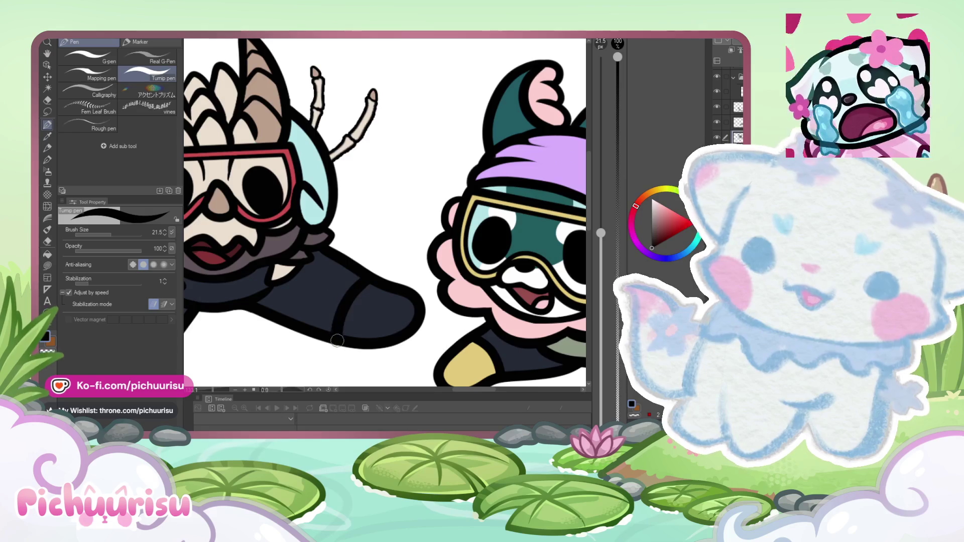
pyautogui.scroll(-5, 337, 341)
pyautogui.scroll(5, 255, 265)
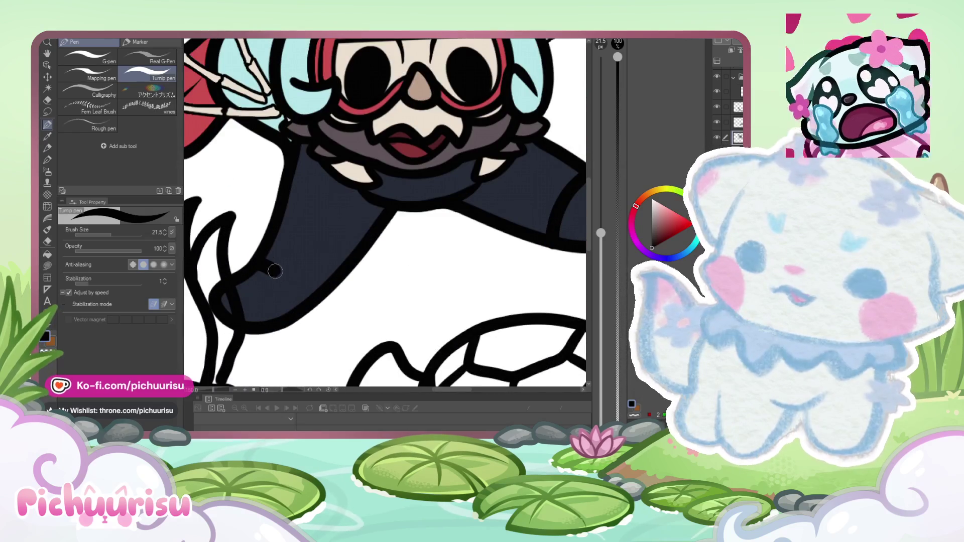
pyautogui.scroll(-8, 275, 271)
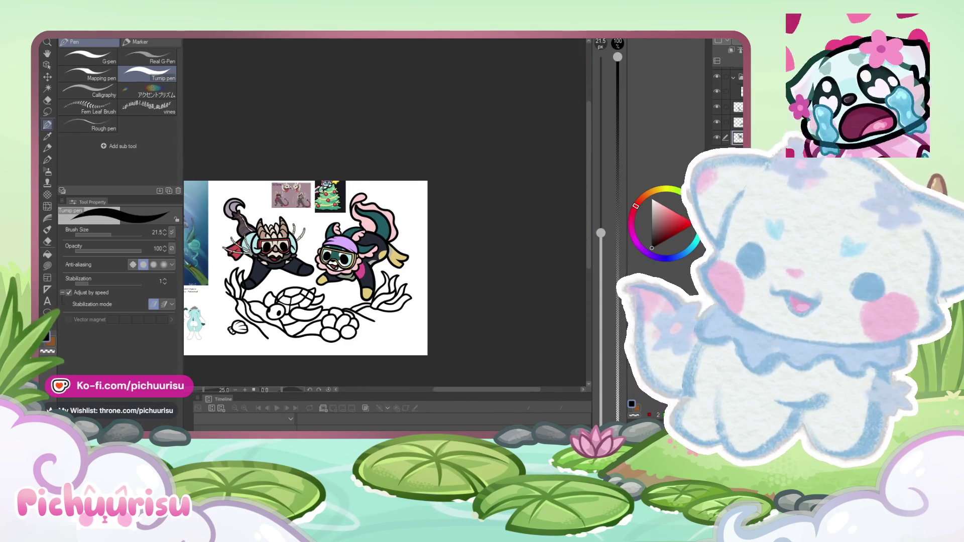
pyautogui.scroll(7, 261, 241)
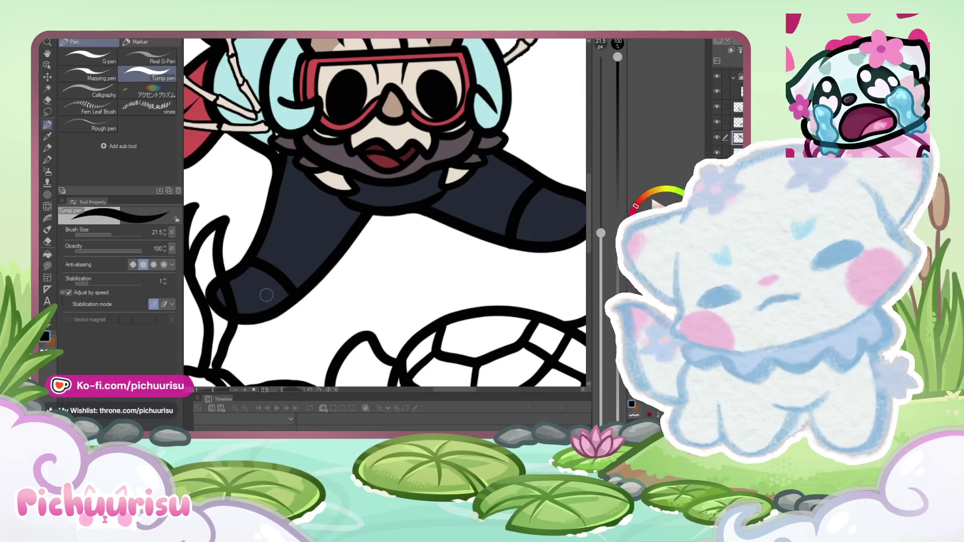
pyautogui.scroll(-6, 266, 295)
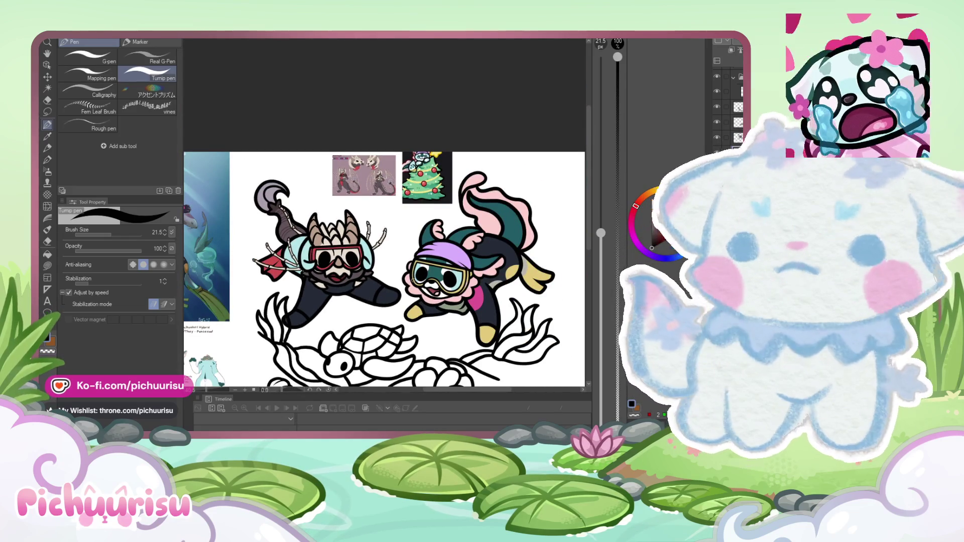
# Step: Paint red trim on the skull dragon's wetsuit and a red patch on its dark collar
pyautogui.scroll(4, 276, 309)
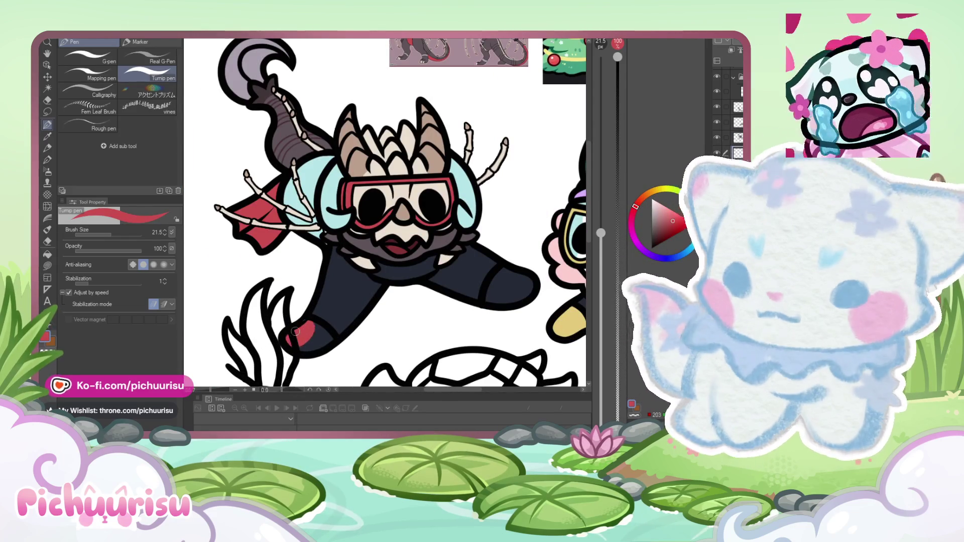
pyautogui.scroll(-5, 331, 337)
pyautogui.scroll(5, 333, 321)
pyautogui.moveTo(336, 305); pyautogui.dragTo(360, 297)
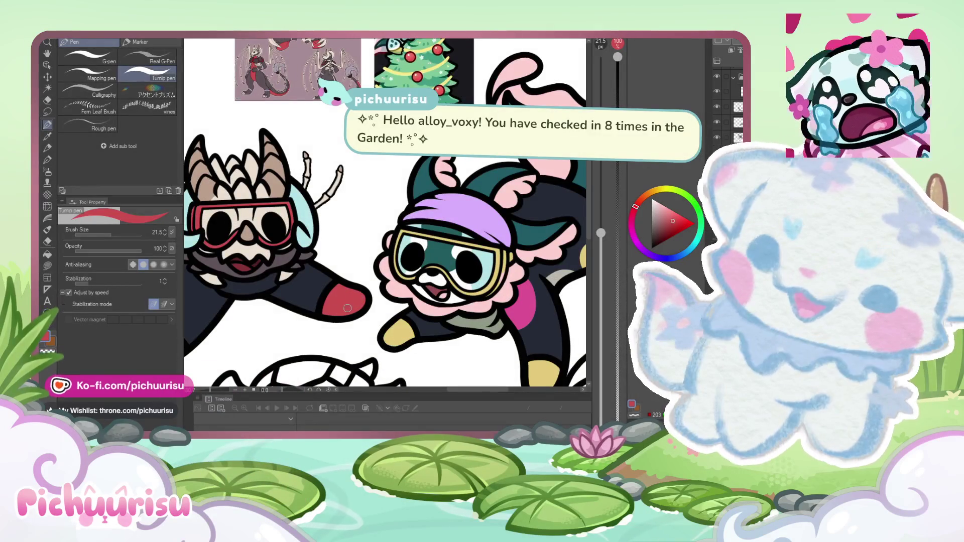
pyautogui.scroll(-5, 348, 308)
pyautogui.scroll(4, 276, 160)
pyautogui.scroll(-3, 295, 136)
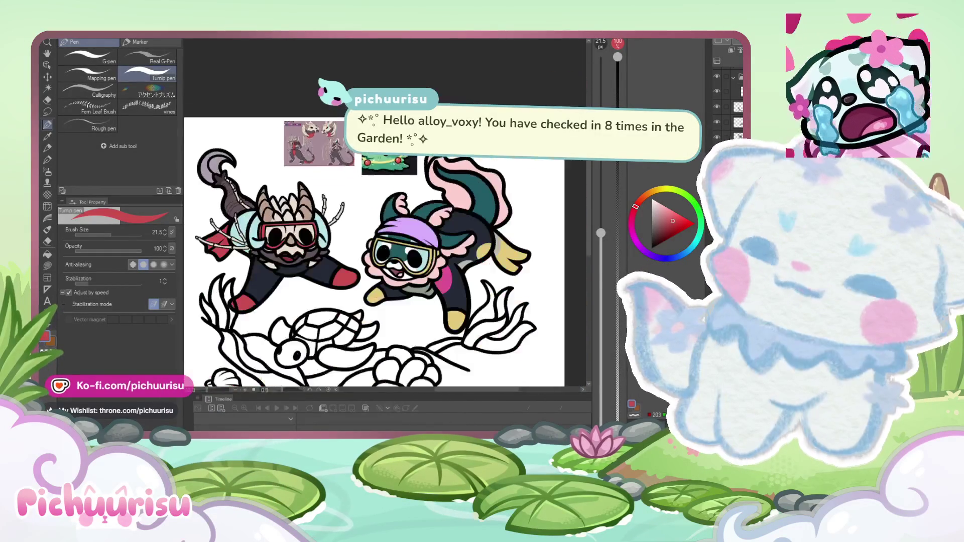
pyautogui.scroll(4, 267, 270)
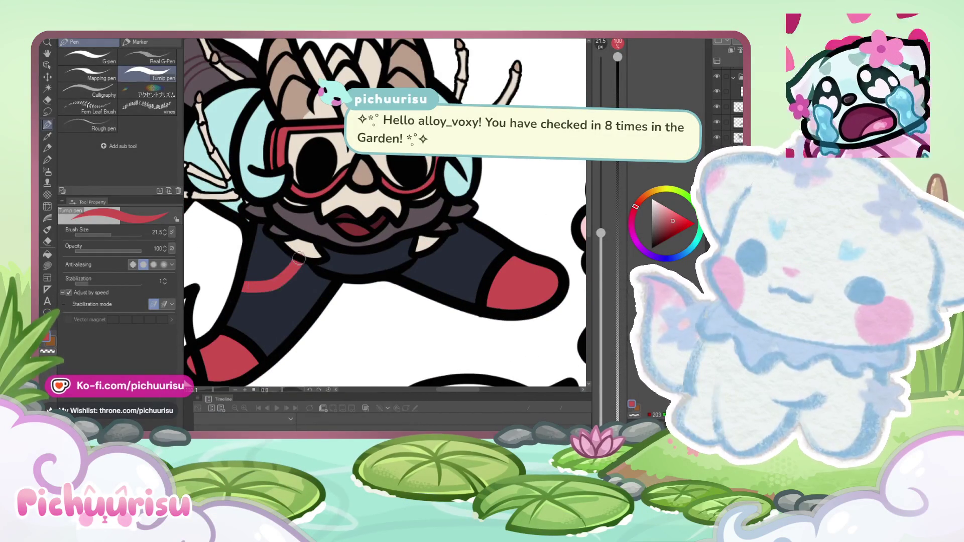
pyautogui.scroll(-4, 249, 285)
pyautogui.scroll(5, 270, 165)
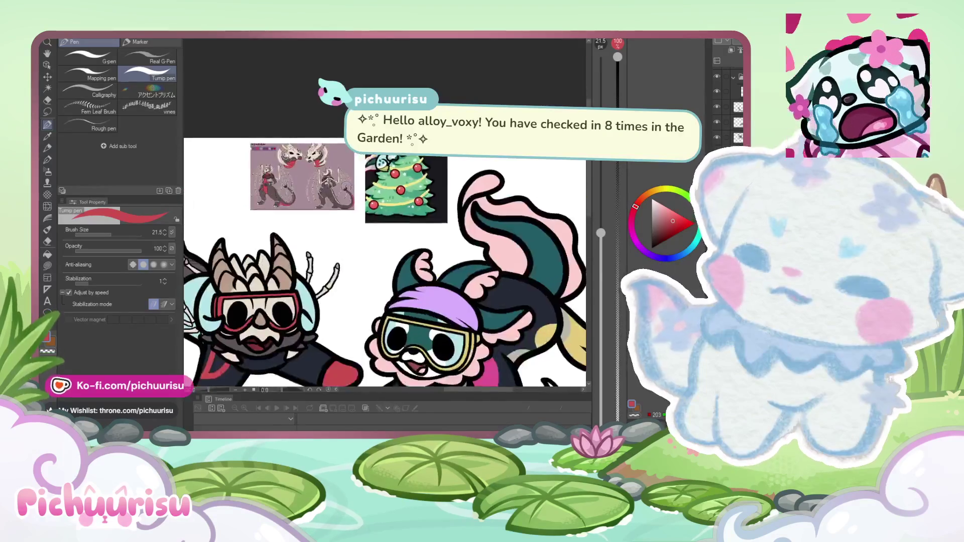
pyautogui.scroll(-4, 256, 286)
pyautogui.scroll(4, 257, 286)
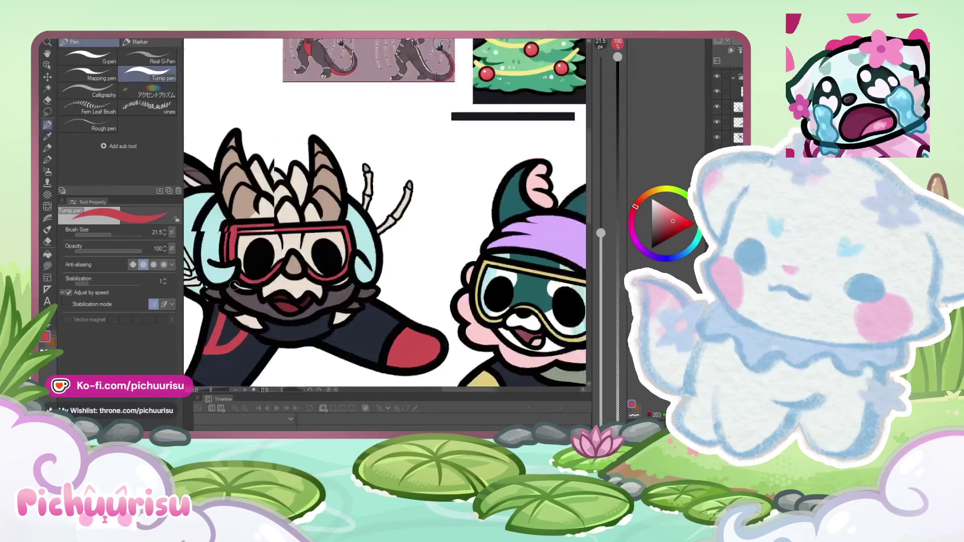
pyautogui.scroll(-4, 257, 286)
pyautogui.scroll(5, 256, 285)
pyautogui.scroll(2, 257, 285)
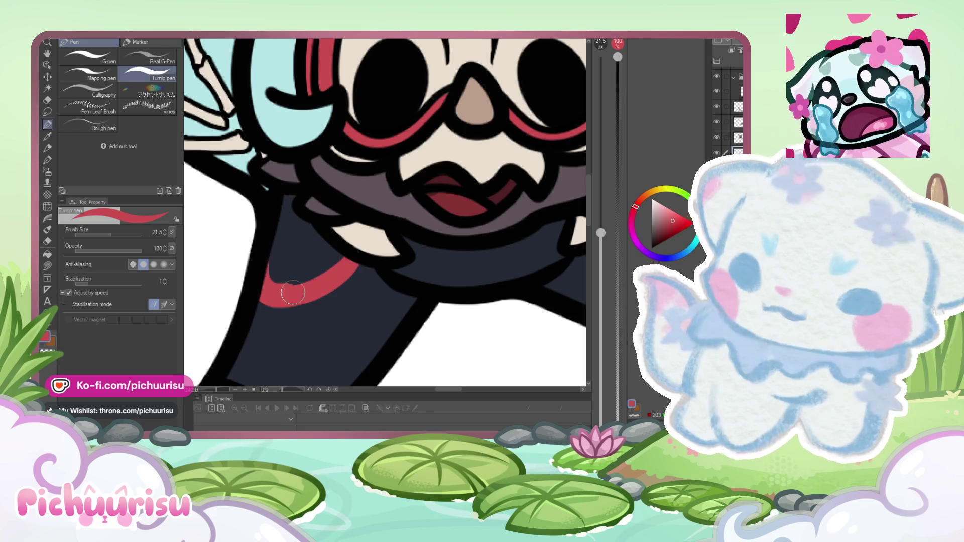
pyautogui.scroll(-4, 294, 270)
pyautogui.scroll(5, 330, 280)
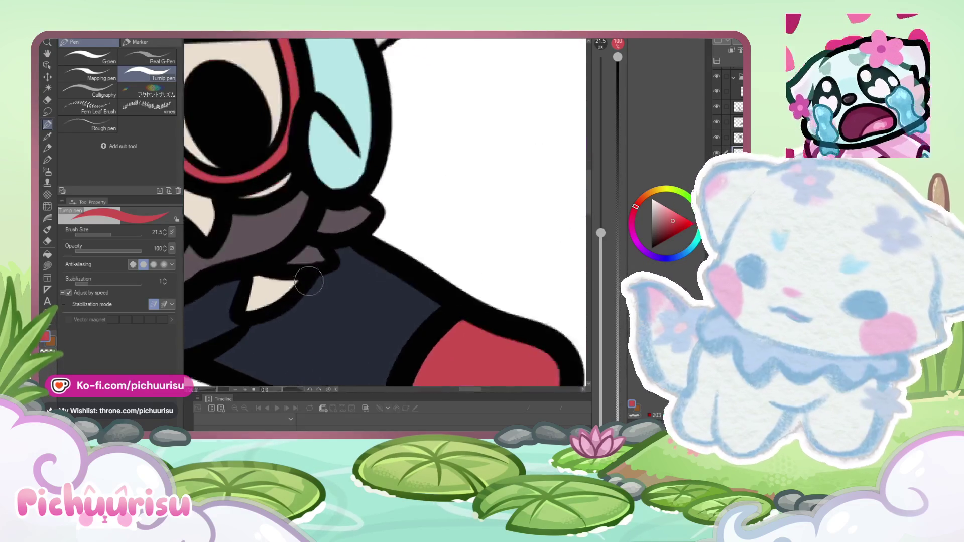
pyautogui.scroll(-5, 330, 280)
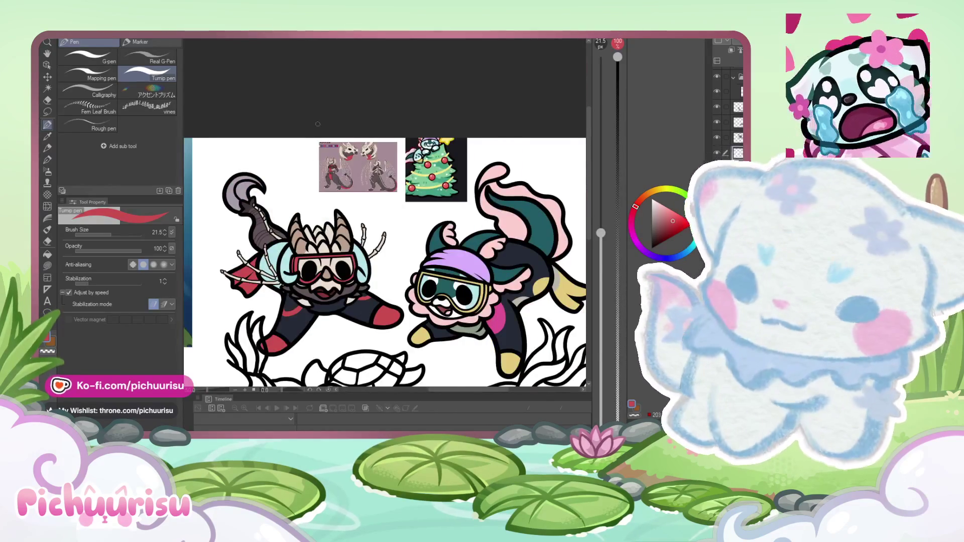
pyautogui.scroll(4, 339, 152)
pyautogui.scroll(-5, 367, 182)
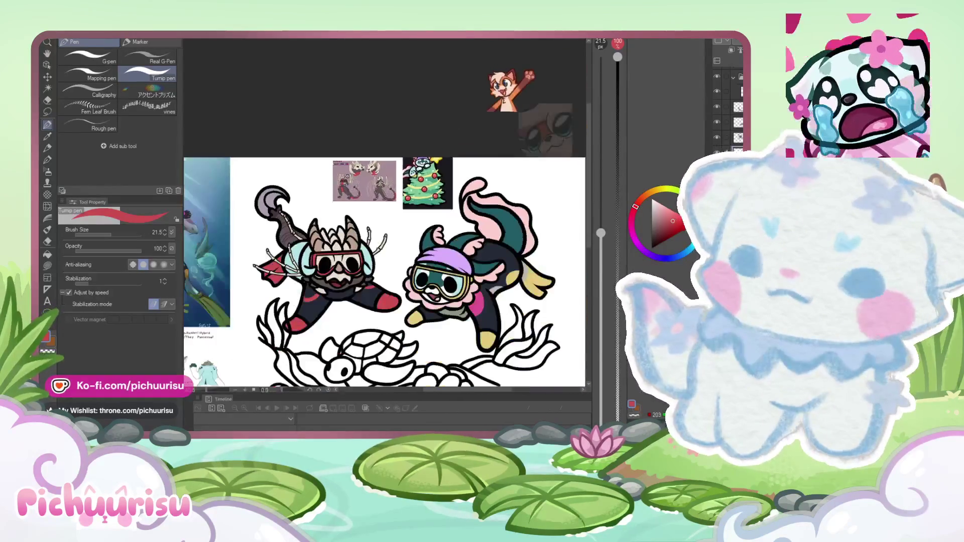
pyautogui.scroll(8, 339, 305)
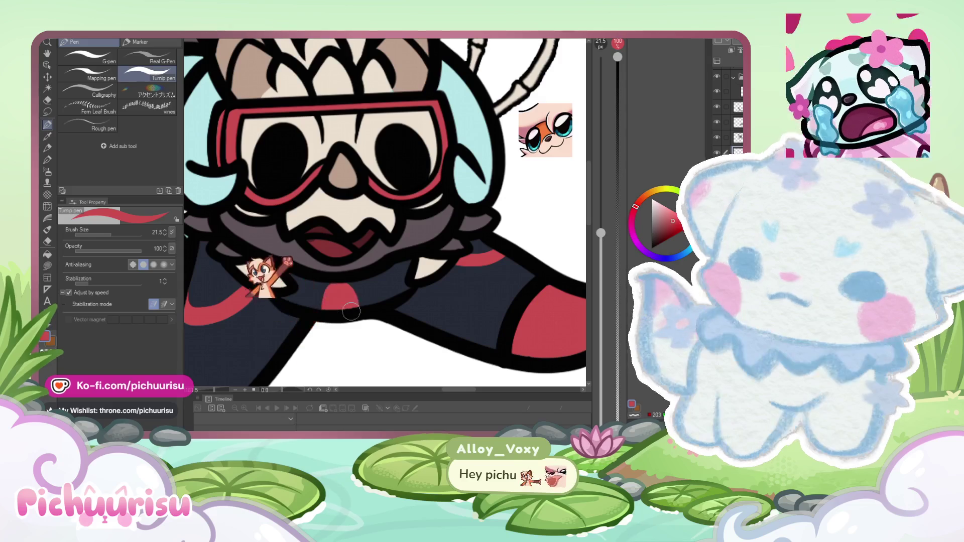
pyautogui.moveTo(318, 301); pyautogui.dragTo(350, 302)
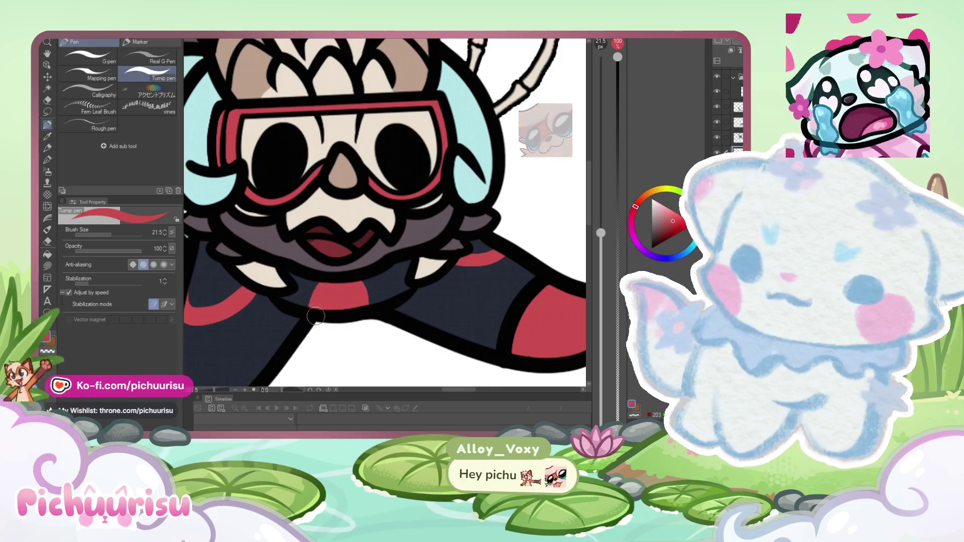
pyautogui.scroll(-5, 350, 302)
pyautogui.scroll(3, 309, 191)
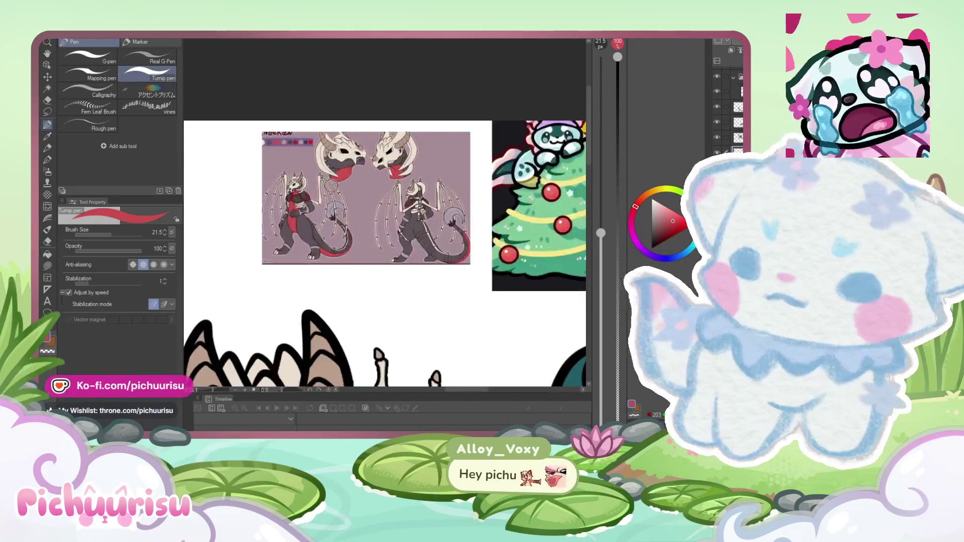
pyautogui.scroll(-4, 309, 191)
pyautogui.scroll(5, 282, 321)
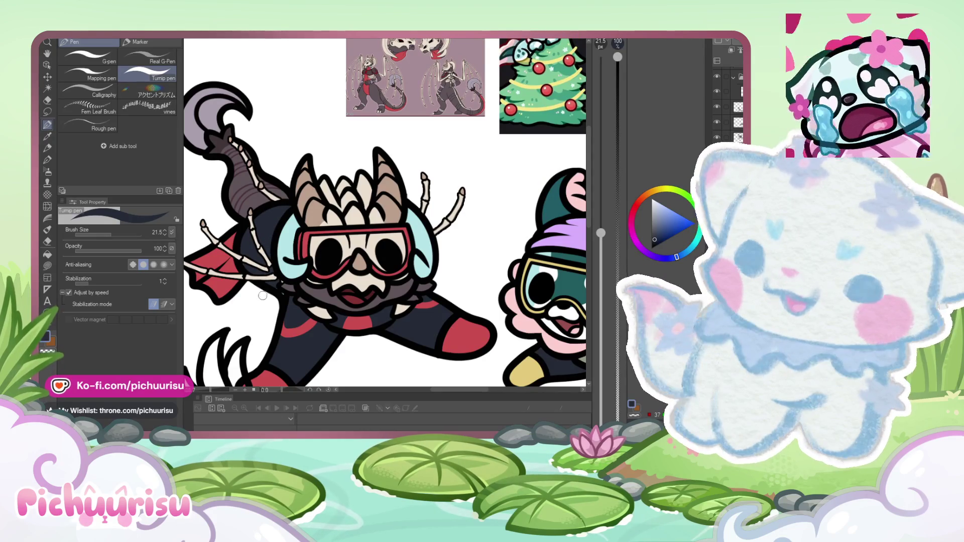
pyautogui.scroll(-1, 266, 262)
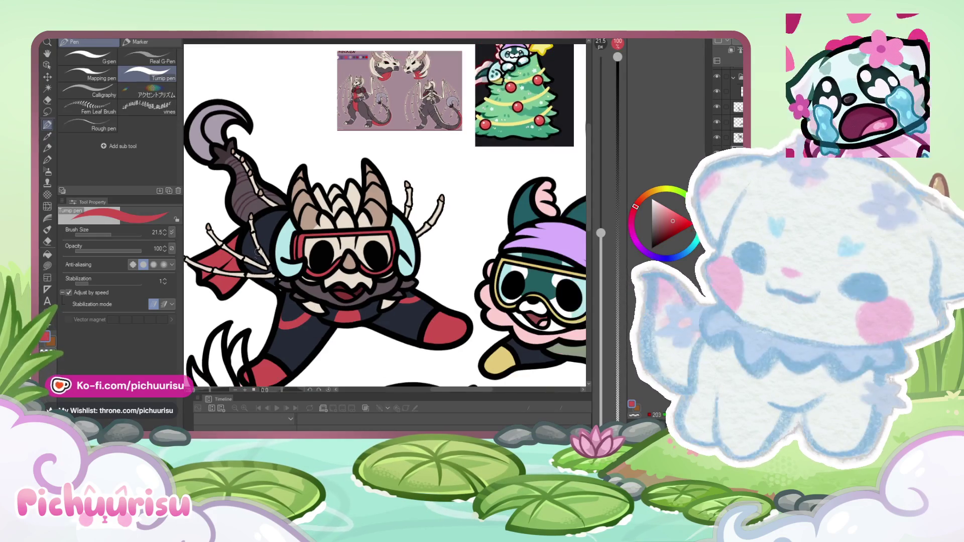
pyautogui.scroll(2, 252, 240)
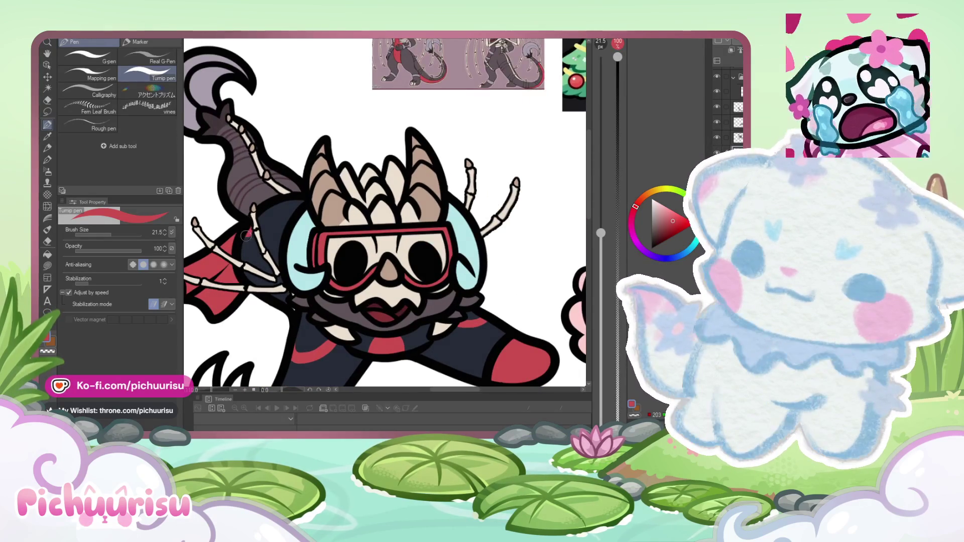
pyautogui.scroll(-2, 253, 292)
pyautogui.scroll(4, 253, 291)
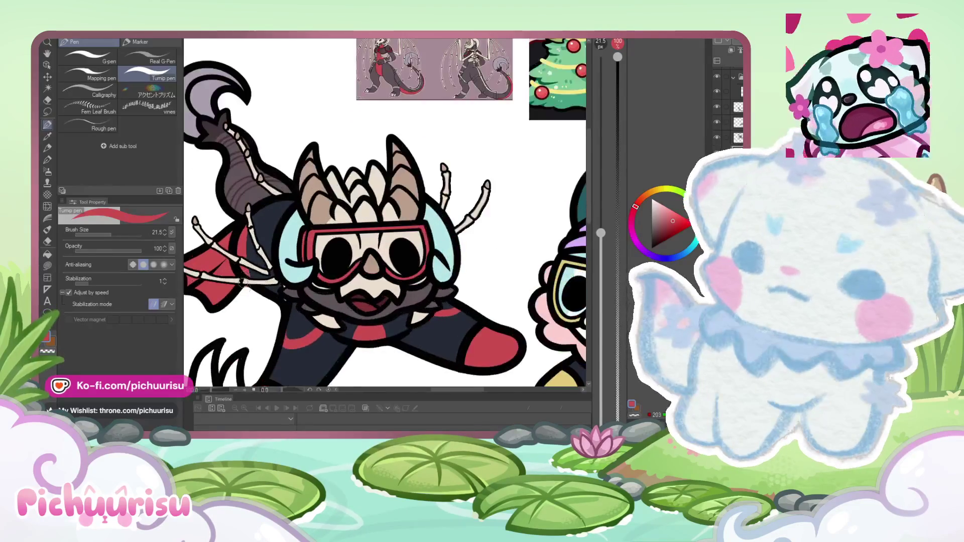
# Step: Return from the eraser to the inking pen and sample the navy suit colour
pyautogui.click(53, 245)
pyautogui.scroll(2, 236, 291)
pyautogui.scroll(-3, 246, 283)
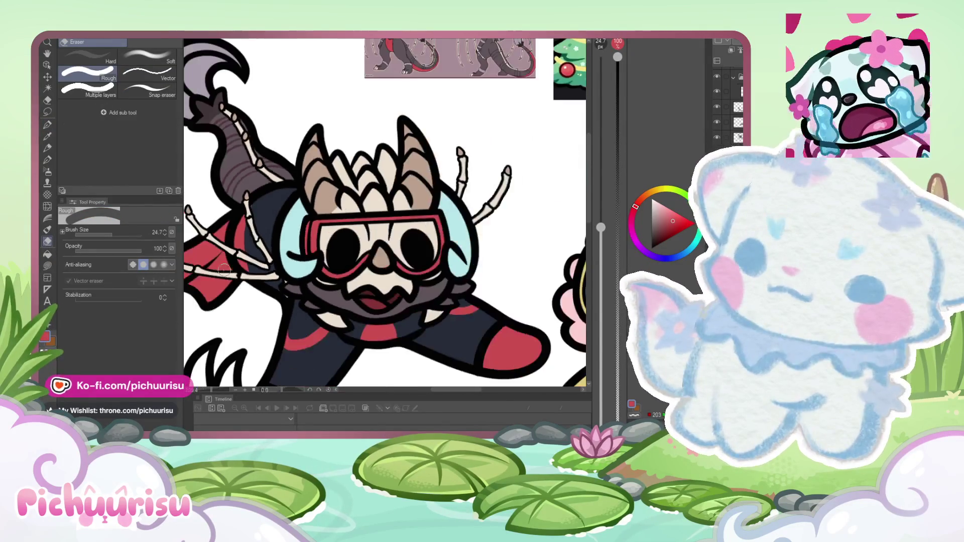
pyautogui.scroll(1, 272, 272)
pyautogui.click(48, 124)
pyautogui.scroll(1, 281, 211)
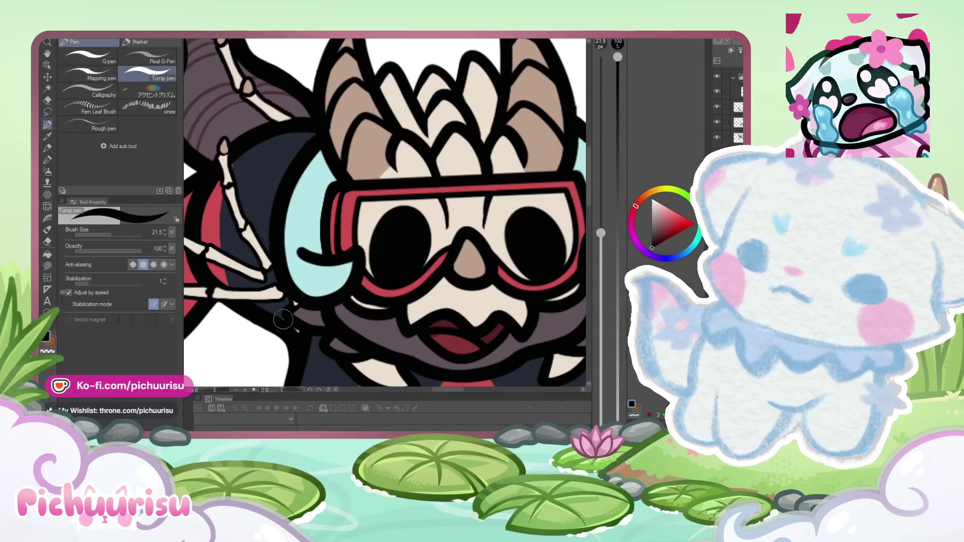
pyautogui.keyDown('alt'); pyautogui.click(275, 268); pyautogui.keyUp('alt')
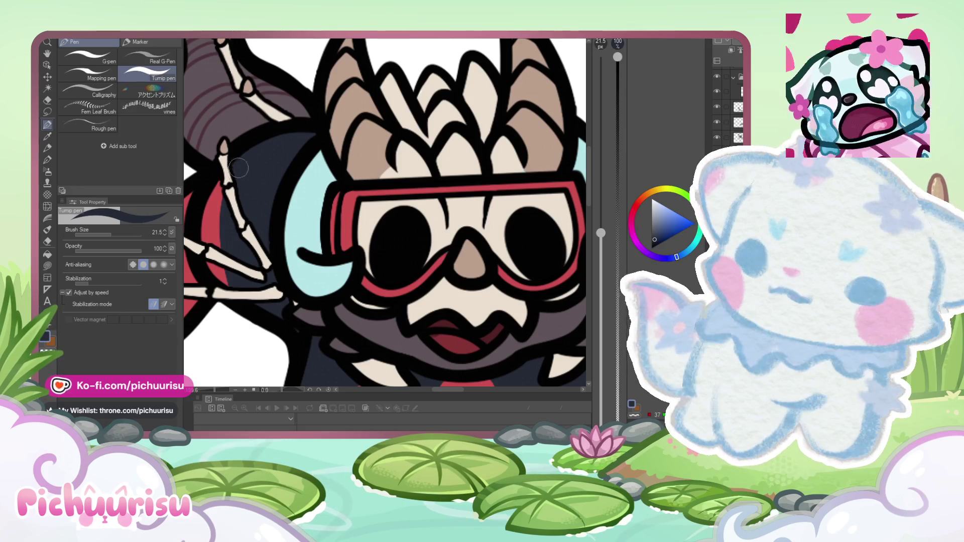
# Step: Zoom in on the horns and lower the Turnip pen's Brush Size to 3.0
pyautogui.scroll(-3, 197, 269)
pyautogui.scroll(3, 198, 269)
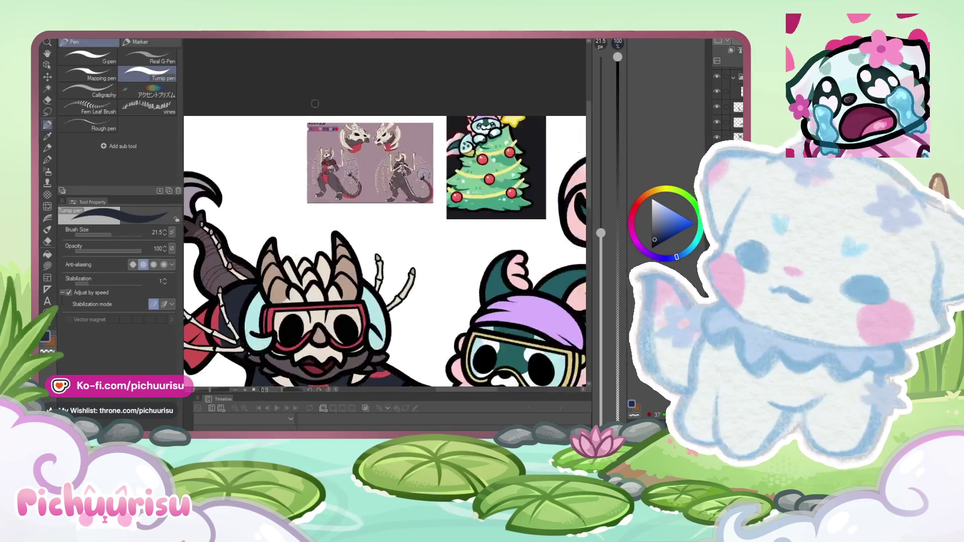
pyautogui.scroll(-3, 408, 140)
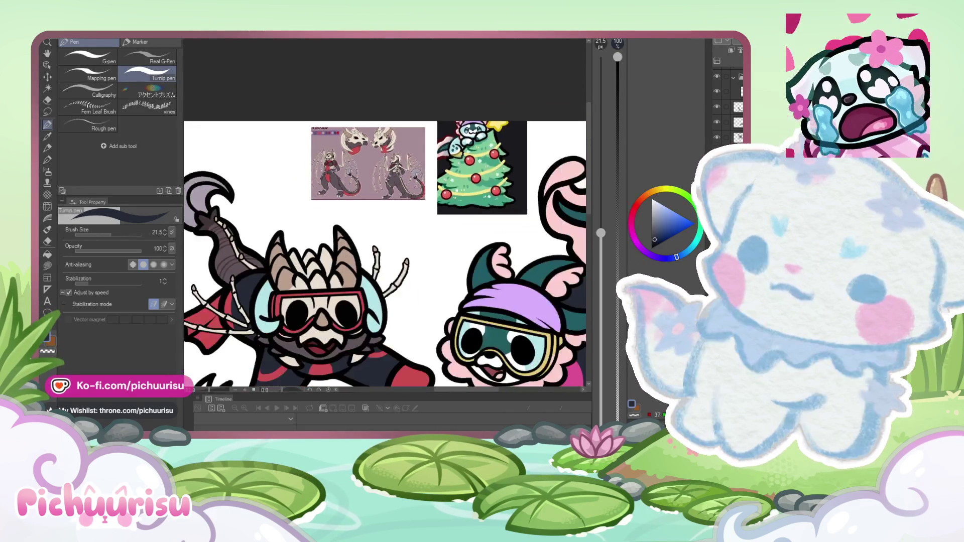
pyautogui.scroll(4, 408, 140)
pyautogui.scroll(-4, 409, 141)
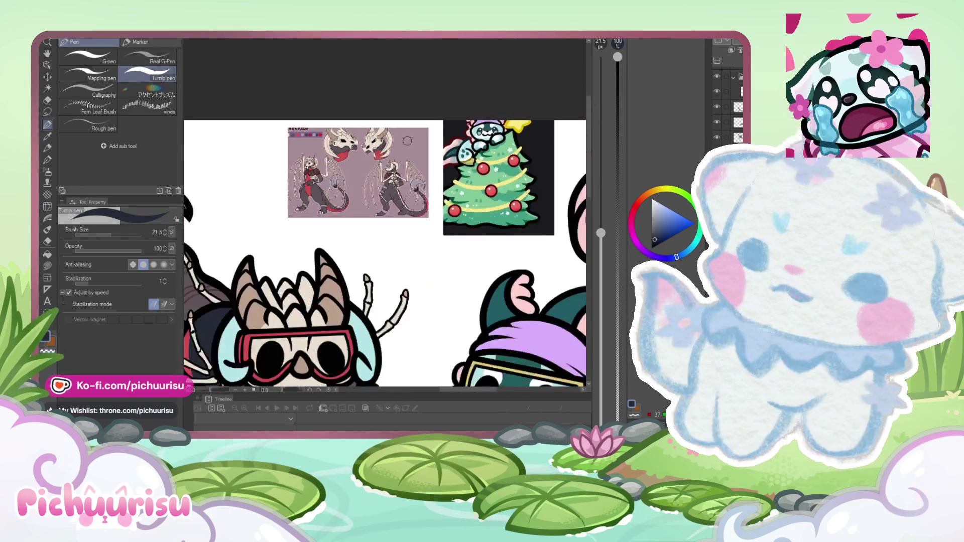
pyautogui.scroll(1, 304, 244)
pyautogui.scroll(2, 303, 244)
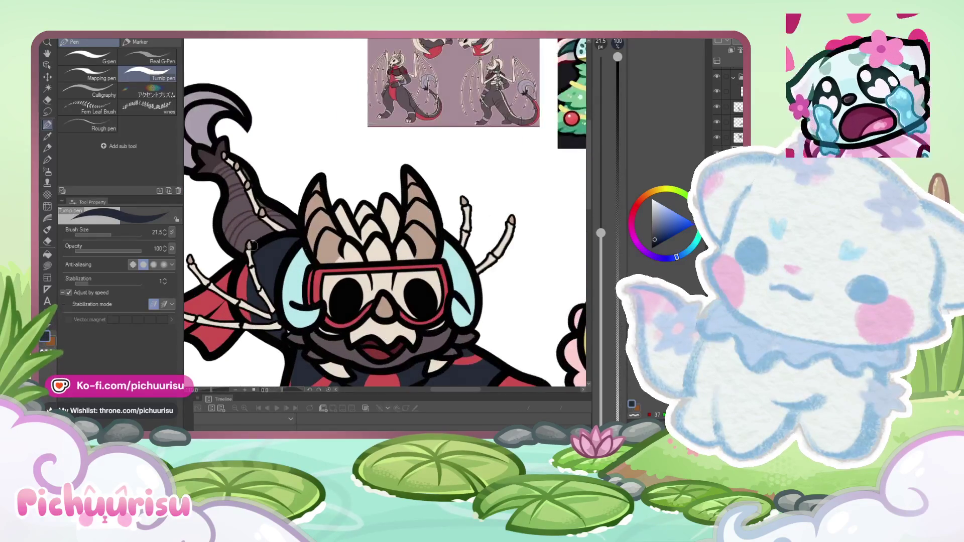
pyautogui.moveTo(145, 235); pyautogui.dragTo(124, 236)
pyautogui.scroll(4, 384, 213)
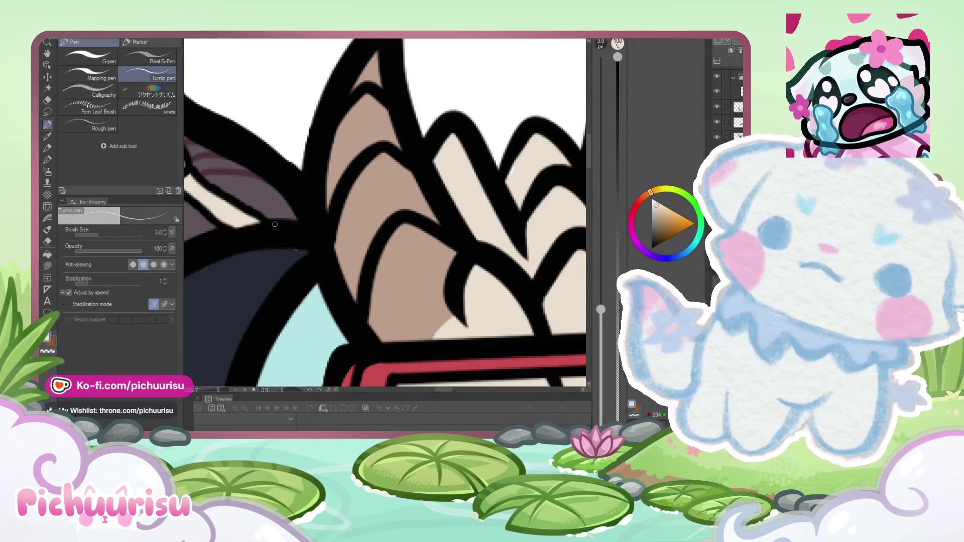
# Step: On the fill layer, widen the pen to about 6 and paint a cream shape beside the horns
pyautogui.click(738, 92)
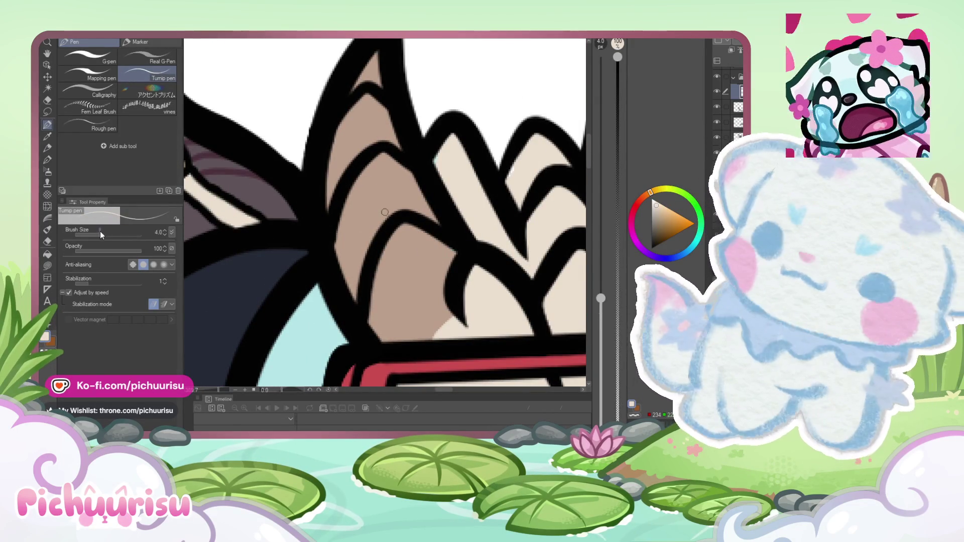
pyautogui.moveTo(601, 309); pyautogui.dragTo(601, 282)
pyautogui.moveTo(293, 254)
pyautogui.mouseDown()
pyautogui.moveTo(271, 237)
pyautogui.moveTo(261, 248)
pyautogui.moveTo(281, 271)
pyautogui.moveTo(267, 256)
pyautogui.moveTo(268, 238)
pyautogui.mouseUp()
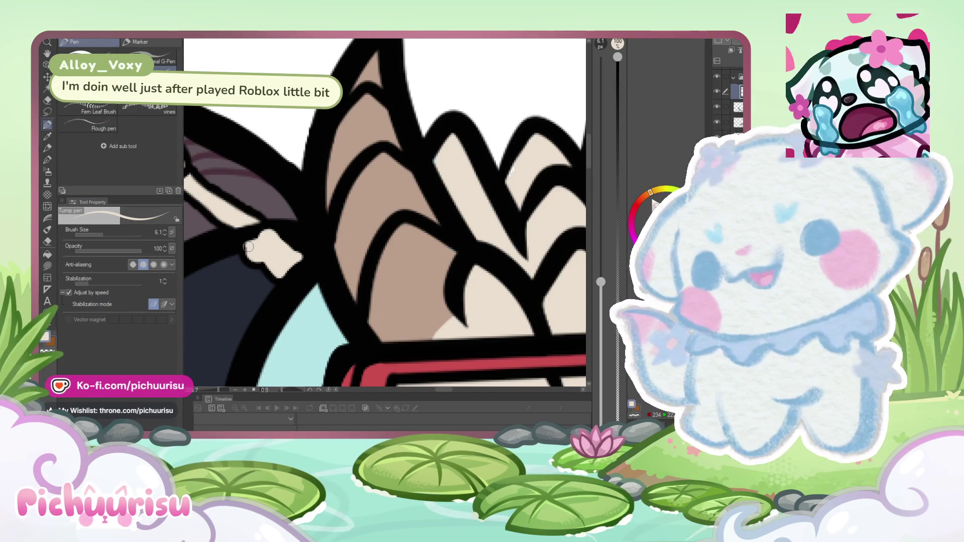
# Step: With the Rough eraser, trim the cream shape's pointed tip and the edge near the outline
pyautogui.press('e')
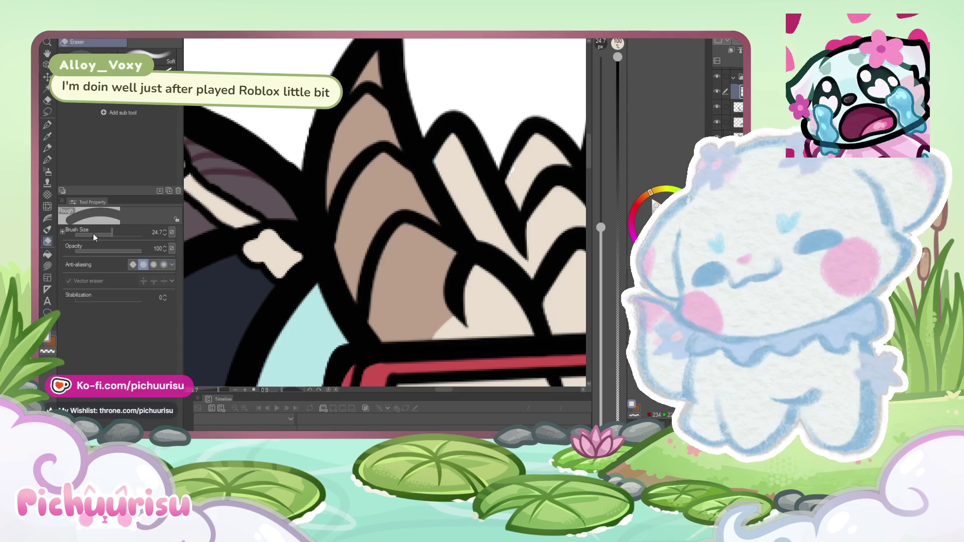
pyautogui.moveTo(247, 242); pyautogui.dragTo(238, 255)
pyautogui.moveTo(279, 217); pyautogui.dragTo(283, 222)
pyautogui.scroll(-8, 286, 223)
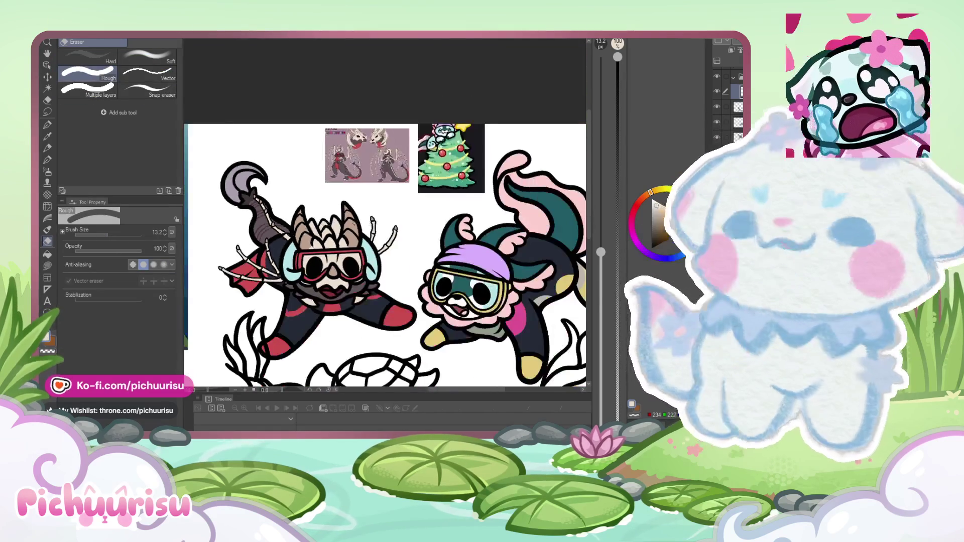
# Step: Switch back to the pen and zoom in on the antenna bones
pyautogui.scroll(-2, 375, 221)
pyautogui.scroll(8, 375, 221)
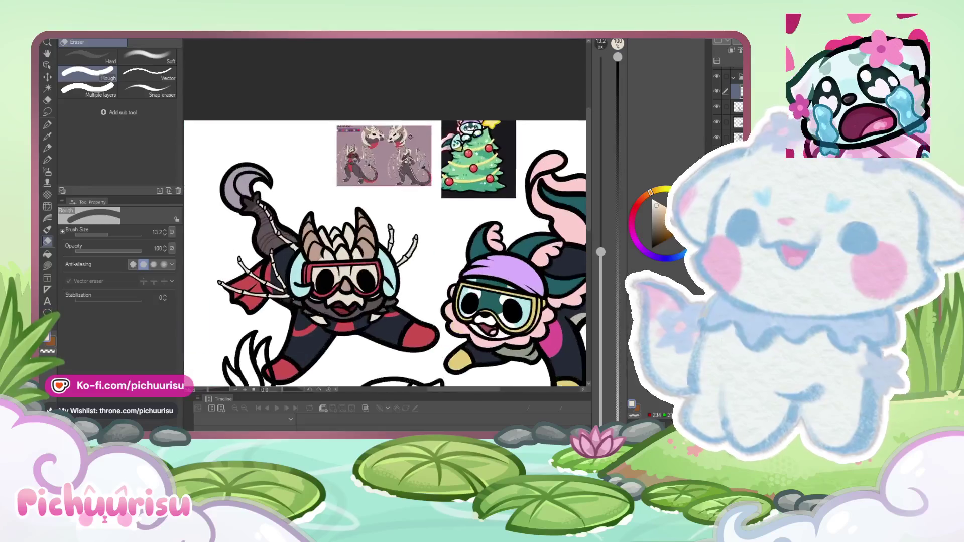
pyautogui.scroll(-3, 318, 243)
pyautogui.scroll(3, 318, 243)
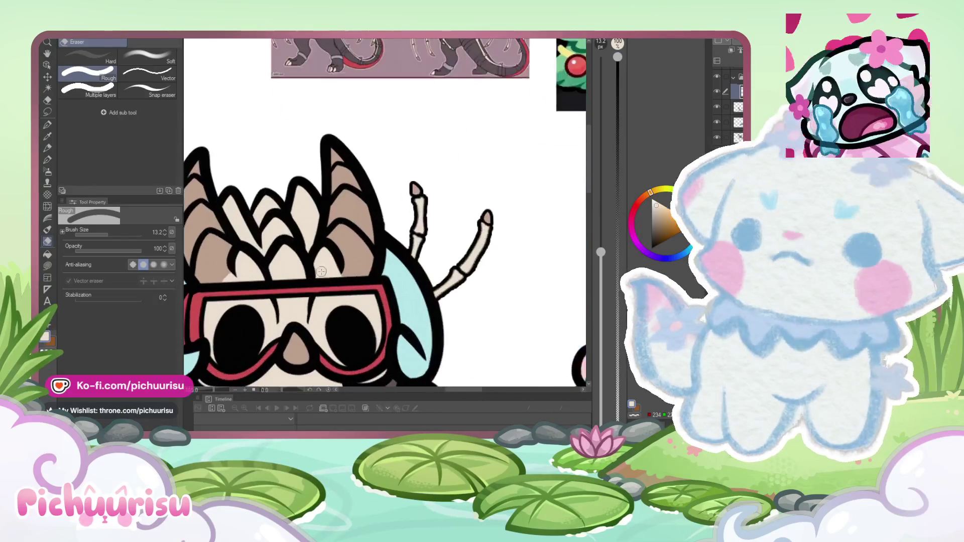
pyautogui.scroll(-2, 318, 243)
pyautogui.click(47, 125)
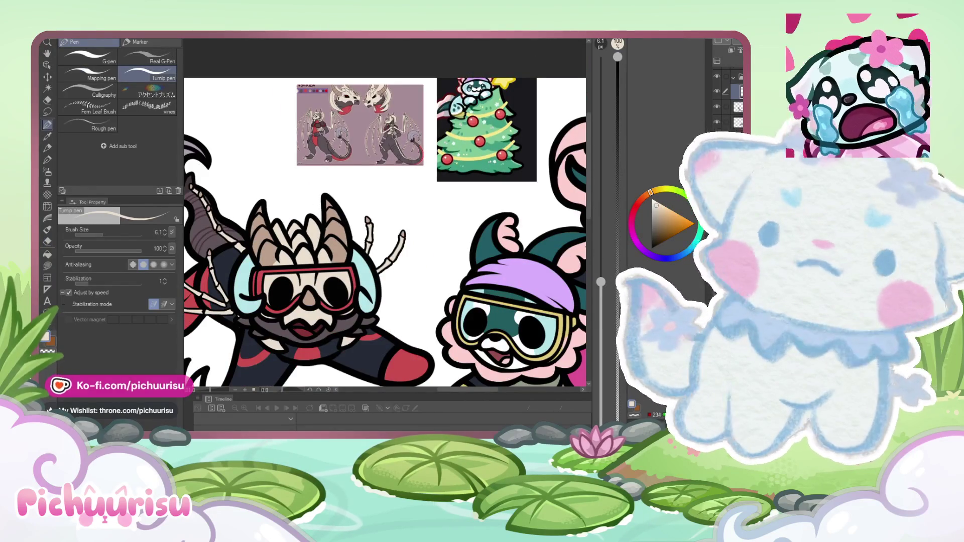
pyautogui.scroll(5, 339, 296)
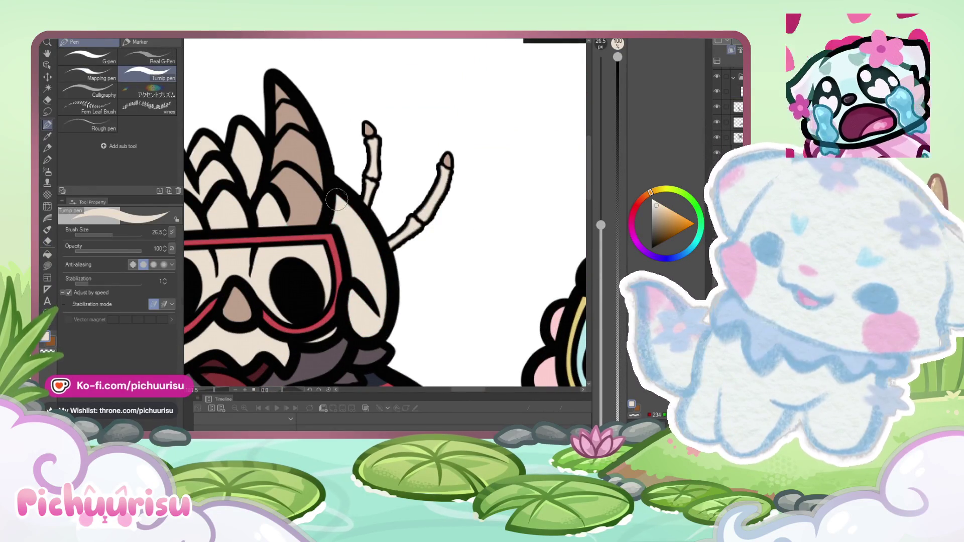
pyautogui.scroll(-3, 337, 200)
pyautogui.scroll(3, 299, 275)
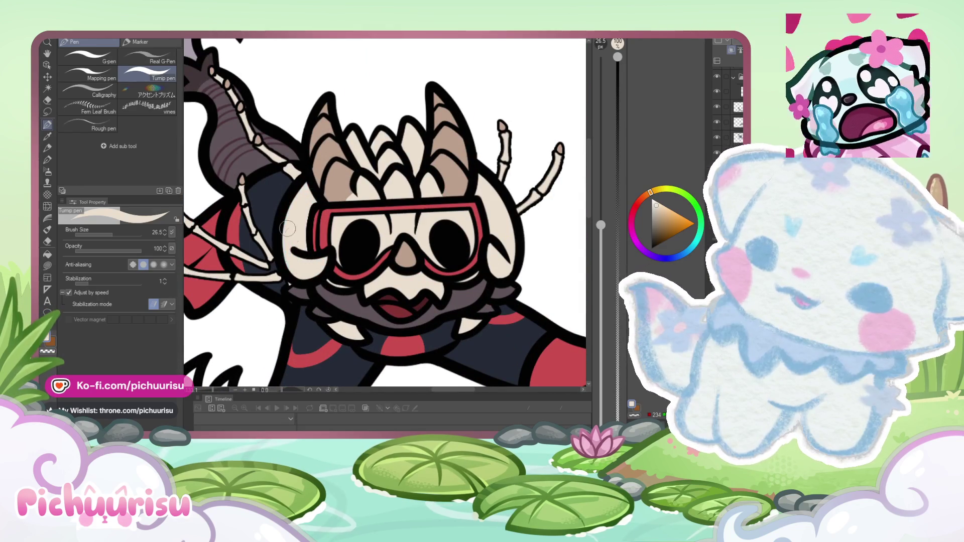
pyautogui.scroll(-3, 287, 229)
pyautogui.scroll(6, 404, 194)
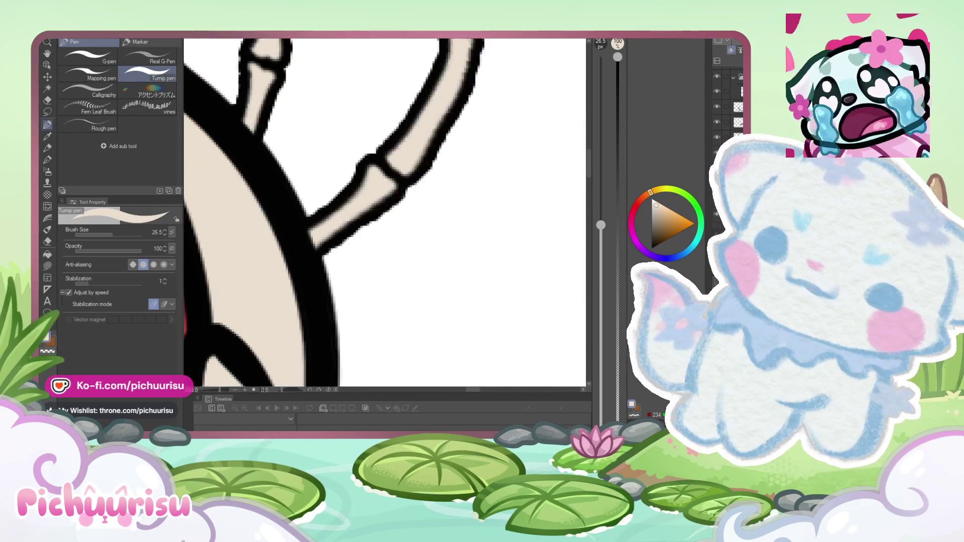
pyautogui.scroll(-3, 372, 222)
pyautogui.scroll(3, 398, 211)
# Step: Use the Rough eraser on the bone fill layer to remove stray cream fill
pyautogui.press('e')
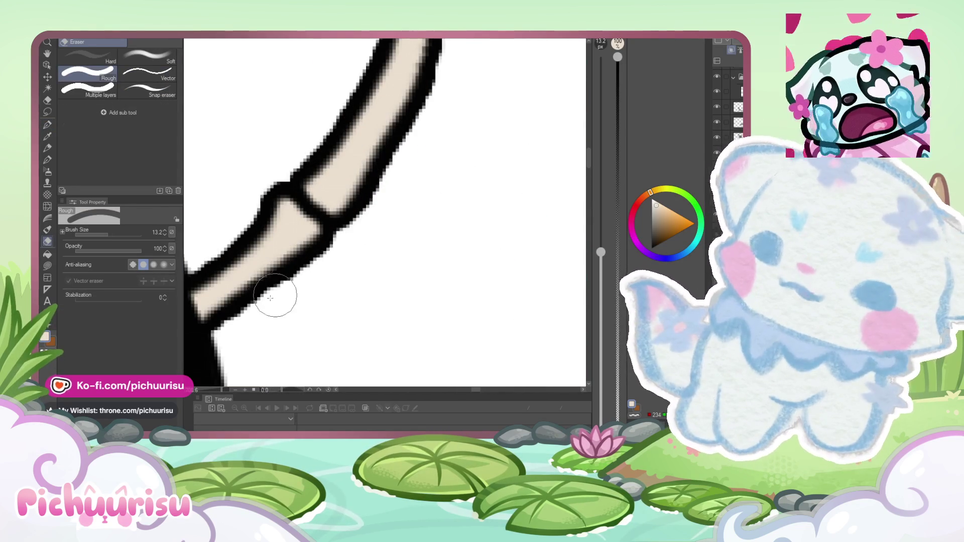
pyautogui.keyDown('ctrl'); pyautogui.keyDown('shift'); pyautogui.click(284, 248); pyautogui.keyUp('shift'); pyautogui.keyUp('ctrl')
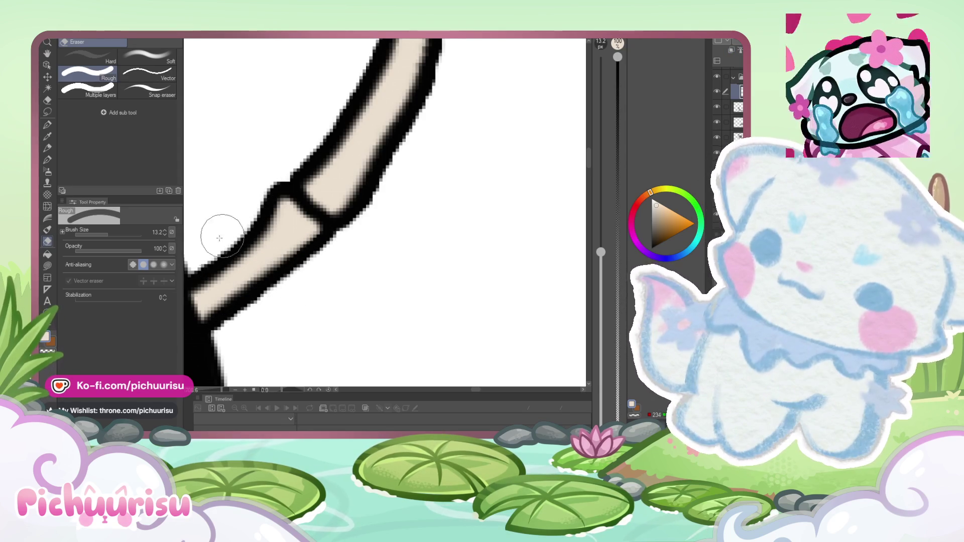
pyautogui.scroll(-3, 267, 206)
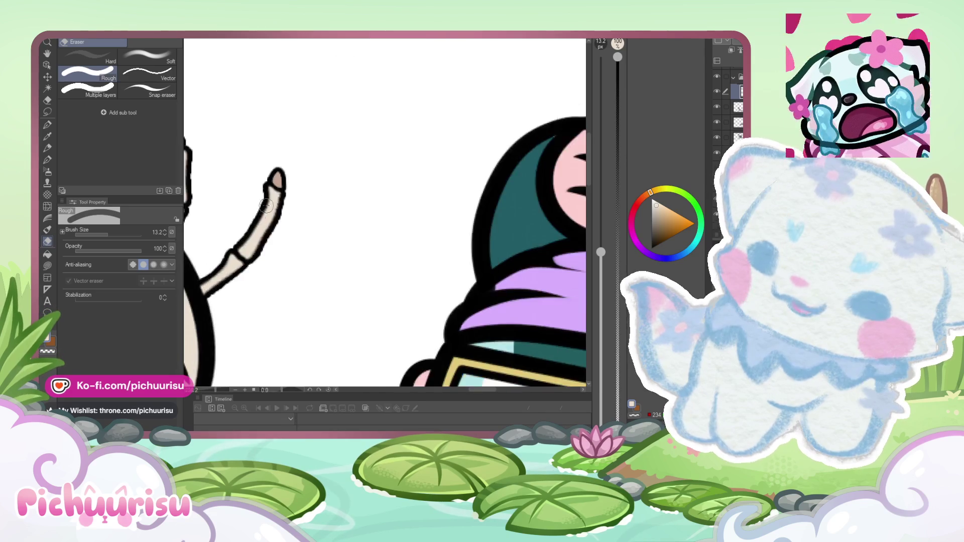
pyautogui.scroll(3, 266, 206)
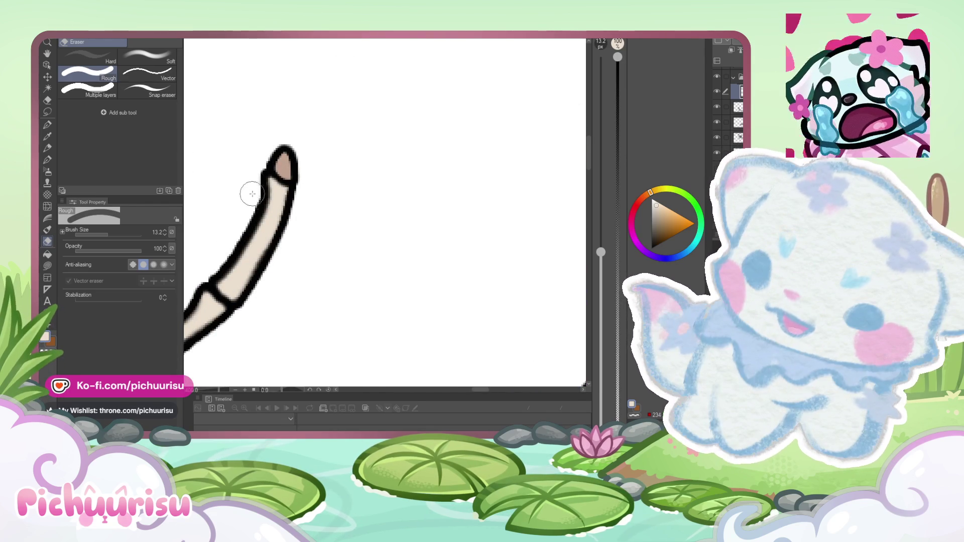
pyautogui.scroll(-5, 277, 216)
pyautogui.scroll(4, 261, 210)
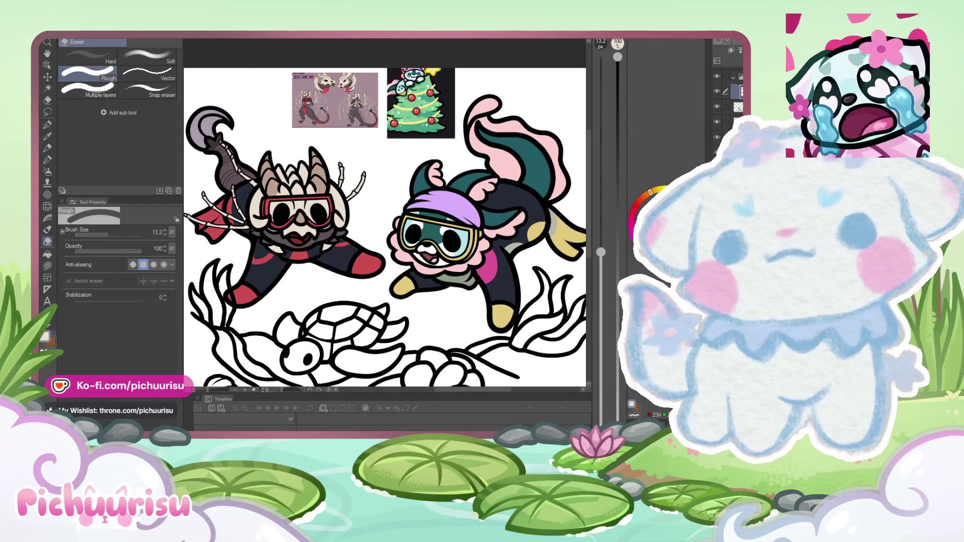
pyautogui.scroll(-2, 265, 217)
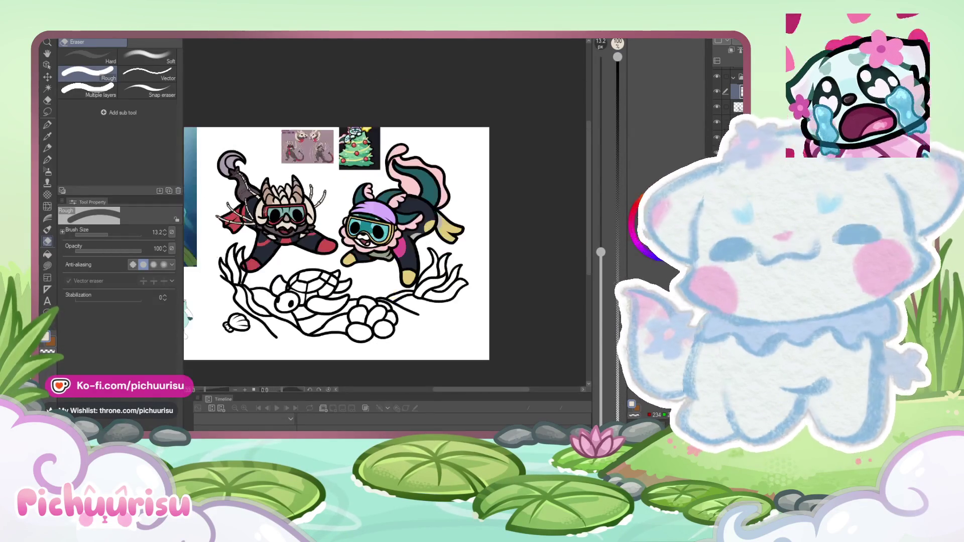
pyautogui.scroll(1, 241, 197)
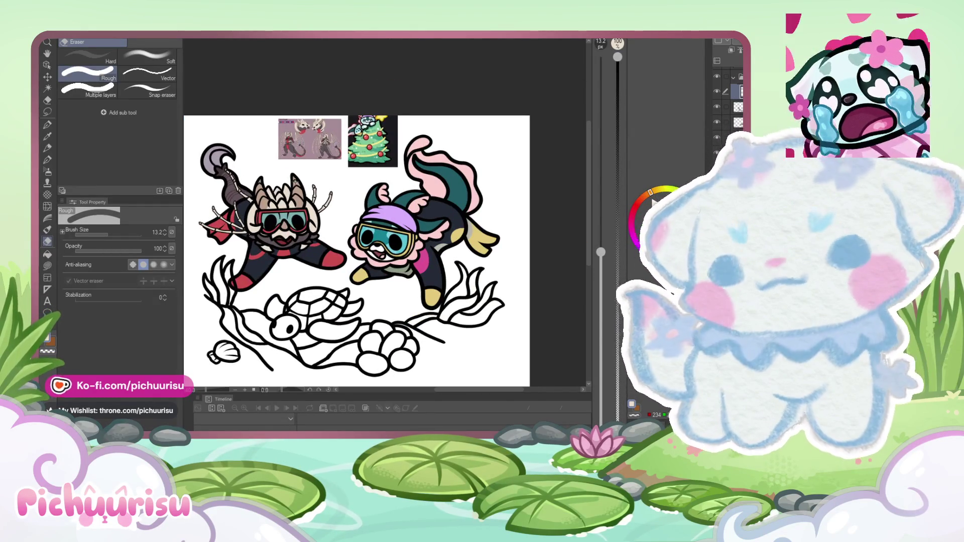
pyautogui.scroll(-1, 298, 193)
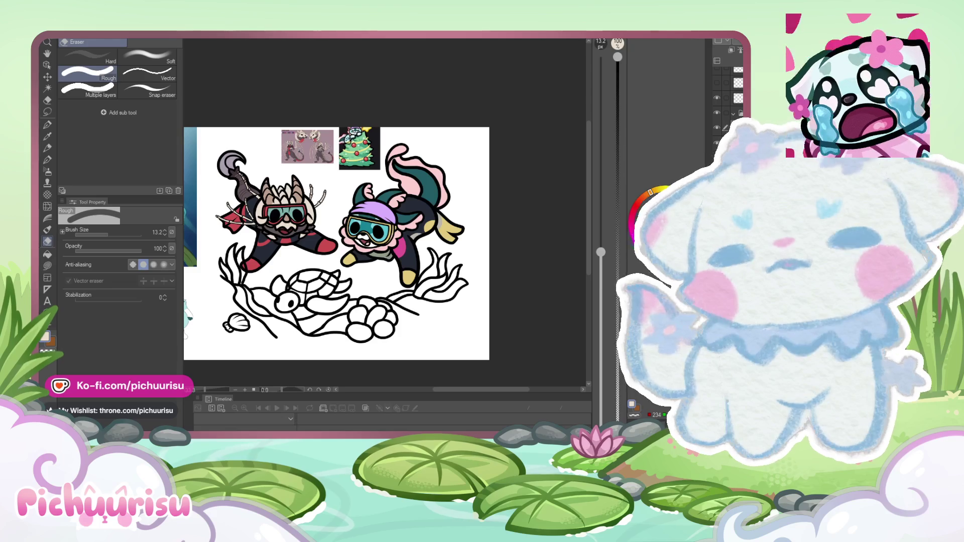
pyautogui.click(717, 135)
pyautogui.click(717, 135)
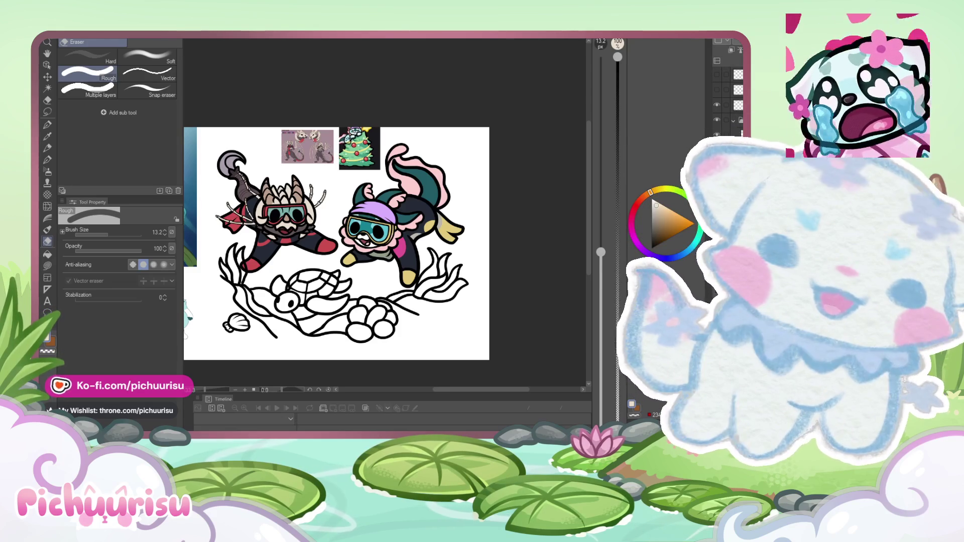
pyautogui.click(717, 135)
pyautogui.click(717, 135)
pyautogui.scroll(-1, 726, 106)
pyautogui.click(717, 123)
pyautogui.click(717, 122)
pyautogui.click(717, 122)
pyautogui.click(717, 122)
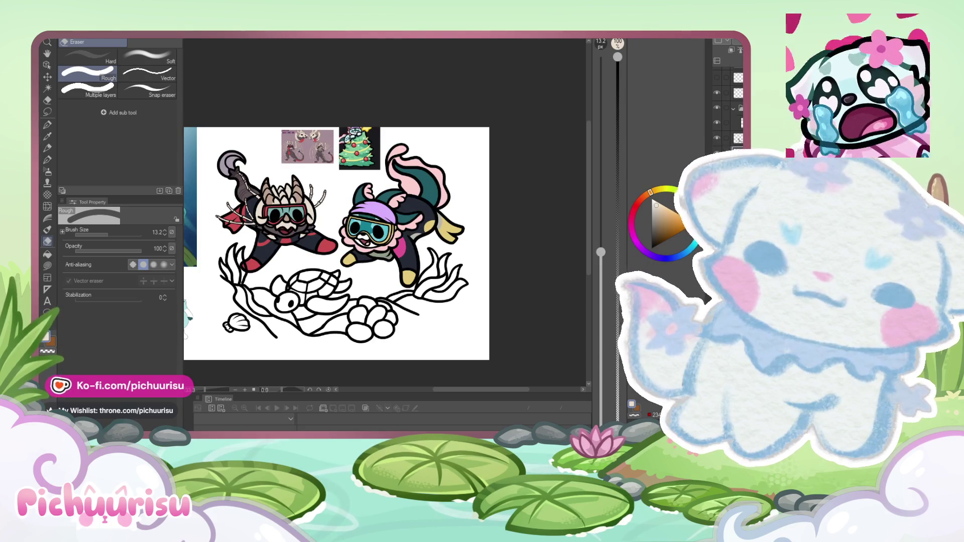
pyautogui.click(717, 123)
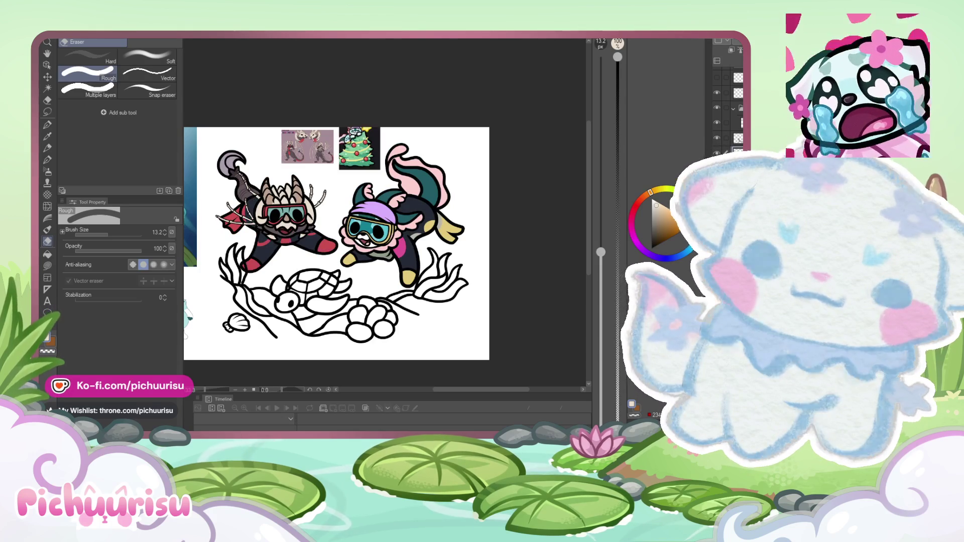
pyautogui.hotkey('ctrl', '+')
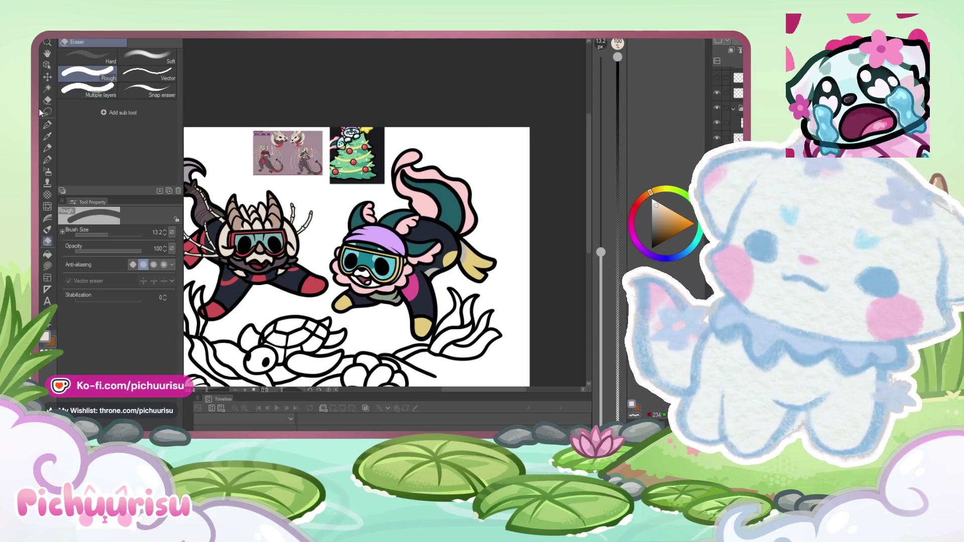
# Step: Lasso the Christmas-tree reference image, delete it, and deselect
pyautogui.click(47, 112)
pyautogui.moveTo(364, 192)
pyautogui.mouseDown()
pyautogui.moveTo(393, 175)
pyautogui.moveTo(381, 180)
pyautogui.mouseUp()
pyautogui.moveTo(320, 189)
pyautogui.mouseDown()
pyautogui.moveTo(342, 185)
pyautogui.moveTo(378, 95)
pyautogui.moveTo(251, 95)
pyautogui.moveTo(301, 186)
pyautogui.moveTo(317, 187)
pyautogui.mouseUp()
pyautogui.press('Delete')
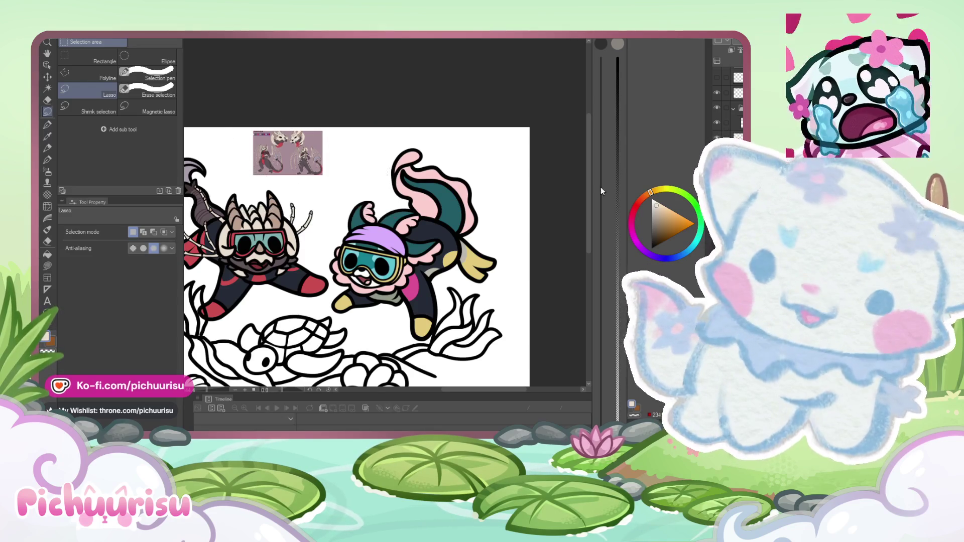
pyautogui.hotkey('ctrl', 'd')
# Step: Zoom out and turn on the darker teal tint layer for the goggle lenses
pyautogui.hotkey('ctrl', '-')
pyautogui.hotkey('ctrl', '-')
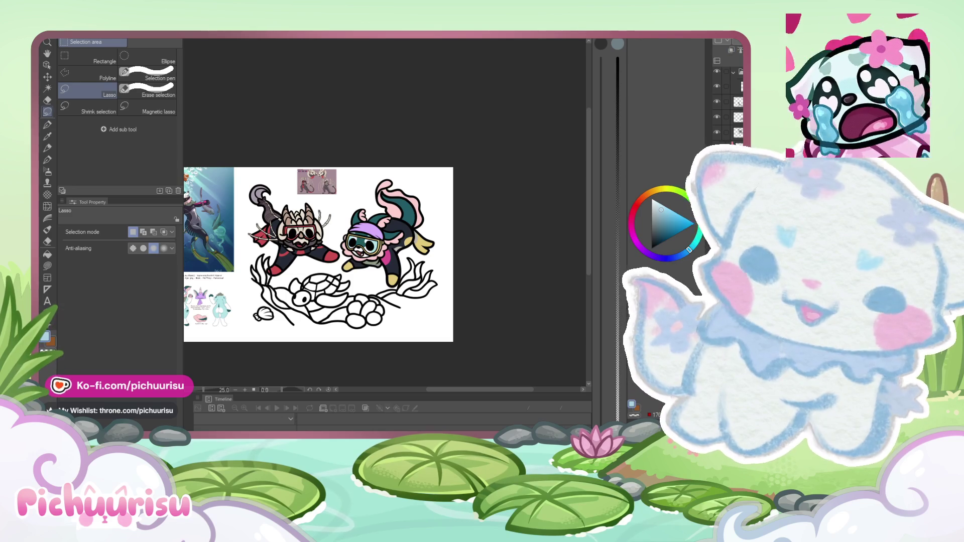
pyautogui.click(740, 71)
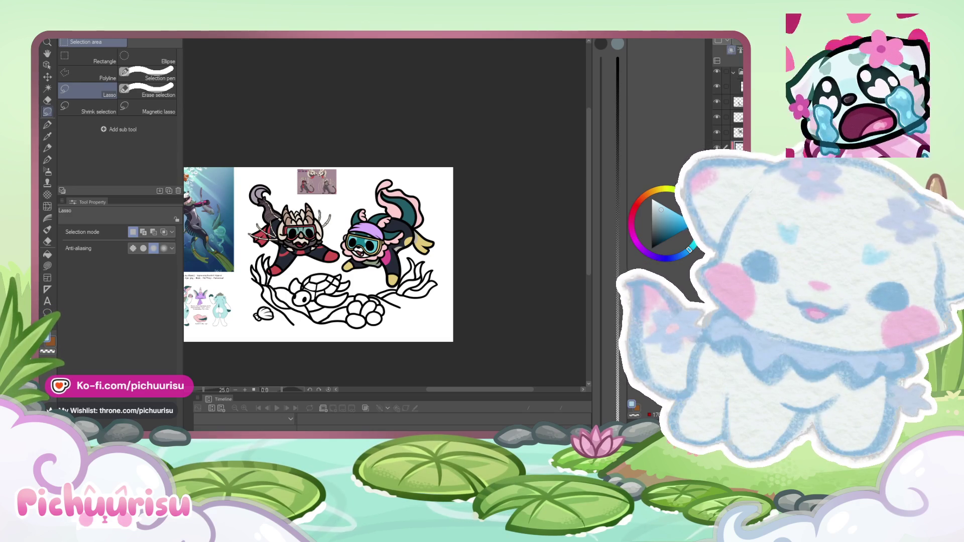
pyautogui.scroll(1, 220, 264)
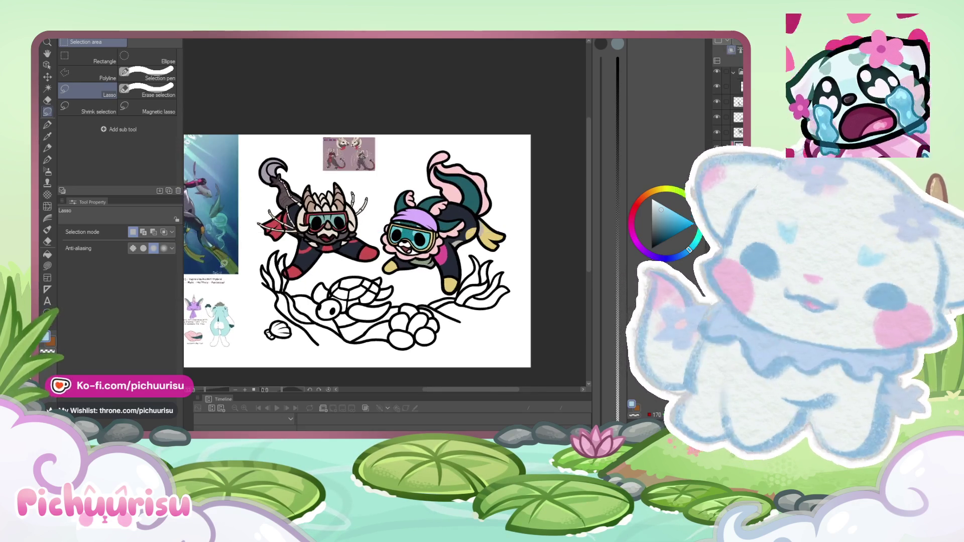
pyautogui.click(47, 125)
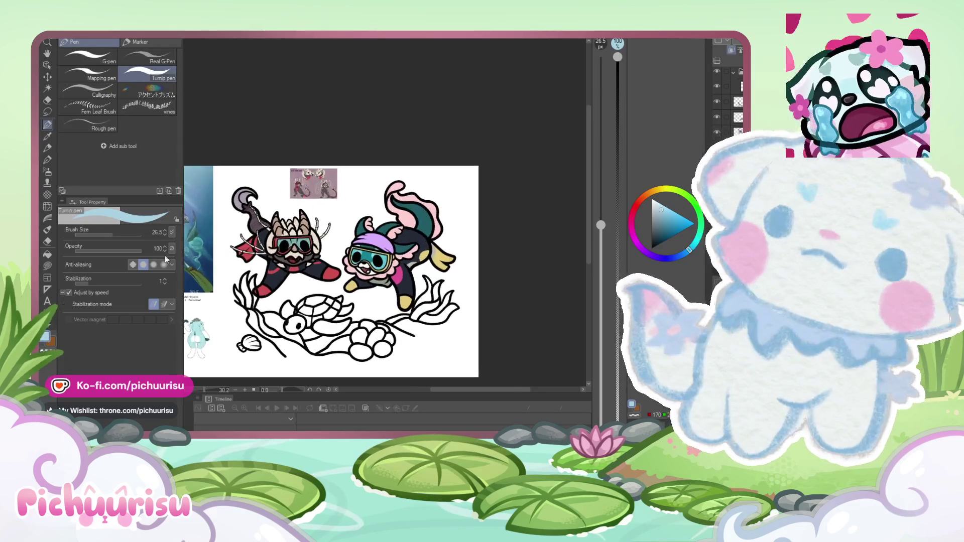
pyautogui.moveTo(352, 241)
pyautogui.mouseDown()
pyautogui.moveTo(362, 249)
pyautogui.moveTo(282, 241)
pyautogui.mouseUp()
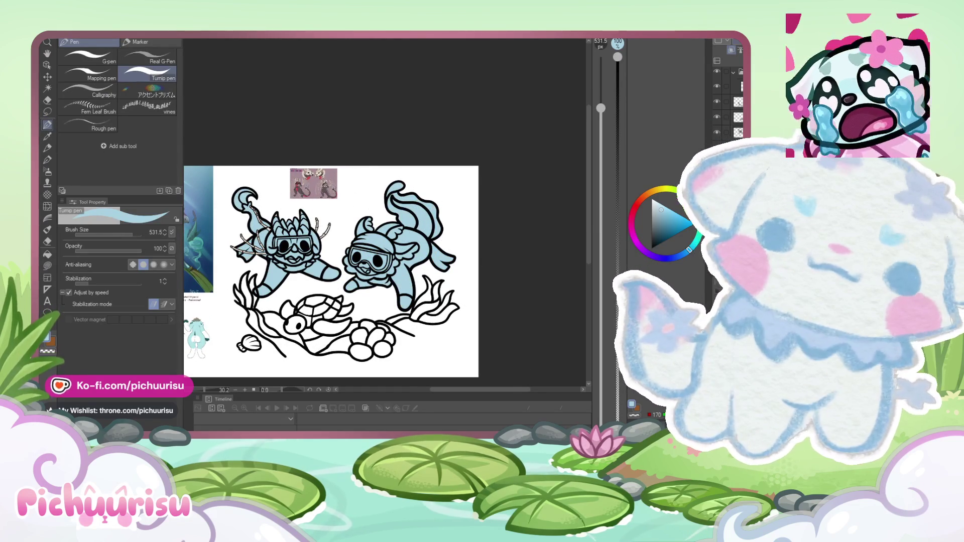
pyautogui.hotkey('ctrl', 'z')
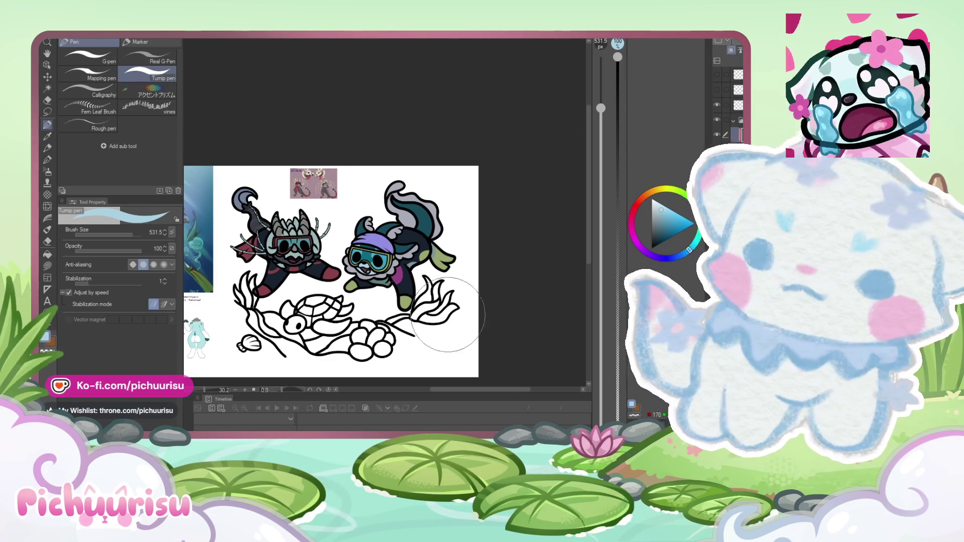
pyautogui.scroll(-1, 309, 294)
pyautogui.scroll(-1, 209, 192)
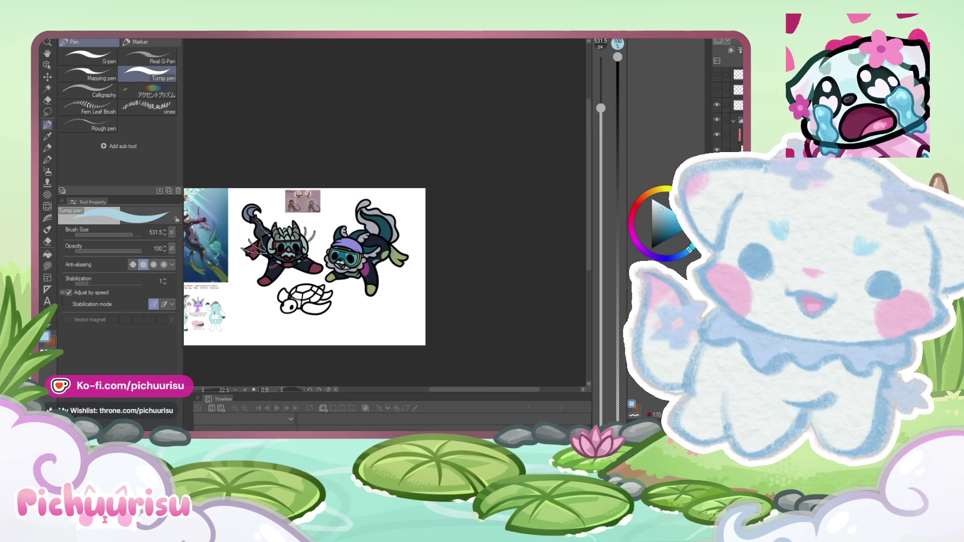
pyautogui.scroll(4, 422, 309)
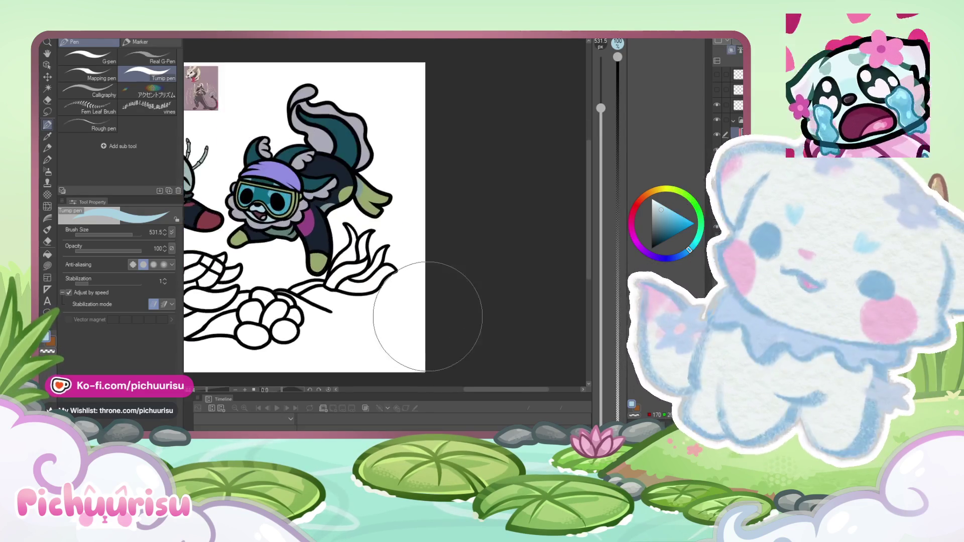
# Step: With the Rough eraser, reveal highlights along the green foot and the arm's lower edge
pyautogui.click(52, 243)
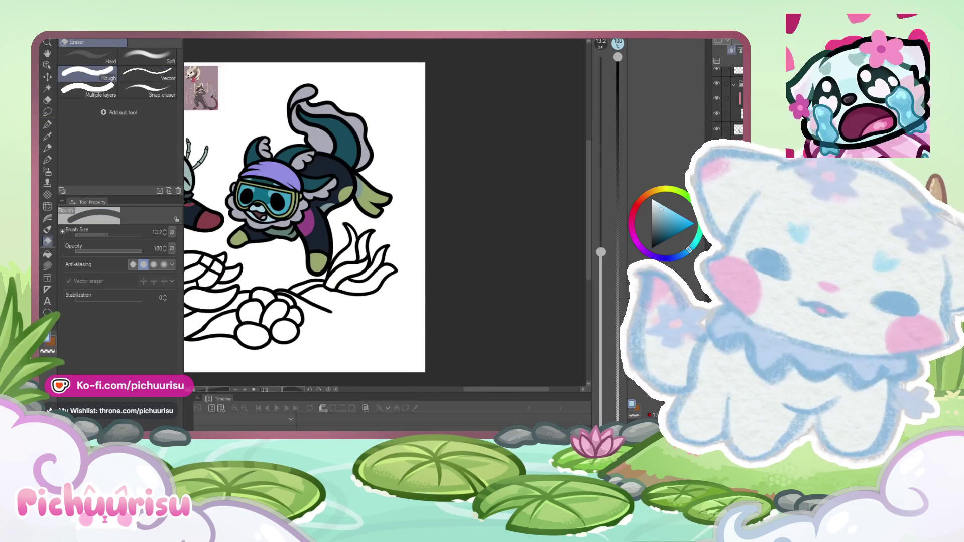
pyautogui.scroll(2, 326, 249)
pyautogui.scroll(4, 327, 249)
pyautogui.moveTo(322, 273)
pyautogui.mouseDown()
pyautogui.moveTo(297, 334)
pyautogui.moveTo(244, 336)
pyautogui.mouseUp()
pyautogui.scroll(-5, 227, 306)
pyautogui.scroll(5, 261, 263)
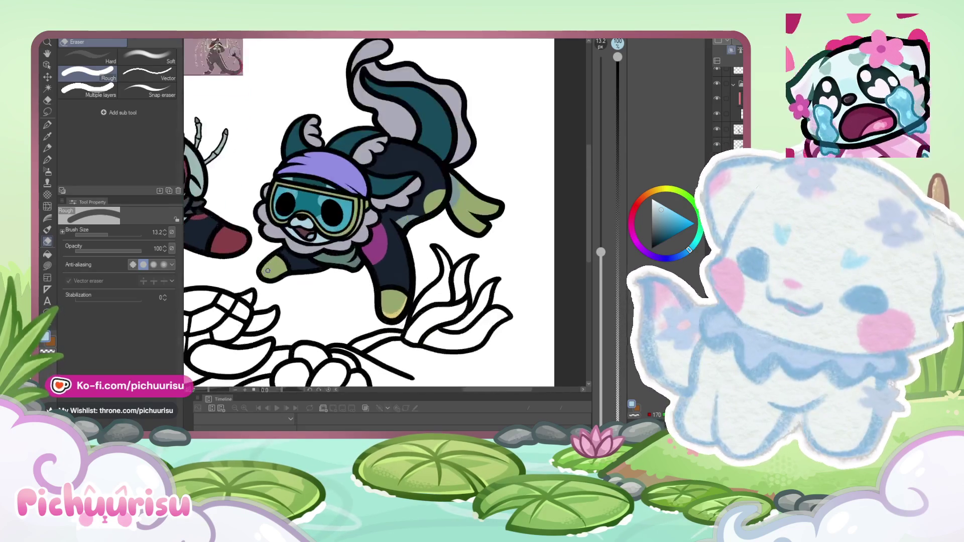
pyautogui.moveTo(250, 285)
pyautogui.mouseDown()
pyautogui.moveTo(314, 301)
pyautogui.moveTo(445, 268)
pyautogui.mouseUp()
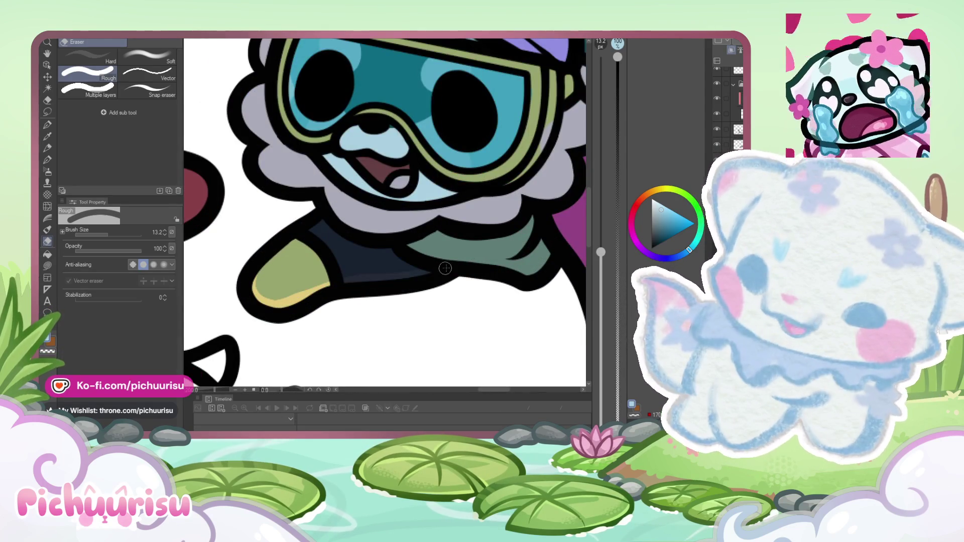
pyautogui.scroll(-5, 445, 268)
pyautogui.scroll(4, 238, 292)
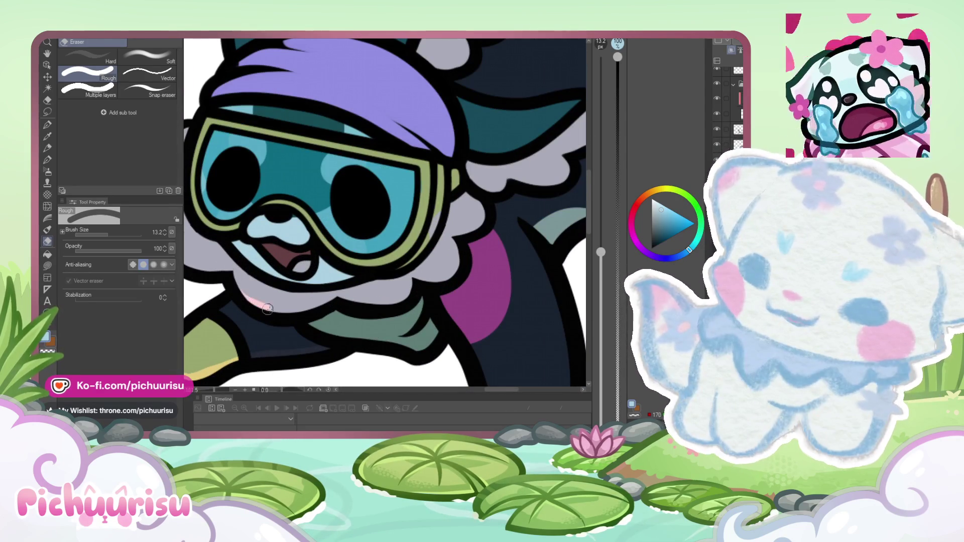
# Step: Add a chin highlight, undo the stray mouth highlight, and trim the shading under the mouth
pyautogui.moveTo(338, 294); pyautogui.dragTo(377, 299)
pyautogui.scroll(-4, 325, 306)
pyautogui.scroll(4, 257, 301)
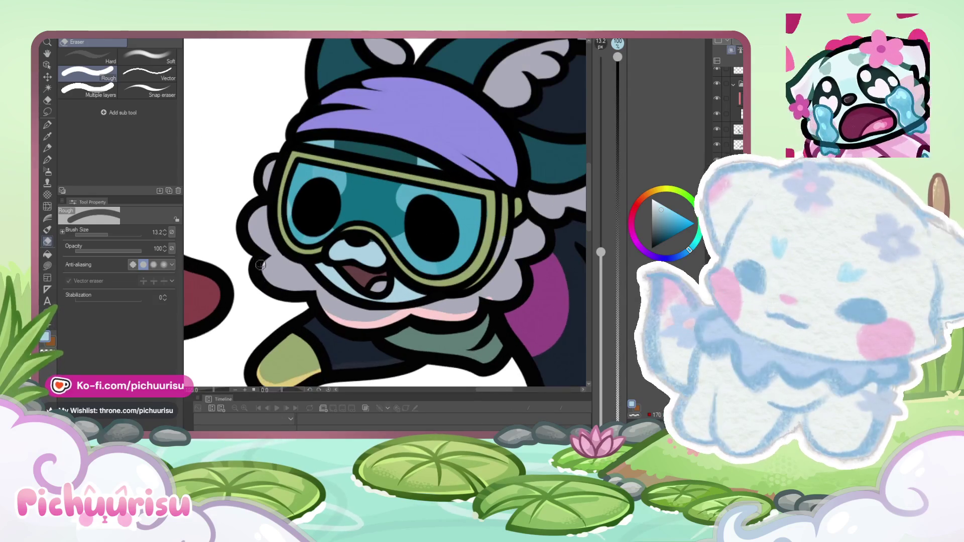
pyautogui.scroll(3, 312, 300)
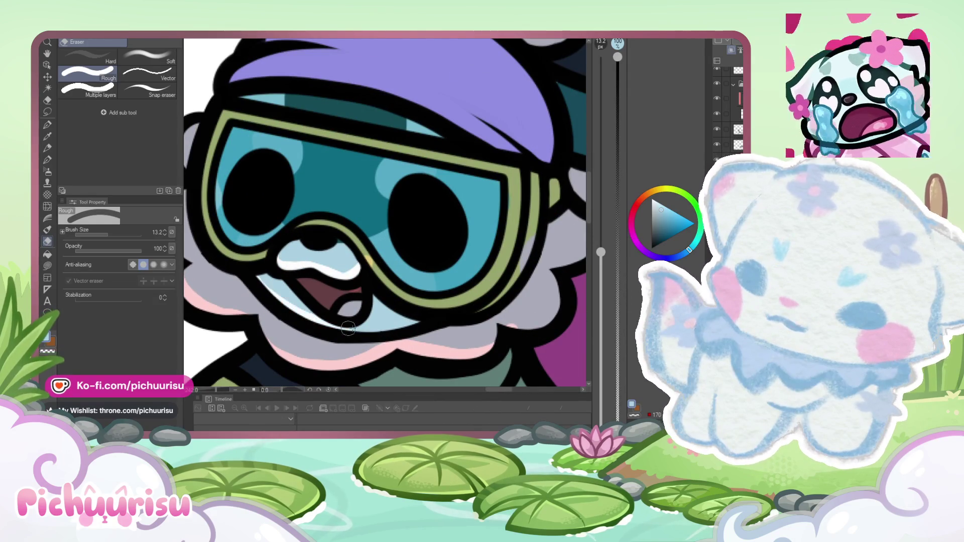
pyautogui.scroll(-5, 228, 257)
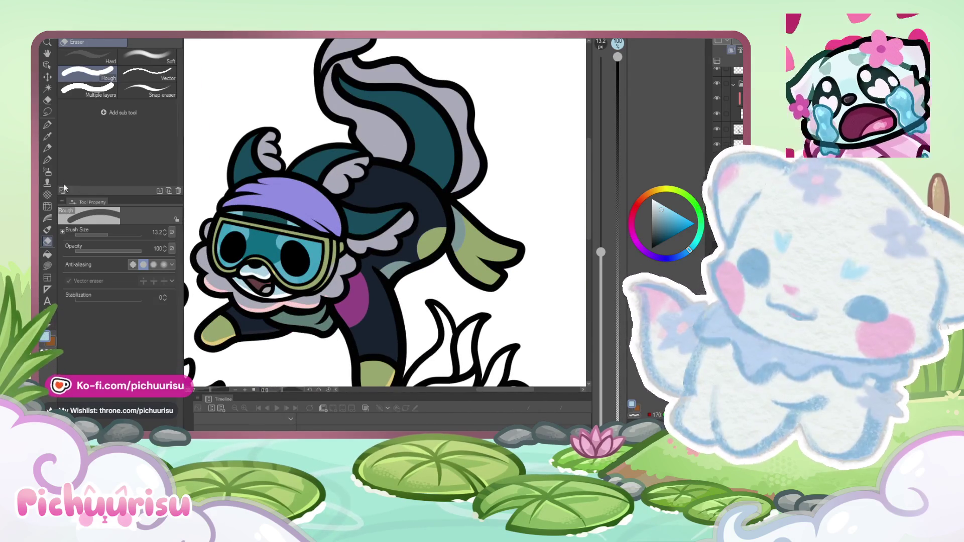
pyautogui.scroll(4, 266, 281)
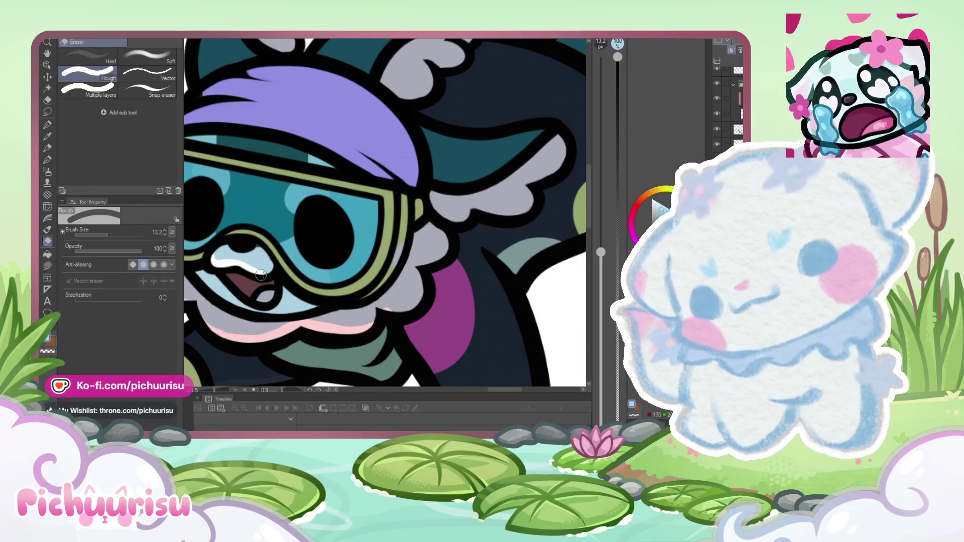
pyautogui.hotkey('ctrl', 'z')
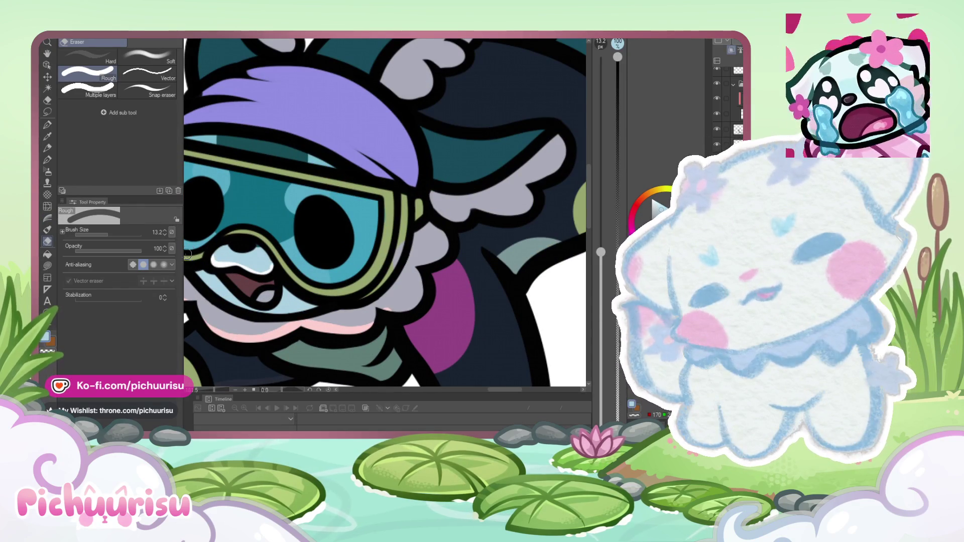
pyautogui.moveTo(247, 309); pyautogui.dragTo(305, 307)
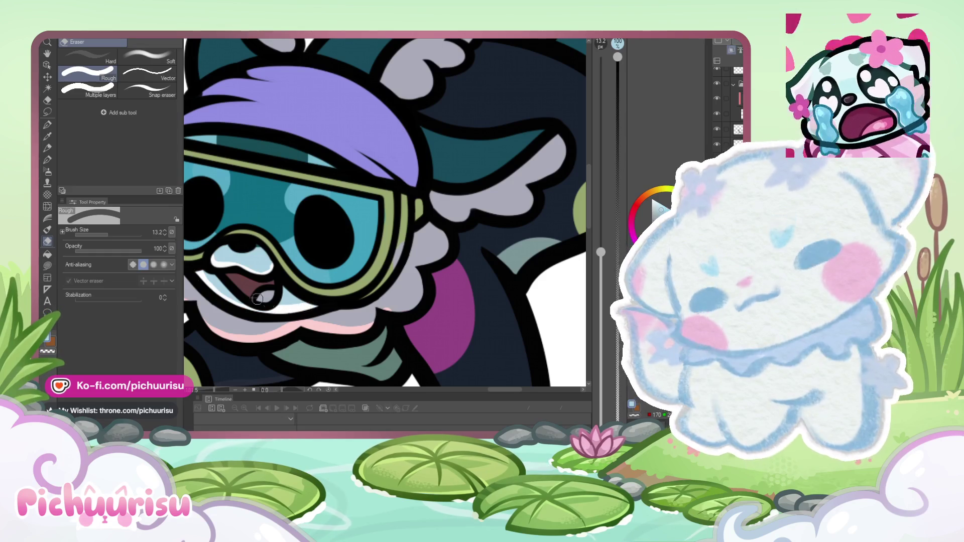
pyautogui.scroll(-5, 257, 299)
pyautogui.scroll(3, 264, 254)
pyautogui.scroll(1, 263, 253)
pyautogui.scroll(-5, 264, 253)
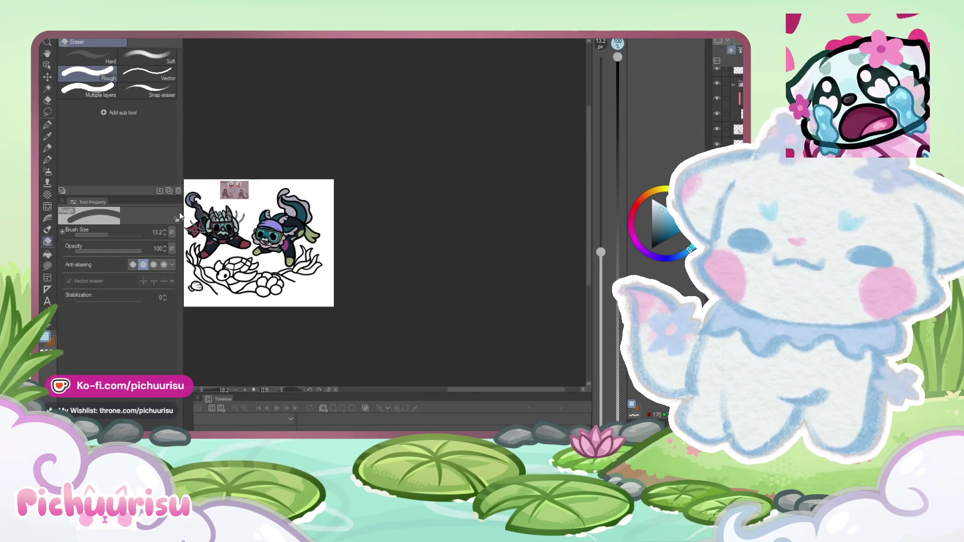
pyautogui.scroll(5, 335, 271)
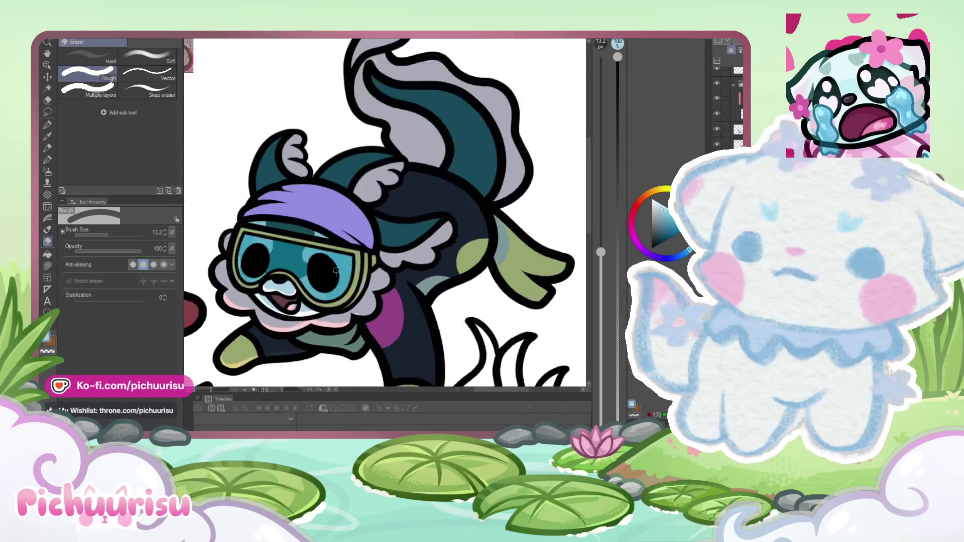
pyautogui.scroll(4, 335, 270)
pyautogui.scroll(-5, 366, 262)
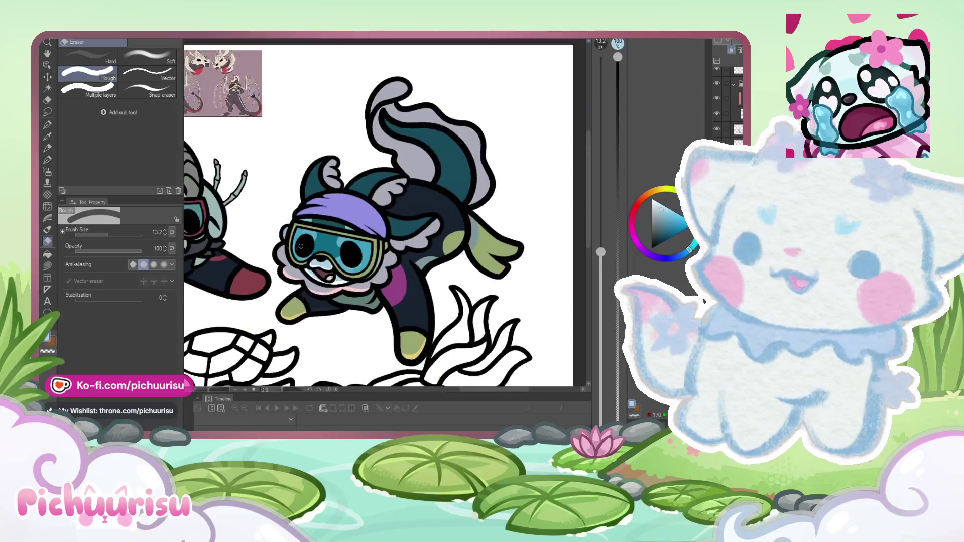
pyautogui.scroll(4, 300, 246)
pyautogui.scroll(-4, 359, 249)
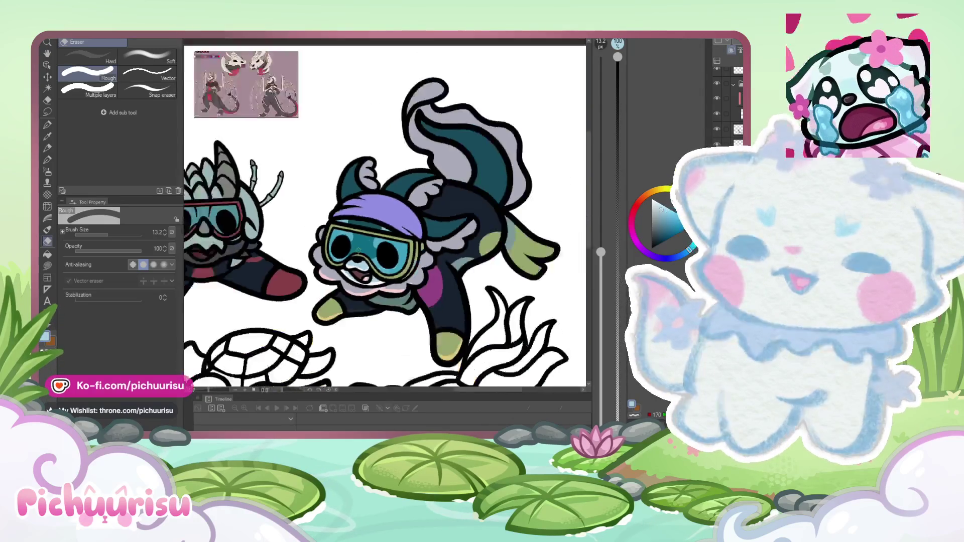
pyautogui.scroll(-5, 359, 249)
pyautogui.scroll(3, 496, 275)
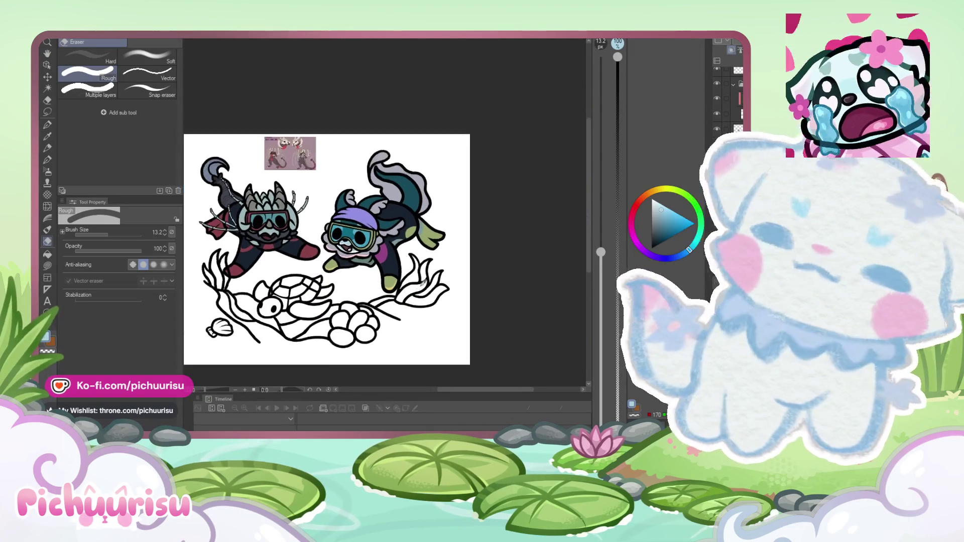
# Step: Rotate the canvas and stroke a lavender highlight down the headscarf's left edge
pyautogui.moveTo(496, 276)
pyautogui.mouseDown()
pyautogui.moveTo(452, 312)
pyautogui.moveTo(422, 281)
pyautogui.moveTo(281, 322)
pyautogui.mouseUp()
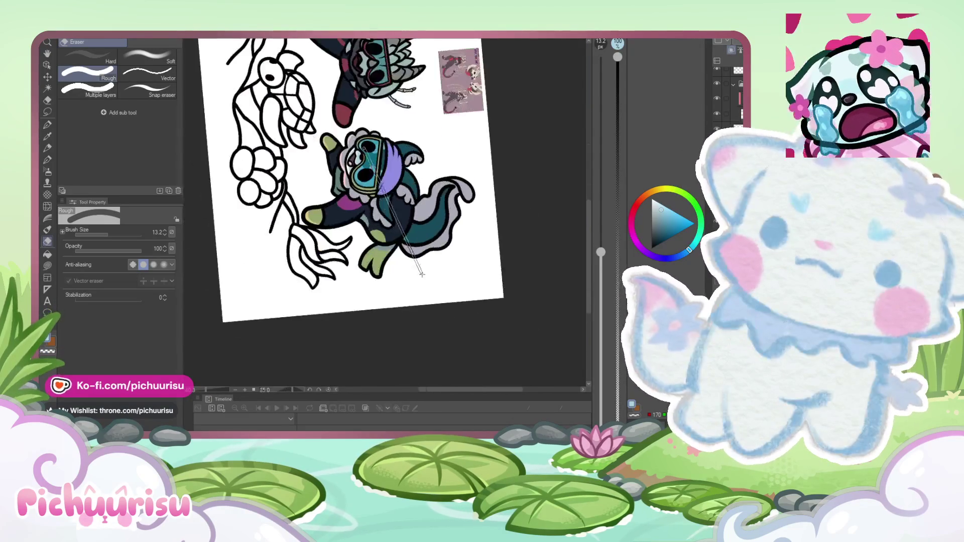
pyautogui.scroll(6, 342, 102)
pyautogui.moveTo(343, 96)
pyautogui.mouseDown()
pyautogui.moveTo(352, 193)
pyautogui.moveTo(321, 261)
pyautogui.mouseUp()
pyautogui.scroll(-2, 322, 235)
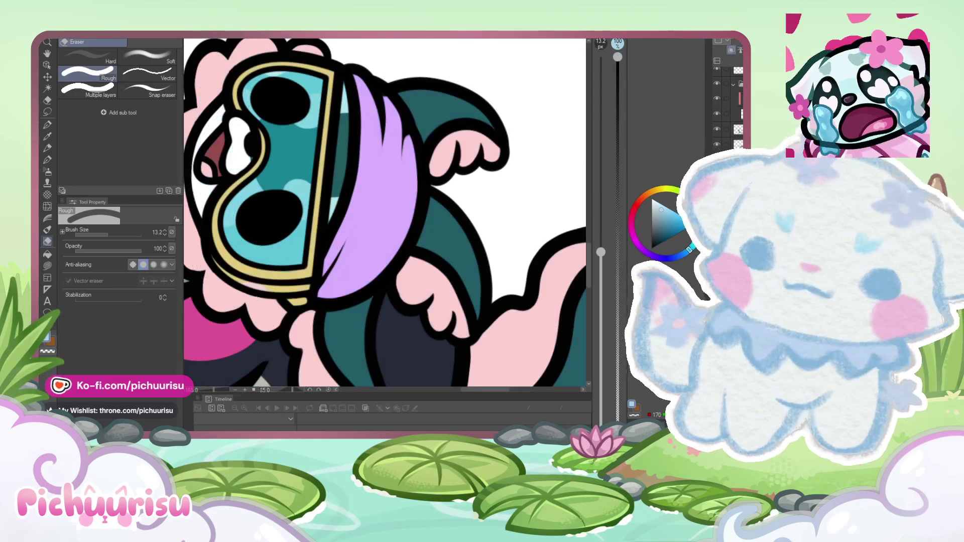
pyautogui.scroll(3, 277, 287)
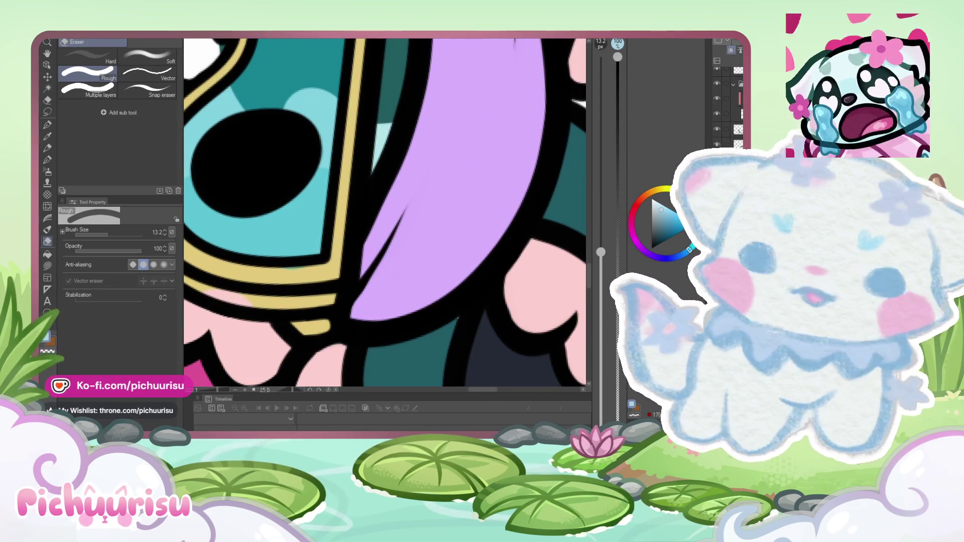
# Step: Select the Turnip pen at a fine size, choose yellow, and undo the last fluff change
pyautogui.click(48, 124)
pyautogui.click(104, 236)
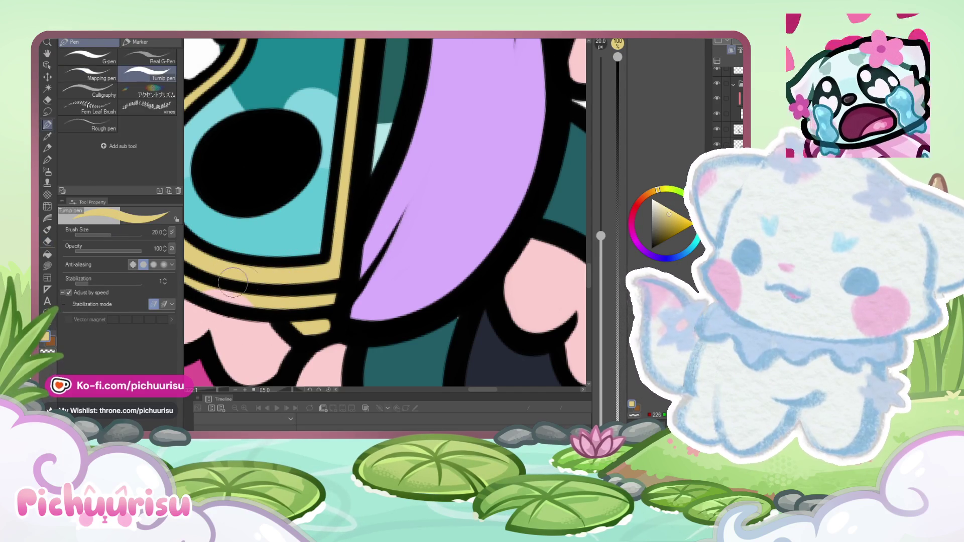
pyautogui.scroll(-5, 274, 290)
pyautogui.scroll(5, 286, 265)
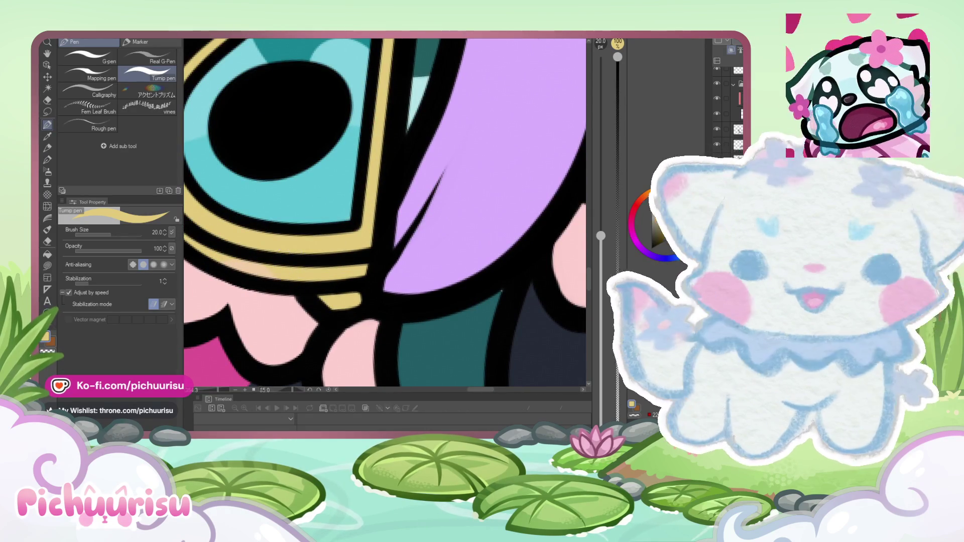
pyautogui.click(669, 215)
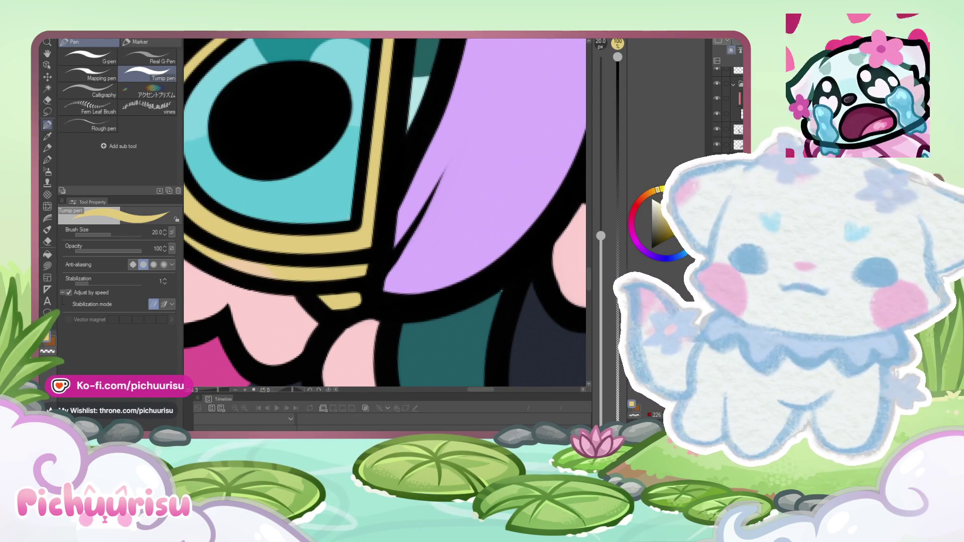
pyautogui.scroll(-6, 210, 245)
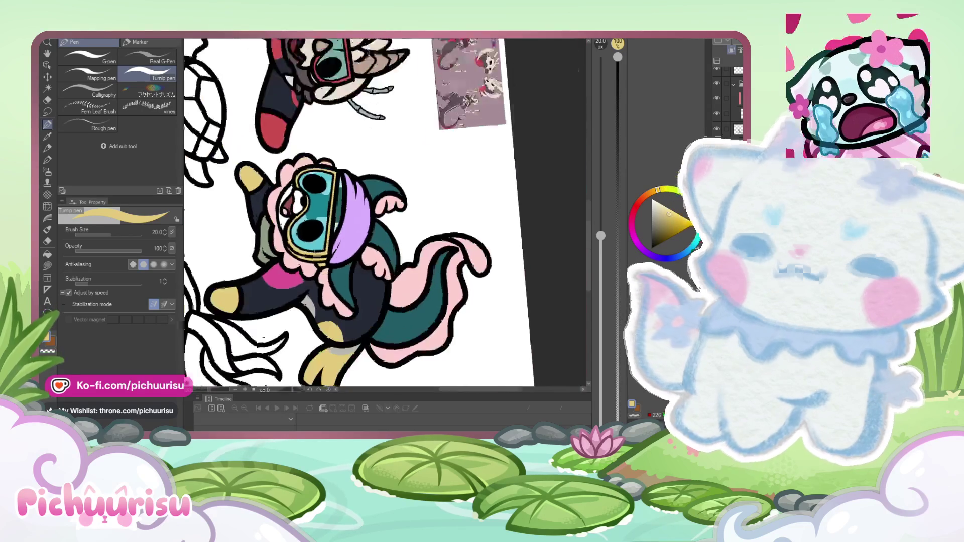
pyautogui.hotkey('ctrl', 'z')
pyautogui.scroll(-4, 238, 251)
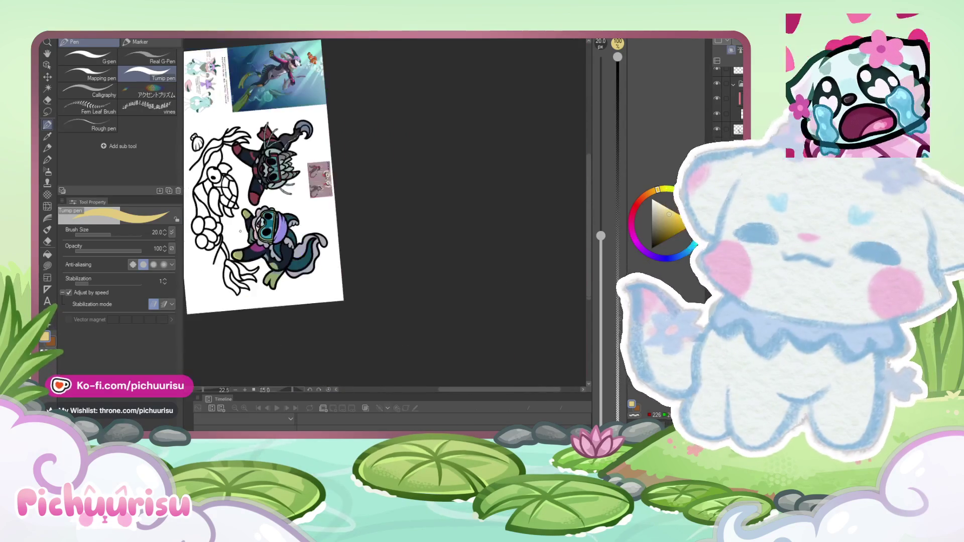
# Step: Erase along the left outline of the diver's sock
pyautogui.scroll(3, 238, 252)
pyautogui.click(47, 241)
pyautogui.scroll(4, 260, 192)
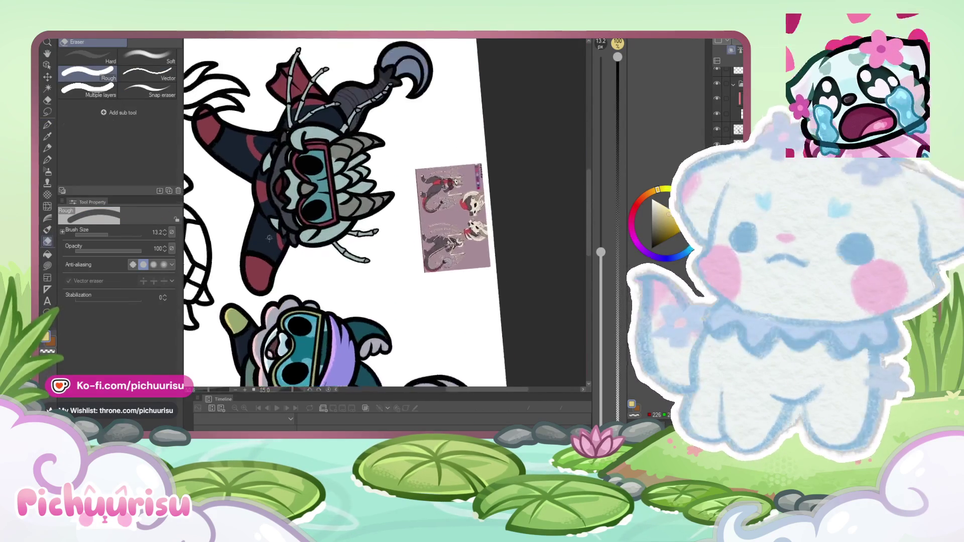
pyautogui.moveTo(240, 261); pyautogui.dragTo(234, 285)
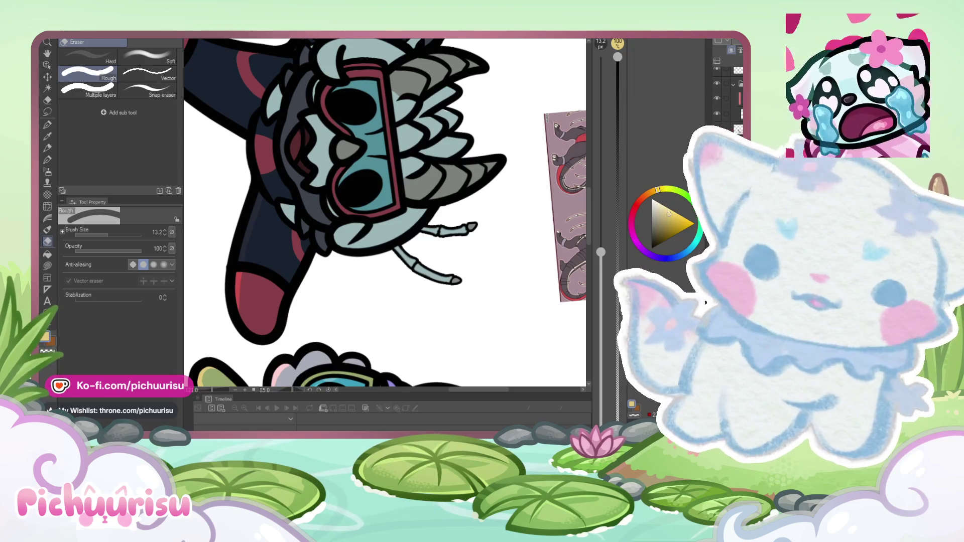
# Step: Try a red pen stroke along the maroon arm edge, then undo it
pyautogui.scroll(5, 218, 267)
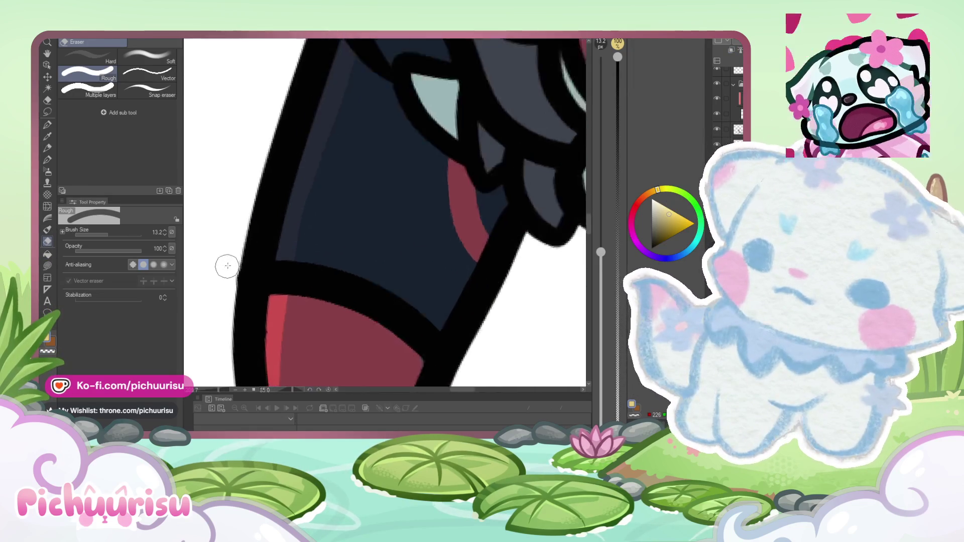
pyautogui.scroll(-8, 218, 297)
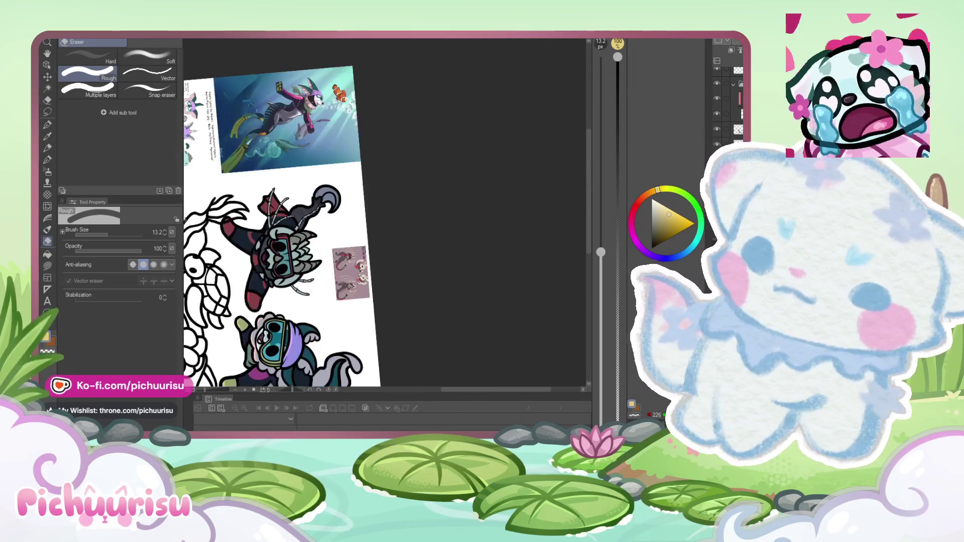
pyautogui.click(46, 127)
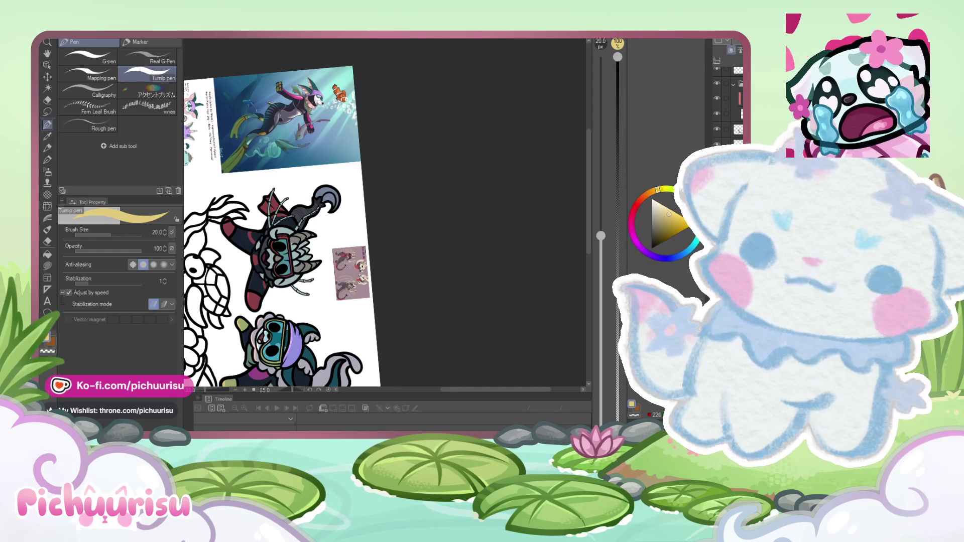
pyautogui.scroll(5, 212, 223)
pyautogui.moveTo(212, 210); pyautogui.dragTo(239, 262)
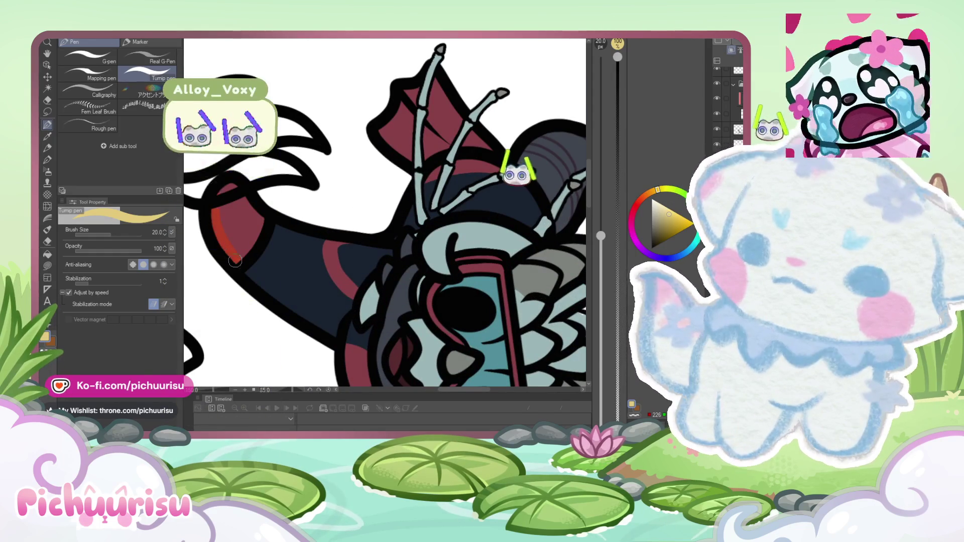
pyautogui.hotkey('ctrl', 'z')
# Step: With the eraser, lightly erase along the hood edge beside the goggles
pyautogui.press('e')
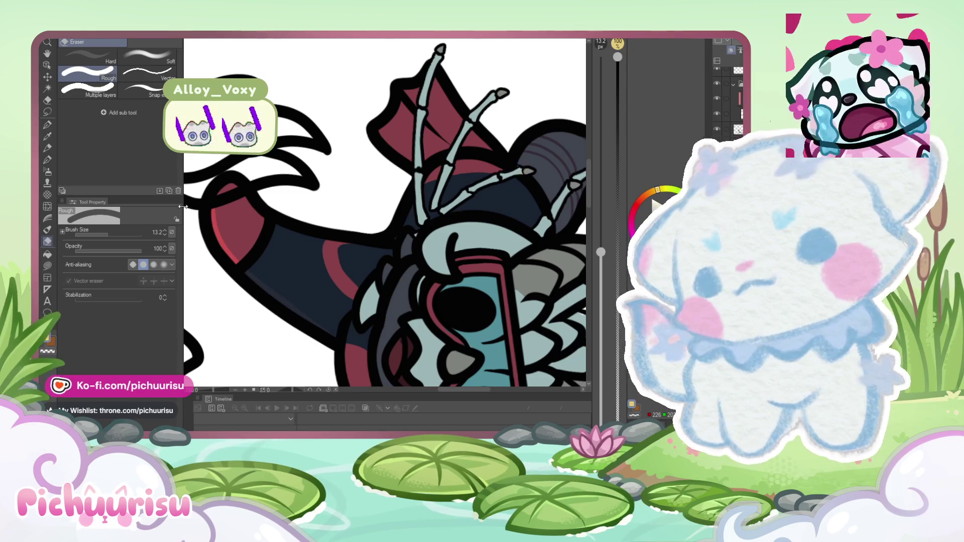
pyautogui.scroll(-2, 267, 212)
pyautogui.scroll(3, 287, 314)
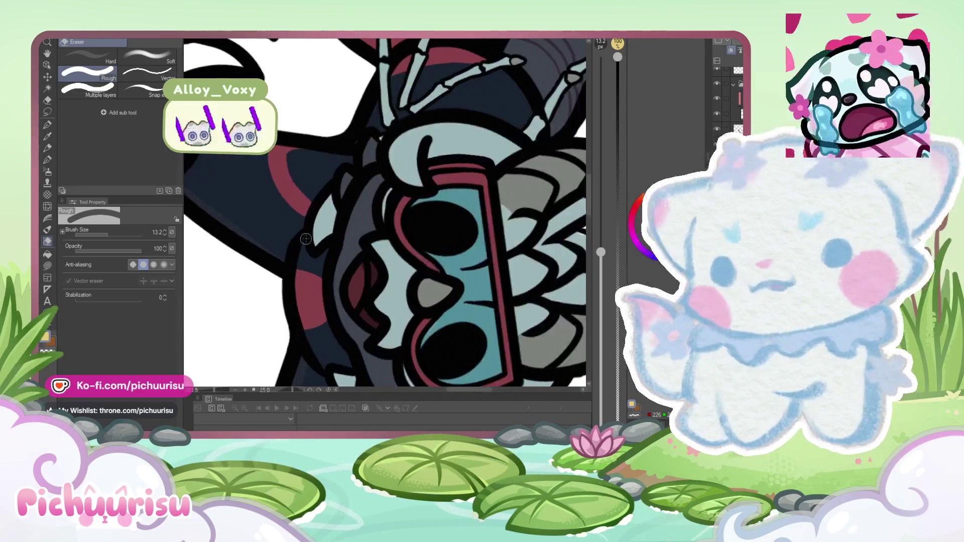
pyautogui.scroll(-3, 287, 313)
pyautogui.scroll(2, 295, 258)
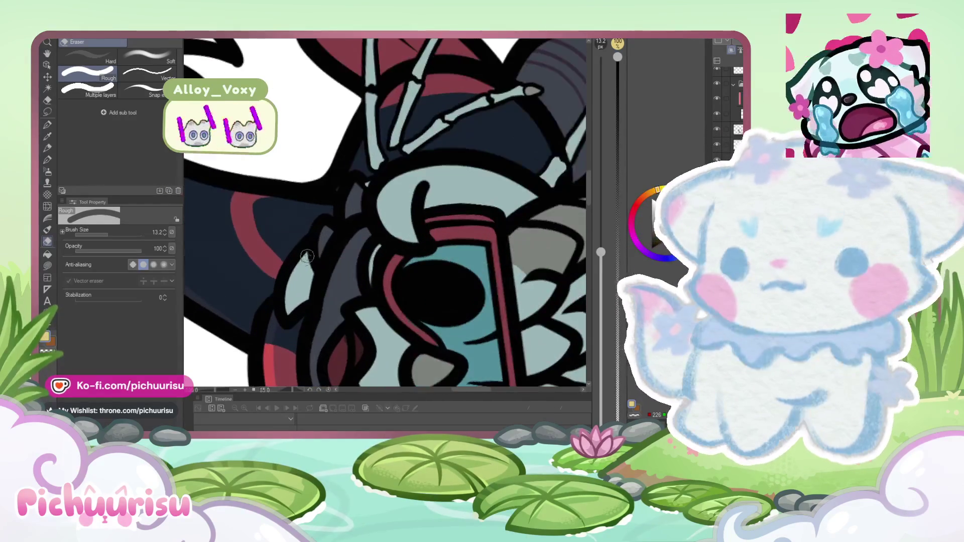
pyautogui.scroll(-2, 295, 258)
pyautogui.scroll(4, 295, 259)
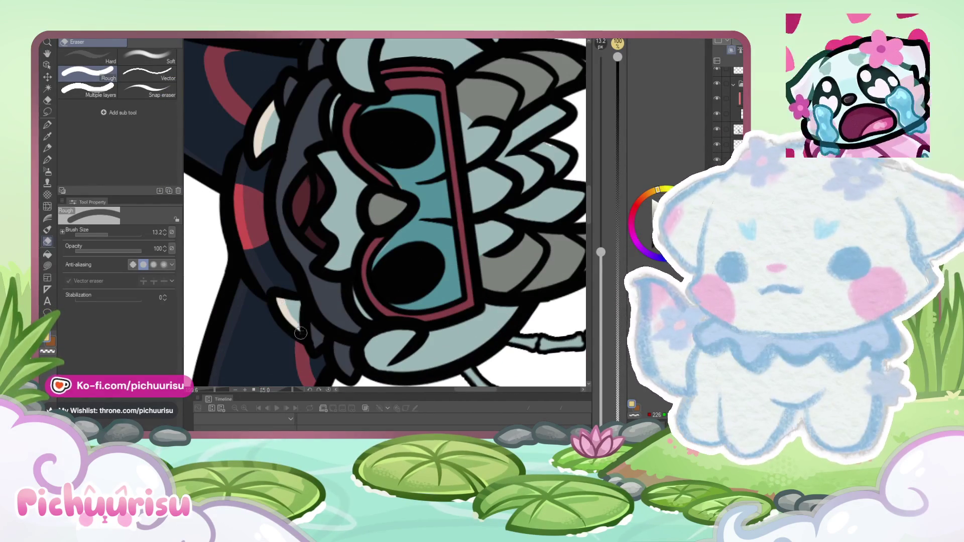
pyautogui.scroll(2, 279, 241)
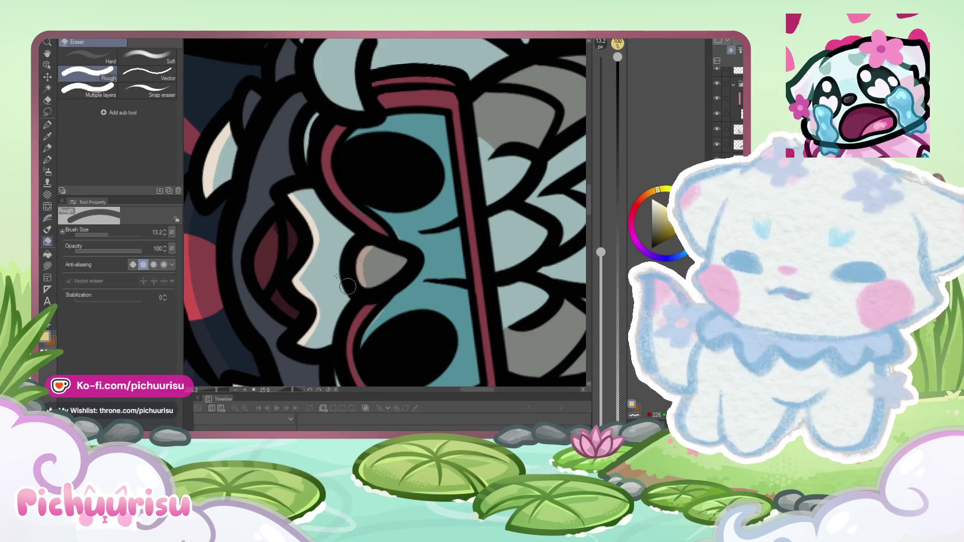
pyautogui.scroll(-3, 348, 286)
pyautogui.scroll(2, 282, 191)
pyautogui.moveTo(269, 253); pyautogui.dragTo(281, 329)
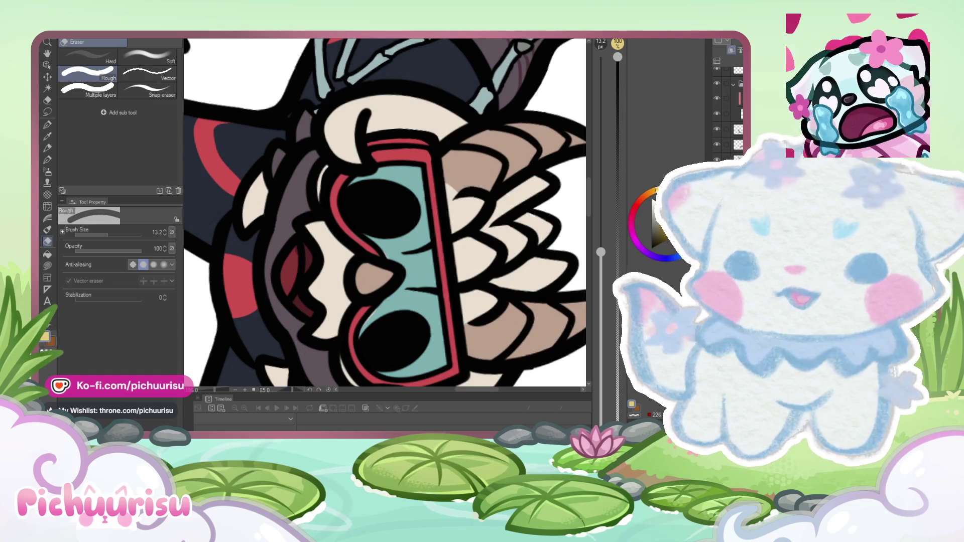
# Step: Zoom out to the whole head and draw a short line along the goggle's bottom
pyautogui.scroll(1, 290, 261)
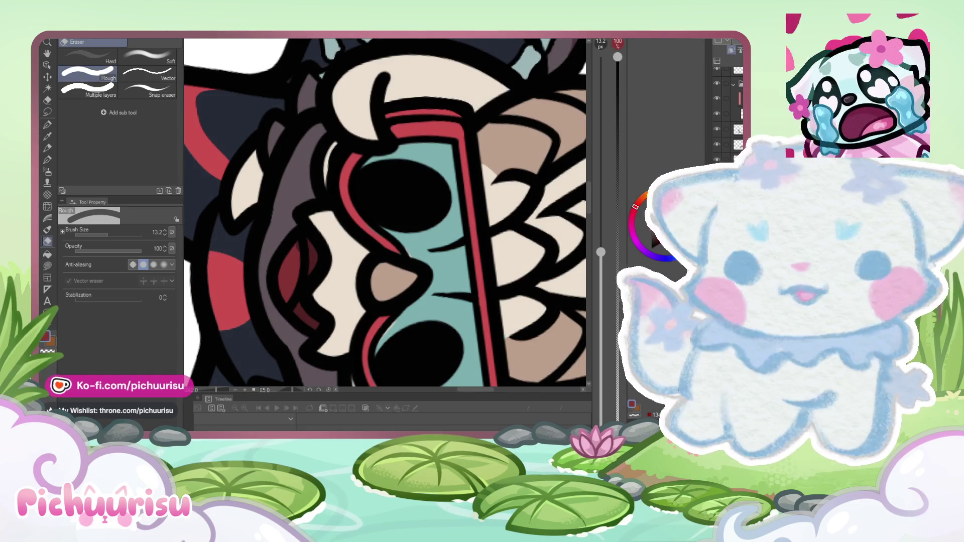
pyautogui.click(47, 125)
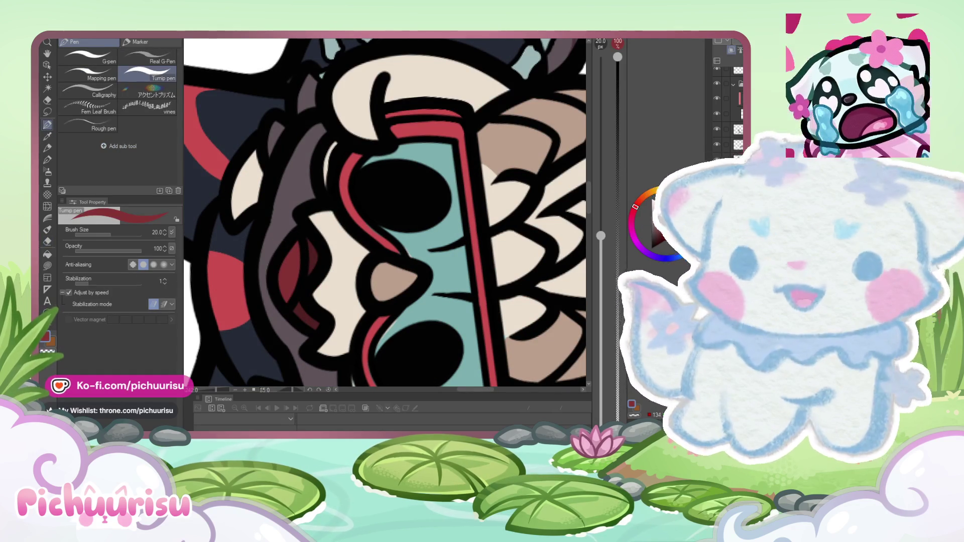
pyautogui.hotkey('ctrl', '-')
pyautogui.hotkey('ctrl', '-')
pyautogui.click(47, 242)
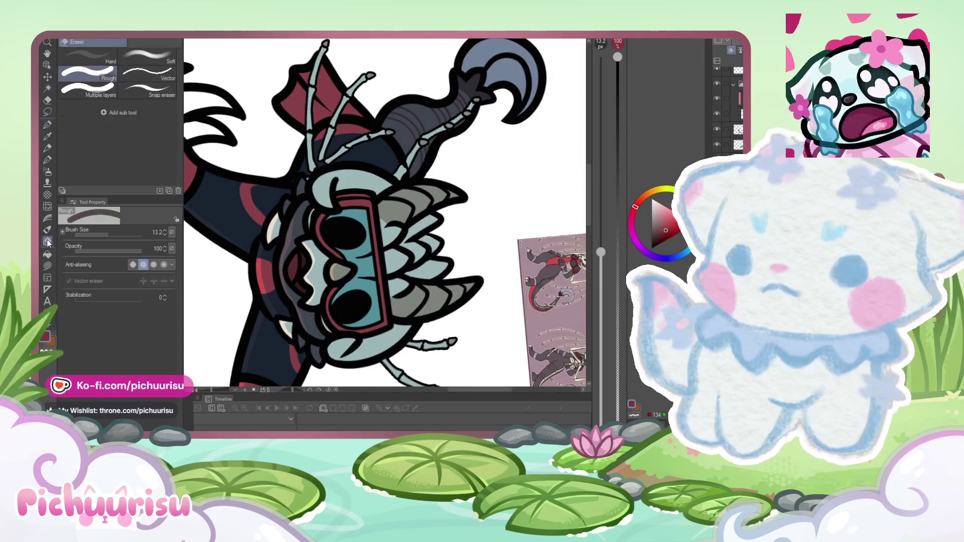
pyautogui.scroll(-2, 263, 229)
pyautogui.scroll(4, 297, 211)
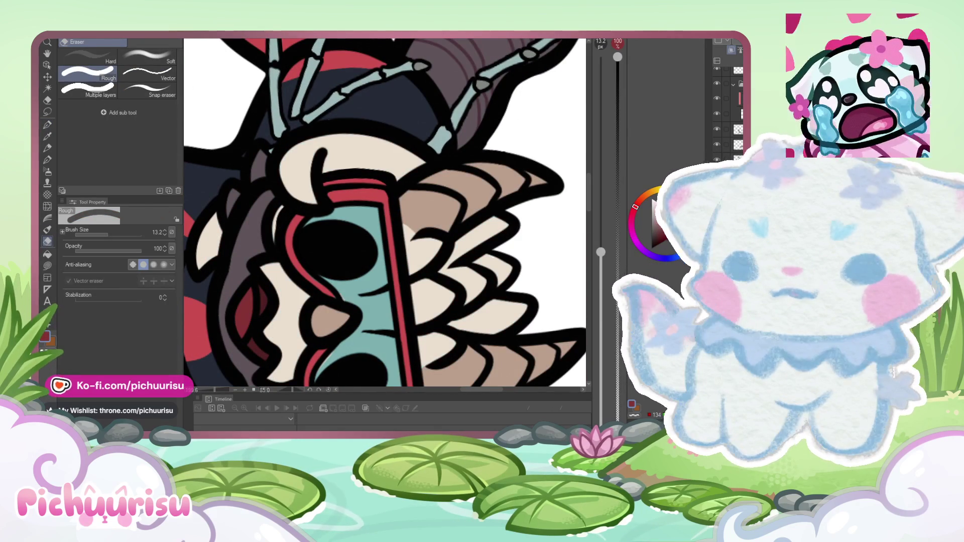
pyautogui.scroll(2, 304, 275)
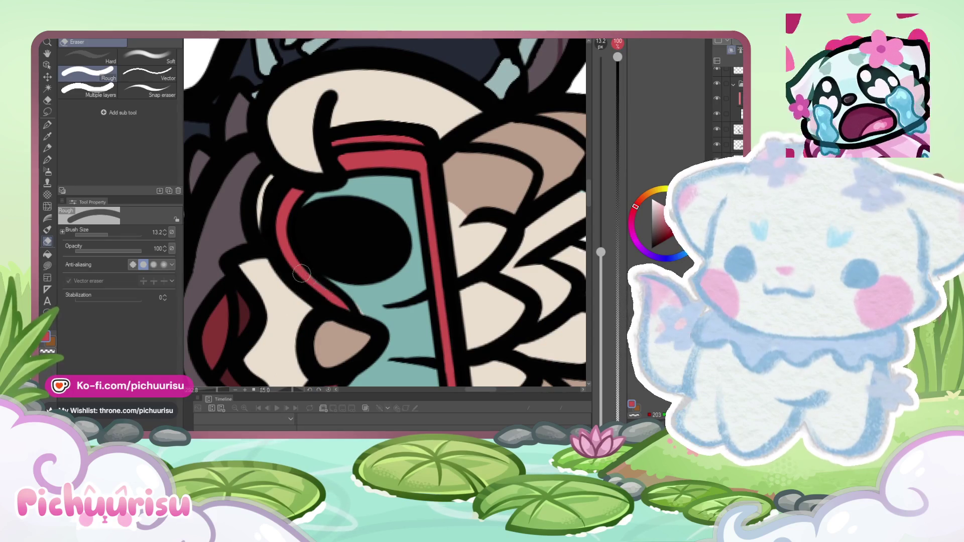
pyautogui.click(49, 123)
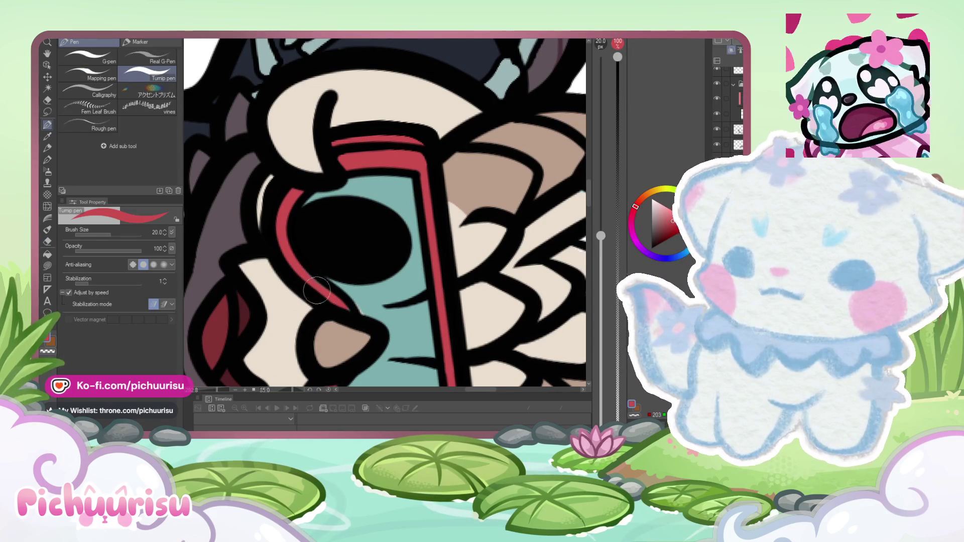
pyautogui.moveTo(390, 360); pyautogui.dragTo(424, 366)
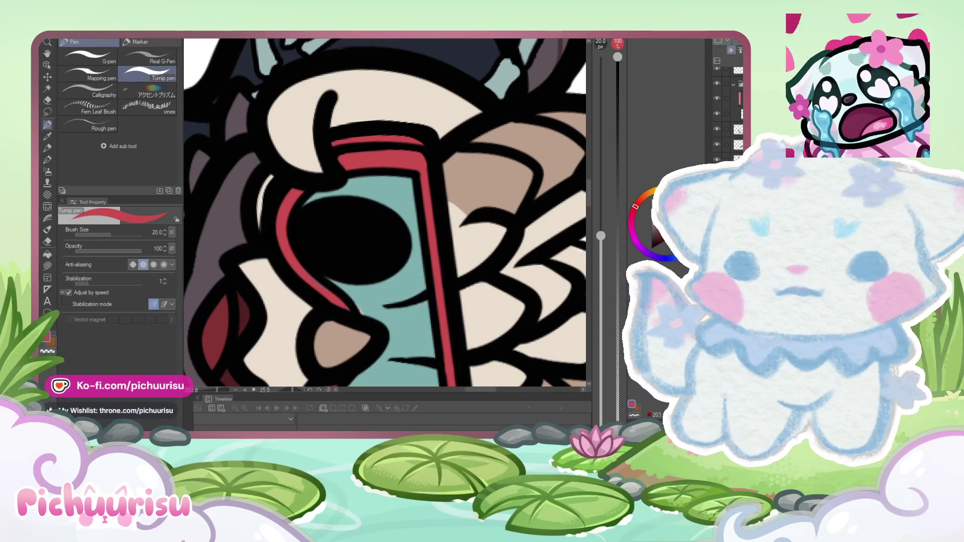
pyautogui.click(47, 241)
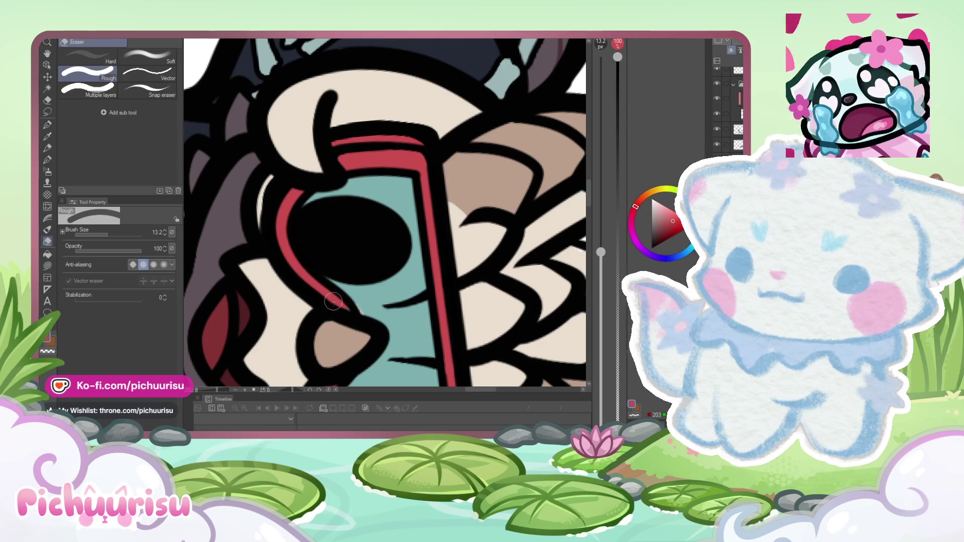
# Step: Recolour the goggle lens a deeper teal with the large textured pencil
pyautogui.press('p')
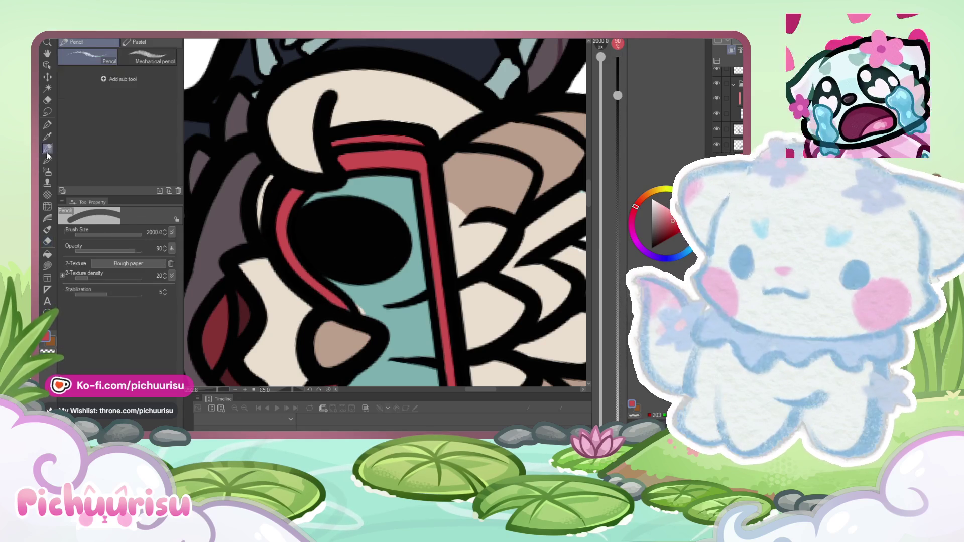
pyautogui.click(517, 226)
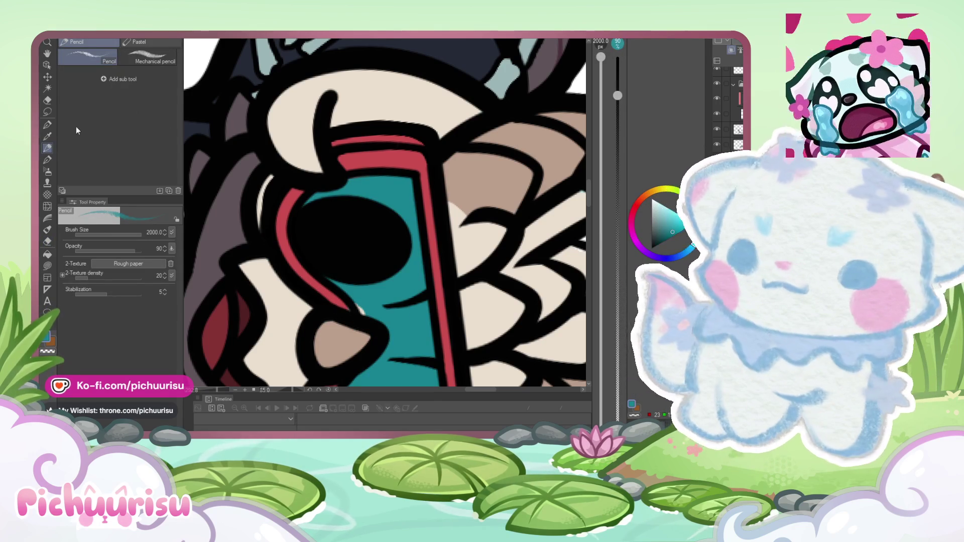
pyautogui.press('p')
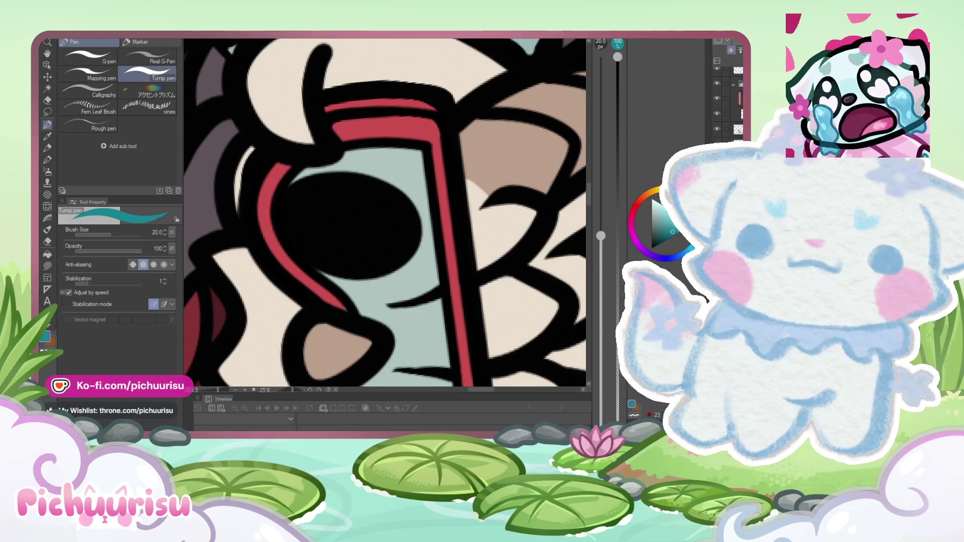
pyautogui.scroll(-5, 342, 309)
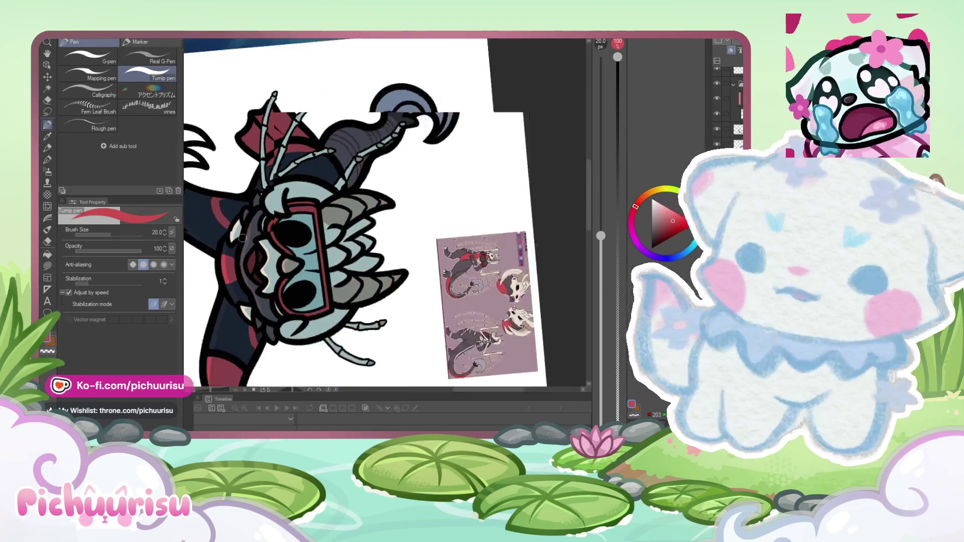
# Step: Erase the stray dark line areas on the diver's face
pyautogui.click(47, 242)
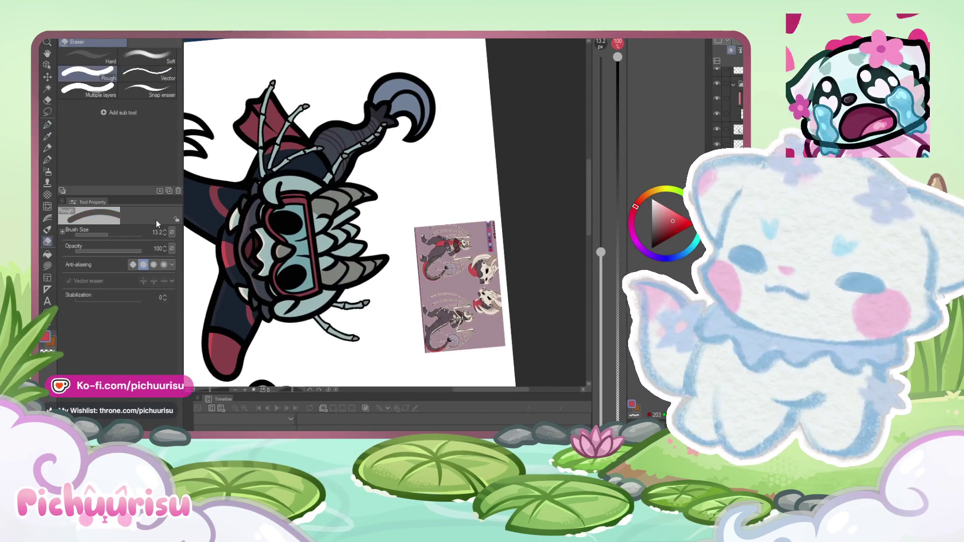
pyautogui.scroll(8, 287, 261)
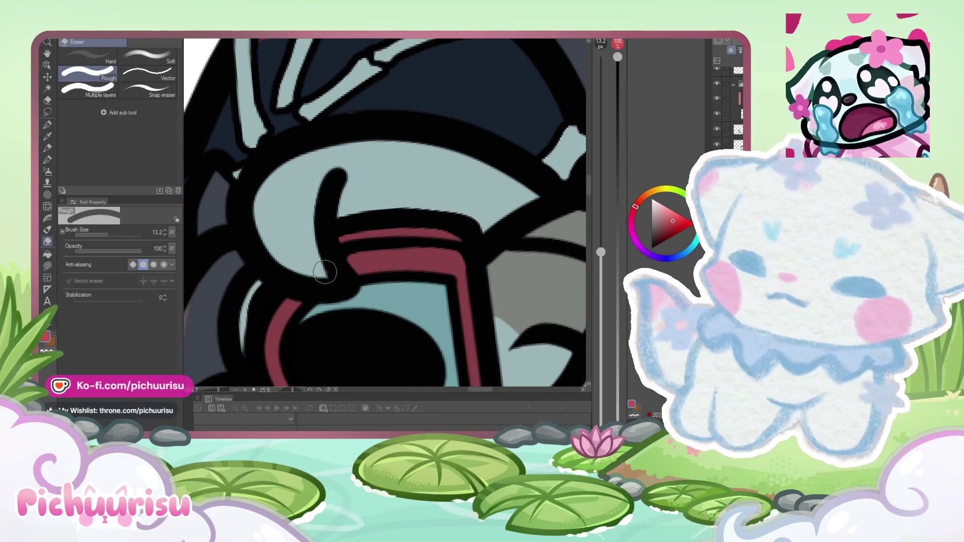
pyautogui.moveTo(262, 194)
pyautogui.mouseDown()
pyautogui.moveTo(271, 211)
pyautogui.moveTo(319, 226)
pyautogui.moveTo(321, 241)
pyautogui.mouseUp()
pyautogui.scroll(-6, 322, 241)
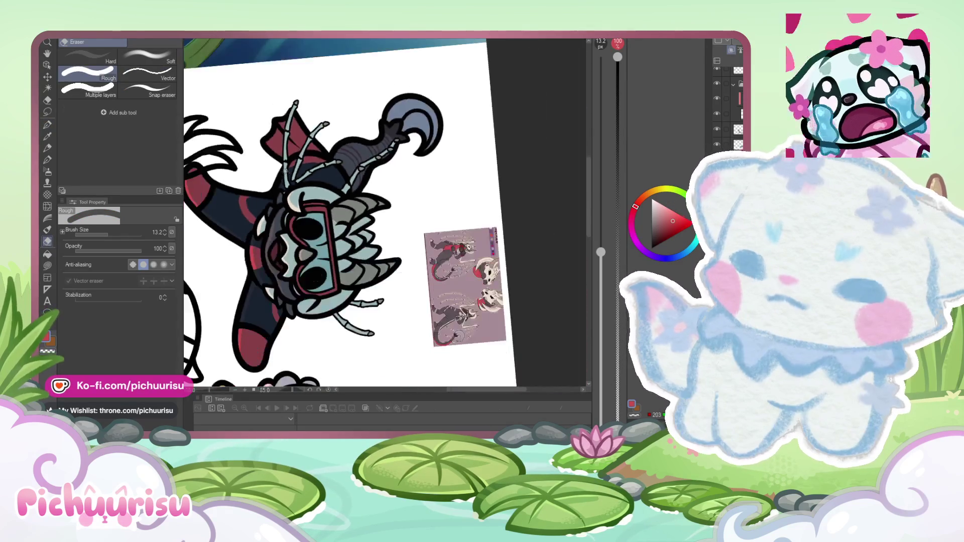
pyautogui.scroll(5, 301, 281)
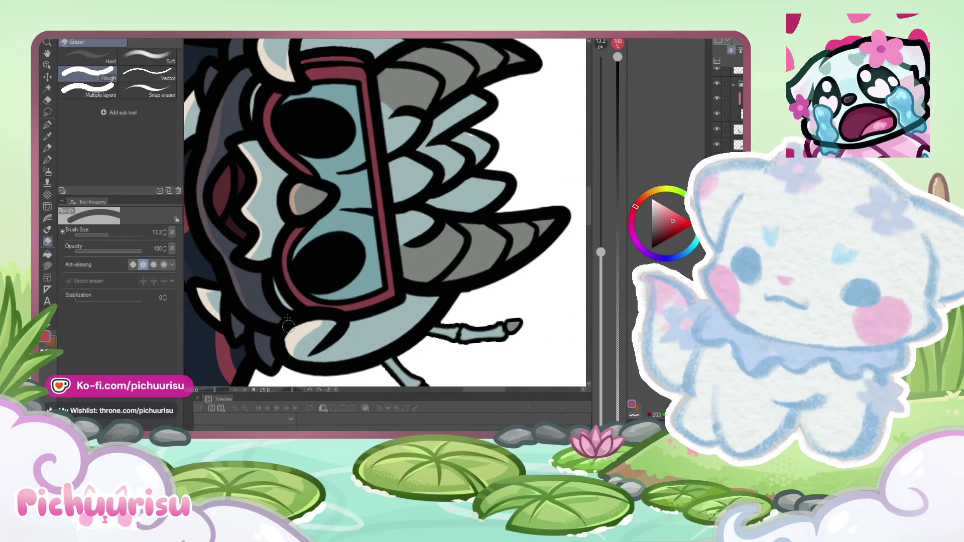
pyautogui.scroll(-5, 287, 326)
pyautogui.scroll(5, 253, 175)
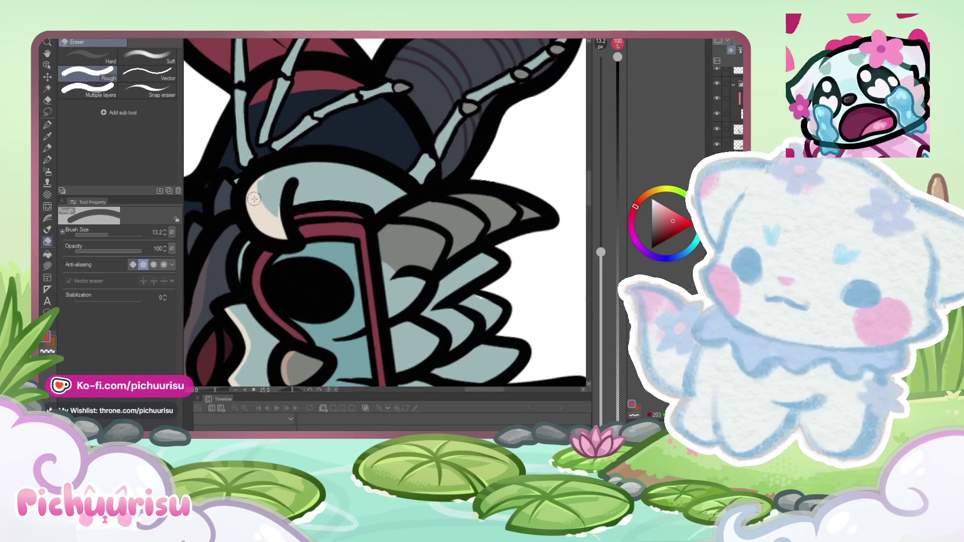
pyautogui.scroll(-2, 254, 198)
pyautogui.scroll(-4, 249, 196)
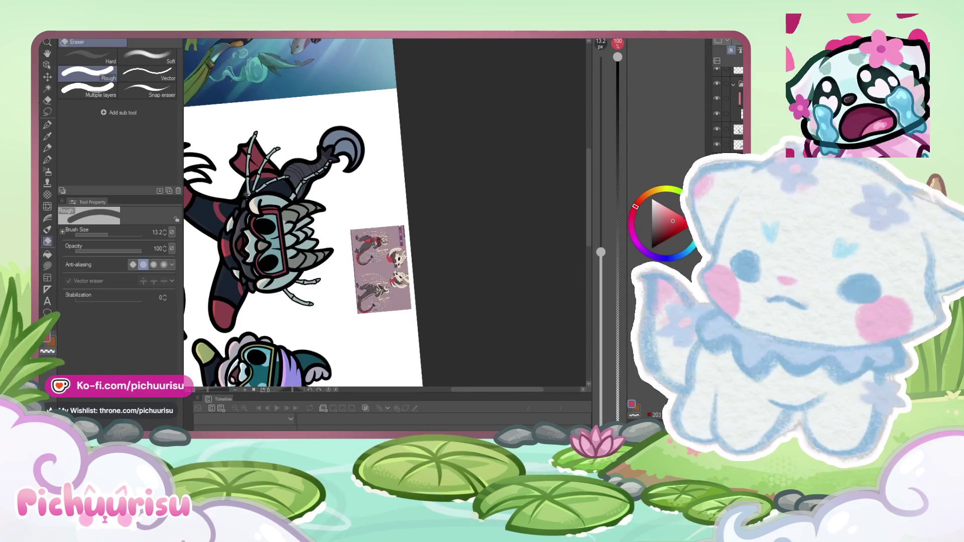
pyautogui.scroll(1, 292, 245)
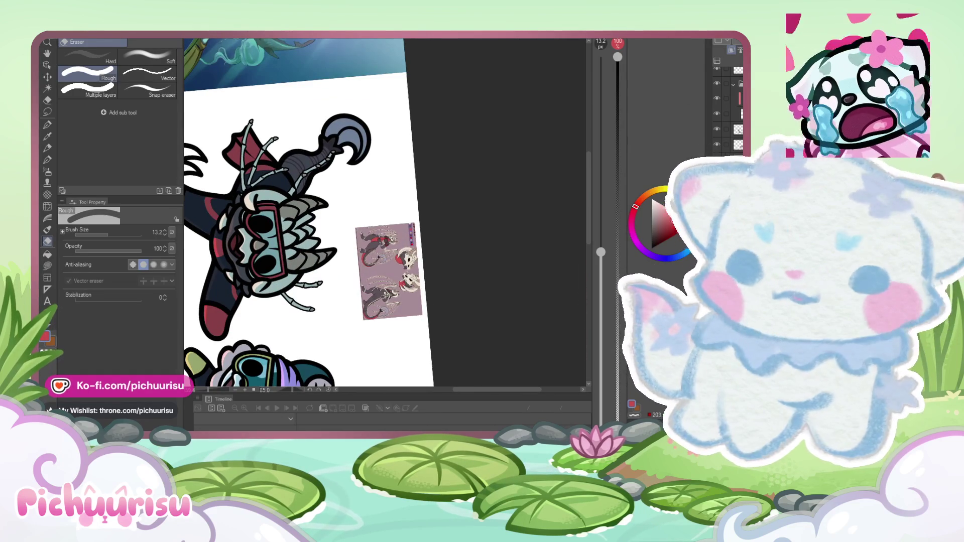
pyautogui.moveTo(459, 260)
pyautogui.mouseDown()
pyautogui.moveTo(361, 221)
pyautogui.moveTo(412, 281)
pyautogui.mouseUp()
pyautogui.scroll(-2, 412, 281)
pyautogui.scroll(3, 433, 322)
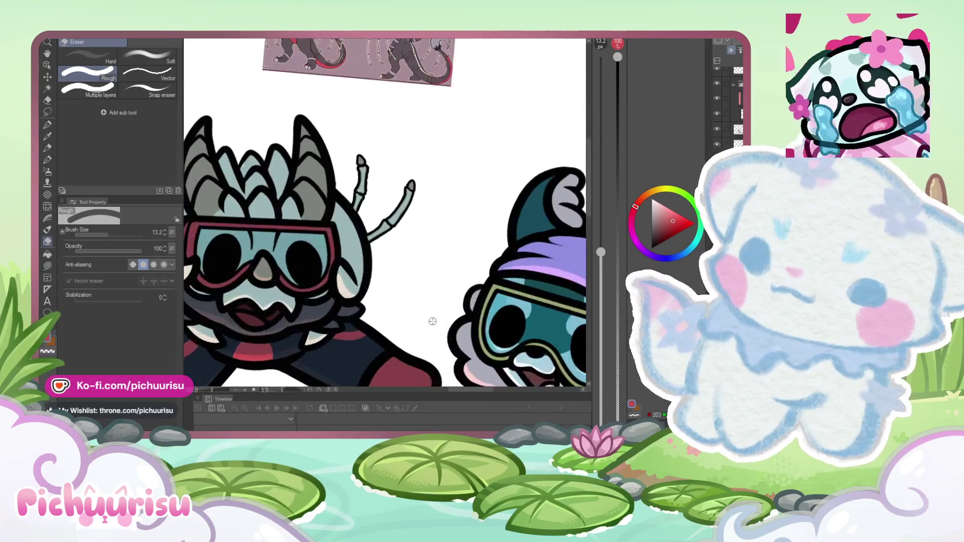
pyautogui.press('j')
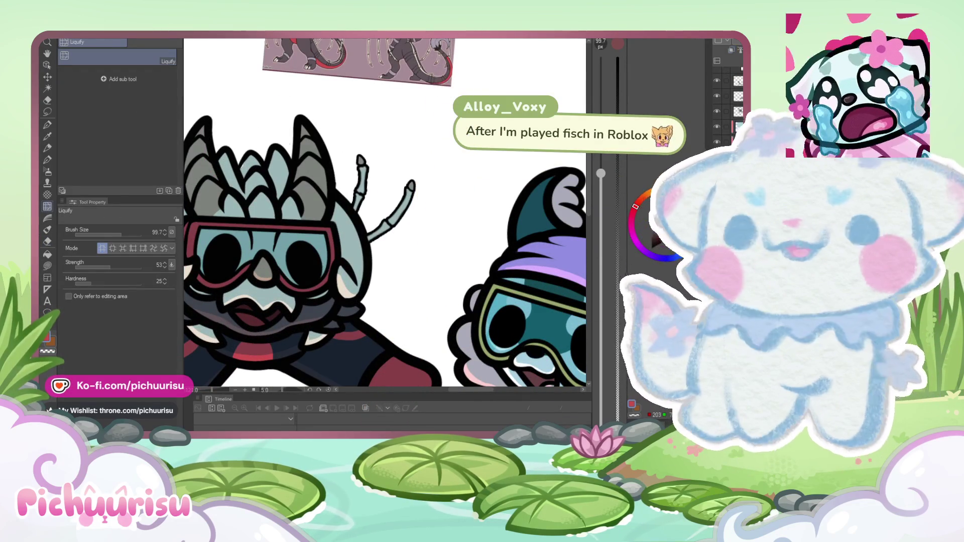
pyautogui.scroll(-2, 328, 182)
pyautogui.scroll(5, 331, 179)
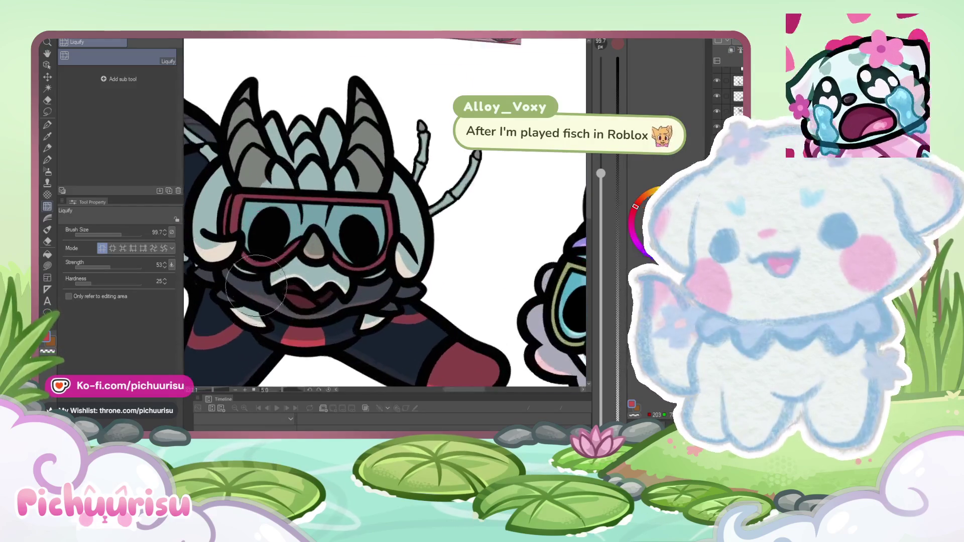
pyautogui.scroll(-2, 249, 322)
pyautogui.press('p')
pyautogui.scroll(3, 279, 169)
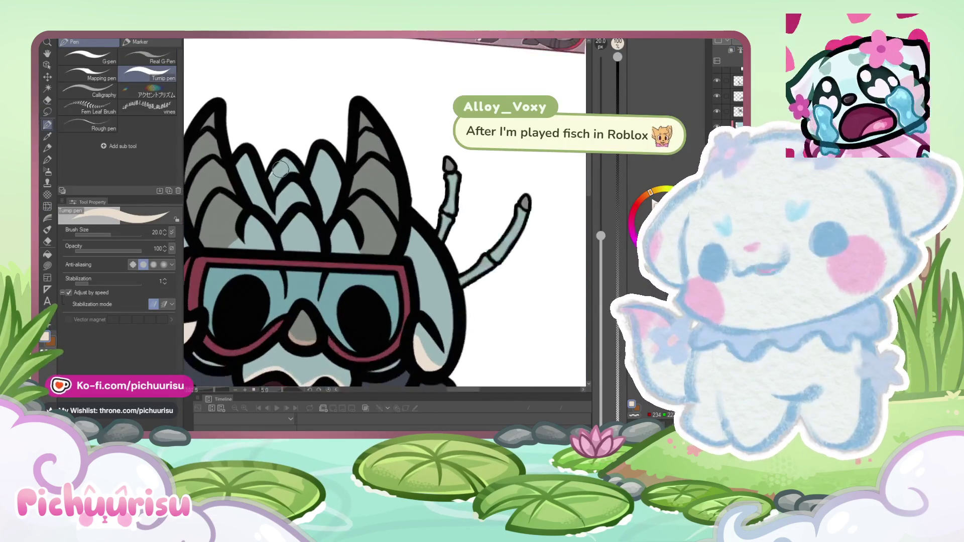
pyautogui.scroll(-5, 279, 169)
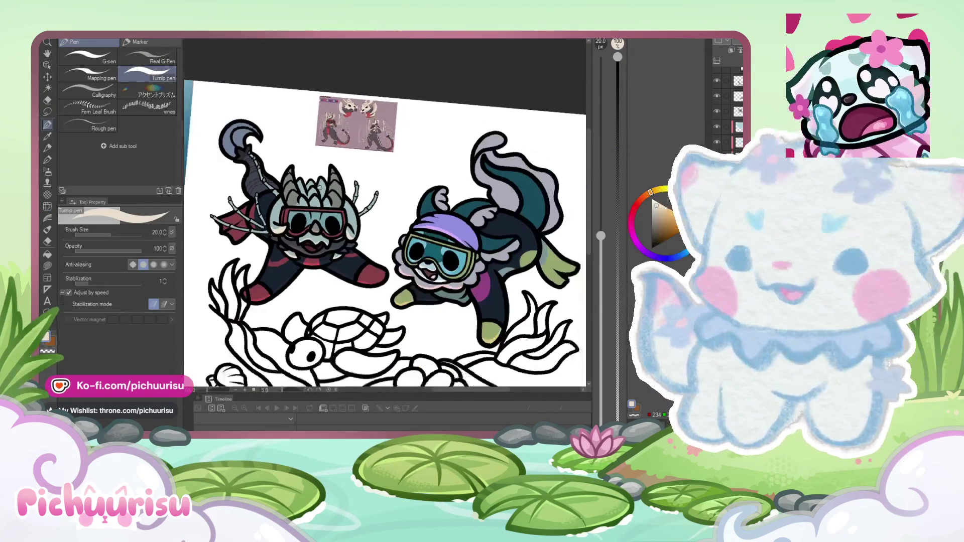
pyautogui.scroll(-3, 232, 194)
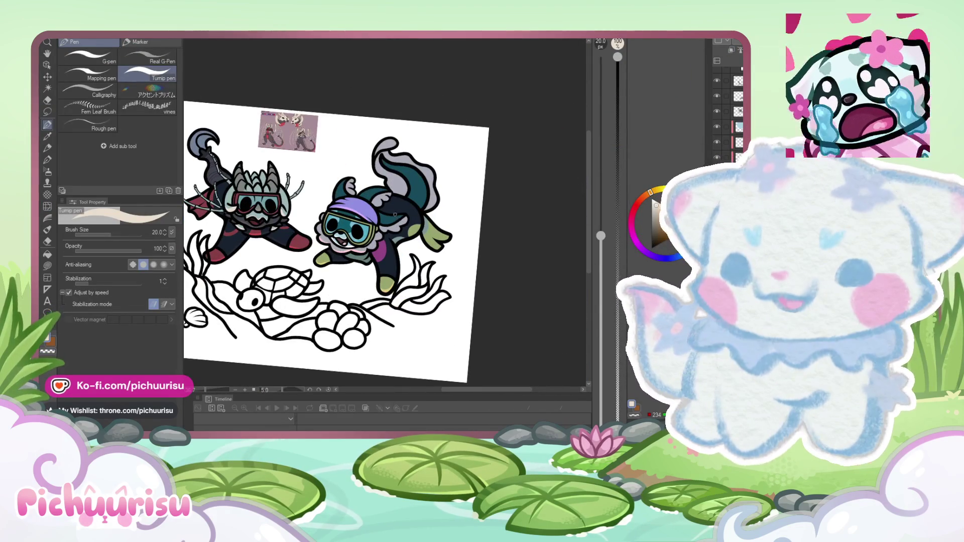
pyautogui.scroll(1, 395, 214)
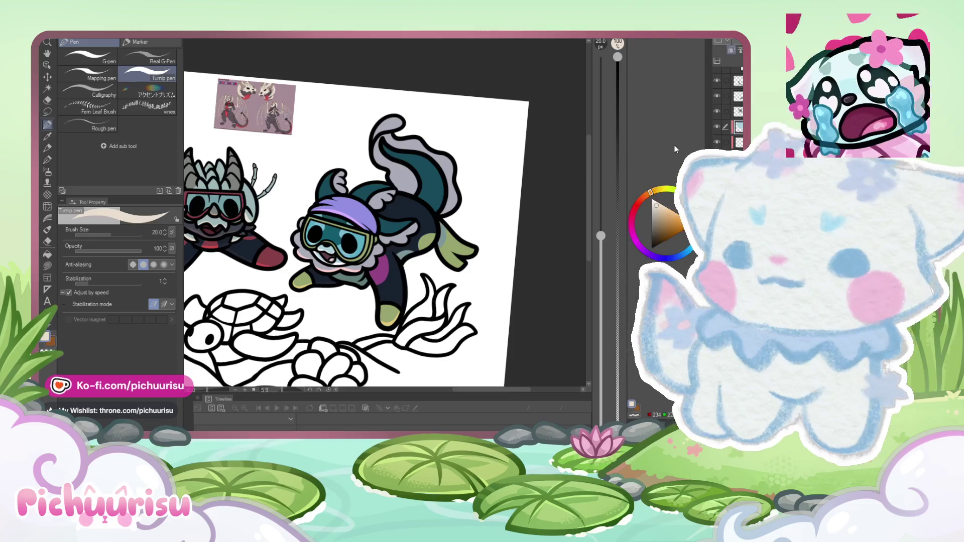
pyautogui.press('e')
pyautogui.scroll(5, 327, 204)
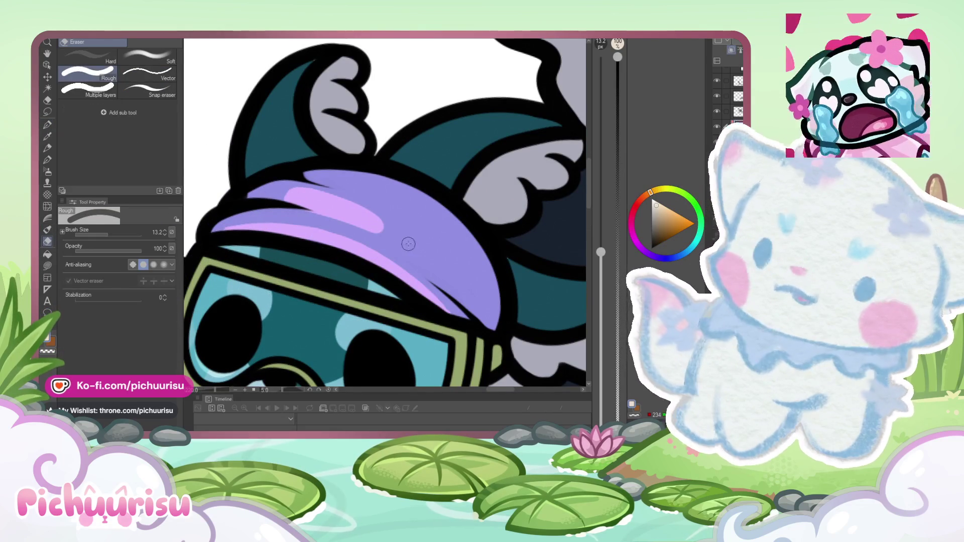
# Step: Zoom in and out around the purple cap and yellow goggles to check the highlight edges
pyautogui.scroll(-4, 396, 237)
pyautogui.scroll(2, 327, 201)
pyautogui.scroll(2, 327, 201)
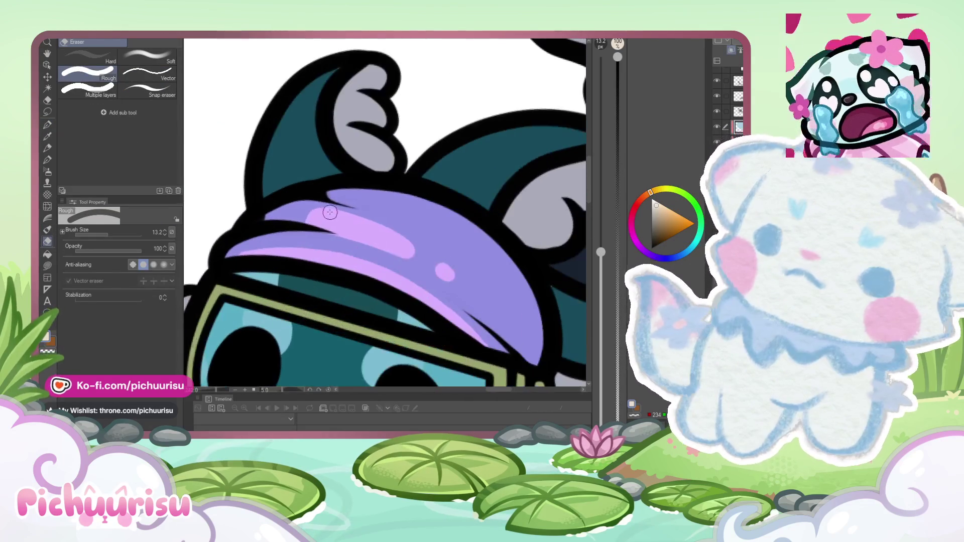
pyautogui.scroll(-3, 322, 217)
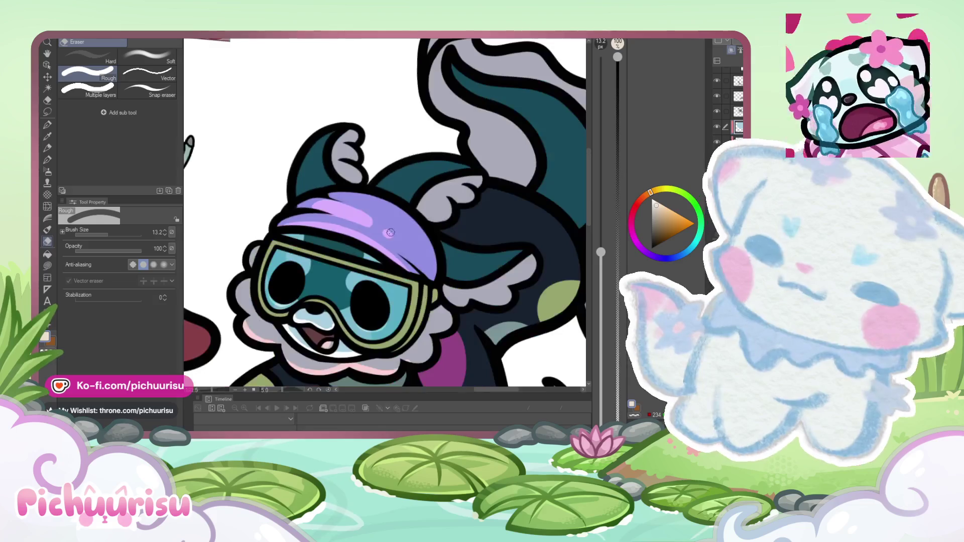
pyautogui.scroll(2, 385, 236)
pyautogui.scroll(-1, 385, 236)
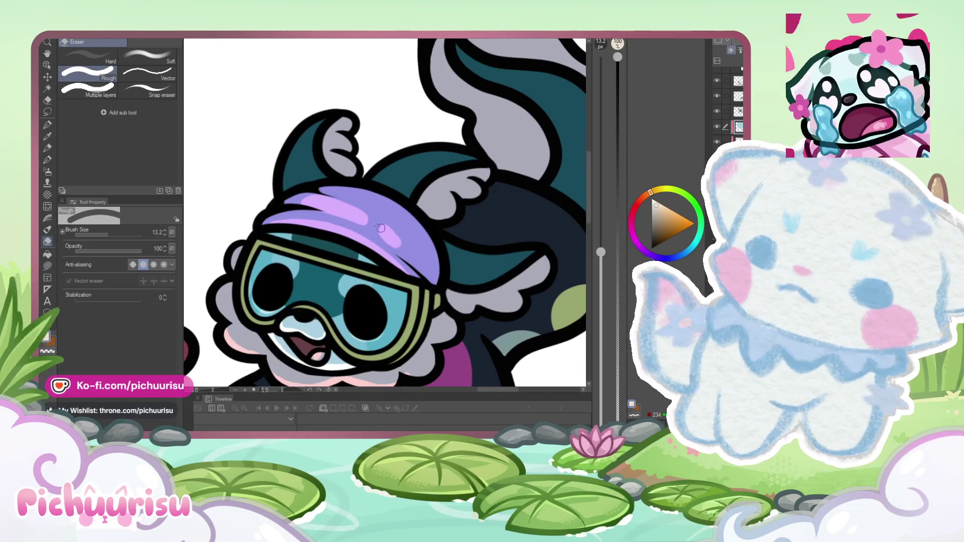
pyautogui.scroll(-2, 381, 228)
pyautogui.scroll(4, 384, 302)
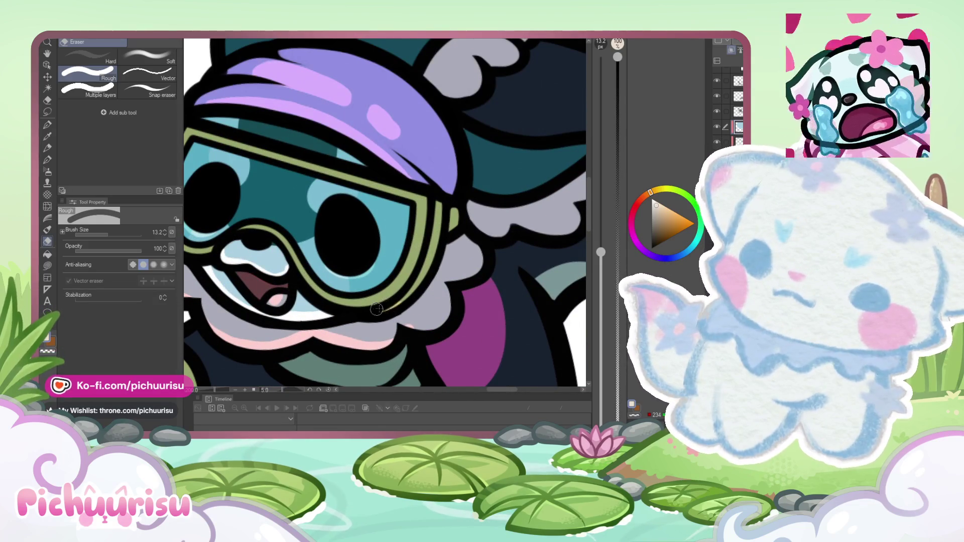
pyautogui.scroll(-3, 325, 298)
pyautogui.scroll(4, 335, 293)
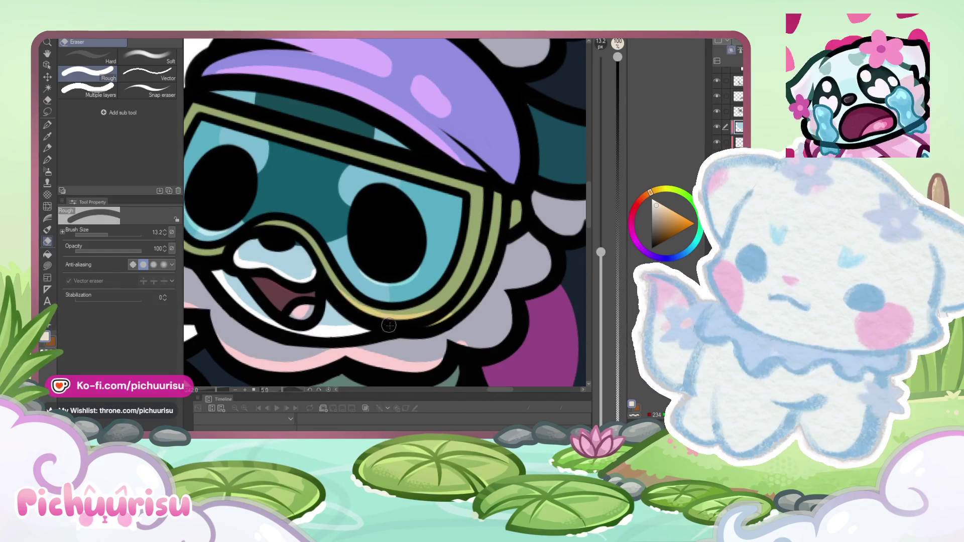
pyautogui.scroll(-3, 389, 326)
pyautogui.scroll(4, 326, 271)
pyautogui.scroll(-1, 317, 261)
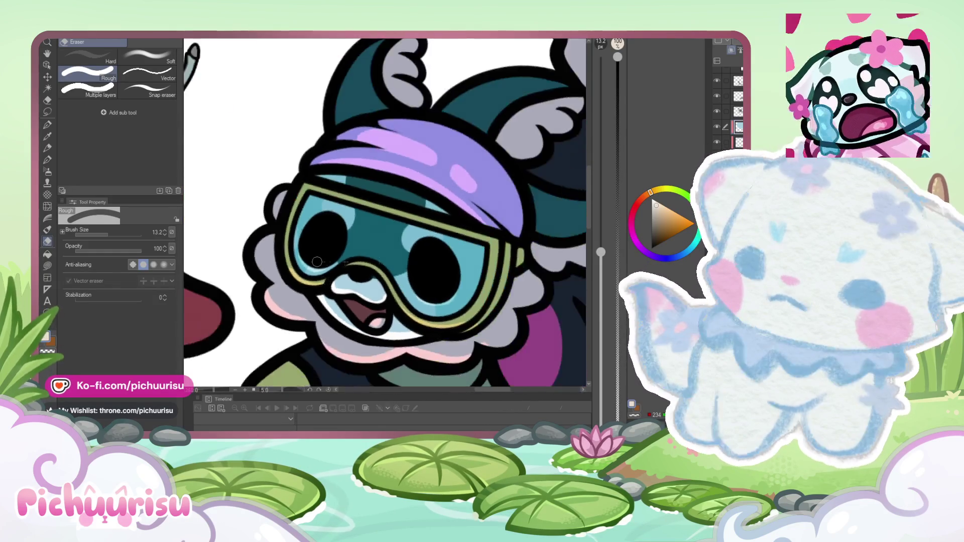
pyautogui.scroll(-3, 317, 262)
pyautogui.scroll(5, 255, 250)
pyautogui.scroll(-3, 255, 250)
pyautogui.scroll(3, 408, 248)
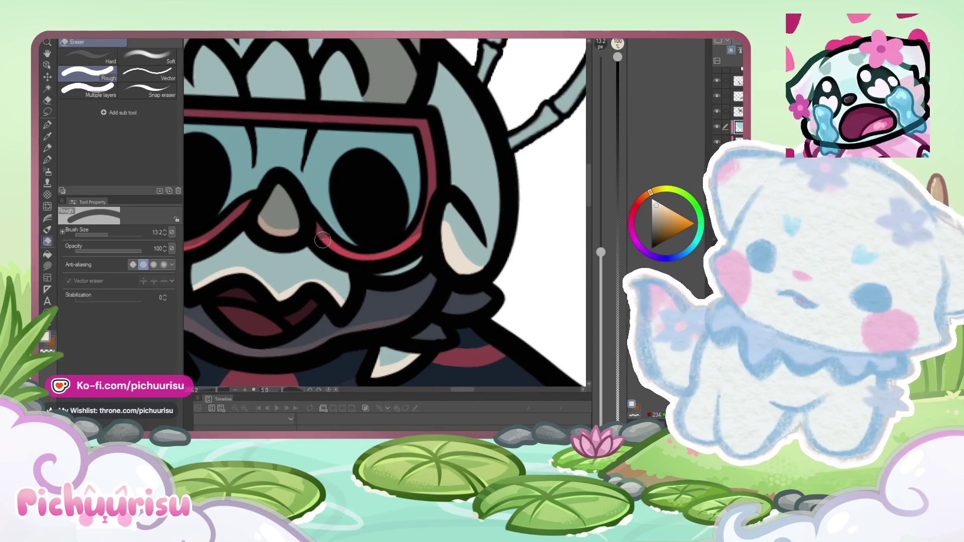
# Step: Zoom around the dragon's red goggles and tilt the canvas slightly
pyautogui.scroll(-4, 380, 251)
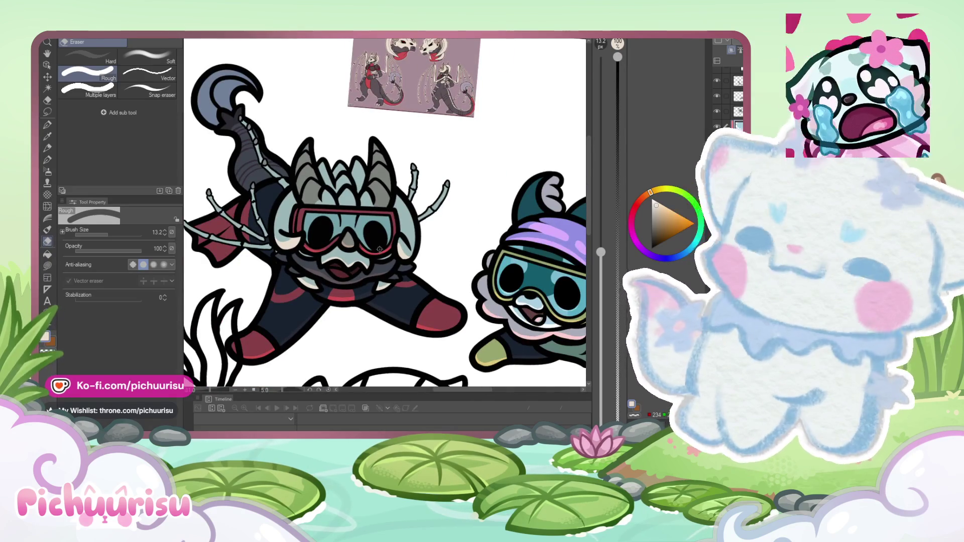
pyautogui.scroll(5, 453, 228)
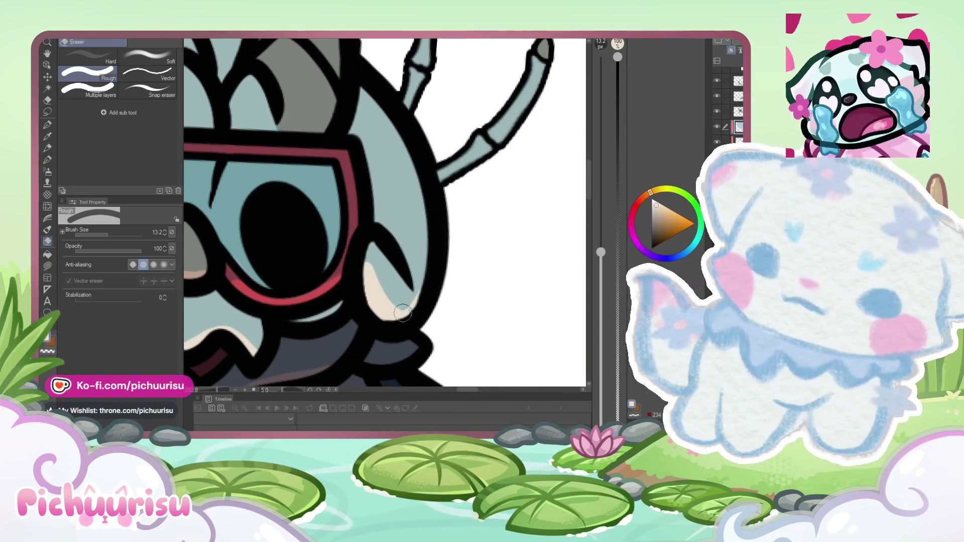
pyautogui.scroll(-4, 402, 313)
pyautogui.scroll(4, 252, 247)
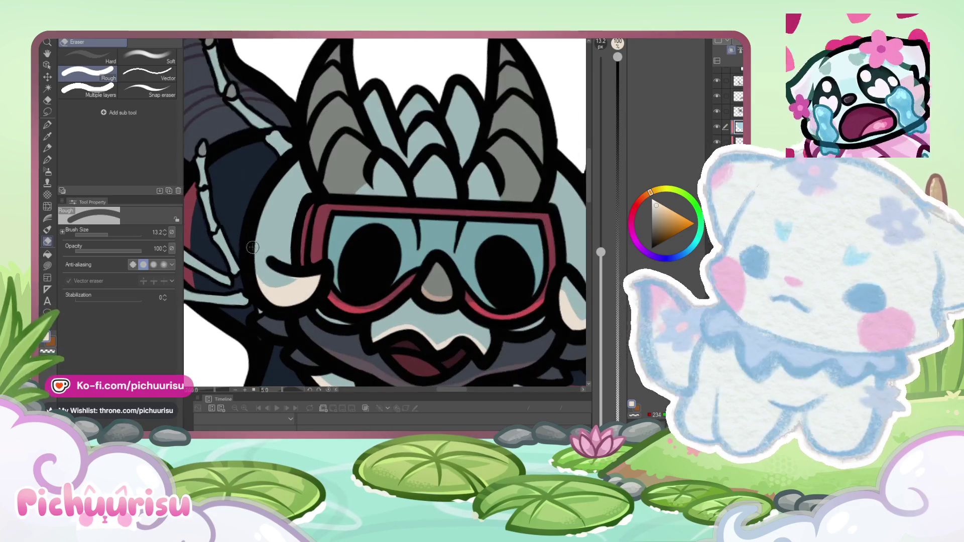
pyautogui.scroll(-1, 253, 247)
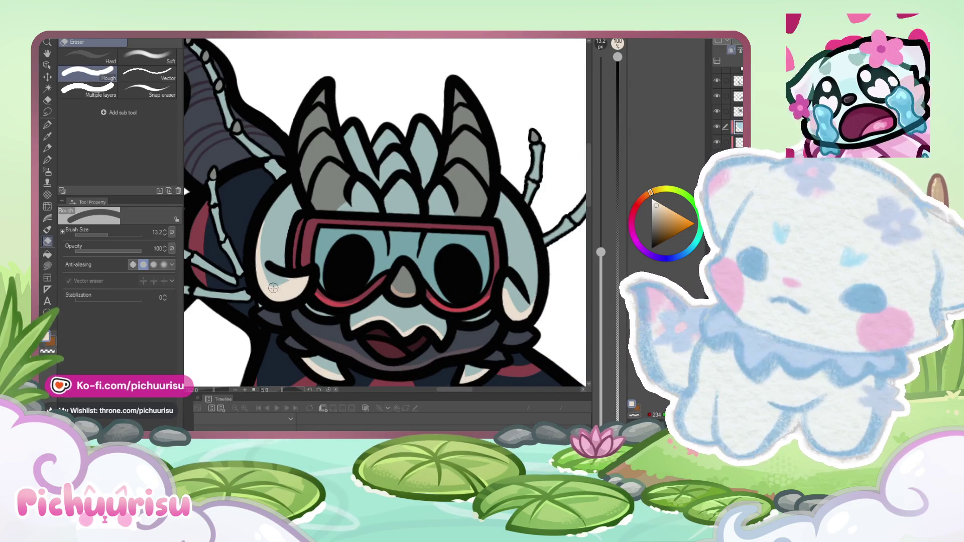
pyautogui.scroll(1, 253, 233)
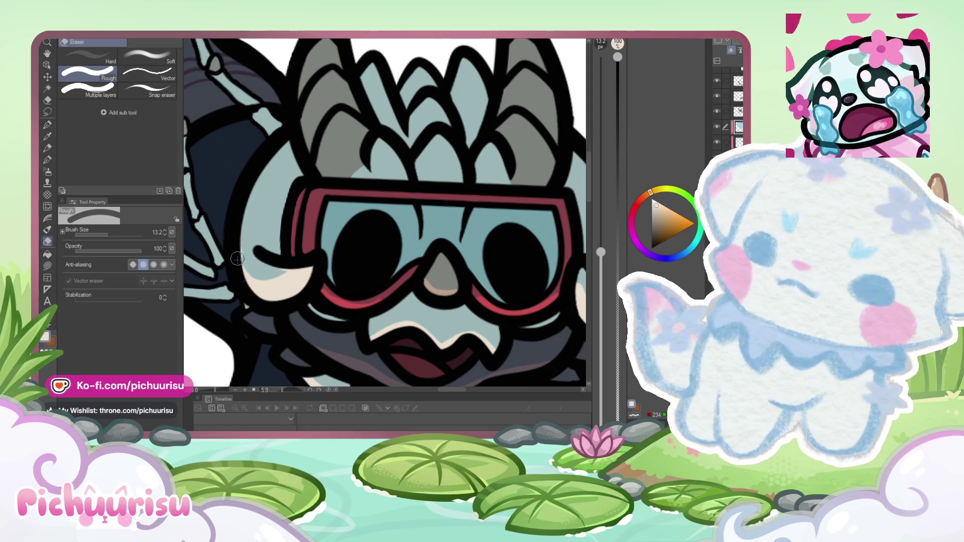
pyautogui.scroll(-2, 307, 244)
pyautogui.scroll(-2, 306, 244)
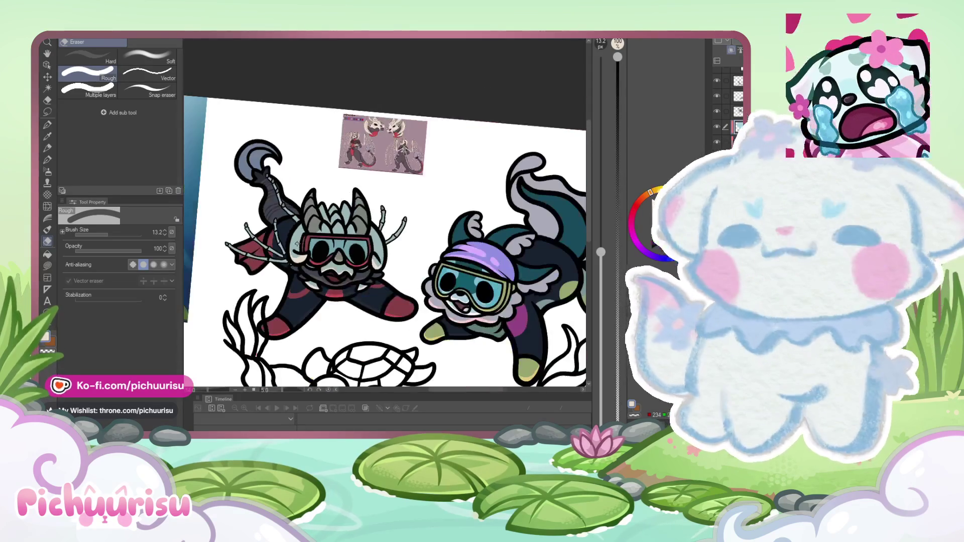
pyautogui.moveTo(306, 244); pyautogui.dragTo(257, 259)
pyautogui.scroll(4, 257, 259)
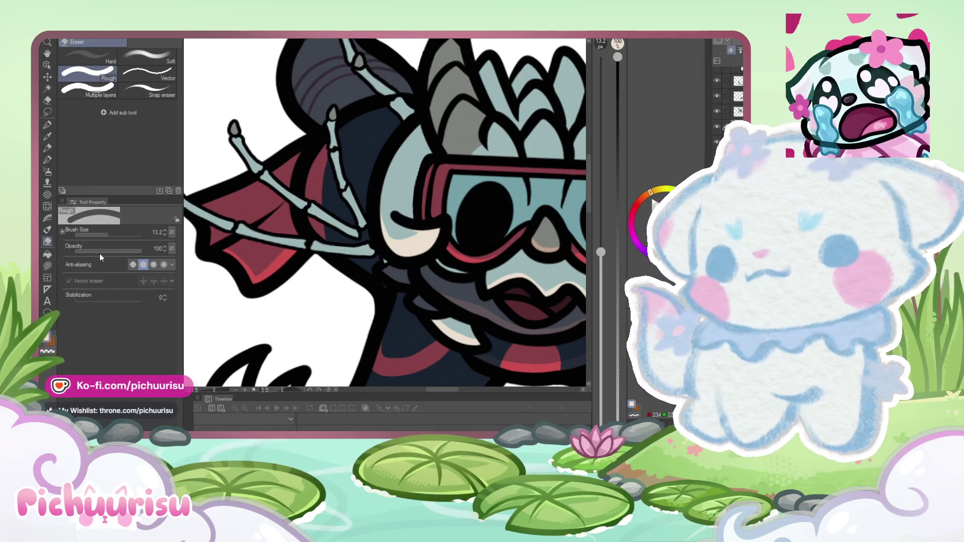
# Step: Drop the eraser size to 5.0, then enlarge it slightly to tidy the fin and face
pyautogui.click(113, 234)
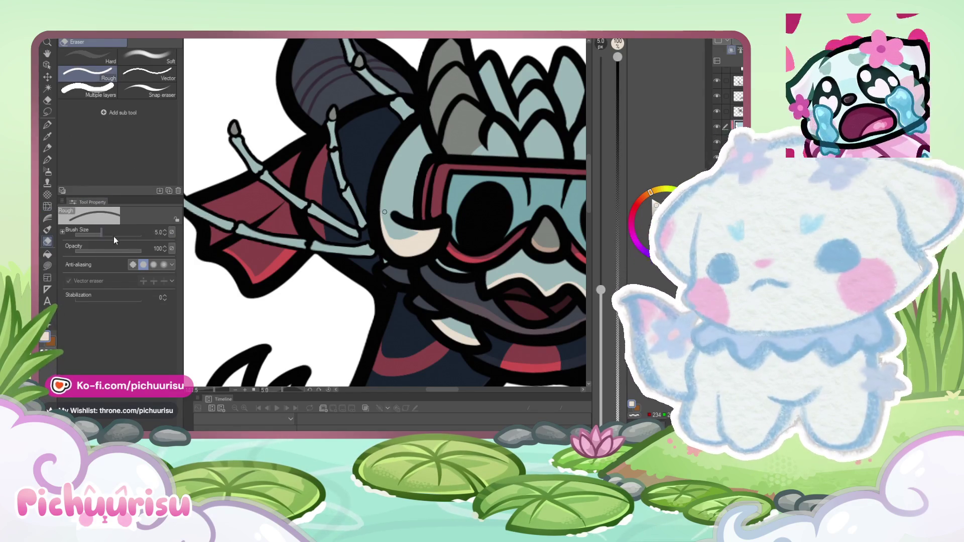
pyautogui.scroll(3, 247, 237)
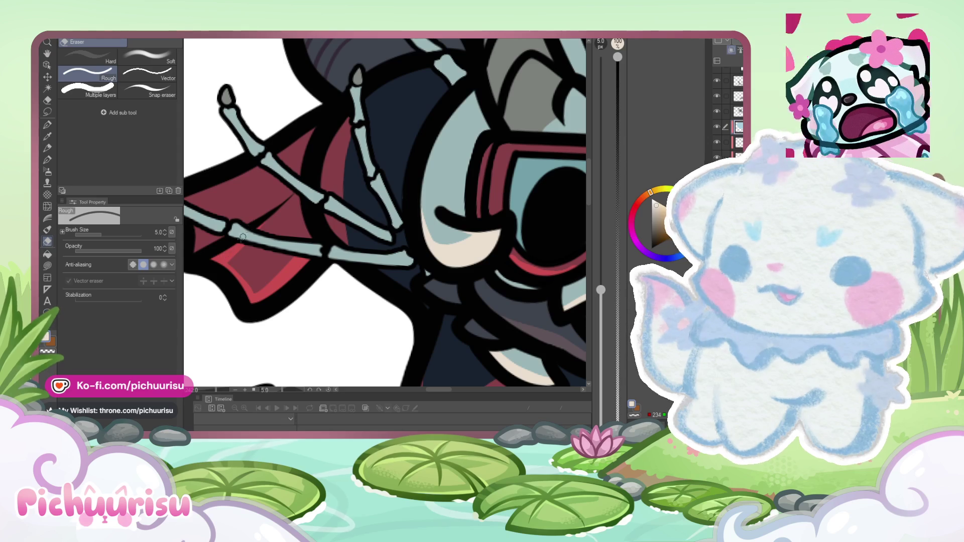
pyautogui.click(105, 235)
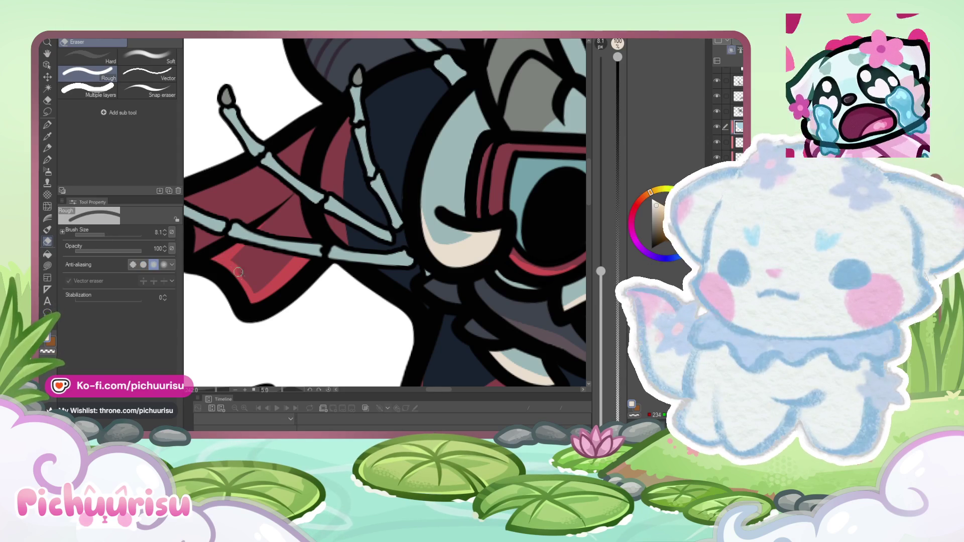
pyautogui.scroll(-3, 250, 277)
pyautogui.scroll(4, 318, 272)
pyautogui.scroll(-3, 319, 272)
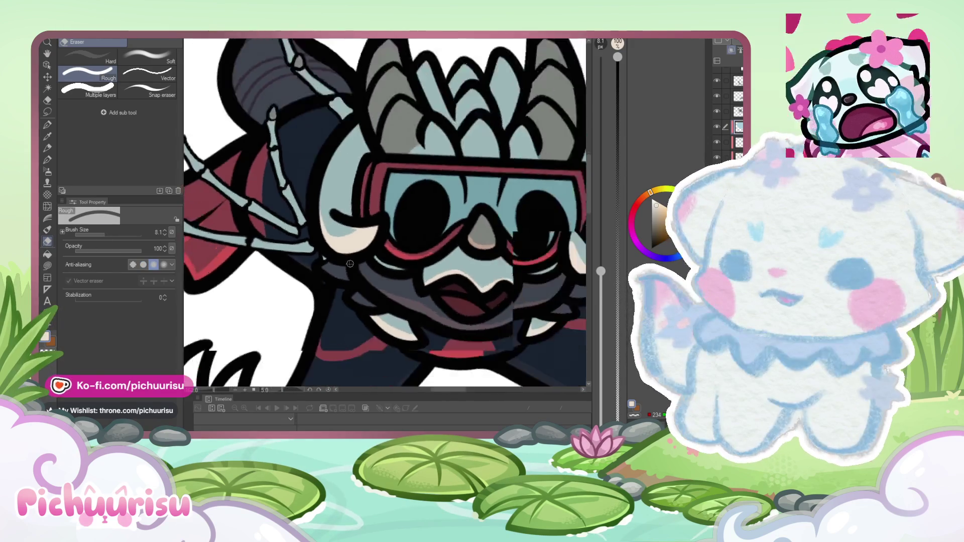
pyautogui.scroll(4, 305, 272)
pyautogui.scroll(-5, 298, 283)
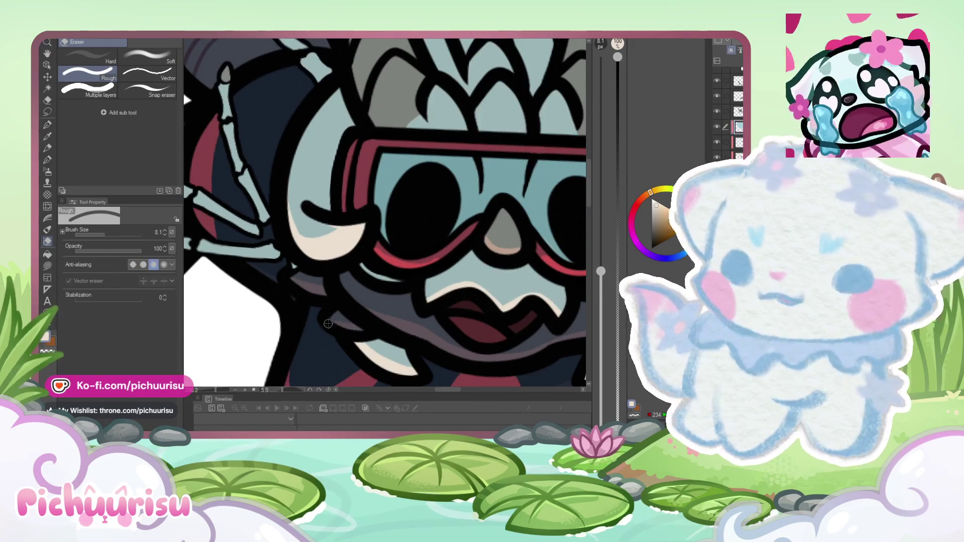
pyautogui.scroll(5, 341, 277)
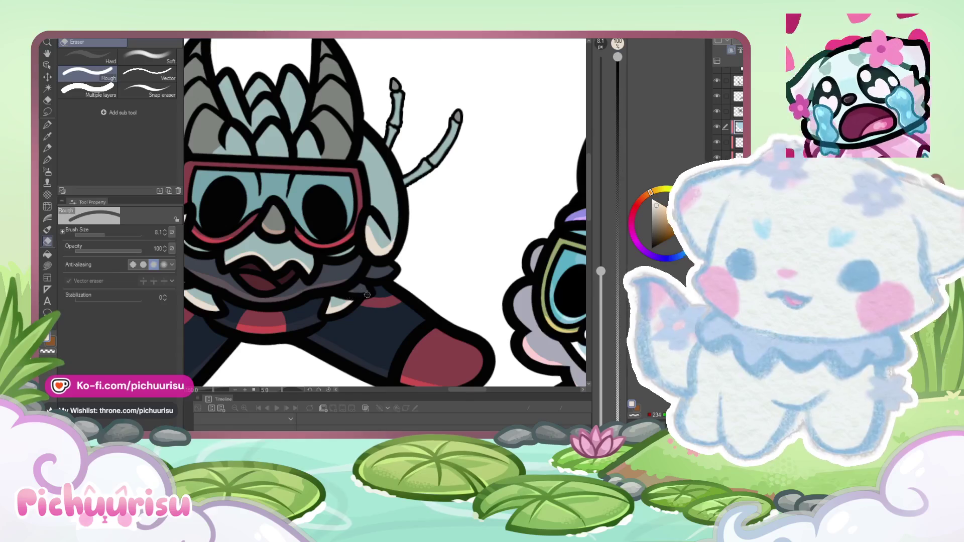
pyautogui.scroll(-5, 393, 267)
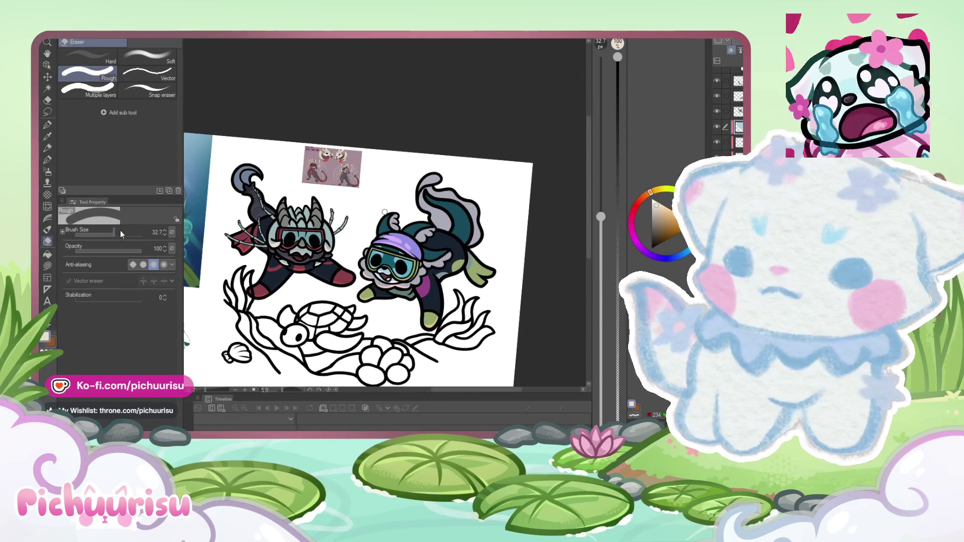
# Step: Shrink the eraser and clean the pale highlight under the purple-capped diver's collar
pyautogui.scroll(-3, 287, 179)
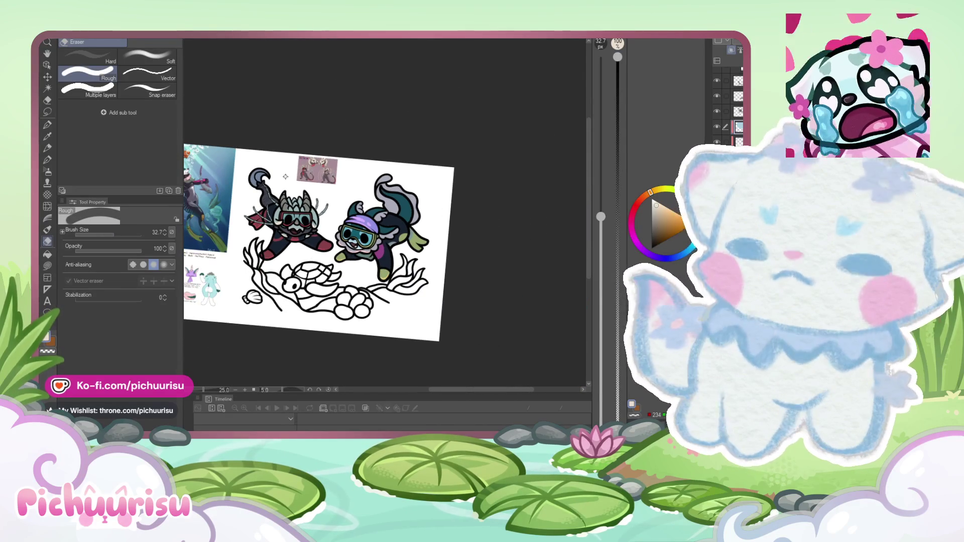
pyautogui.scroll(5, 397, 225)
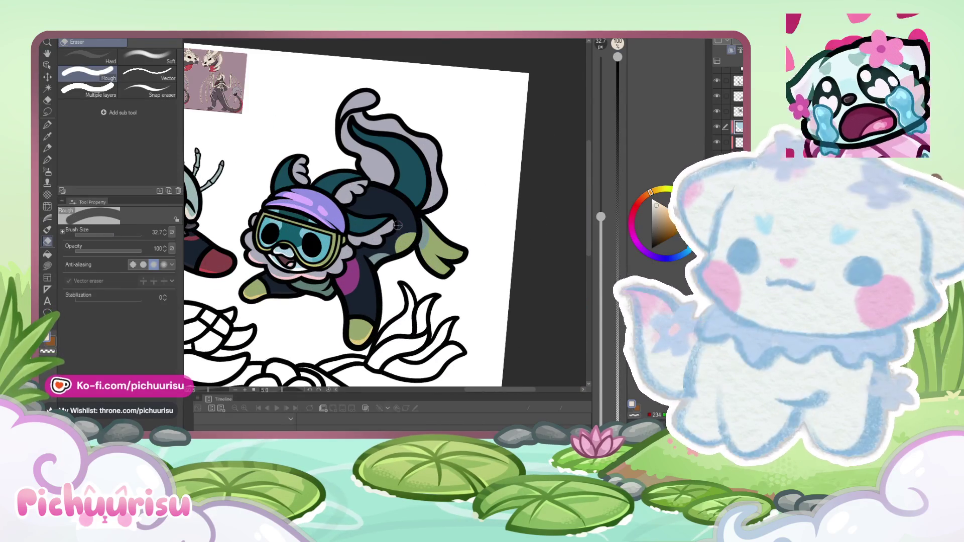
pyautogui.scroll(5, 397, 225)
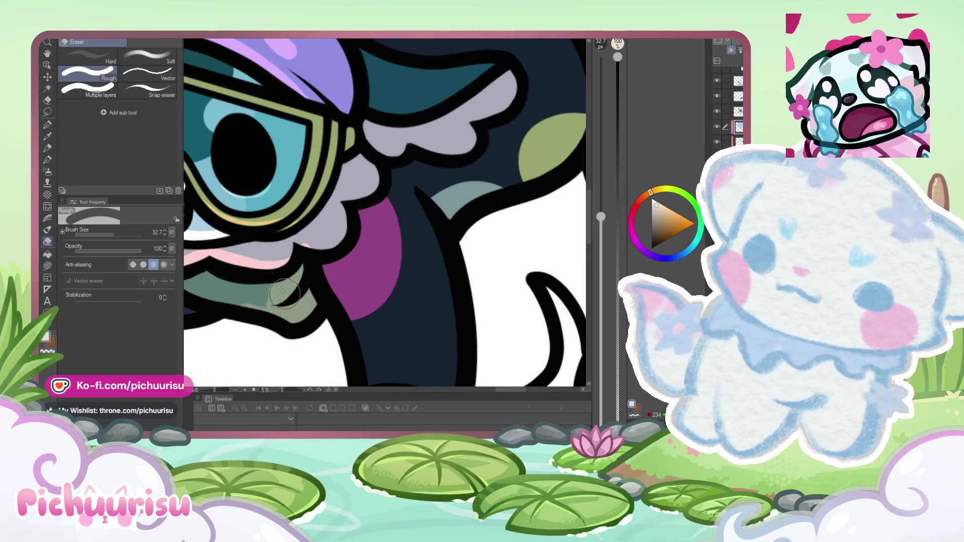
pyautogui.scroll(-5, 229, 287)
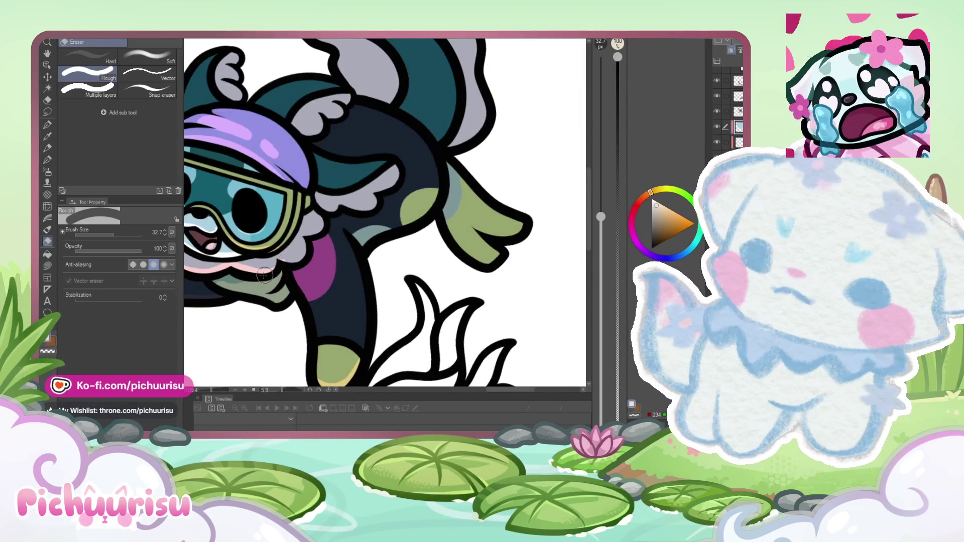
pyautogui.scroll(5, 230, 287)
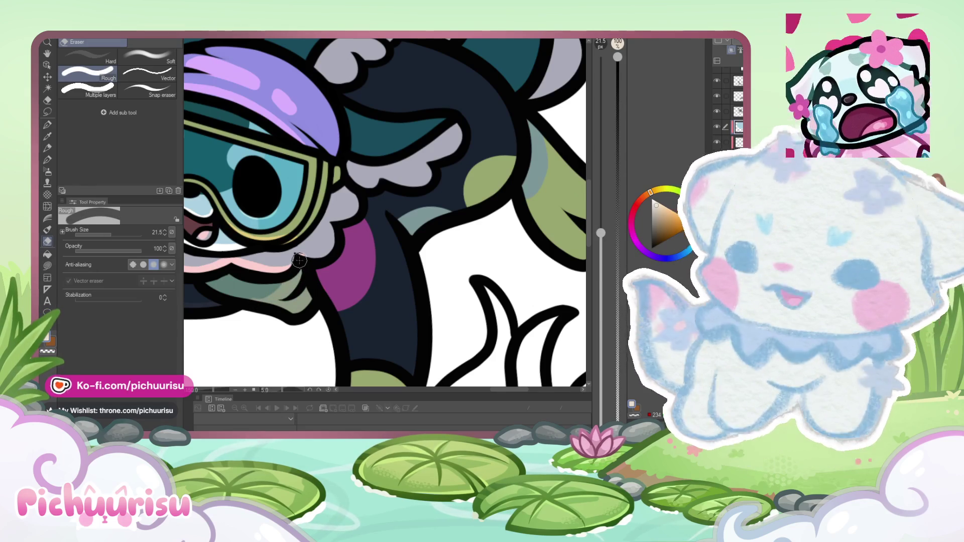
pyautogui.click(109, 239)
pyautogui.scroll(4, 288, 254)
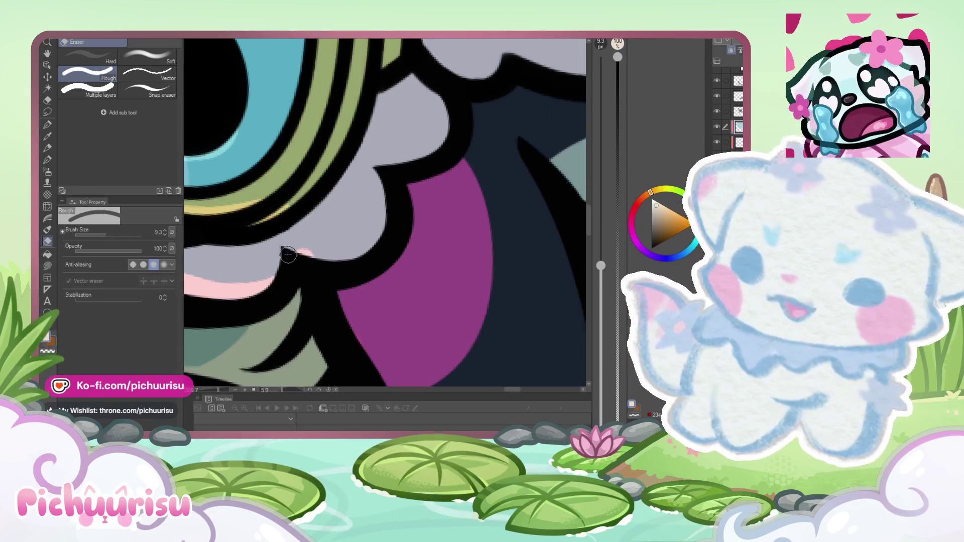
pyautogui.scroll(-3, 319, 276)
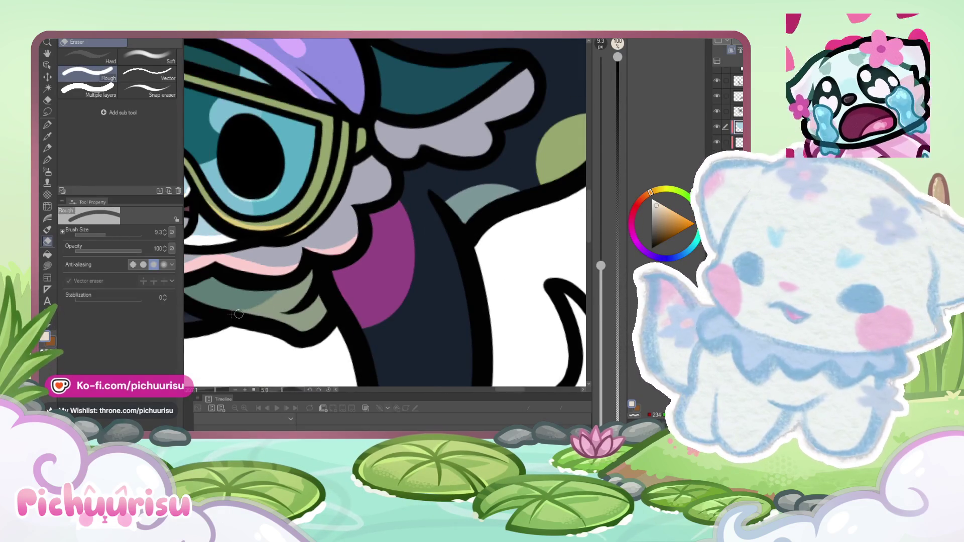
pyautogui.scroll(-8, 236, 314)
pyautogui.scroll(2, 216, 290)
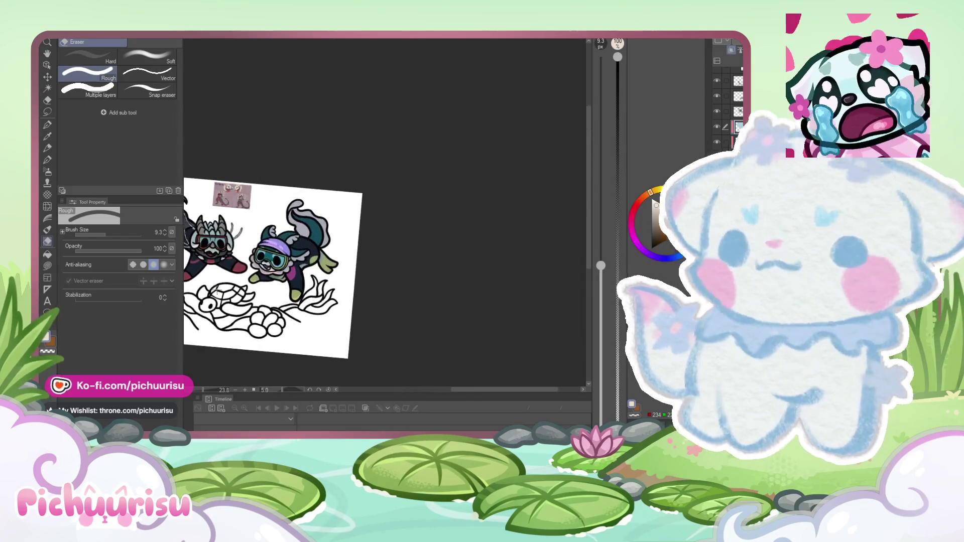
pyautogui.scroll(-1, 215, 290)
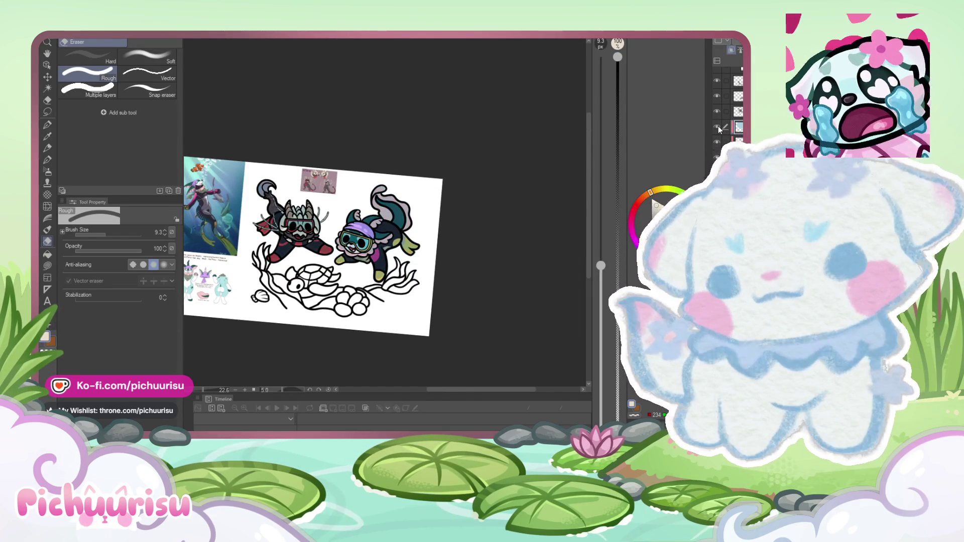
pyautogui.scroll(1, 305, 297)
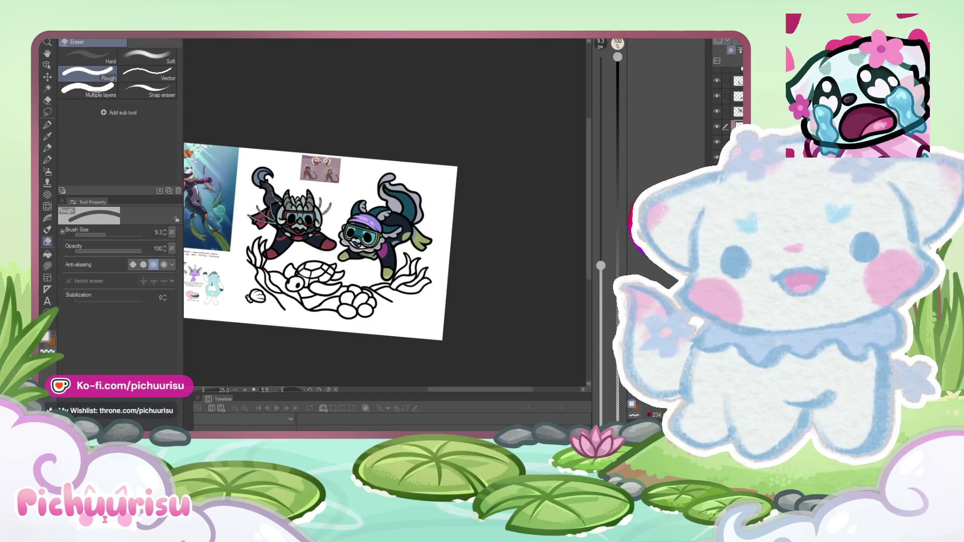
pyautogui.scroll(1, 323, 258)
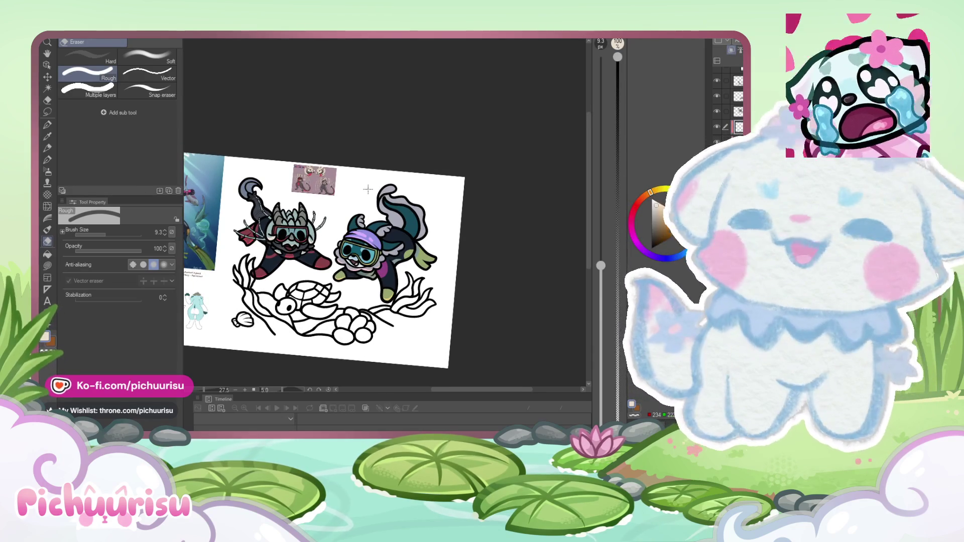
# Step: Enlarge the eraser again and zoom in toward the dragon's tail
pyautogui.click(114, 235)
pyautogui.scroll(-1, 313, 200)
pyautogui.scroll(3, 313, 200)
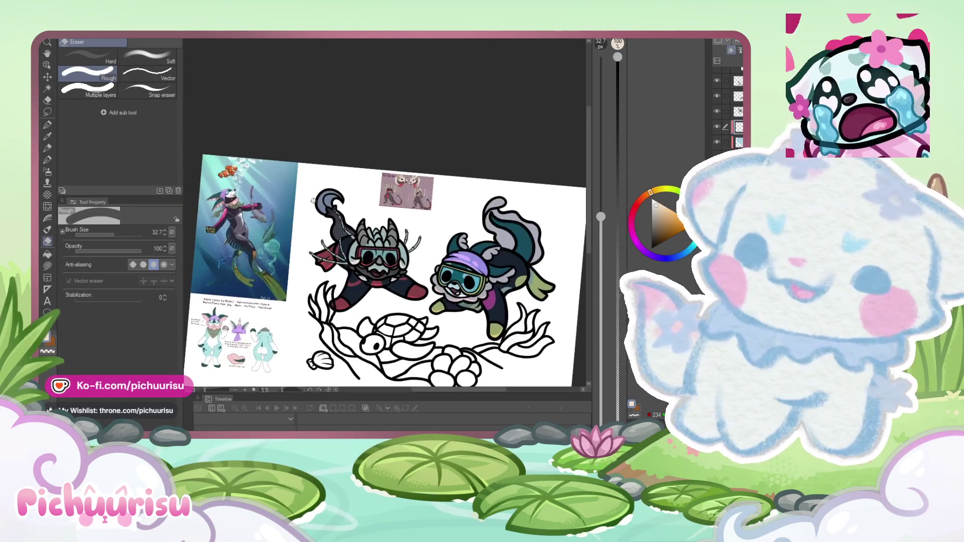
pyautogui.scroll(3, 307, 219)
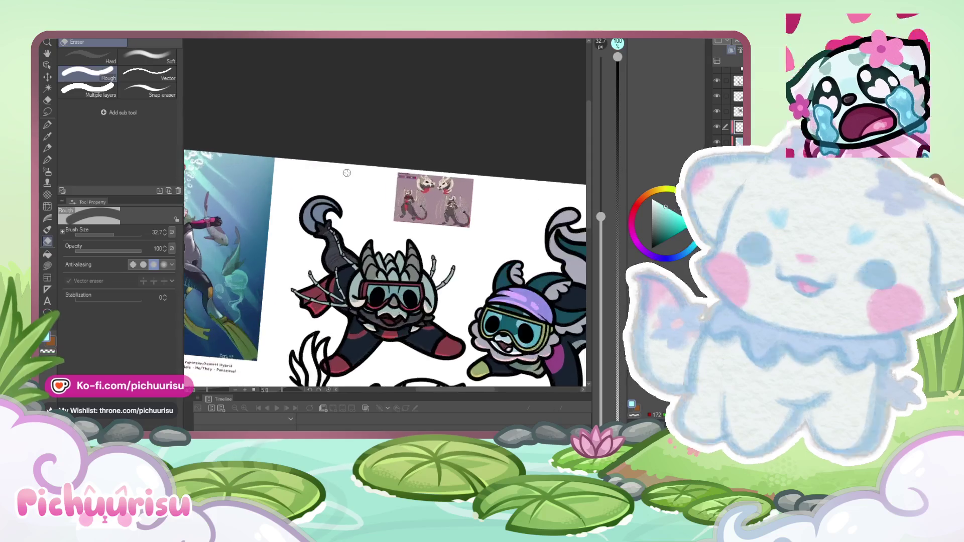
pyautogui.scroll(3, 307, 220)
# Step: With the pen, paint white highlights along the tail's inner curve and upper edge
pyautogui.press('p')
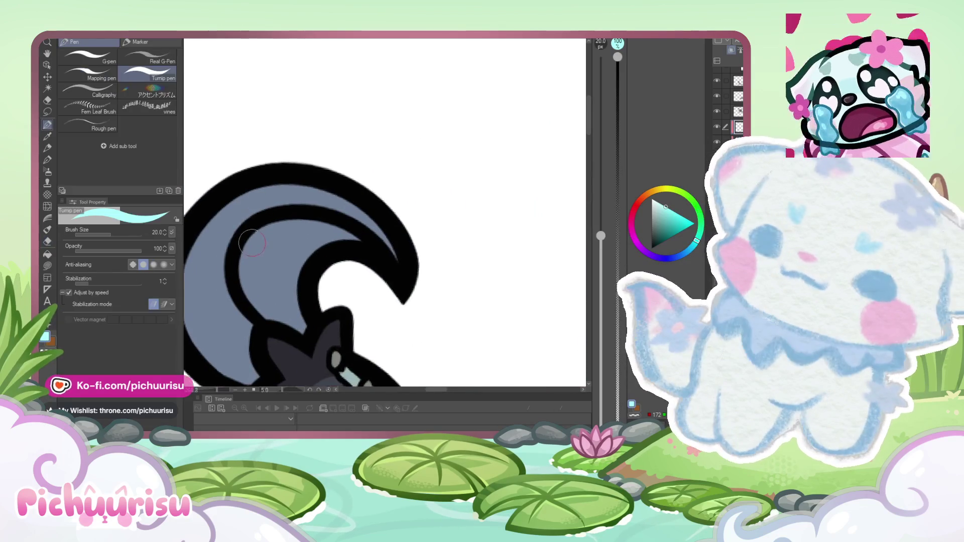
pyautogui.scroll(1, 236, 257)
pyautogui.moveTo(236, 258); pyautogui.dragTo(361, 211)
pyautogui.scroll(-1, 399, 258)
pyautogui.moveTo(284, 176); pyautogui.dragTo(382, 218)
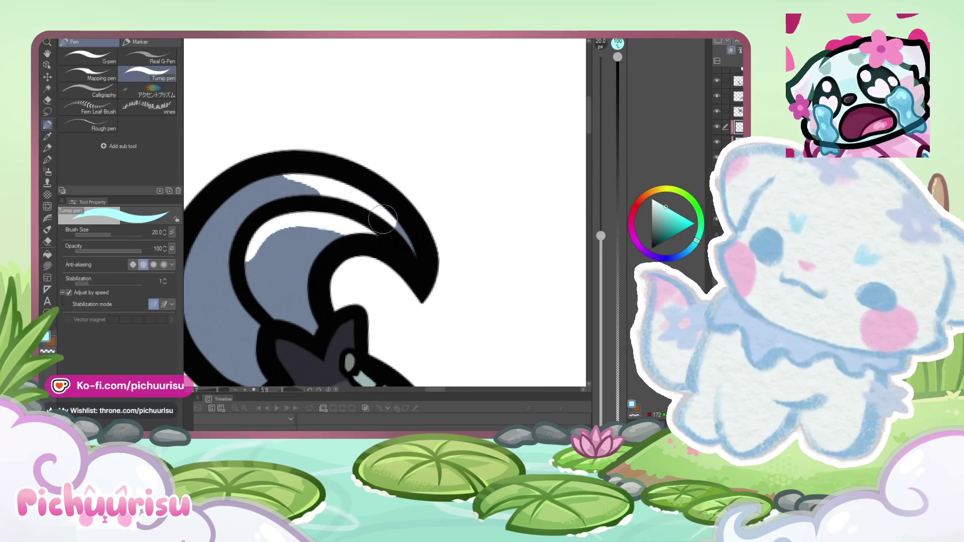
pyautogui.scroll(-1, 361, 215)
pyautogui.scroll(1, 355, 205)
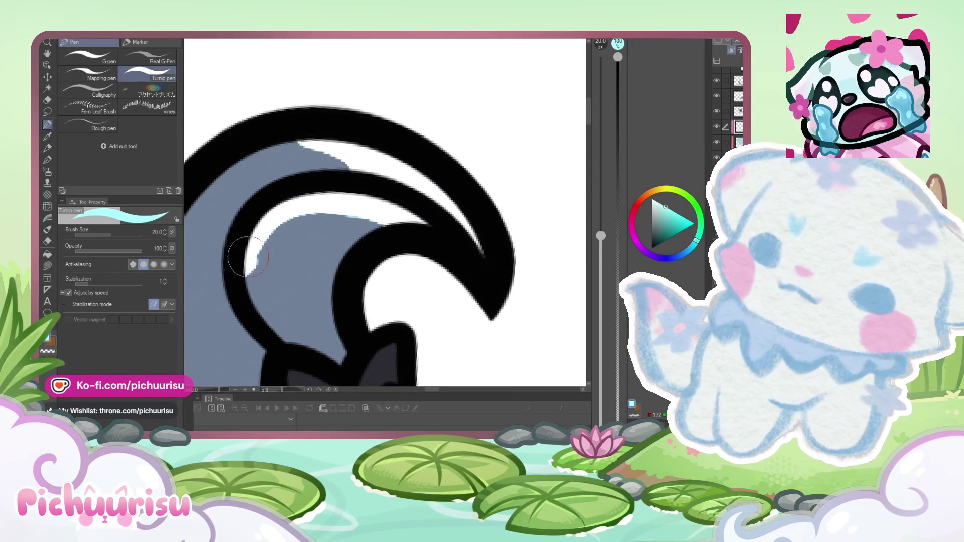
pyautogui.scroll(-1, 361, 214)
pyautogui.scroll(-2, 361, 215)
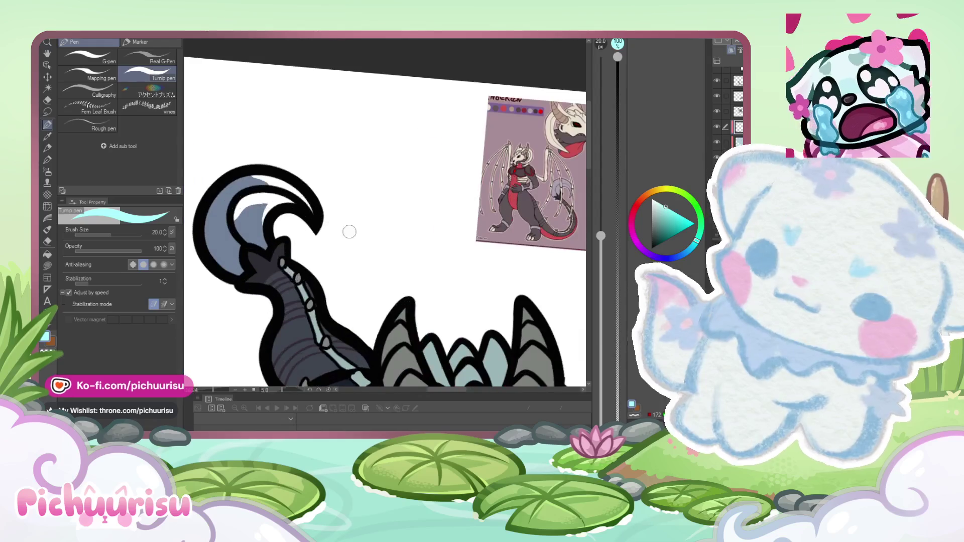
# Step: Thicken the pen to 8.7, then to 17.4 for the head-spike highlights
pyautogui.moveTo(100, 237); pyautogui.dragTo(104, 235)
pyautogui.scroll(3, 240, 262)
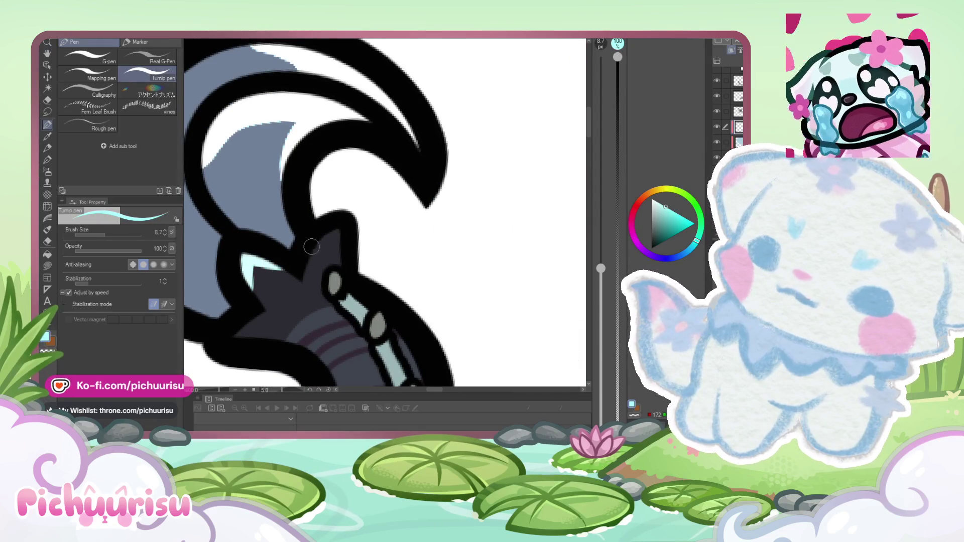
pyautogui.scroll(-3, 335, 279)
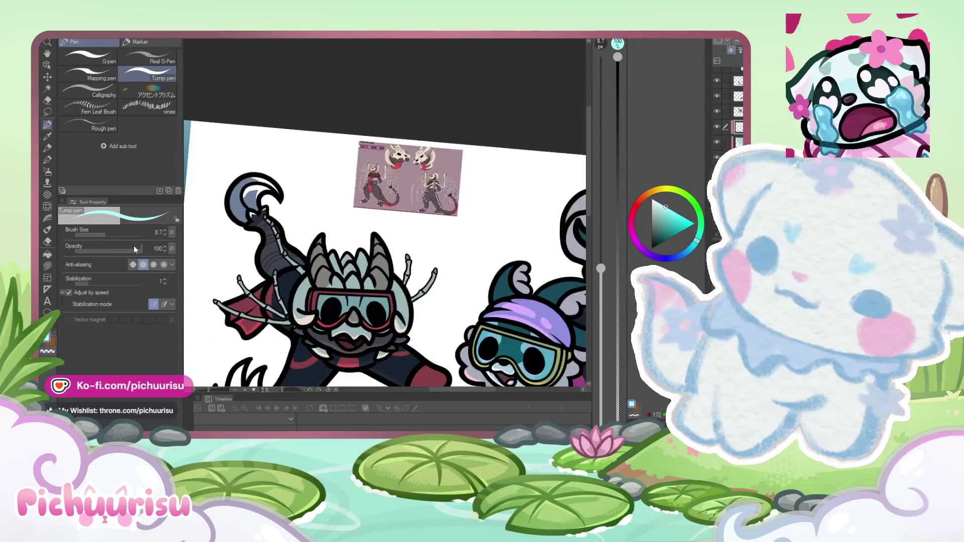
pyautogui.moveTo(128, 233); pyautogui.dragTo(119, 261)
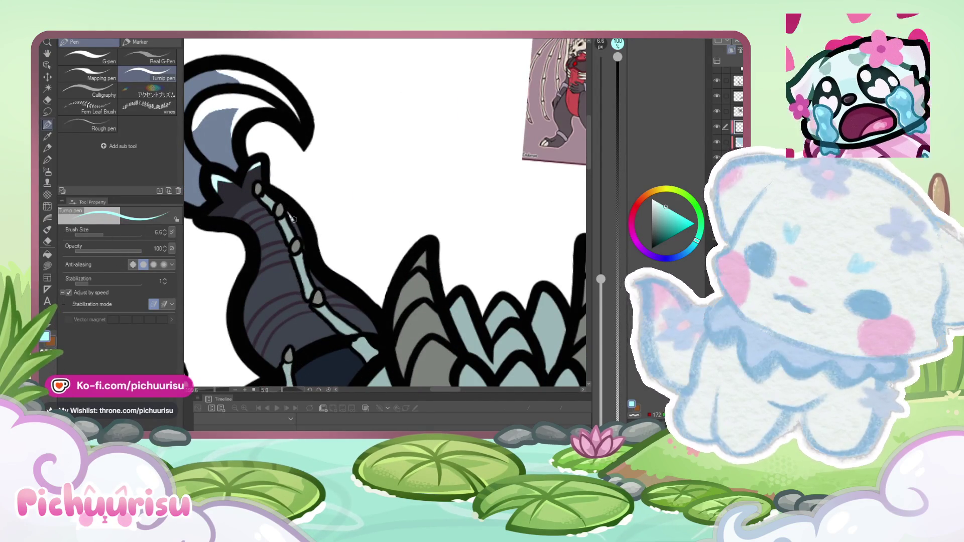
pyautogui.scroll(-3, 373, 323)
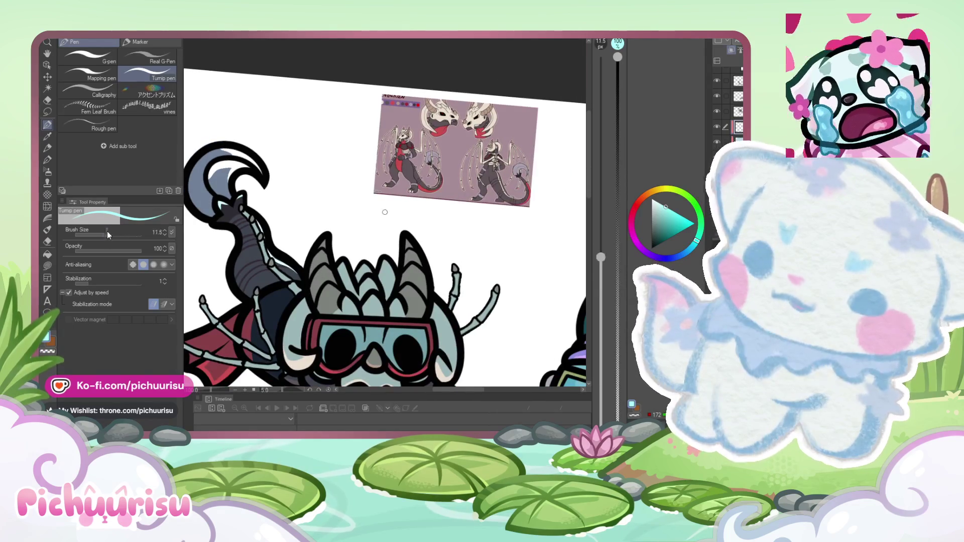
pyautogui.moveTo(107, 235); pyautogui.dragTo(110, 235)
pyautogui.scroll(3, 300, 323)
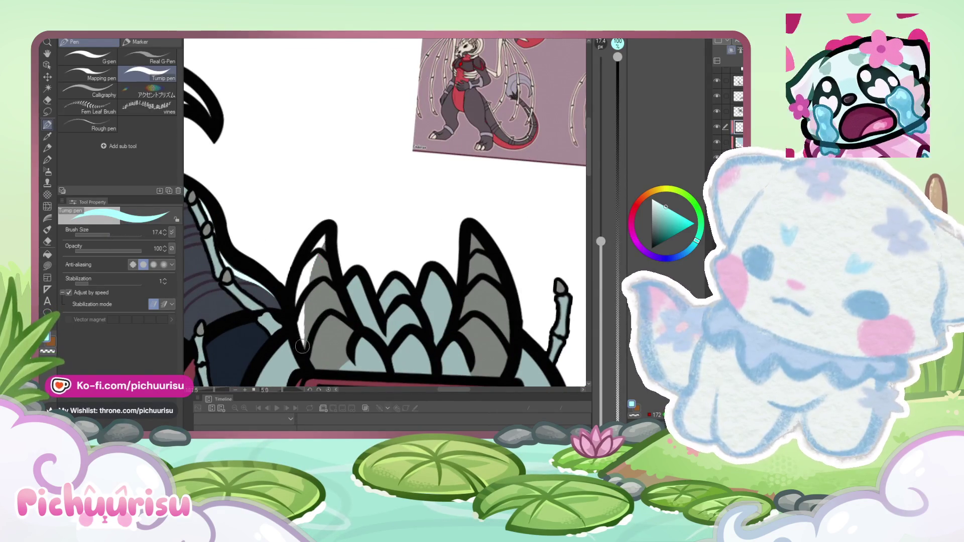
pyautogui.scroll(-3, 302, 346)
pyautogui.scroll(3, 311, 322)
pyautogui.scroll(-3, 326, 291)
pyautogui.scroll(3, 351, 232)
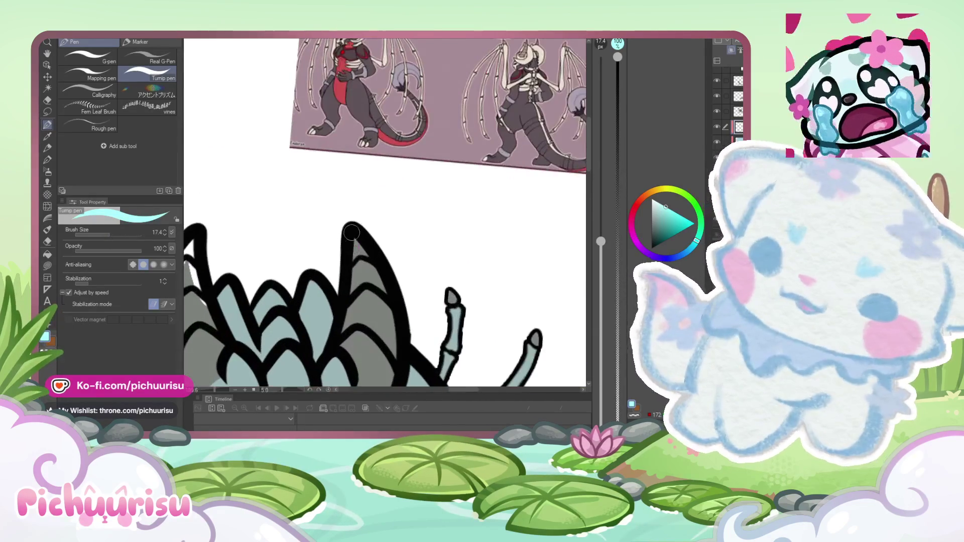
pyautogui.scroll(-3, 378, 282)
pyautogui.scroll(4, 321, 251)
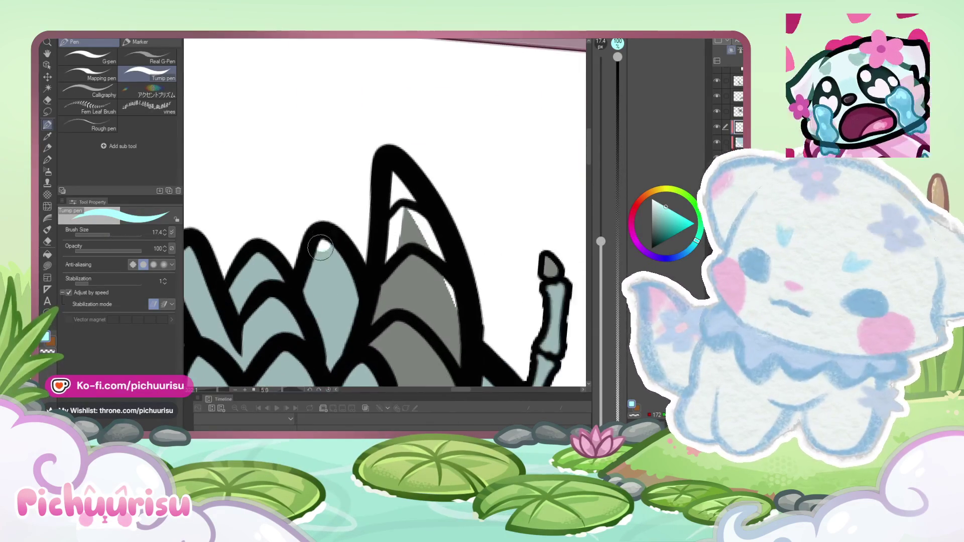
pyautogui.scroll(-3, 254, 249)
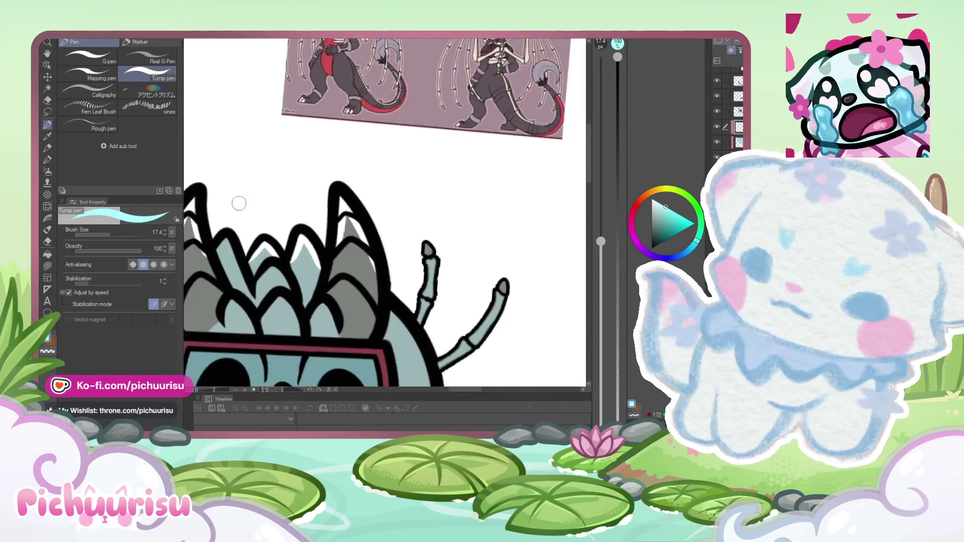
pyautogui.scroll(3, 226, 234)
pyautogui.scroll(-3, 203, 259)
pyautogui.scroll(1, 241, 248)
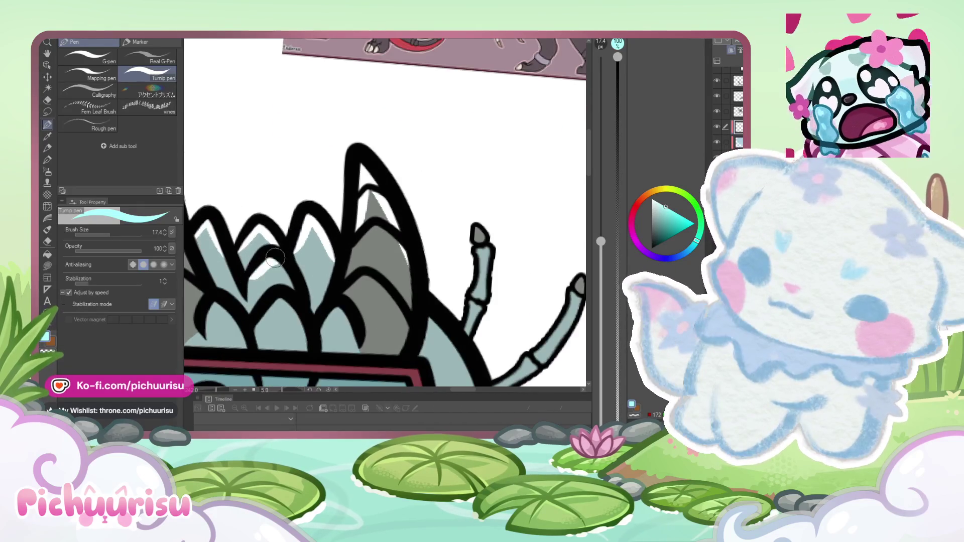
pyautogui.scroll(-1, 276, 239)
pyautogui.scroll(-3, 275, 263)
pyautogui.scroll(4, 269, 271)
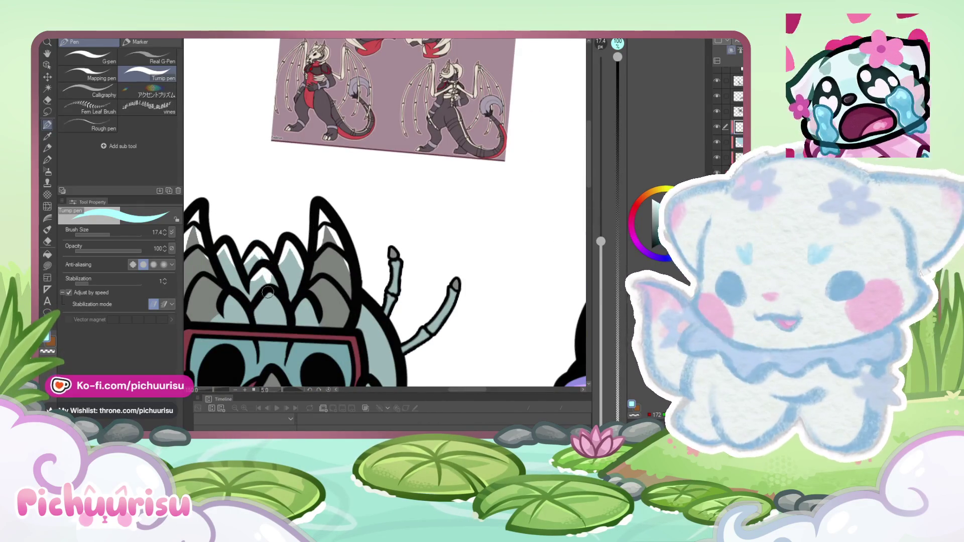
pyautogui.scroll(-3, 273, 302)
pyautogui.scroll(2, 236, 266)
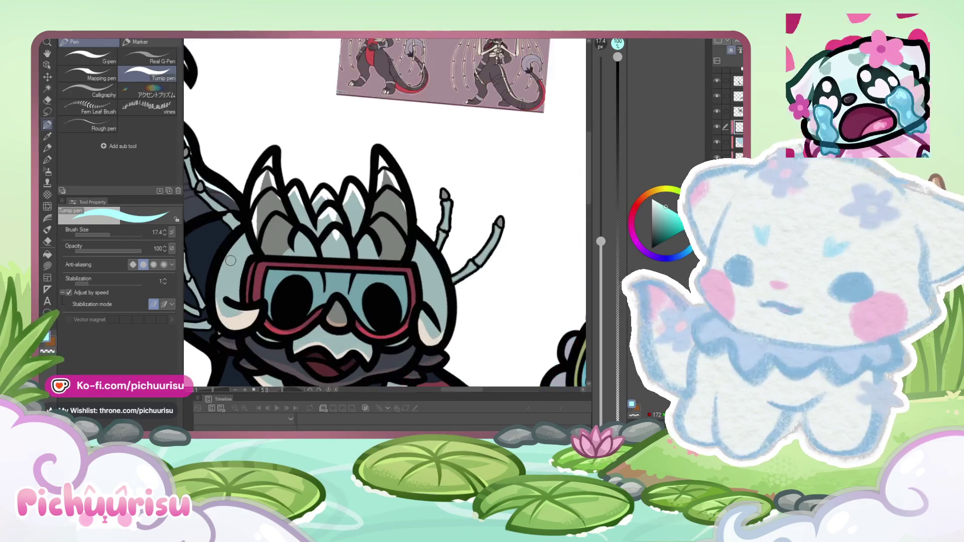
pyautogui.scroll(-3, 232, 245)
pyautogui.scroll(4, 313, 254)
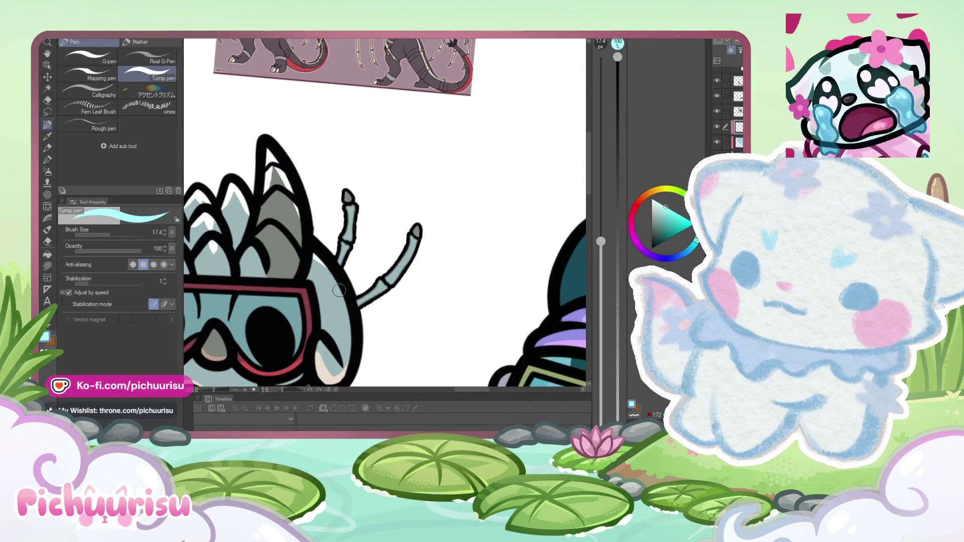
pyautogui.scroll(-2, 284, 255)
pyautogui.scroll(4, 228, 300)
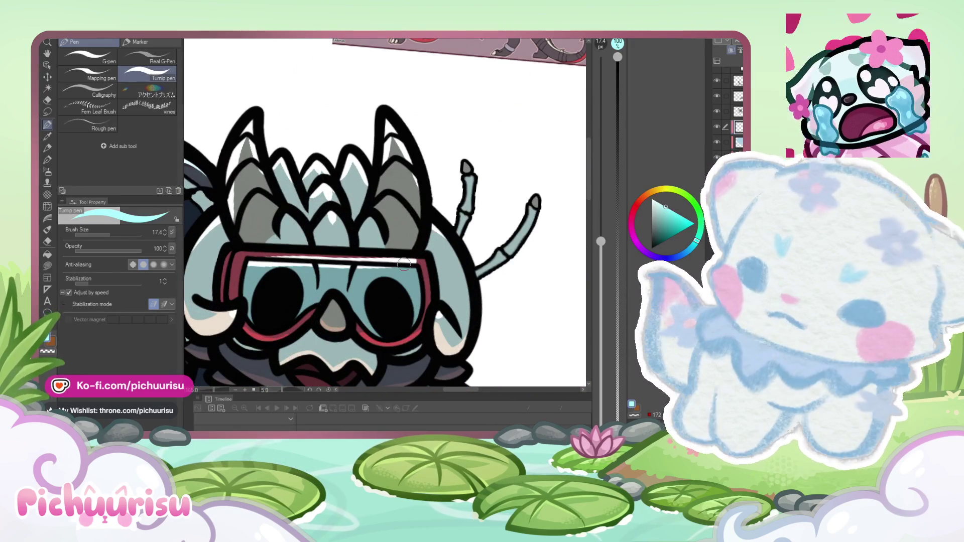
# Step: Undo the goggle-strap highlight, erase around the goggles, and return to the pen
pyautogui.hotkey('ctrl', 'z')
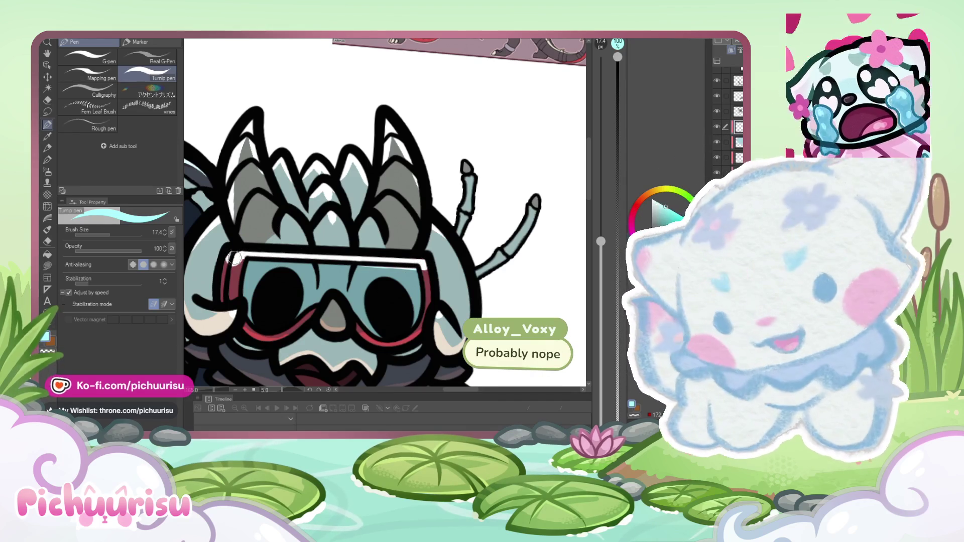
pyautogui.click(48, 242)
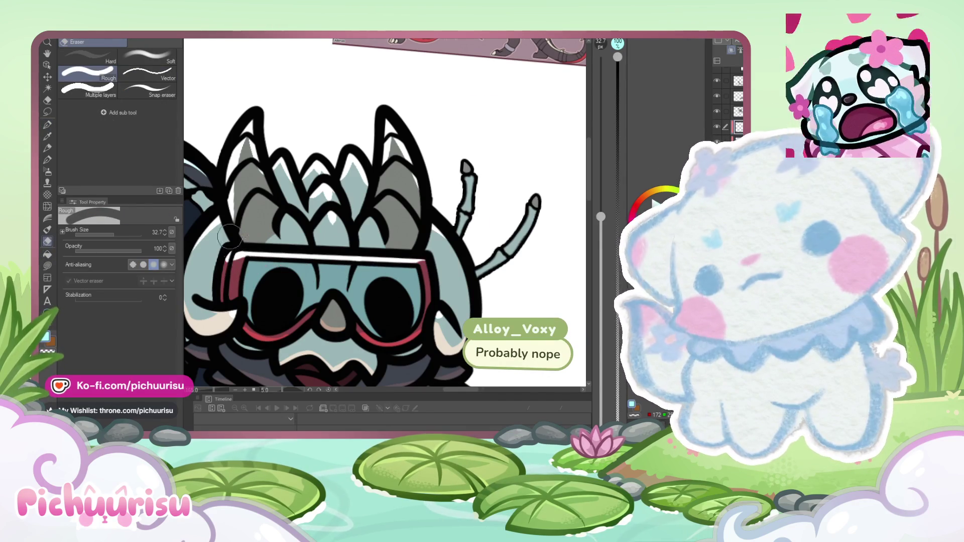
pyautogui.scroll(-5, 230, 236)
pyautogui.press('p')
pyautogui.scroll(3, 340, 258)
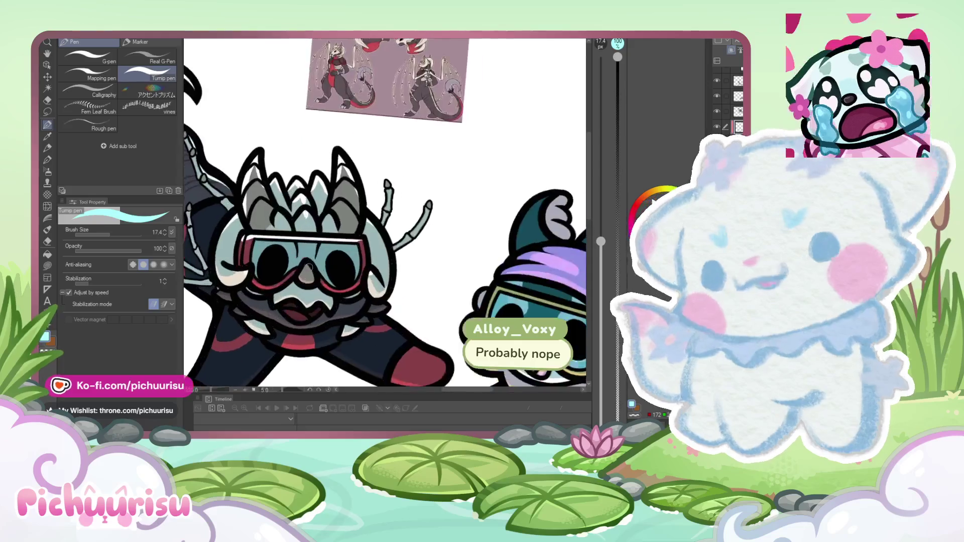
pyautogui.scroll(-2, 412, 291)
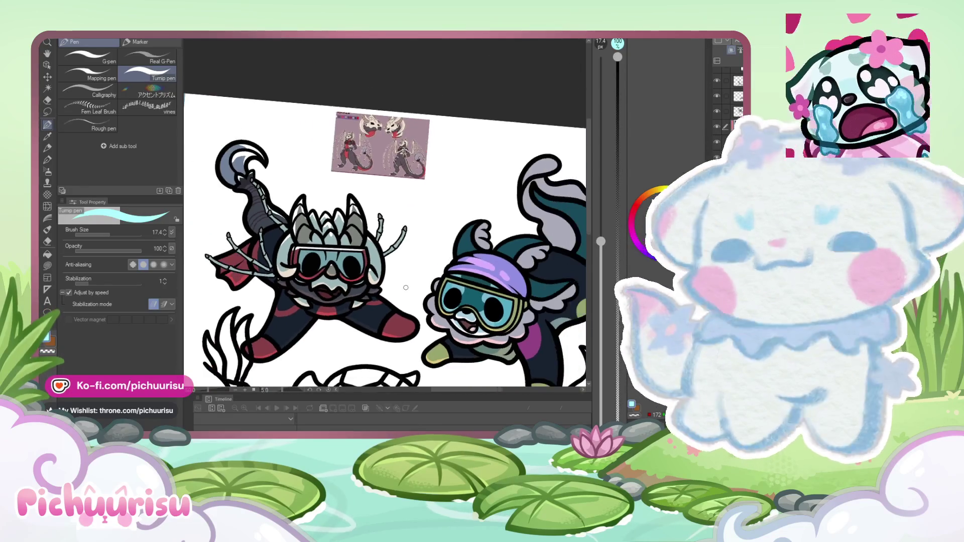
pyautogui.scroll(5, 284, 258)
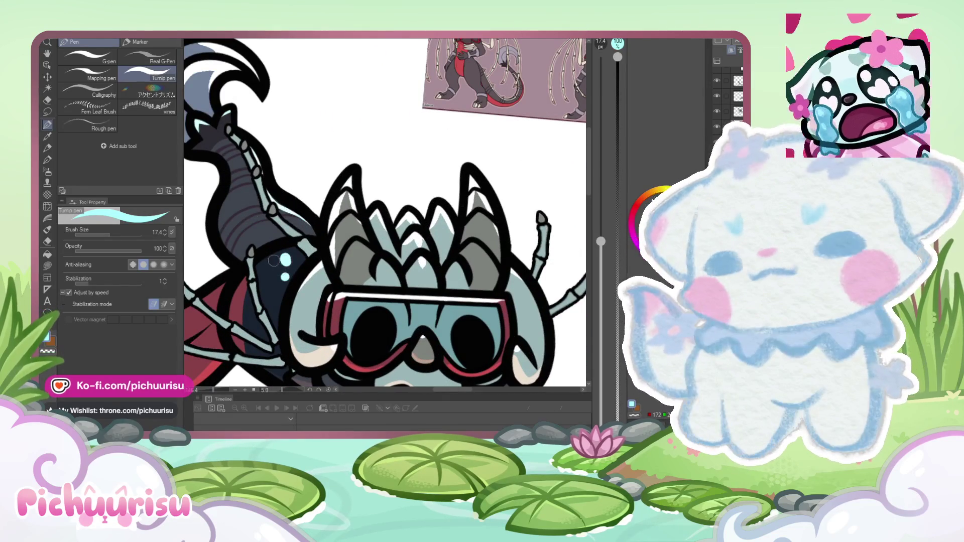
pyautogui.scroll(-5, 253, 217)
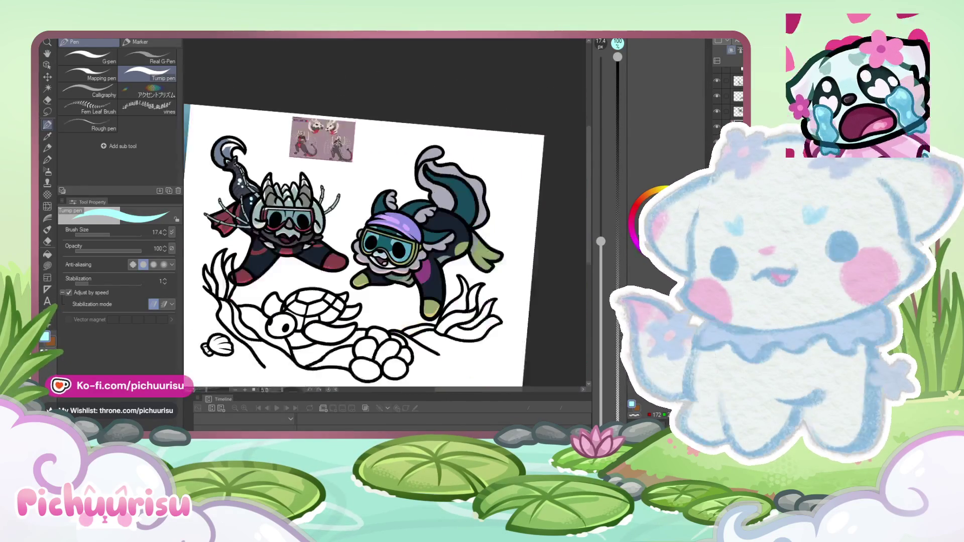
# Step: Paint a light-blue highlight stroke across the curled tip of the grey tail fin
pyautogui.scroll(5, 312, 247)
pyautogui.scroll(-5, 298, 244)
pyautogui.scroll(4, 267, 265)
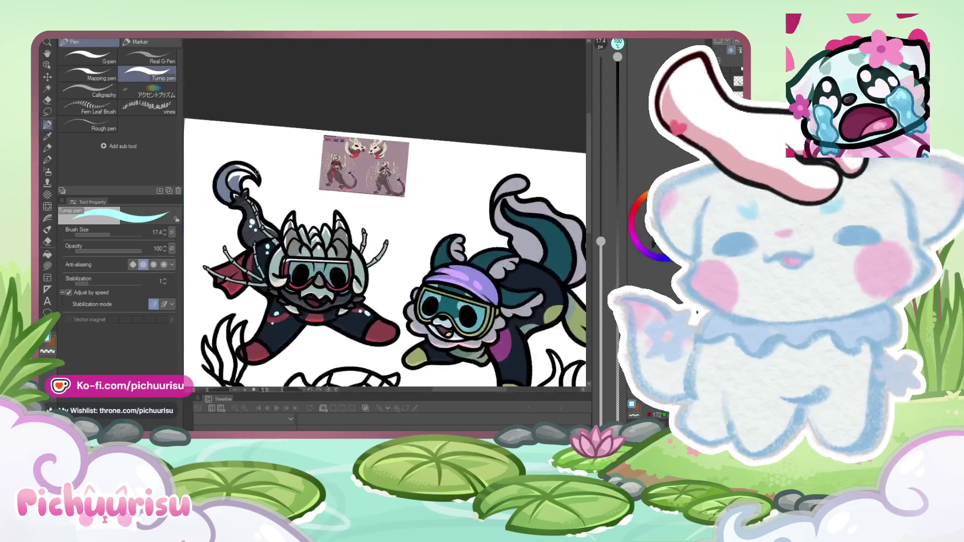
pyautogui.scroll(5, 220, 188)
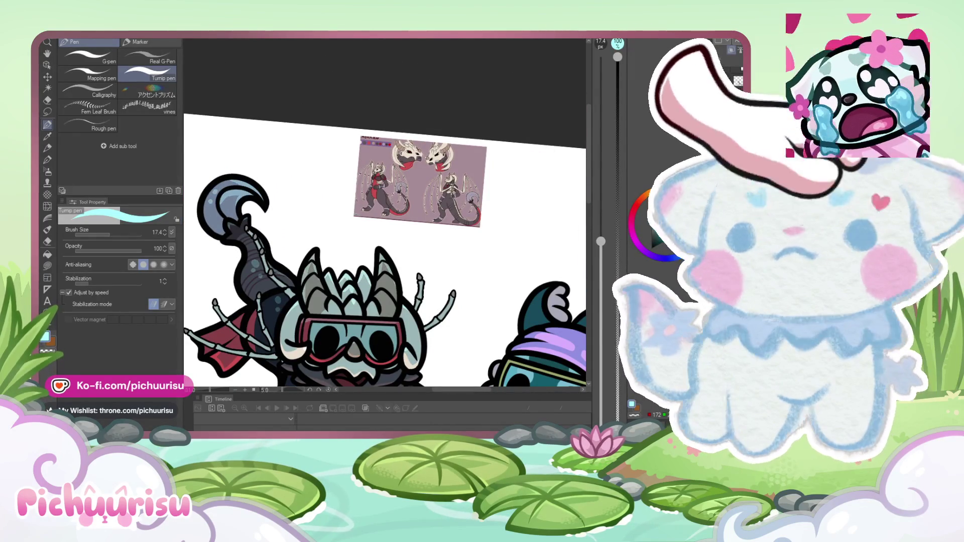
pyautogui.scroll(-2, 313, 201)
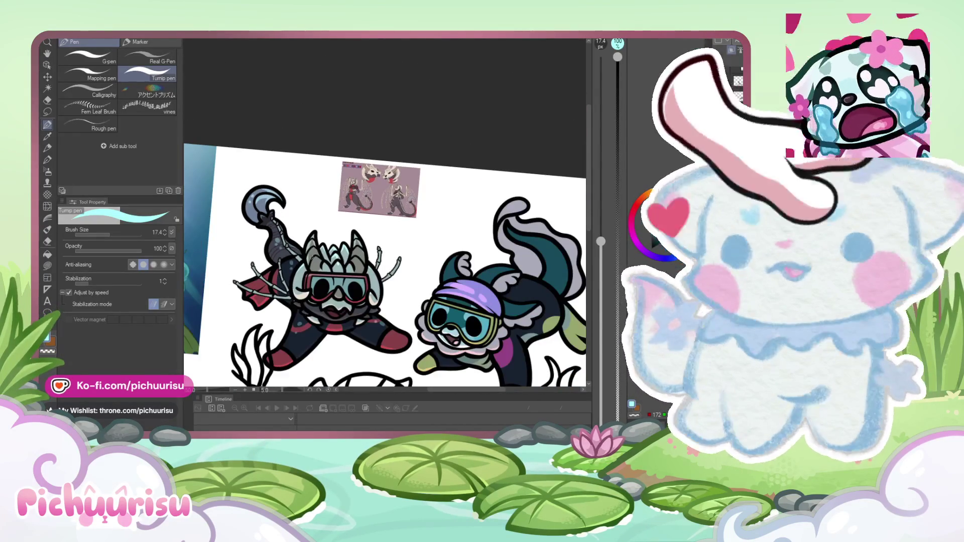
pyautogui.scroll(5, 259, 270)
pyautogui.scroll(-4, 259, 270)
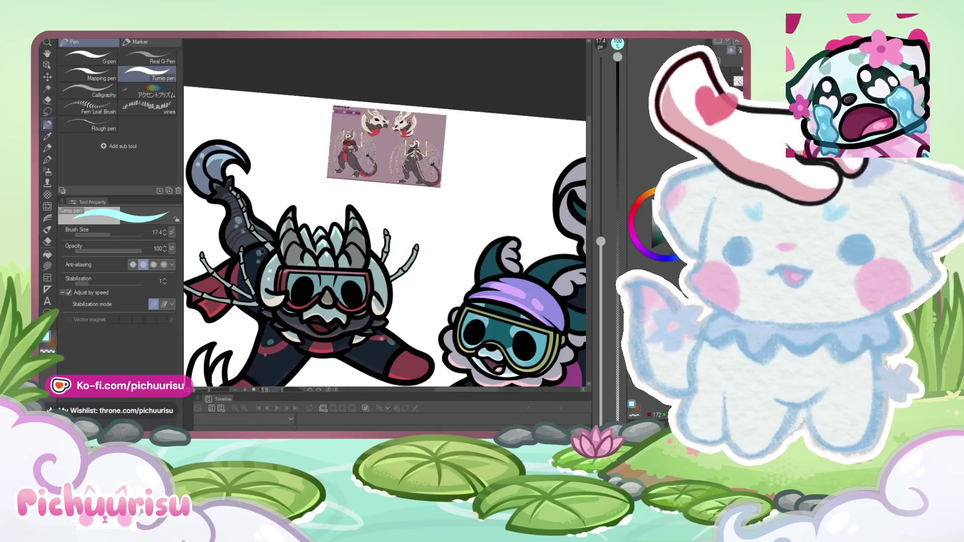
pyautogui.scroll(5, 259, 269)
pyautogui.scroll(-5, 217, 219)
pyautogui.scroll(-1, 311, 240)
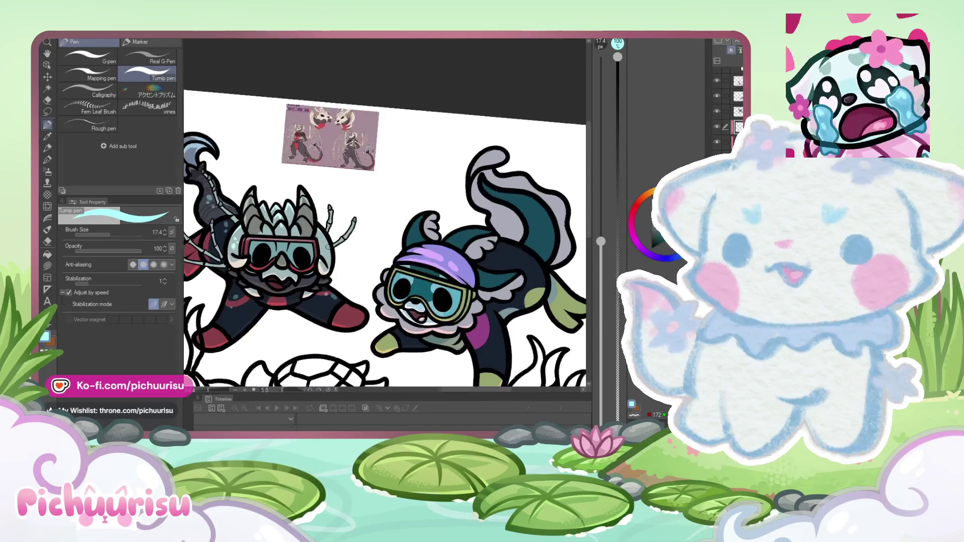
pyautogui.scroll(4, 311, 241)
pyautogui.scroll(-5, 311, 241)
pyautogui.scroll(-2, 311, 240)
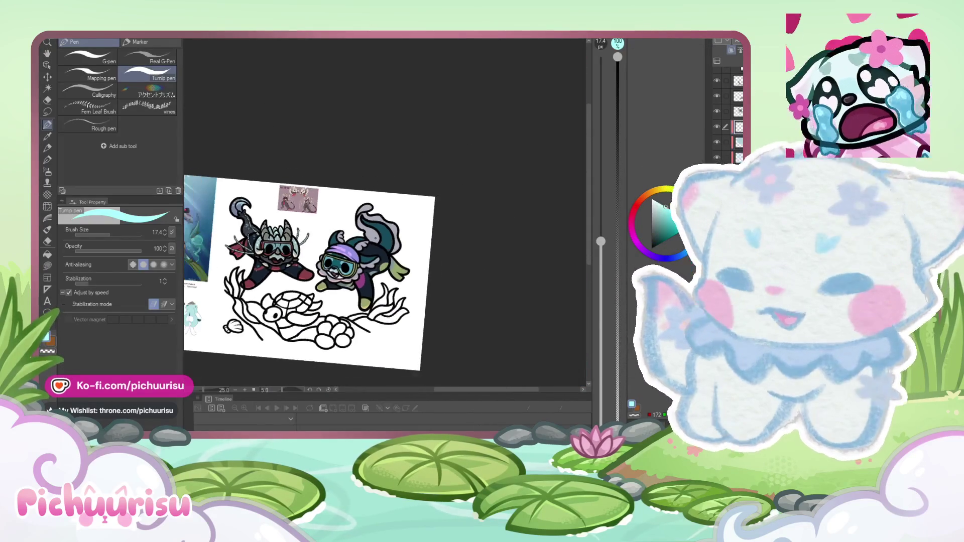
pyautogui.scroll(7, 278, 202)
pyautogui.scroll(3, 278, 202)
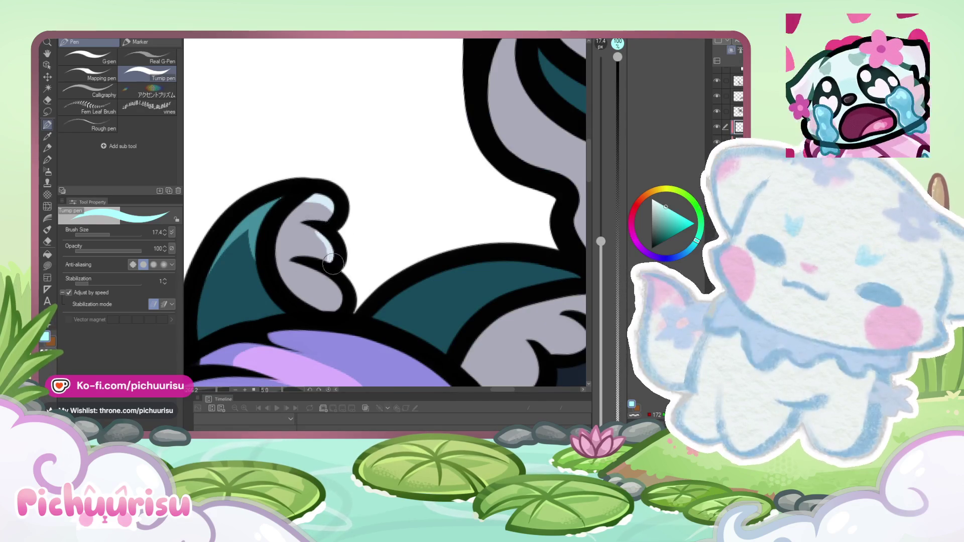
pyautogui.scroll(-4, 333, 263)
pyautogui.scroll(4, 366, 271)
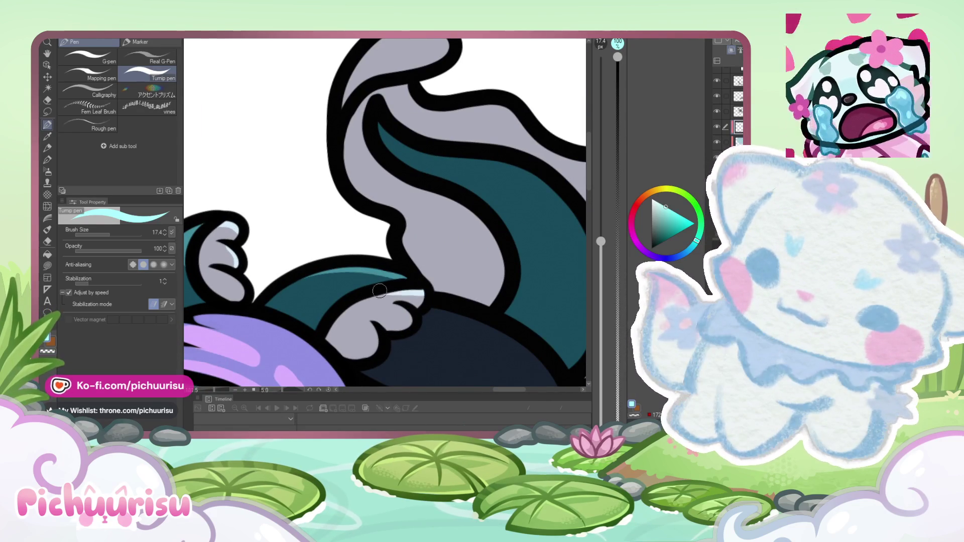
pyautogui.scroll(-4, 325, 291)
pyautogui.scroll(4, 282, 294)
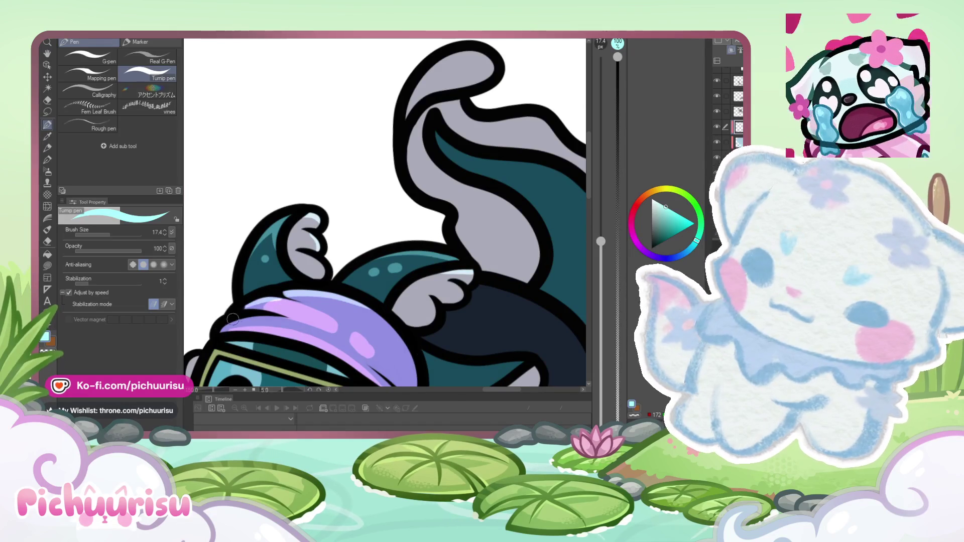
pyautogui.scroll(-4, 280, 301)
pyautogui.scroll(4, 283, 290)
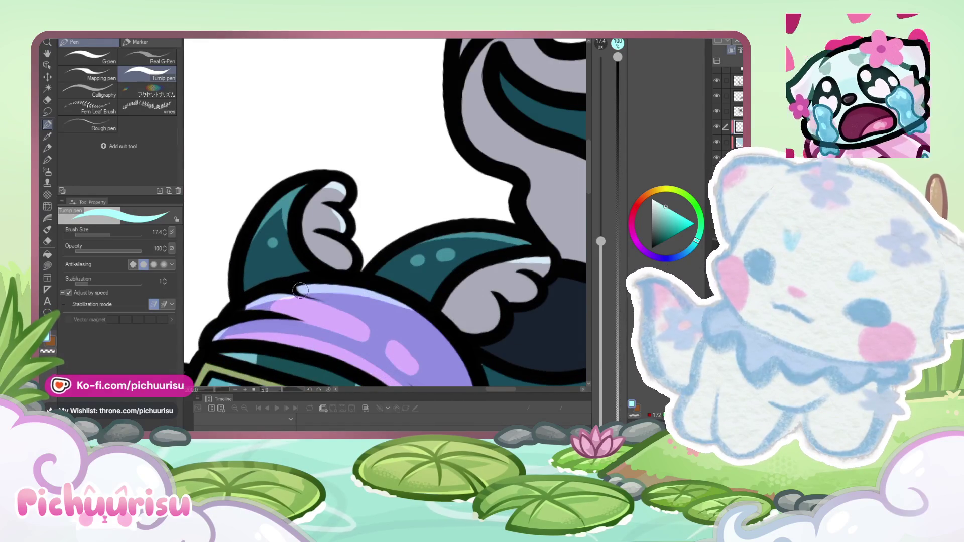
pyautogui.scroll(-4, 301, 290)
pyautogui.scroll(4, 232, 309)
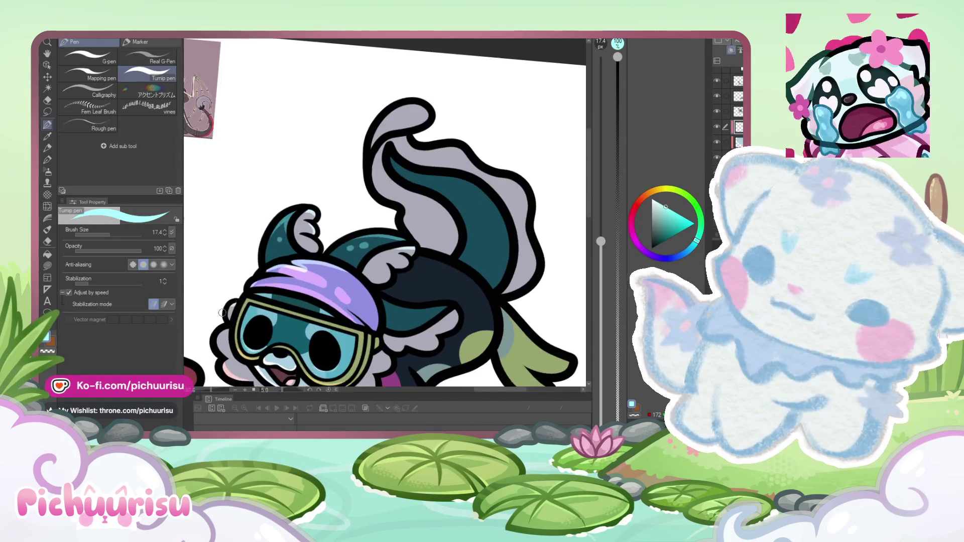
pyautogui.scroll(3, 297, 297)
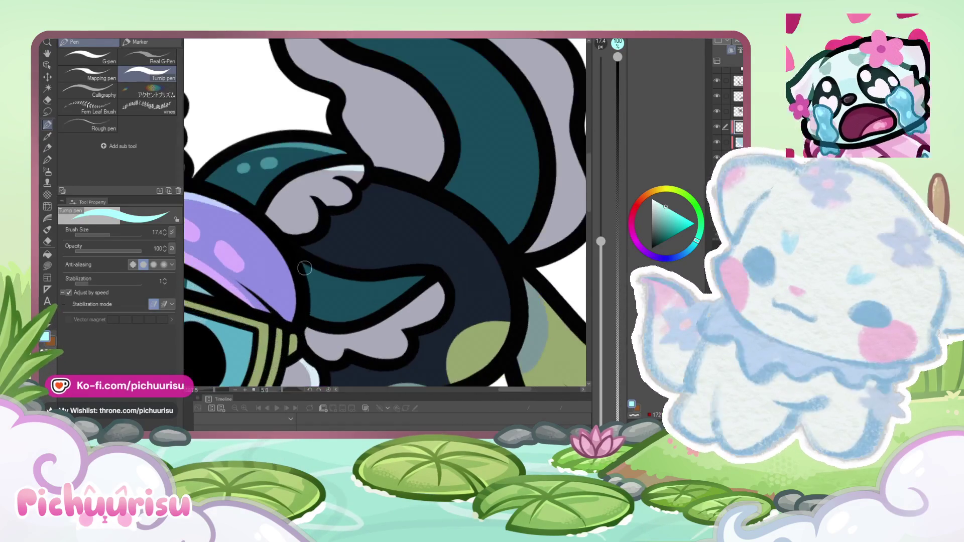
pyautogui.scroll(-4, 405, 274)
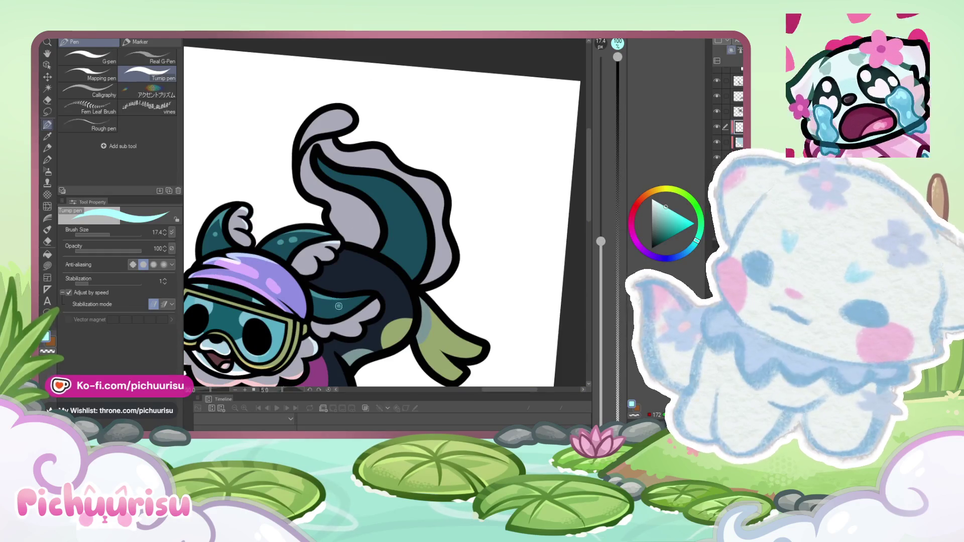
pyautogui.scroll(-5, 283, 265)
pyautogui.scroll(5, 341, 242)
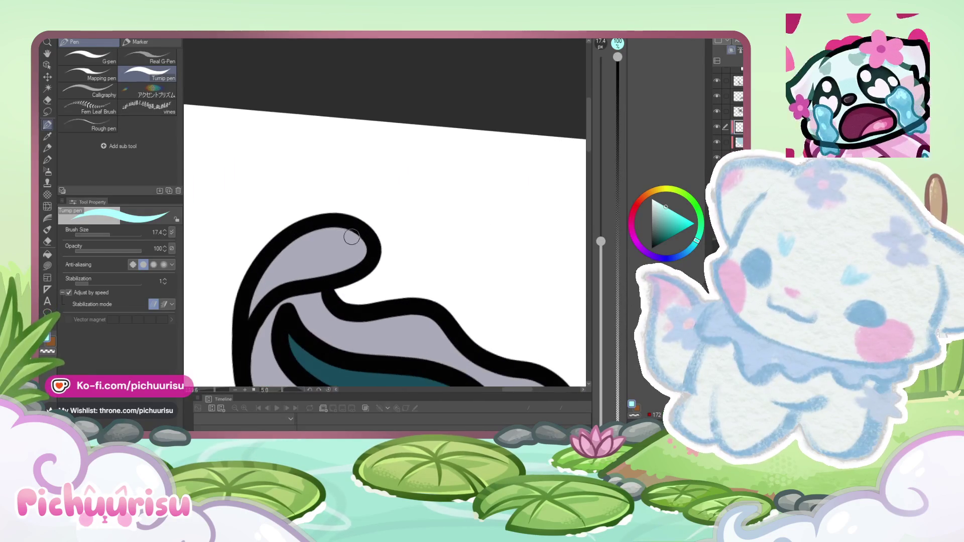
pyautogui.moveTo(319, 234); pyautogui.dragTo(251, 313)
pyautogui.scroll(-2, 305, 233)
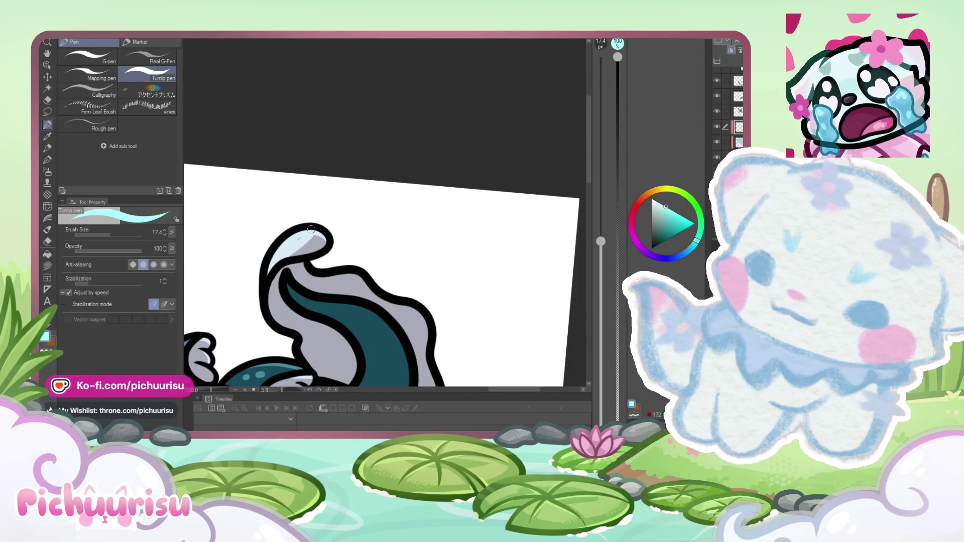
pyautogui.scroll(2, 308, 265)
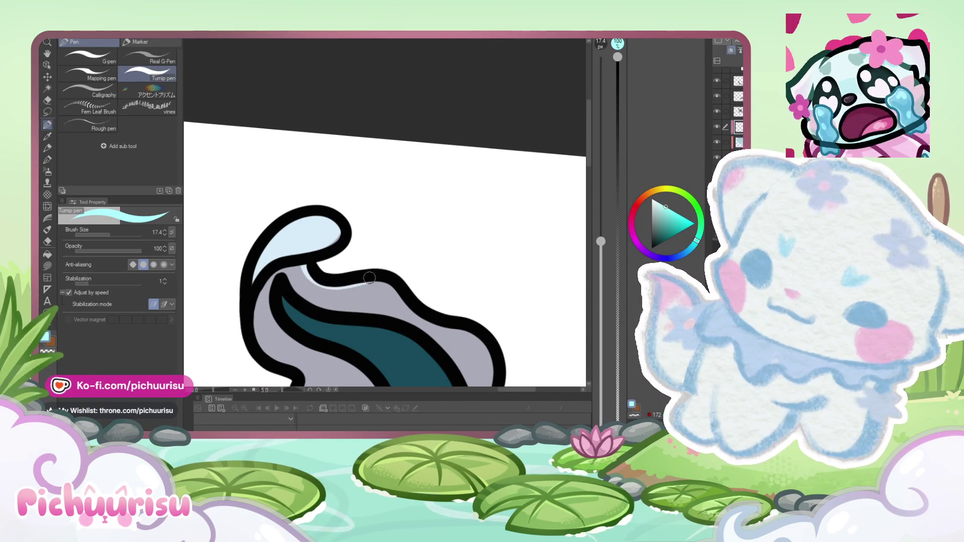
pyautogui.scroll(-2, 369, 278)
pyautogui.scroll(2, 282, 260)
pyautogui.scroll(-2, 362, 278)
pyautogui.scroll(2, 346, 274)
pyautogui.scroll(-2, 344, 274)
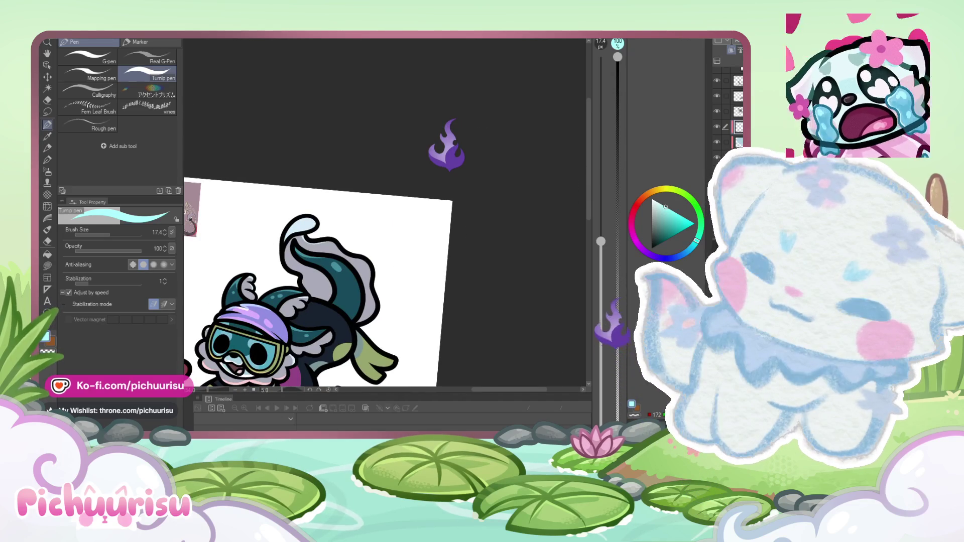
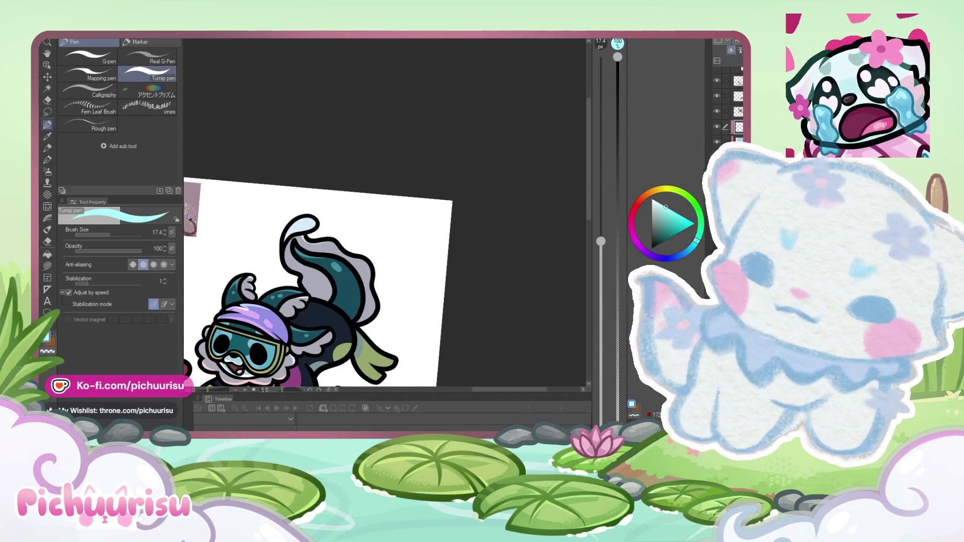
# Step: Select the layer above the current one with Alt+]
pyautogui.scroll(-1, 376, 276)
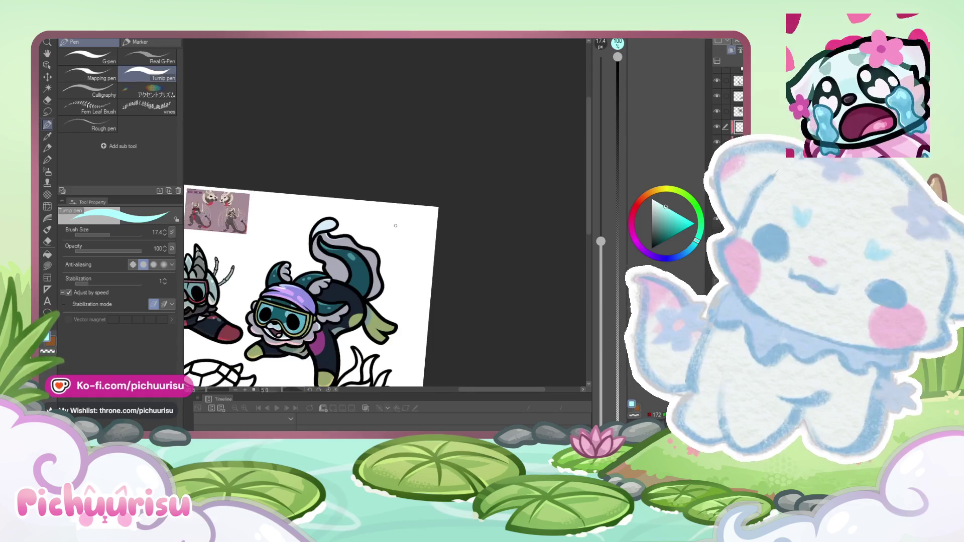
pyautogui.scroll(5, 375, 276)
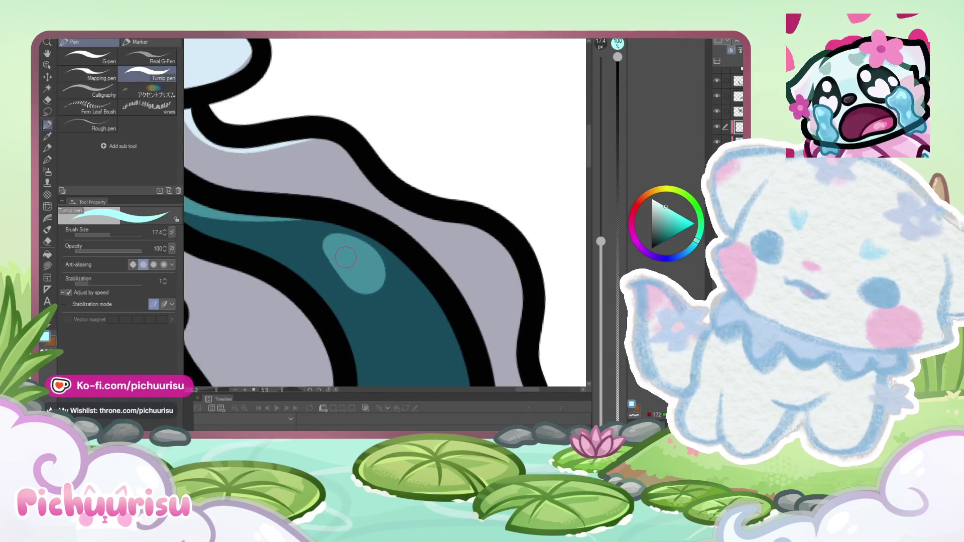
pyautogui.scroll(-3, 345, 258)
pyautogui.scroll(3, 305, 221)
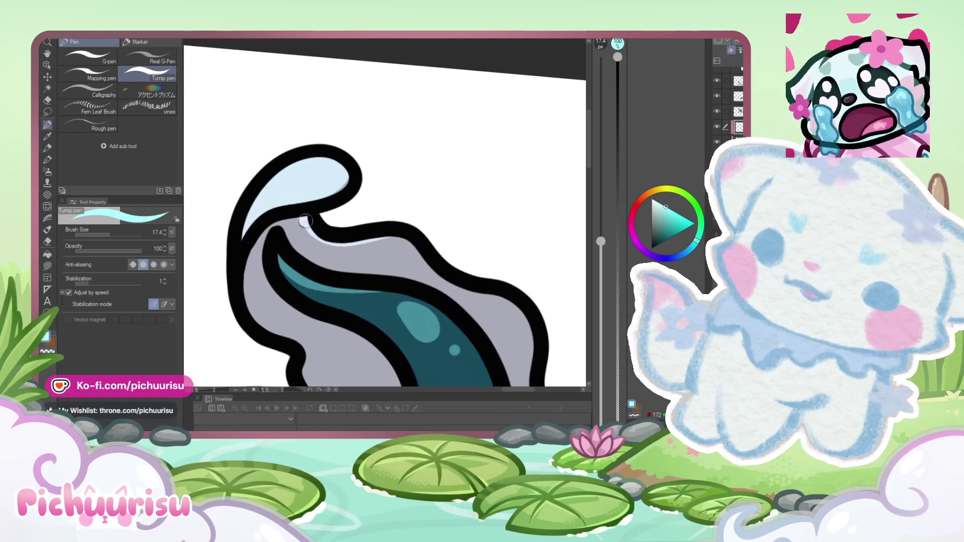
pyautogui.scroll(-3, 387, 239)
pyautogui.scroll(3, 365, 287)
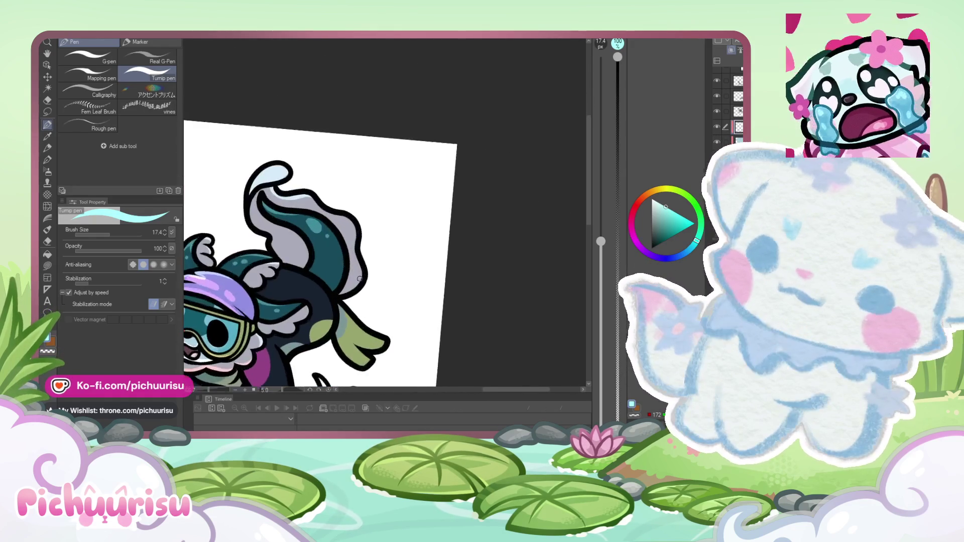
pyautogui.scroll(-3, 365, 287)
pyautogui.scroll(4, 340, 324)
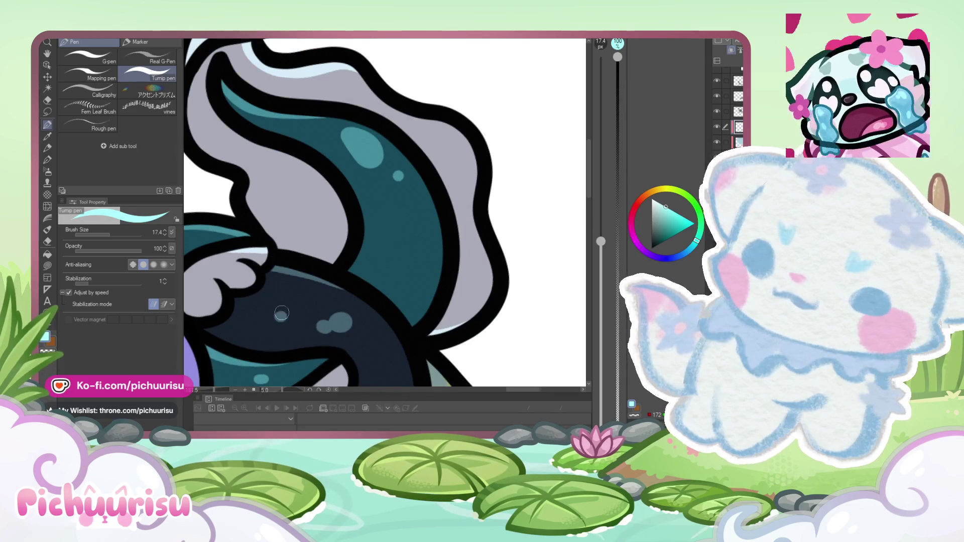
pyautogui.scroll(-3, 347, 308)
pyautogui.scroll(3, 349, 306)
pyautogui.scroll(-6, 426, 301)
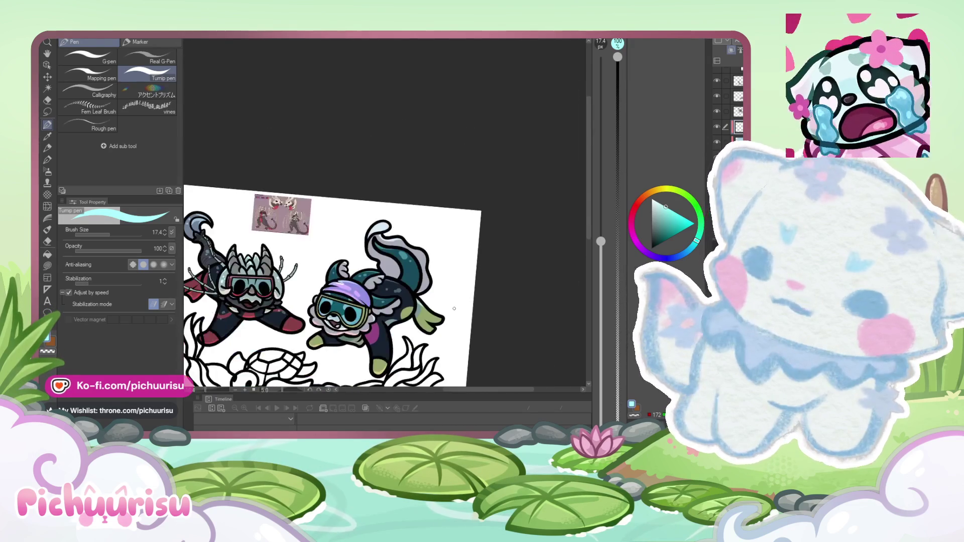
pyautogui.scroll(1, 346, 266)
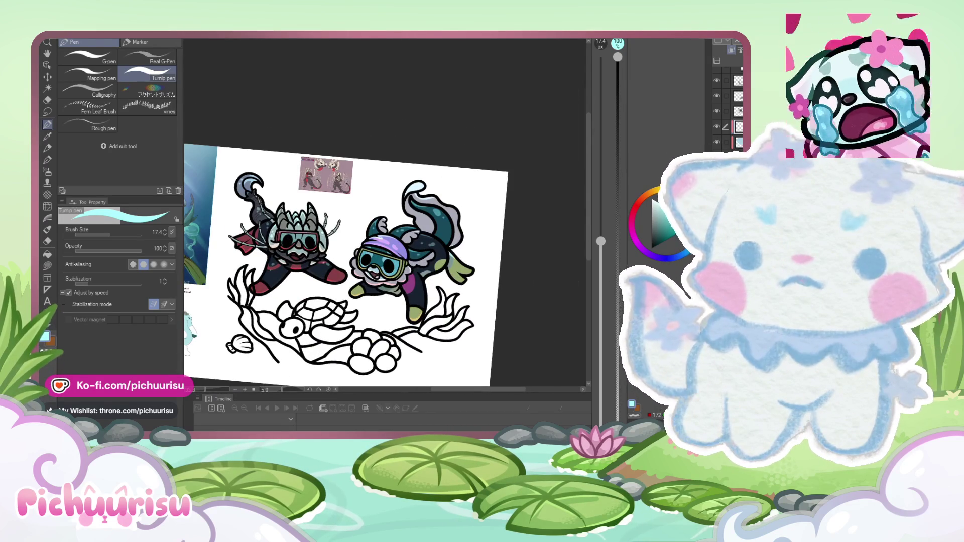
pyautogui.scroll(-1, 410, 211)
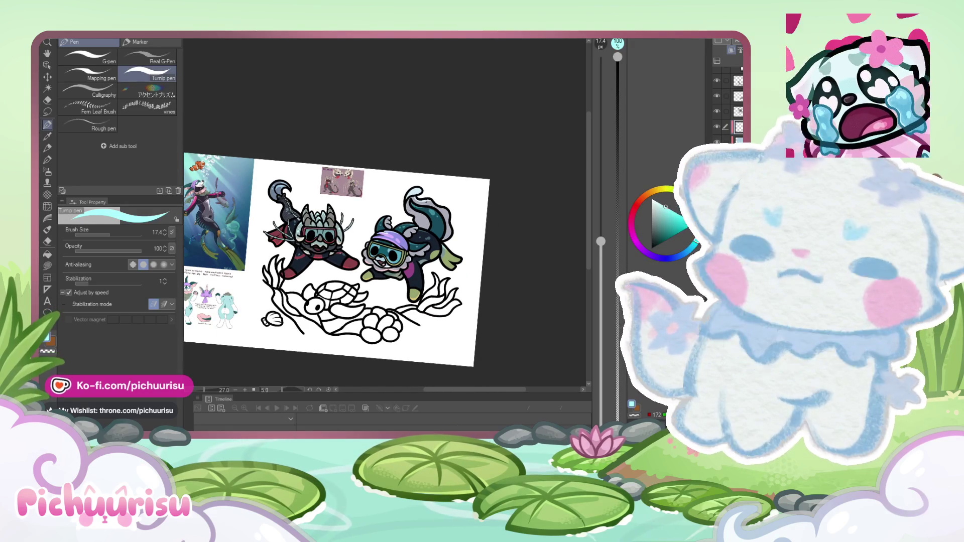
pyautogui.hotkey('alt', ']')
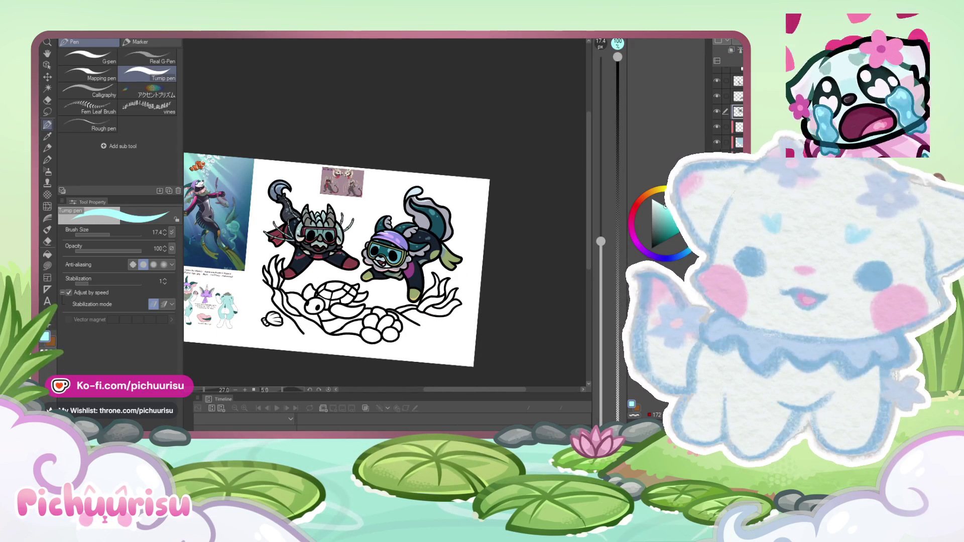
# Step: Make white the drawing colour from the top of the colour triangle
pyautogui.click(652, 199)
pyautogui.scroll(-2, 266, 254)
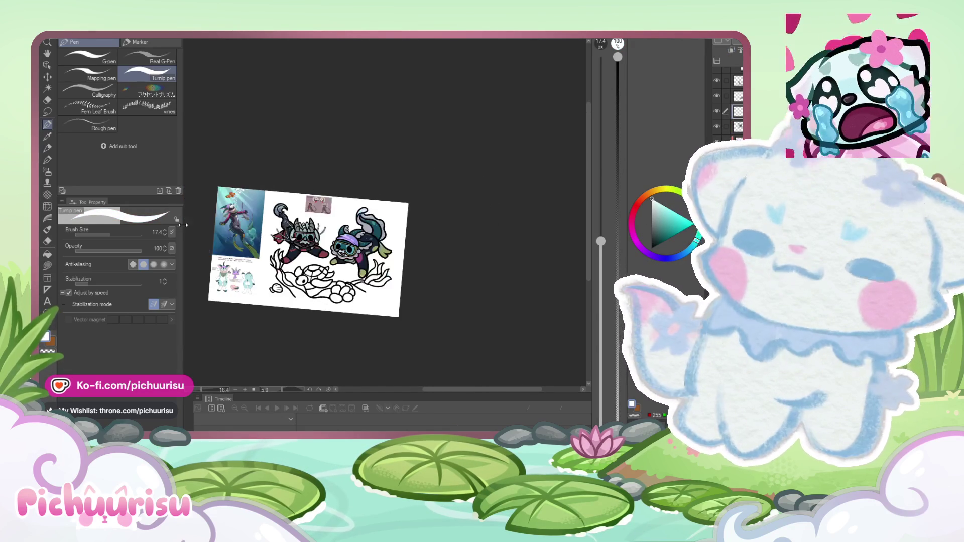
pyautogui.scroll(2, 204, 269)
pyautogui.scroll(5, 211, 281)
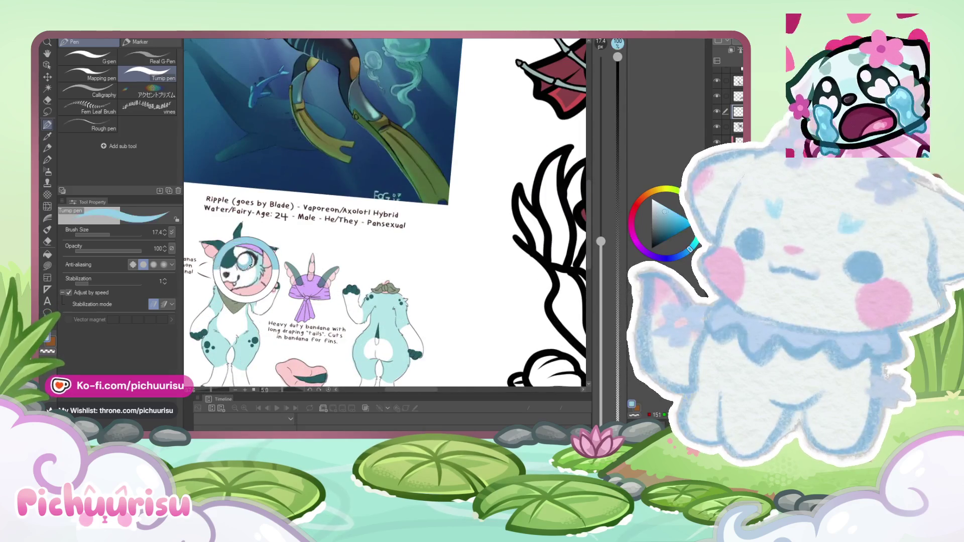
pyautogui.scroll(-2, 183, 292)
pyautogui.scroll(-3, 281, 261)
pyautogui.scroll(6, 336, 276)
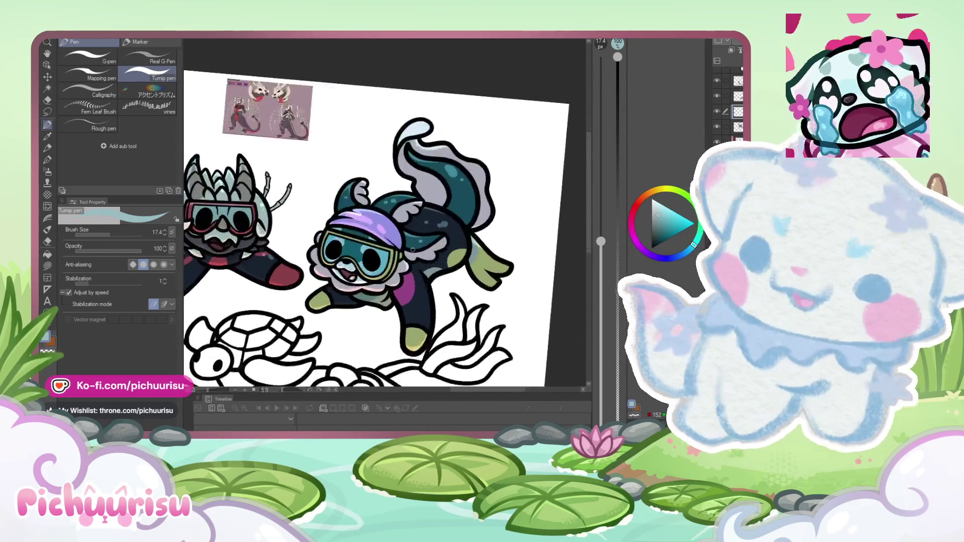
pyautogui.scroll(-1, 336, 276)
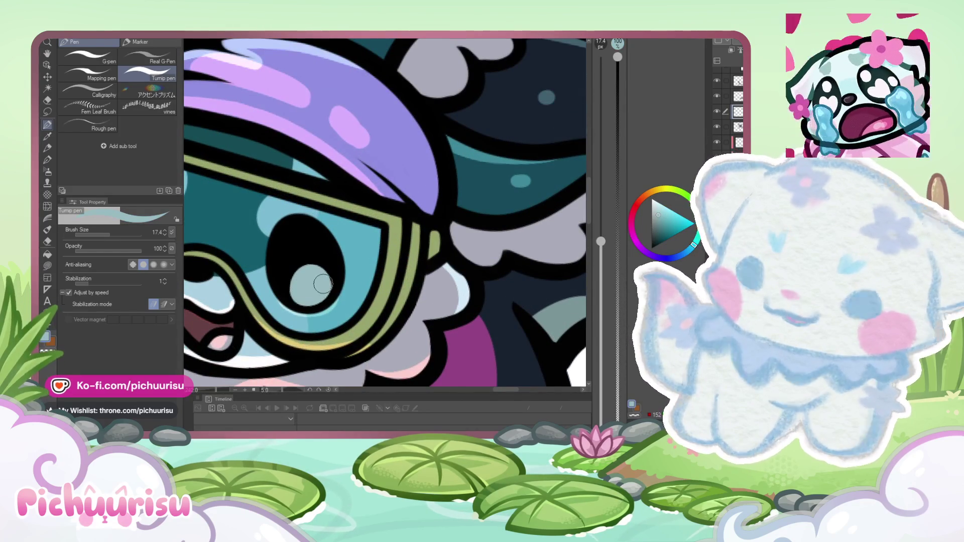
pyautogui.scroll(-1, 358, 272)
pyautogui.scroll(-2, 359, 272)
pyautogui.scroll(3, 292, 249)
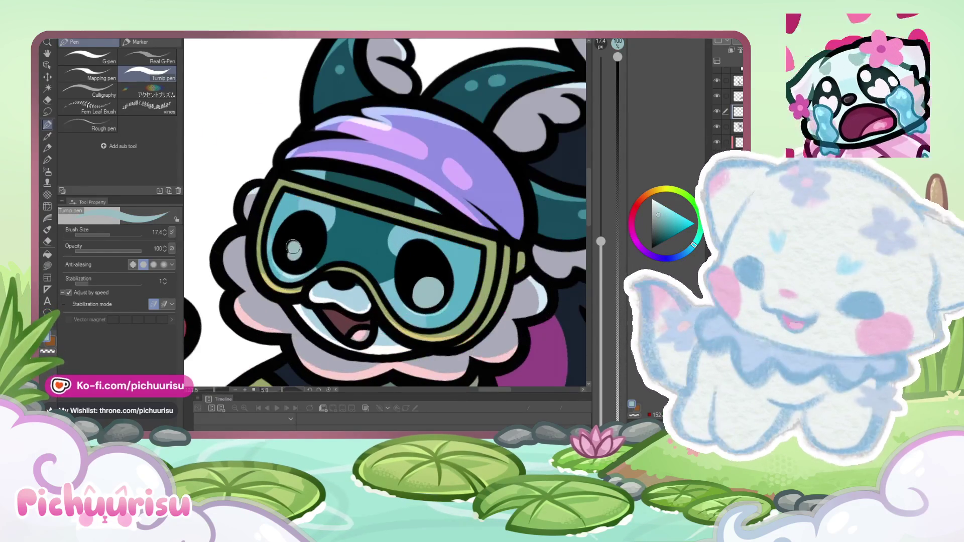
pyautogui.scroll(-4, 288, 247)
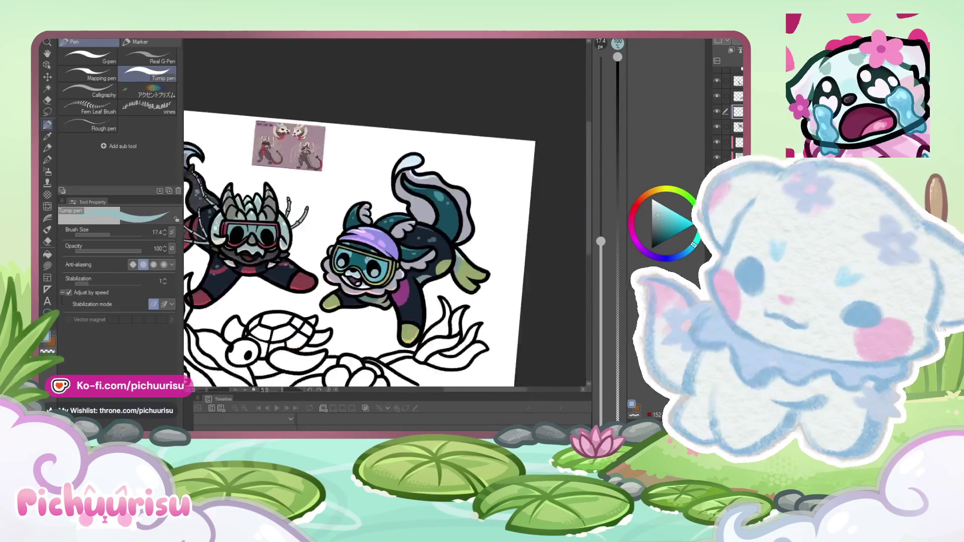
pyautogui.scroll(8, 326, 198)
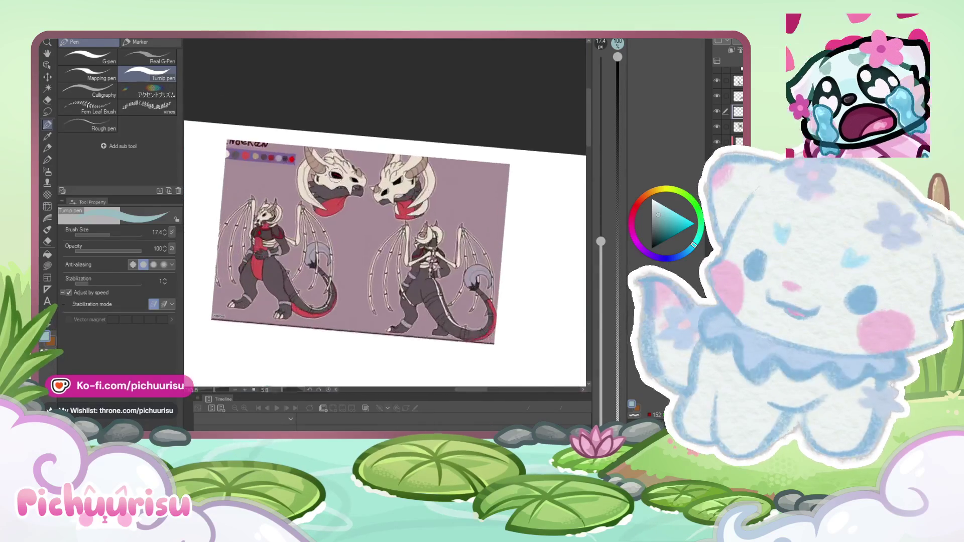
# Step: Sample dark red from the dragon reference and paint both of the horned diver's eyes
pyautogui.keyDown('alt'); pyautogui.click(336, 171); pyautogui.keyUp('alt')
pyautogui.scroll(-6, 334, 231)
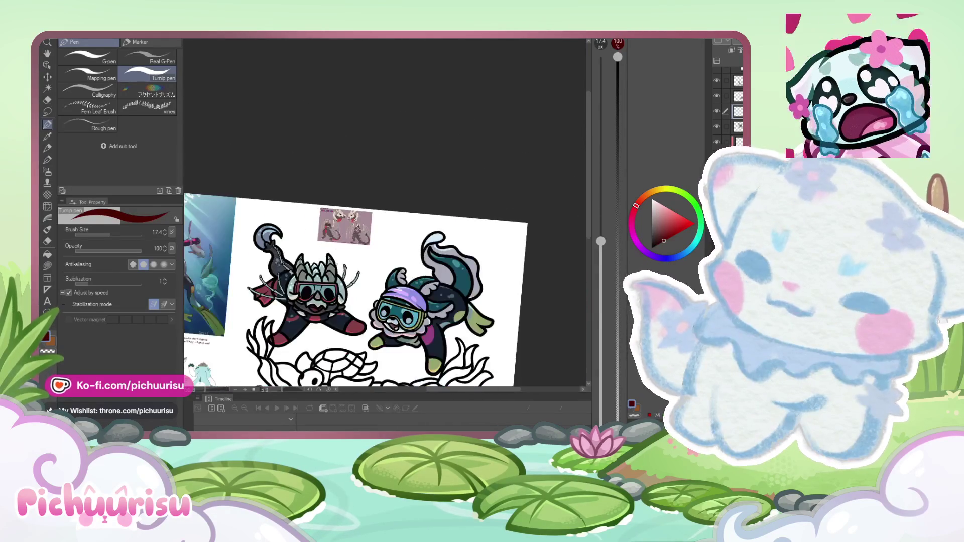
pyautogui.scroll(2, 333, 295)
pyautogui.scroll(4, 333, 295)
pyautogui.moveTo(349, 274)
pyautogui.mouseDown()
pyautogui.moveTo(336, 297)
pyautogui.moveTo(379, 296)
pyautogui.mouseUp()
pyautogui.scroll(-2, 301, 252)
pyautogui.scroll(2, 242, 264)
pyautogui.scroll(2, 242, 263)
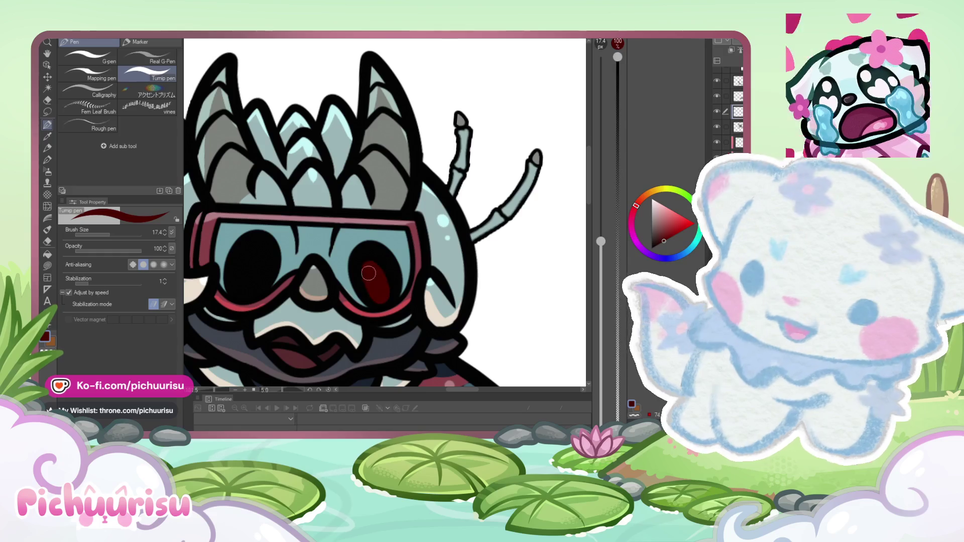
pyautogui.moveTo(248, 259)
pyautogui.mouseDown()
pyautogui.moveTo(251, 289)
pyautogui.moveTo(244, 282)
pyautogui.mouseUp()
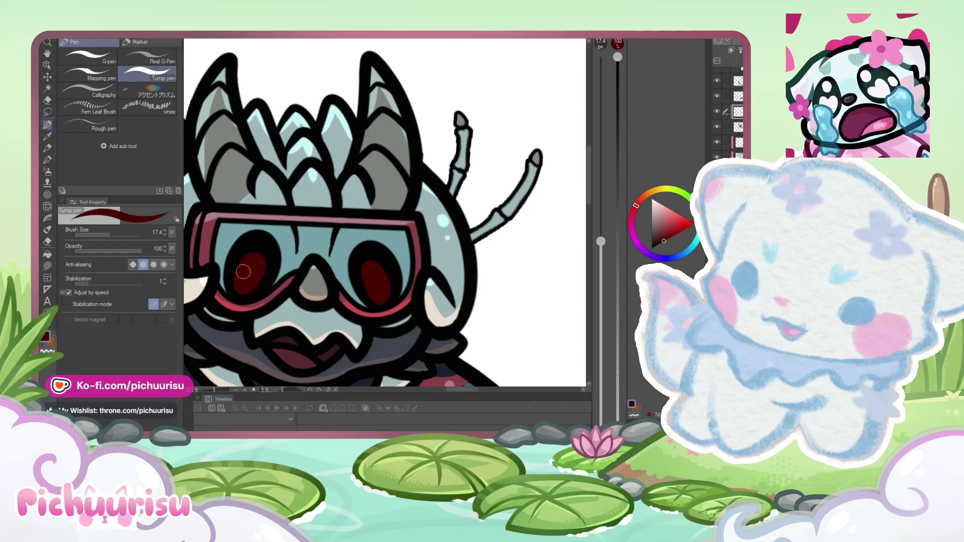
# Step: Switch the drawing colour back to white on the colour triangle
pyautogui.scroll(-2, 258, 248)
pyautogui.scroll(-5, 258, 248)
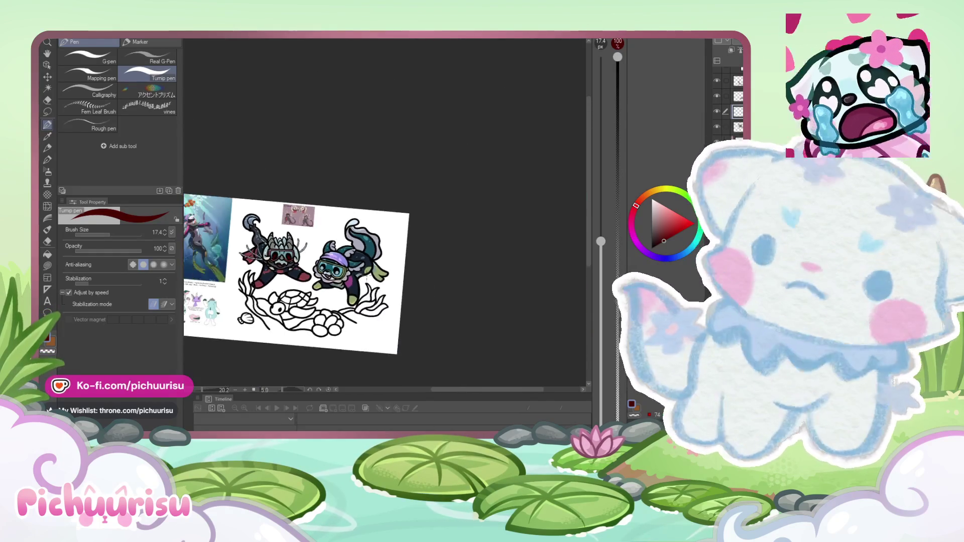
pyautogui.scroll(1, 246, 269)
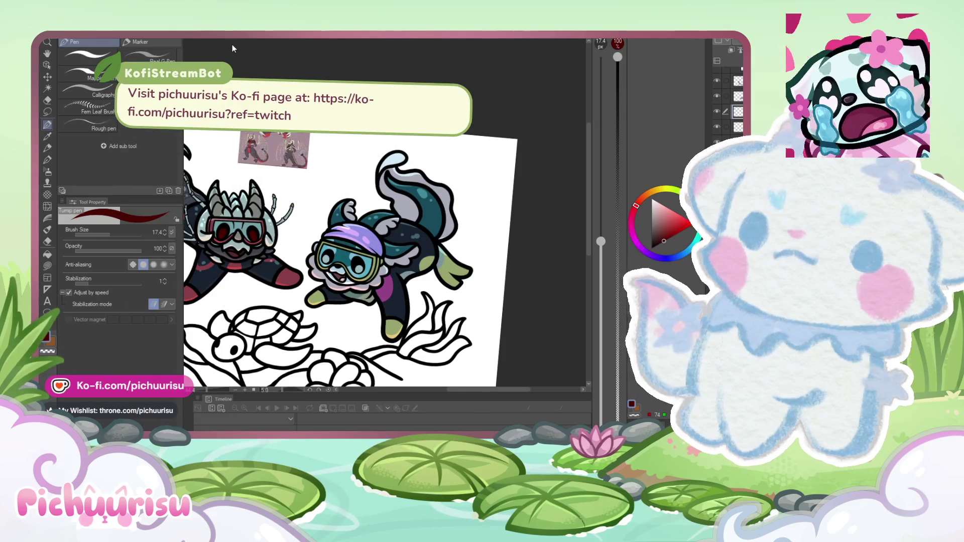
pyautogui.scroll(3, 509, 234)
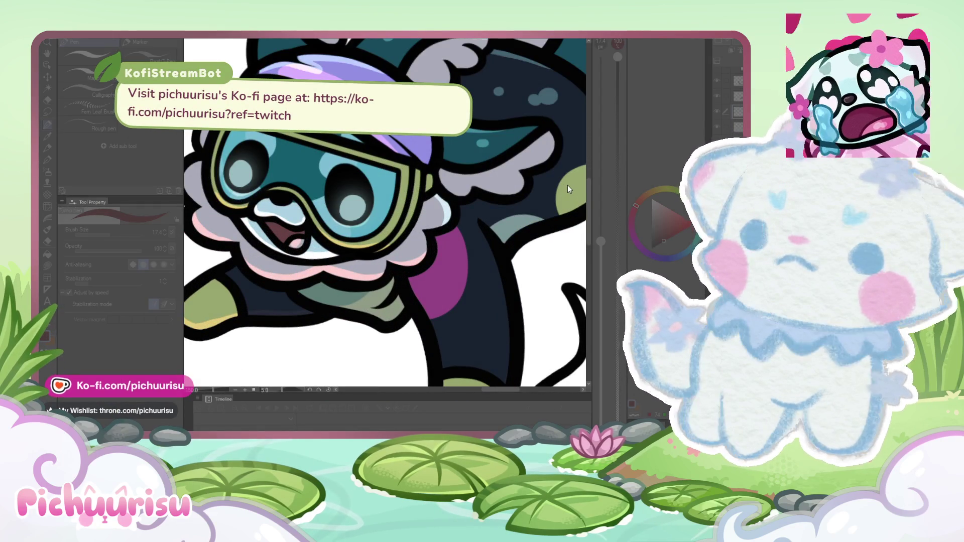
pyautogui.scroll(-3, 354, 223)
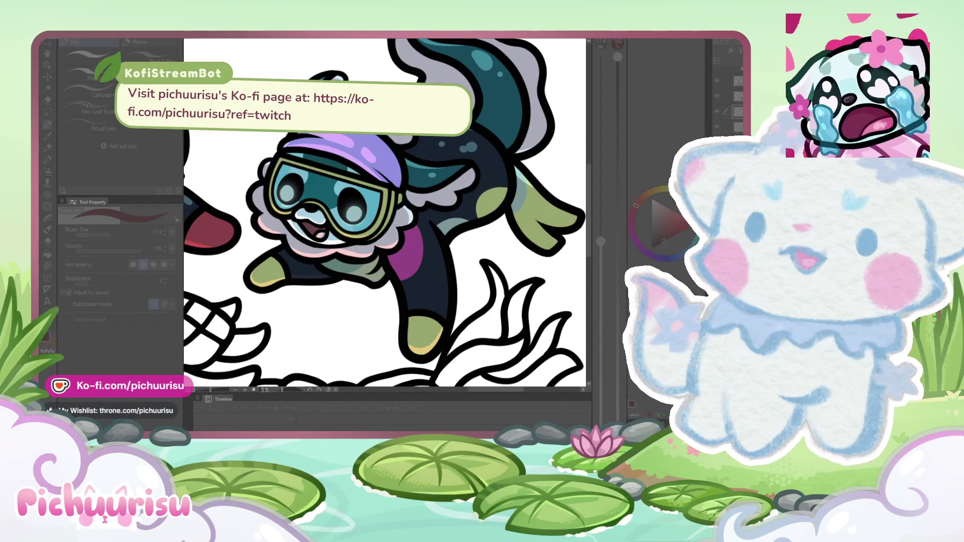
pyautogui.scroll(-3, 353, 279)
pyautogui.scroll(-2, 353, 279)
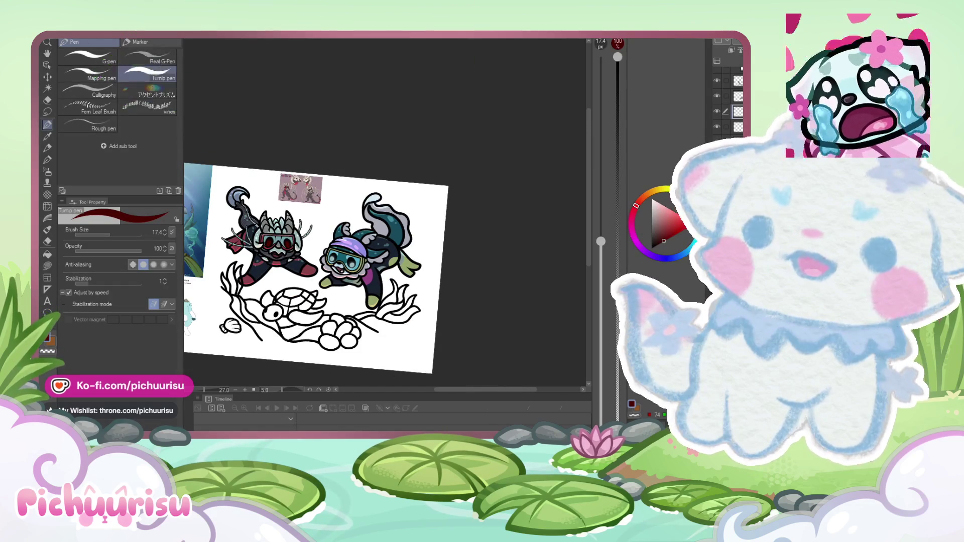
pyautogui.click(652, 199)
# Step: Set the brush size to 7.0 and dab a white highlight into each red eye
pyautogui.scroll(6, 304, 260)
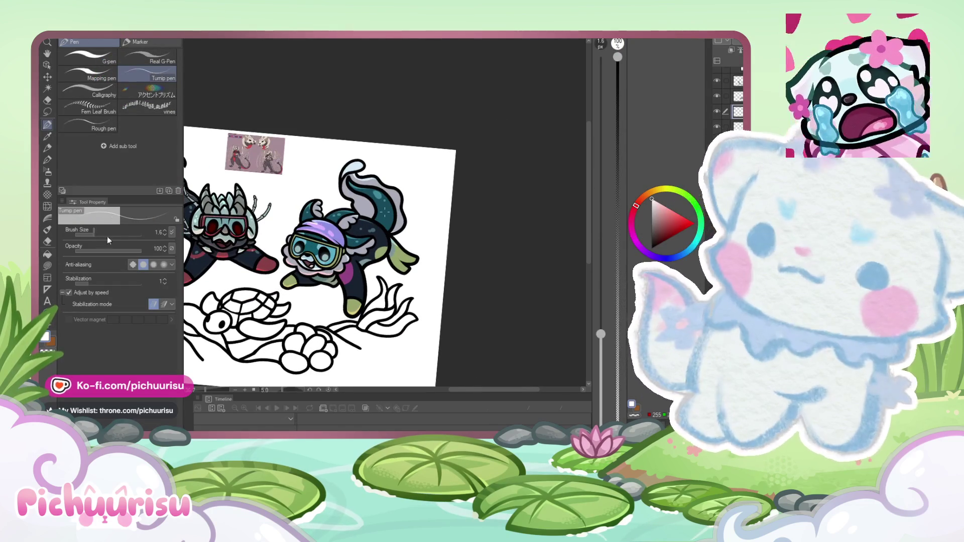
pyautogui.click(101, 234)
pyautogui.scroll(3, 327, 271)
pyautogui.moveTo(318, 249); pyautogui.dragTo(331, 273)
pyautogui.scroll(-2, 332, 273)
pyautogui.scroll(1, 236, 234)
pyautogui.moveTo(232, 225); pyautogui.dragTo(238, 247)
# Step: Look over the highlighted eyes and switch to the rough eraser
pyautogui.scroll(-1, 292, 235)
pyautogui.scroll(-5, 291, 235)
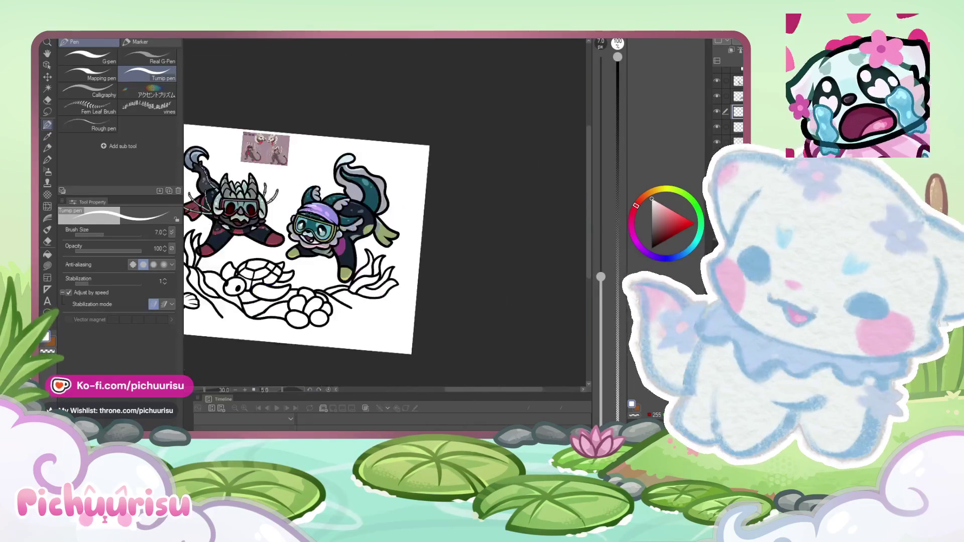
pyautogui.scroll(5, 237, 225)
pyautogui.scroll(2, 238, 225)
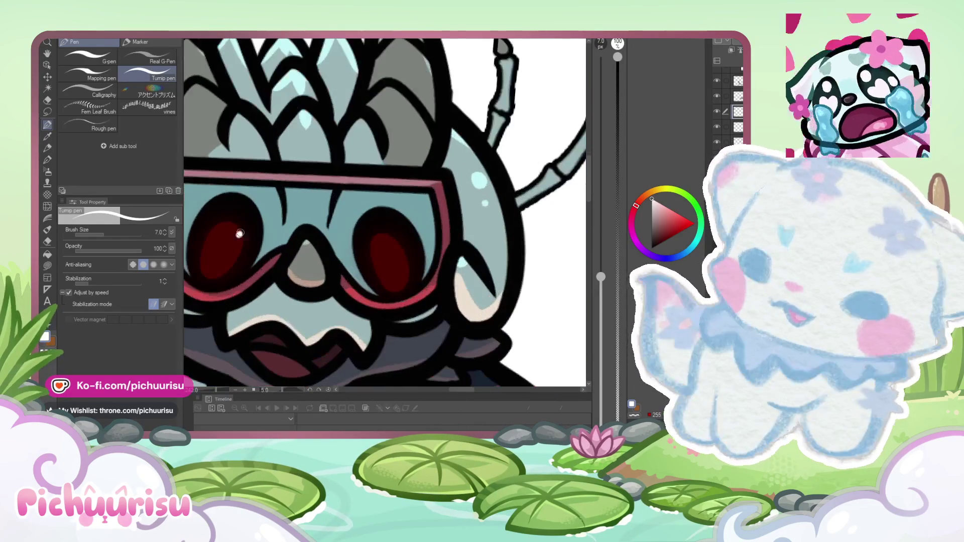
pyautogui.scroll(-5, 364, 237)
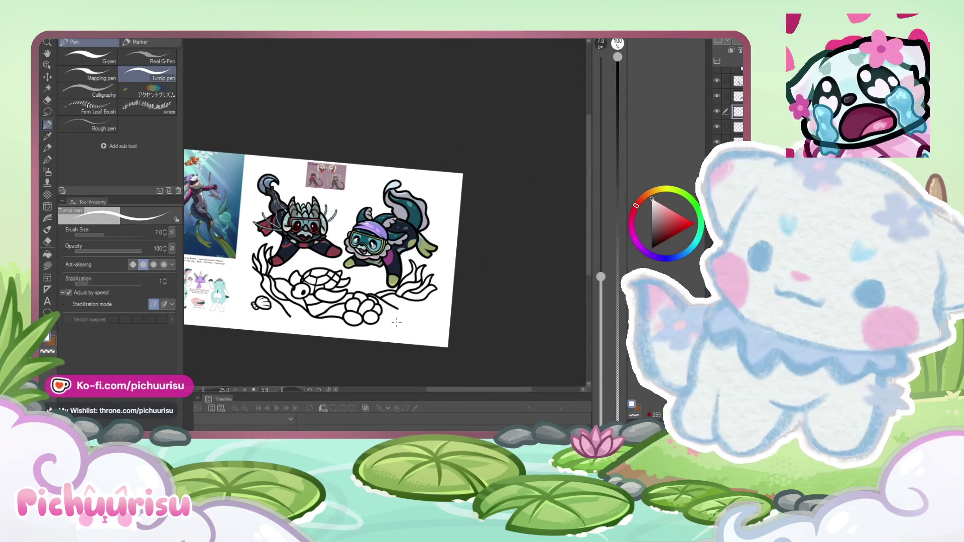
pyautogui.scroll(1, 386, 315)
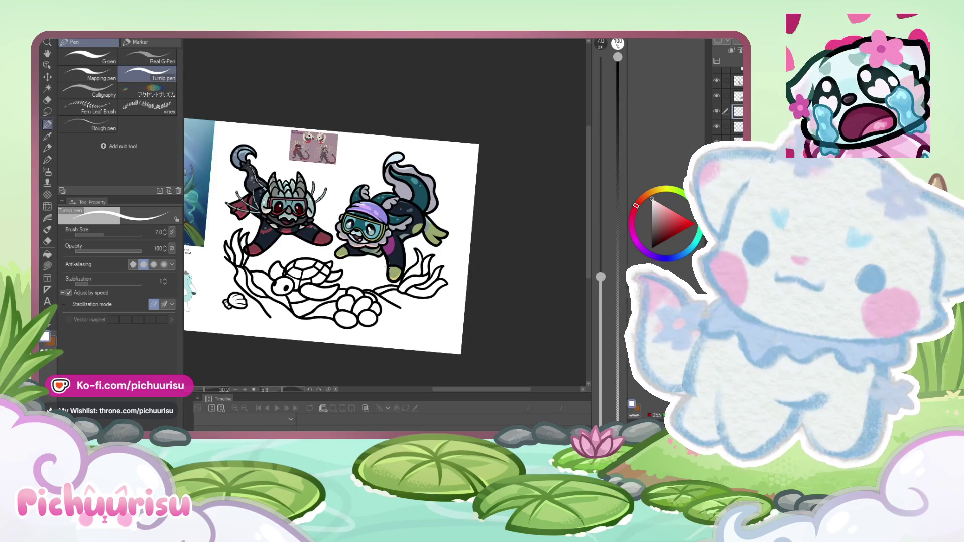
pyautogui.scroll(2, 230, 173)
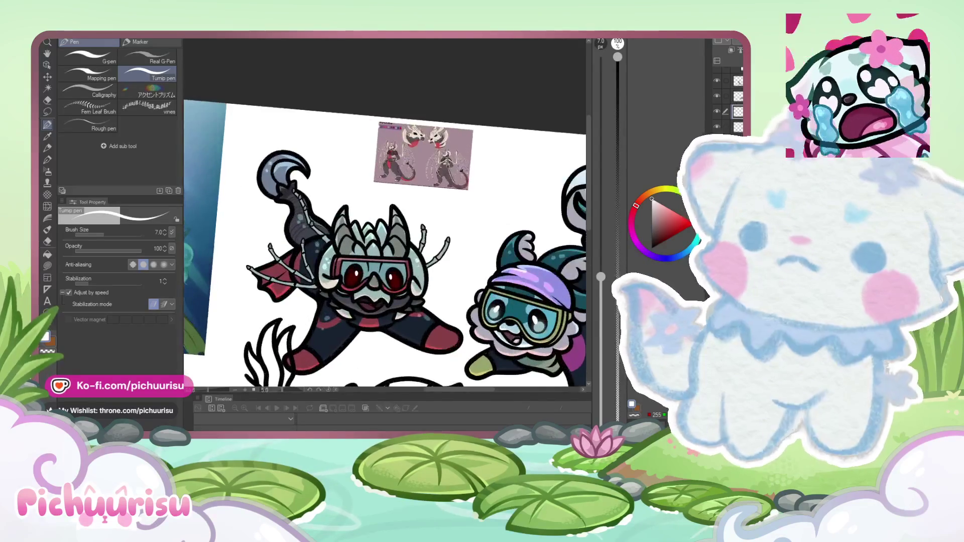
pyautogui.scroll(2, 230, 173)
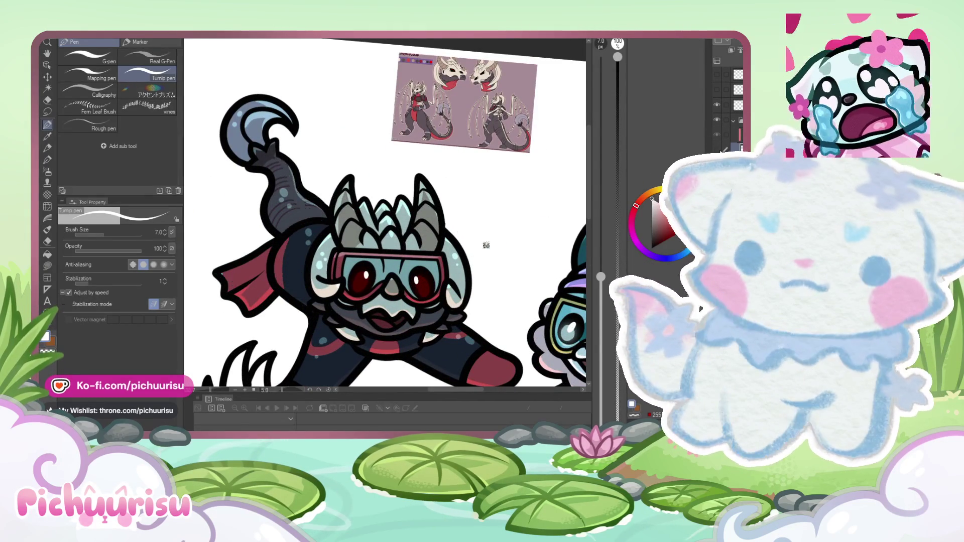
pyautogui.scroll(1, 292, 327)
pyautogui.click(48, 241)
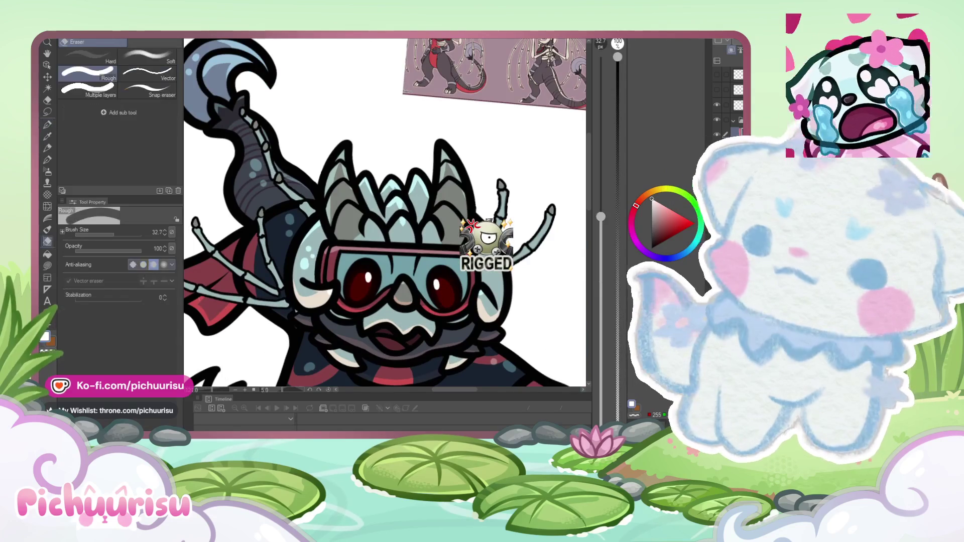
pyautogui.scroll(2, 294, 308)
pyautogui.scroll(-2, 233, 317)
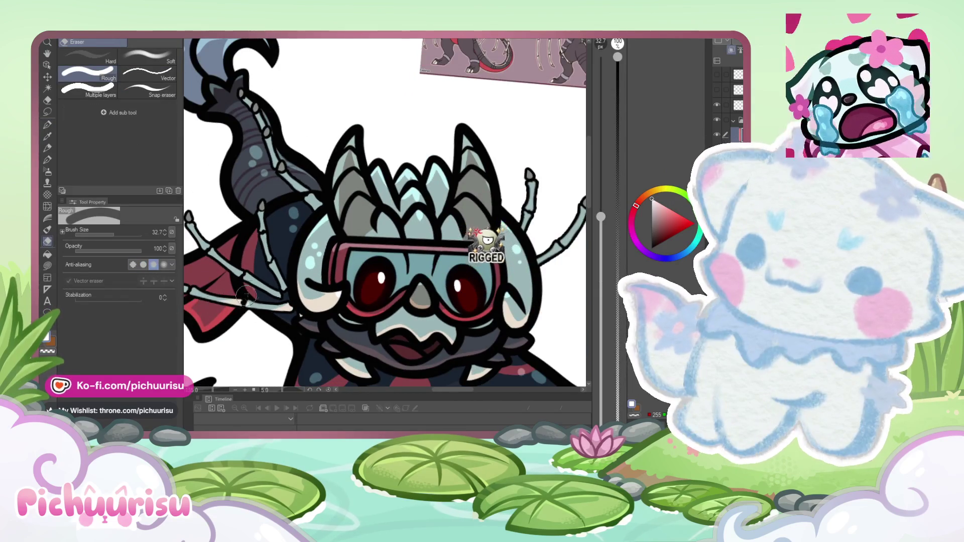
pyautogui.scroll(2, 198, 309)
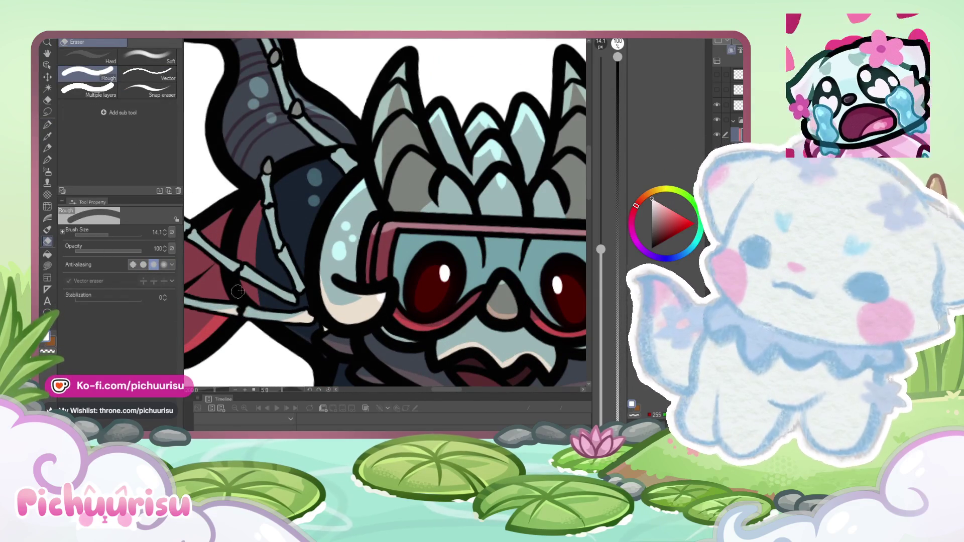
pyautogui.scroll(-3, 286, 275)
pyautogui.scroll(2, 264, 244)
pyautogui.scroll(3, 266, 249)
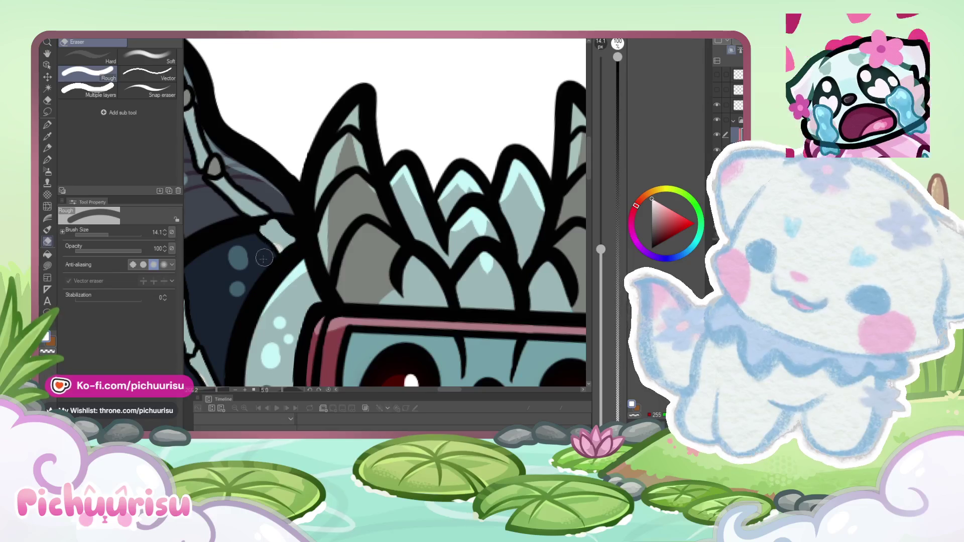
pyautogui.scroll(-3, 264, 258)
pyautogui.scroll(1, 264, 258)
pyautogui.scroll(-2, 262, 256)
pyautogui.scroll(4, 260, 252)
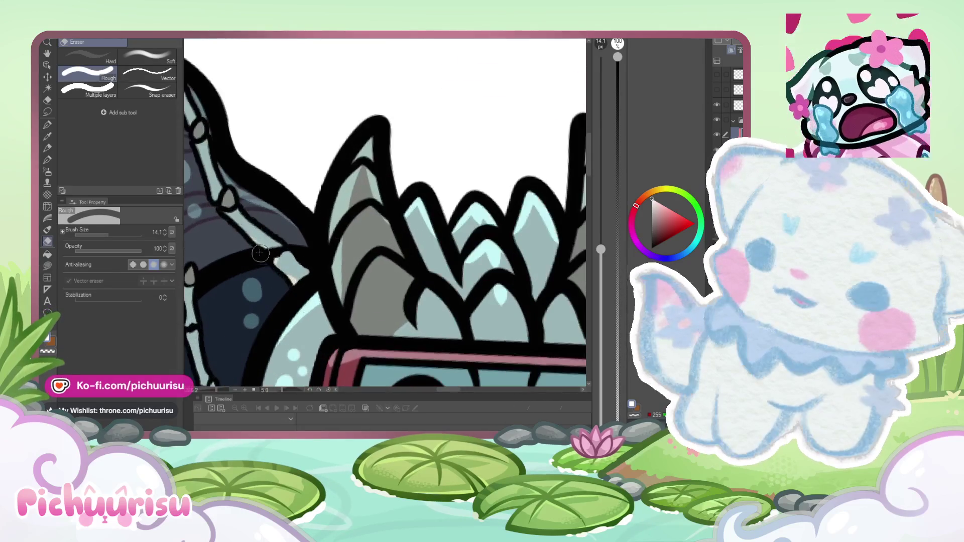
pyautogui.scroll(-3, 293, 287)
pyautogui.scroll(2, 241, 227)
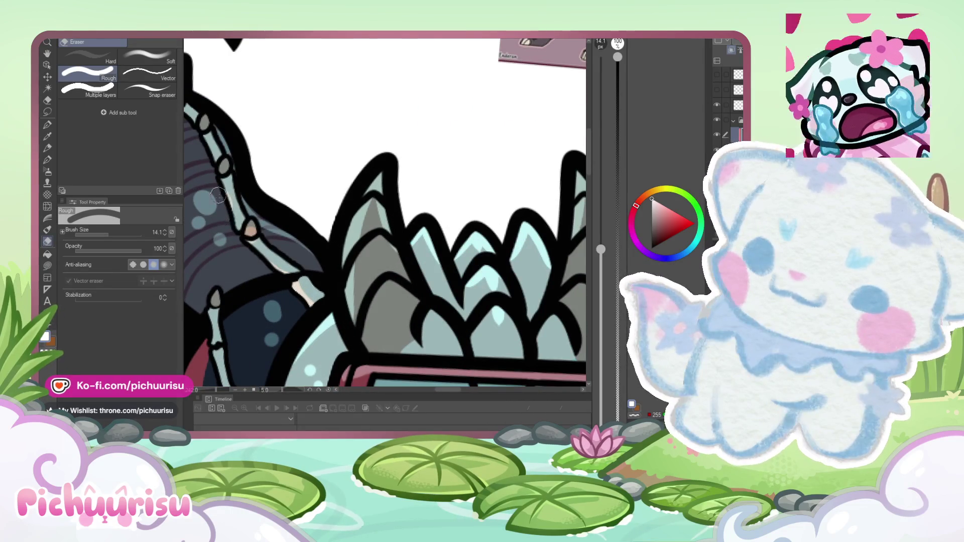
pyautogui.scroll(-3, 221, 172)
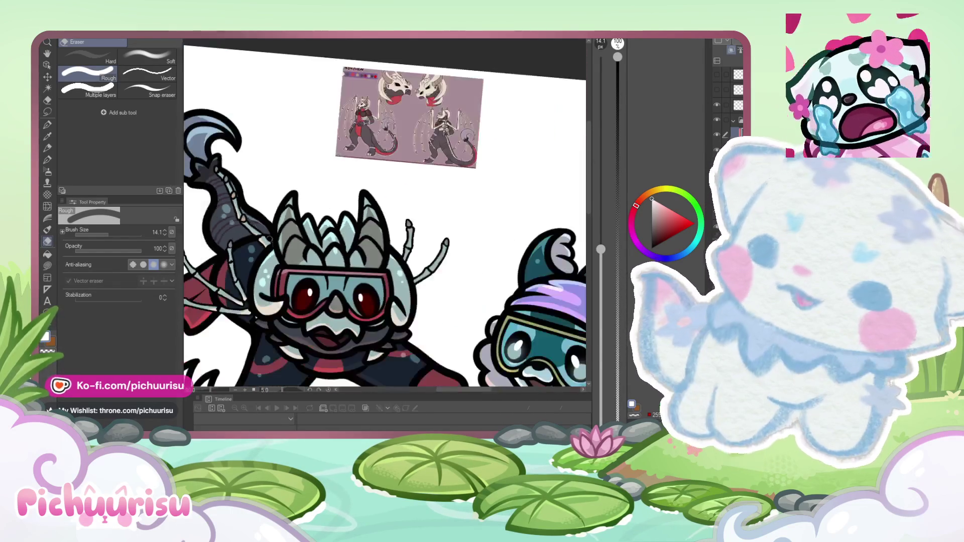
pyautogui.scroll(3, 431, 230)
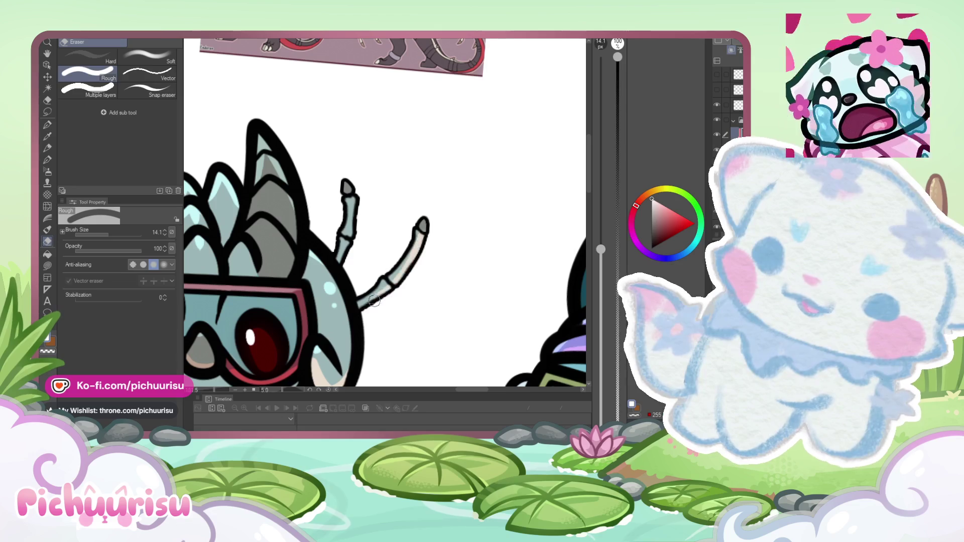
pyautogui.scroll(-8, 350, 184)
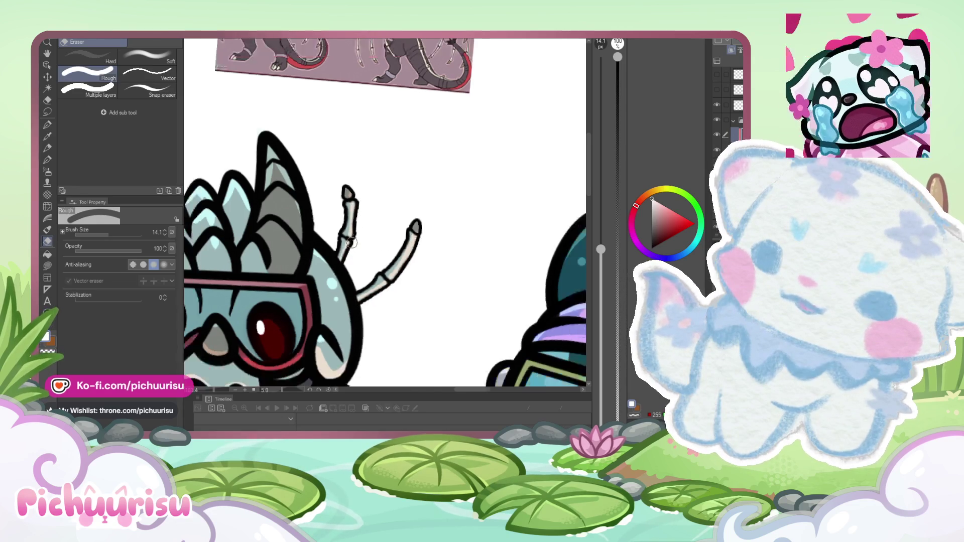
pyautogui.scroll(4, 299, 208)
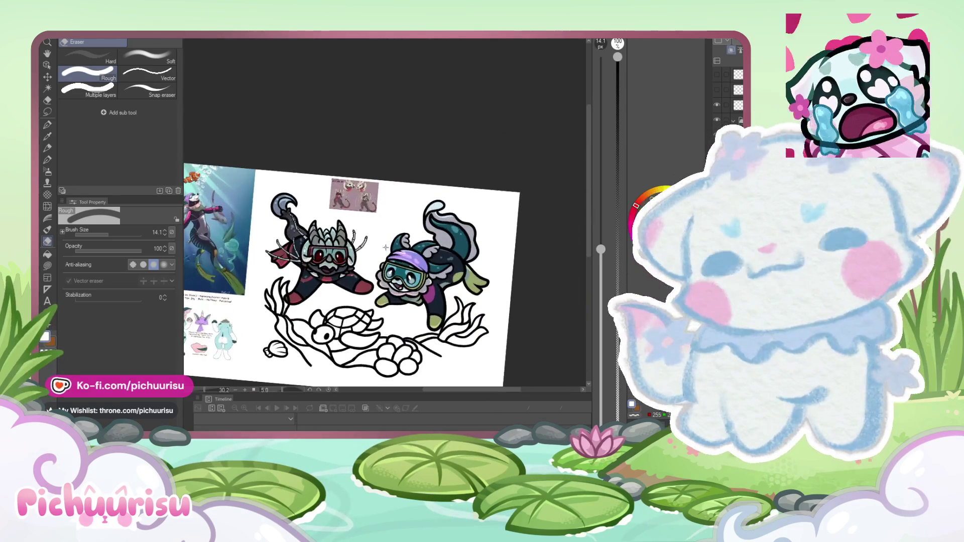
pyautogui.scroll(1, 299, 207)
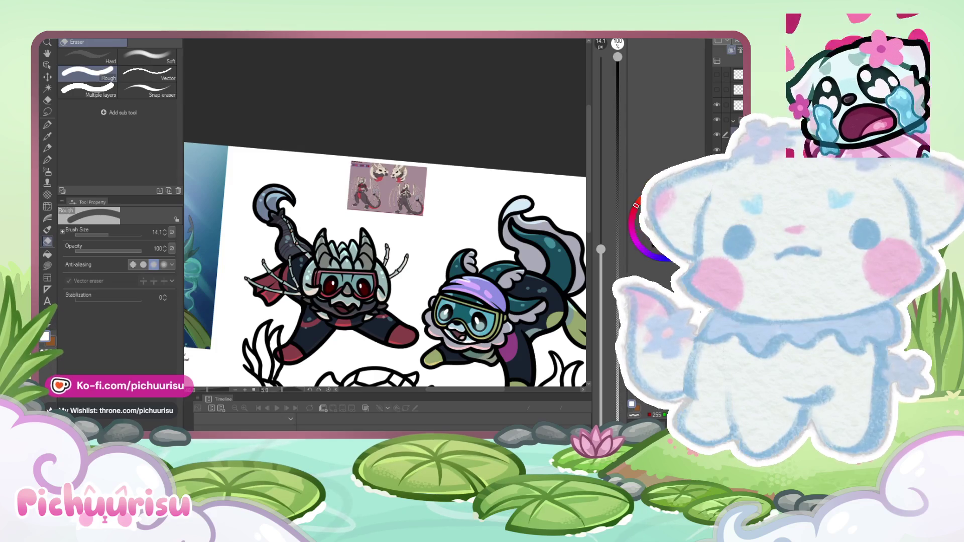
pyautogui.click(47, 125)
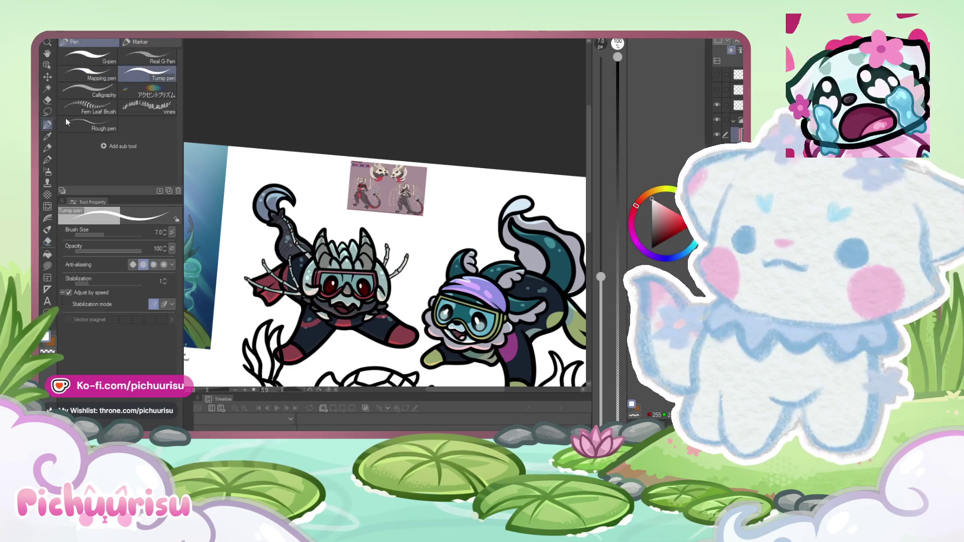
# Step: Zoom across the drawing to frame the goggled diver's webbed fin for shading
pyautogui.scroll(5, 289, 210)
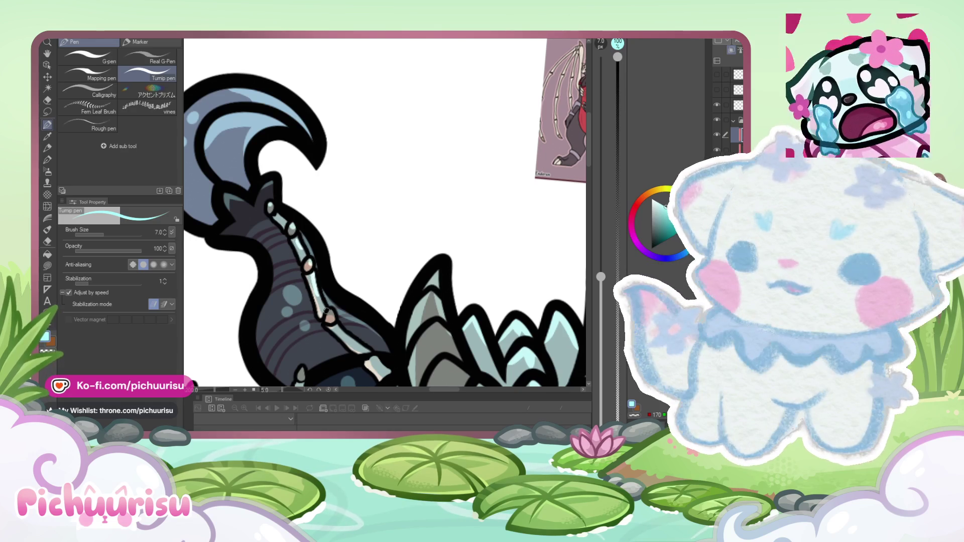
pyautogui.scroll(-5, 325, 310)
pyautogui.scroll(5, 274, 285)
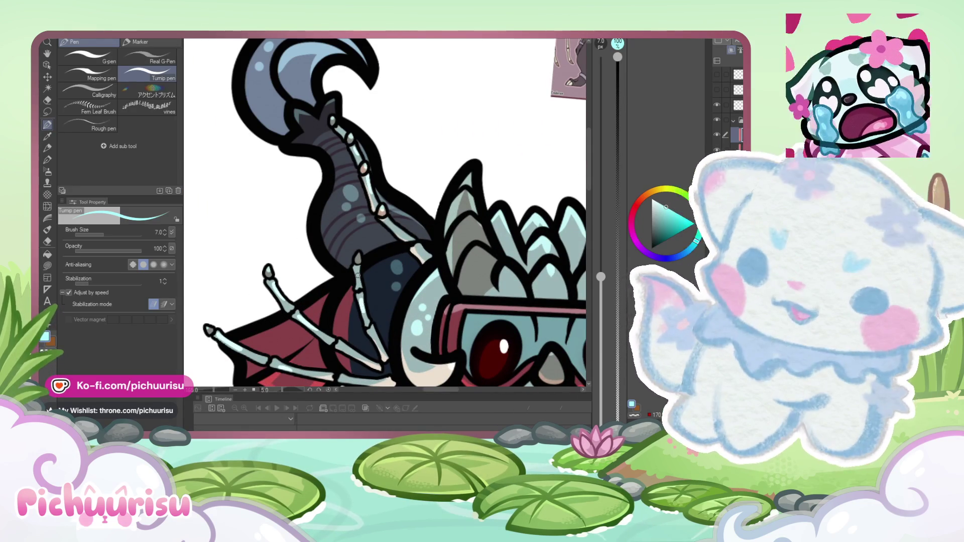
pyautogui.scroll(-4, 359, 258)
pyautogui.scroll(4, 367, 250)
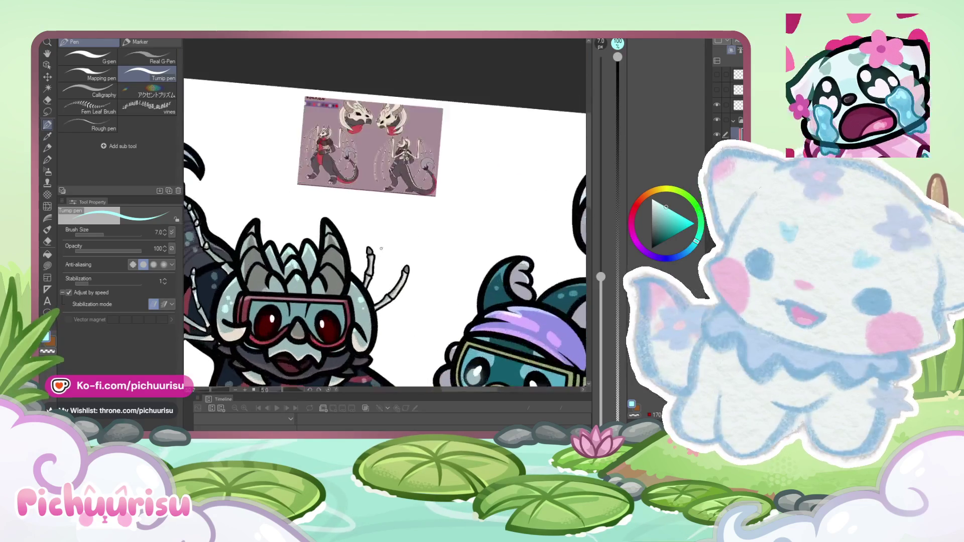
pyautogui.scroll(-5, 368, 248)
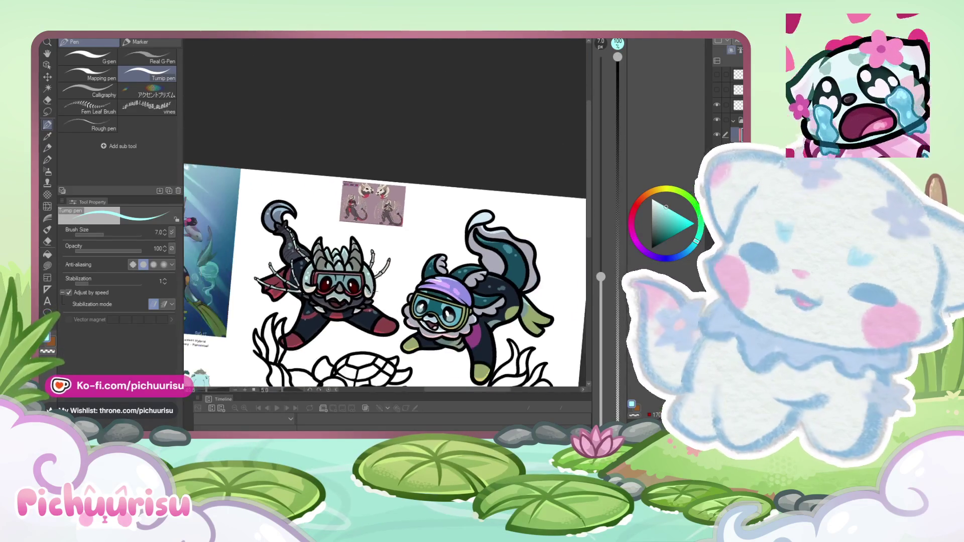
pyautogui.scroll(-2, 322, 201)
pyautogui.scroll(2, 323, 201)
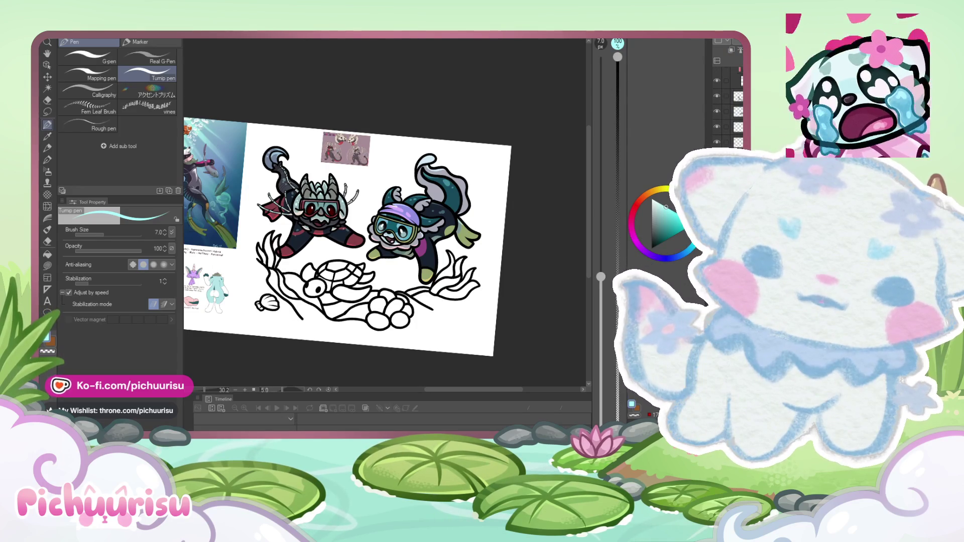
pyautogui.scroll(3, 273, 143)
pyautogui.scroll(5, 198, 165)
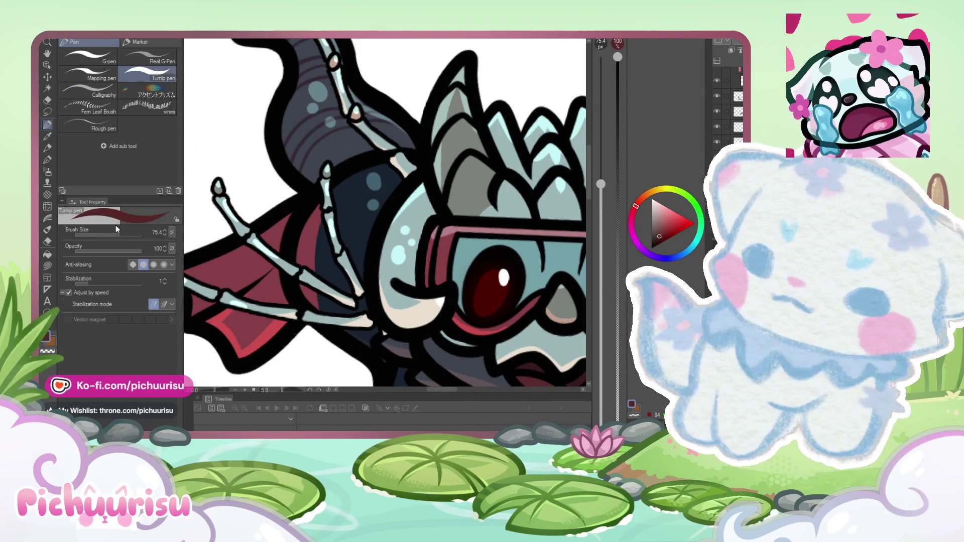
# Step: Resize the Turnip pen, settling on a brush size of 37.5
pyautogui.moveTo(116, 230); pyautogui.dragTo(98, 227)
pyautogui.moveTo(231, 304); pyautogui.dragTo(292, 232)
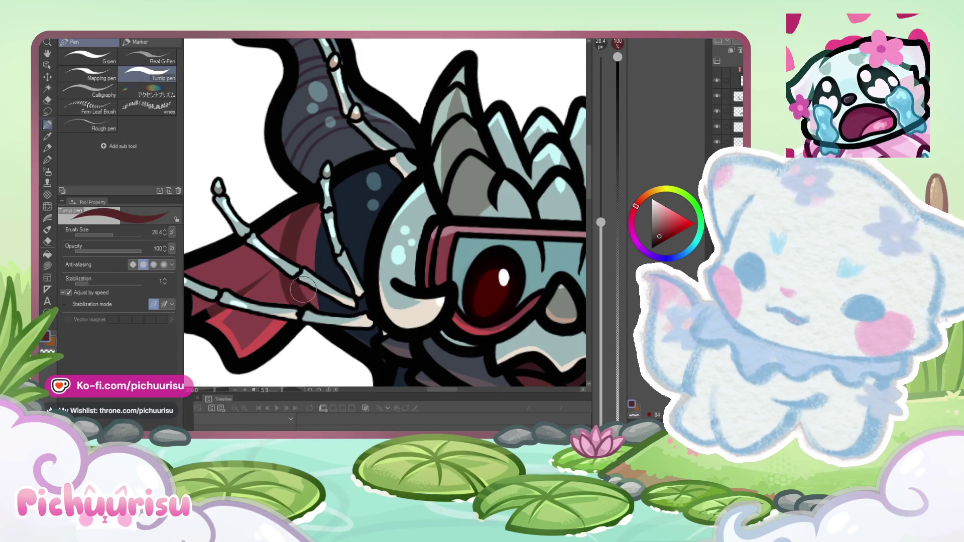
pyautogui.scroll(-3, 303, 289)
pyautogui.scroll(3, 260, 277)
pyautogui.press(']')
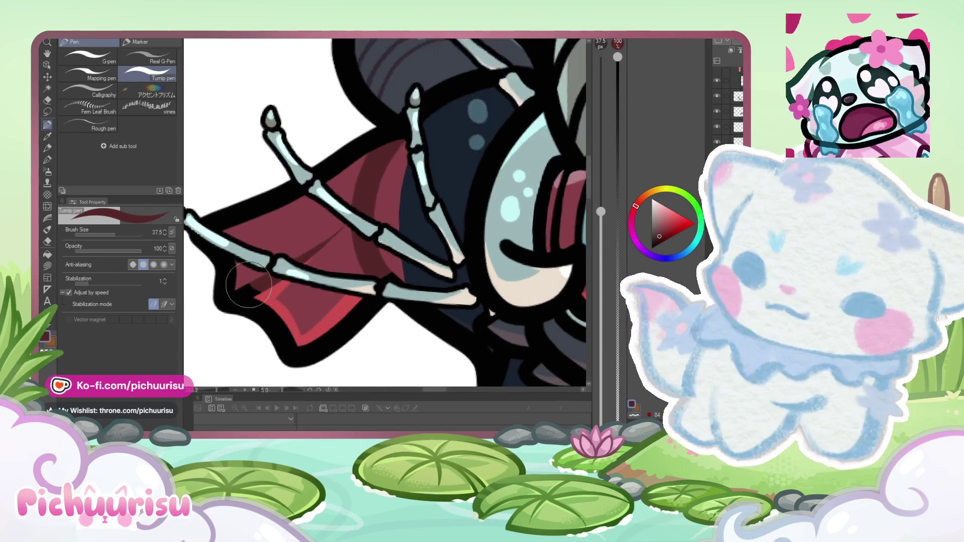
pyautogui.hotkey('ctrl', '+')
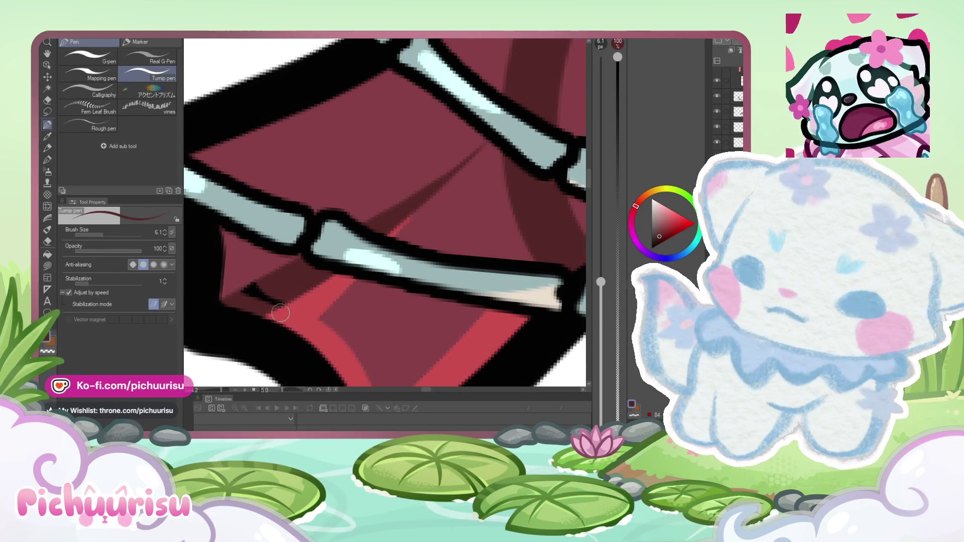
pyautogui.scroll(-10, 245, 294)
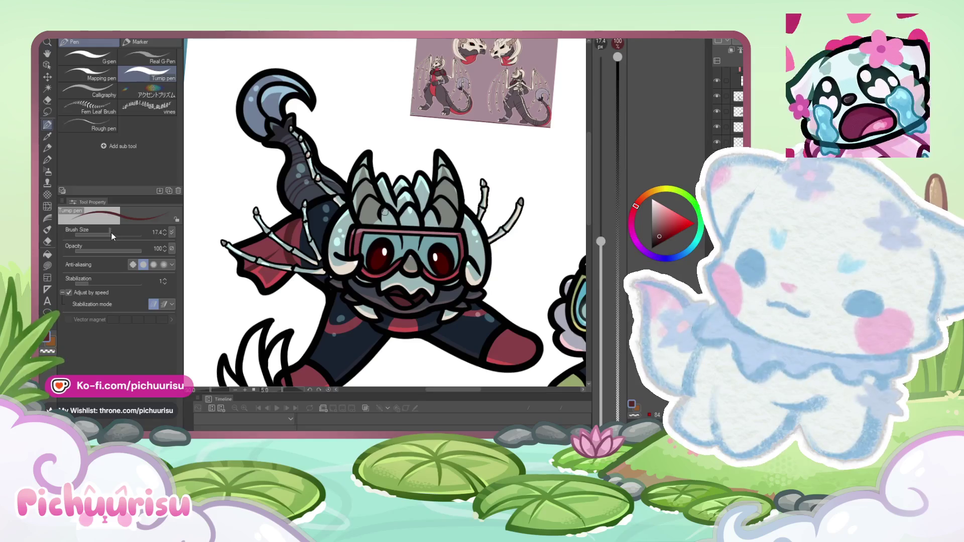
pyautogui.moveTo(110, 234); pyautogui.dragTo(115, 235)
pyautogui.scroll(3, 263, 234)
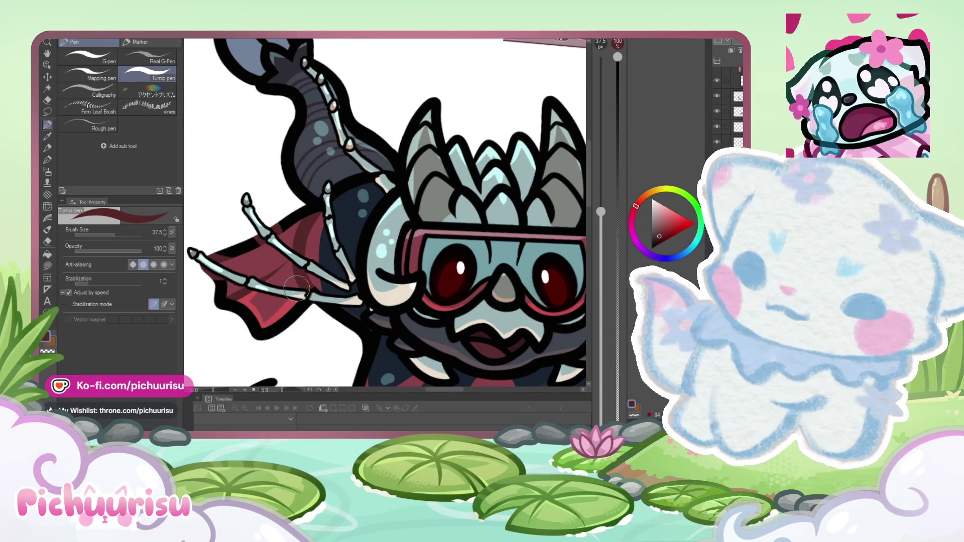
# Step: Pick up the red from the diver's shoe as the shading colour
pyautogui.scroll(-3, 295, 291)
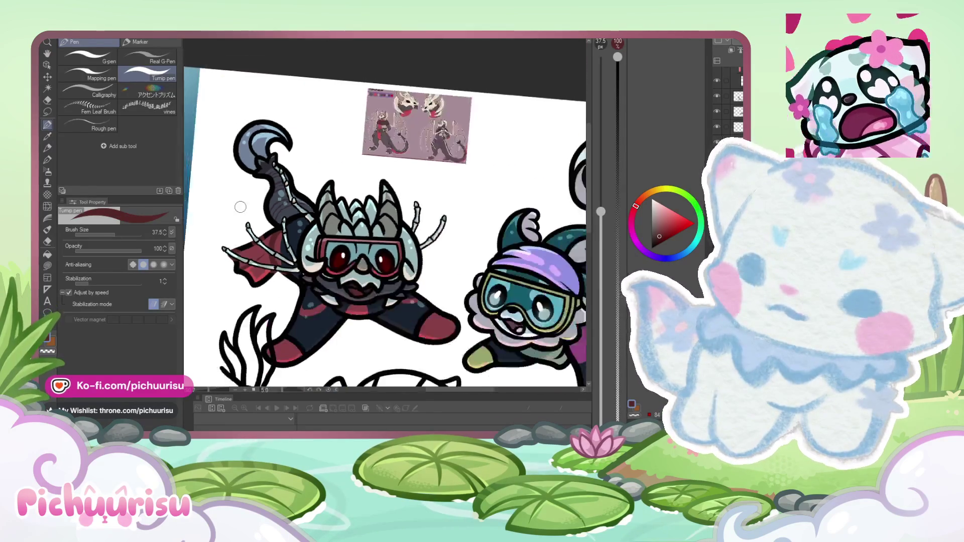
pyautogui.scroll(2, 278, 305)
pyautogui.scroll(4, 279, 305)
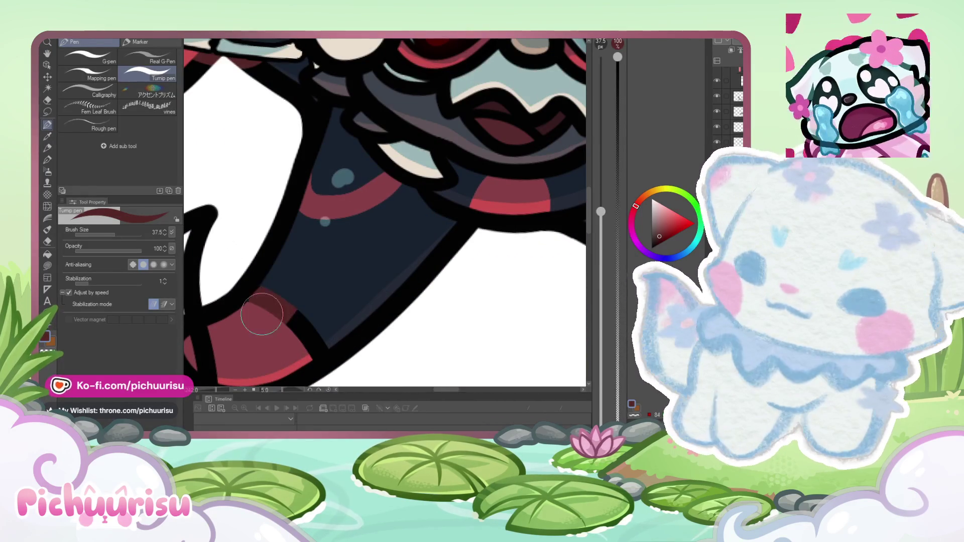
pyautogui.scroll(-4, 309, 326)
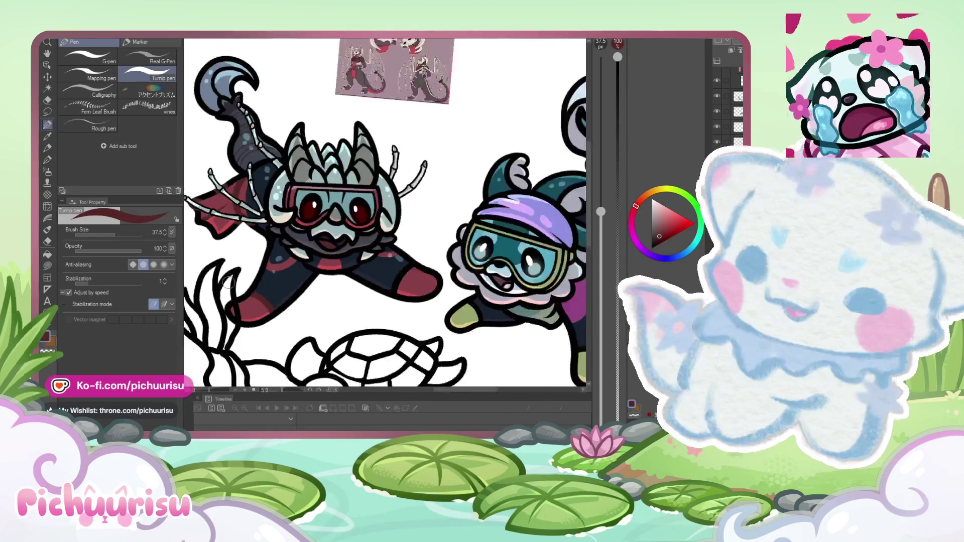
pyautogui.scroll(4, 287, 284)
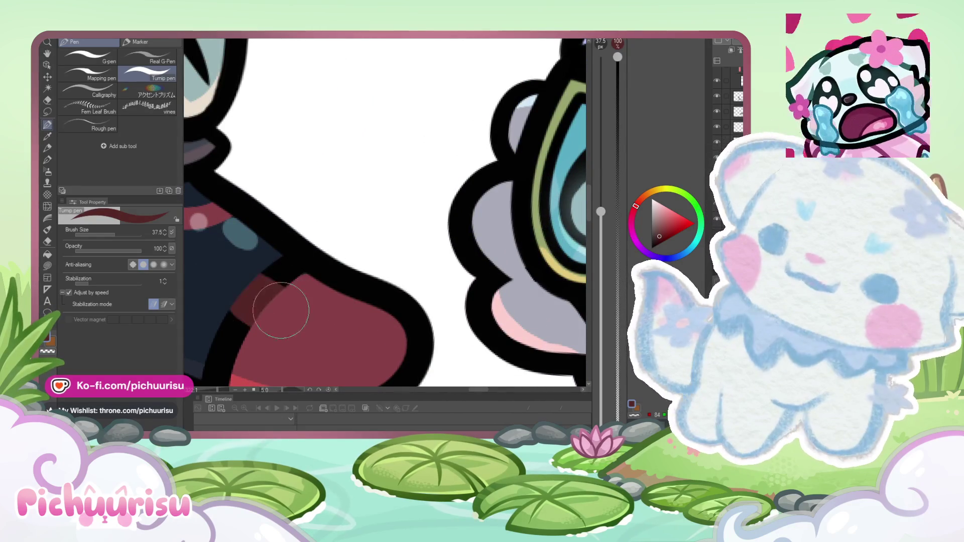
pyautogui.scroll(-2, 280, 286)
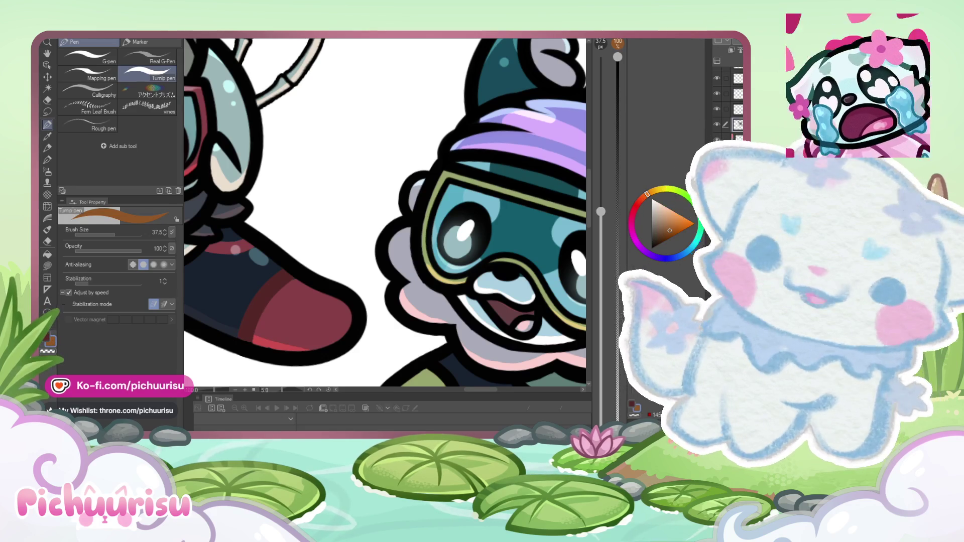
pyautogui.scroll(2, 298, 314)
pyautogui.keyDown('alt'); pyautogui.click(297, 314); pyautogui.keyUp('alt')
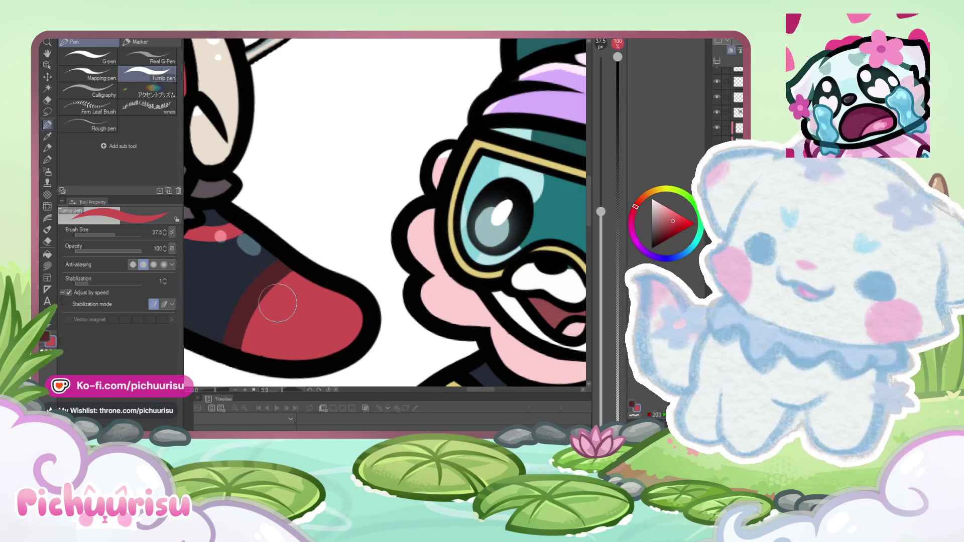
# Step: Sample the dark navy from the leg and enlarge the brush for broad strokes
pyautogui.scroll(-2, 361, 314)
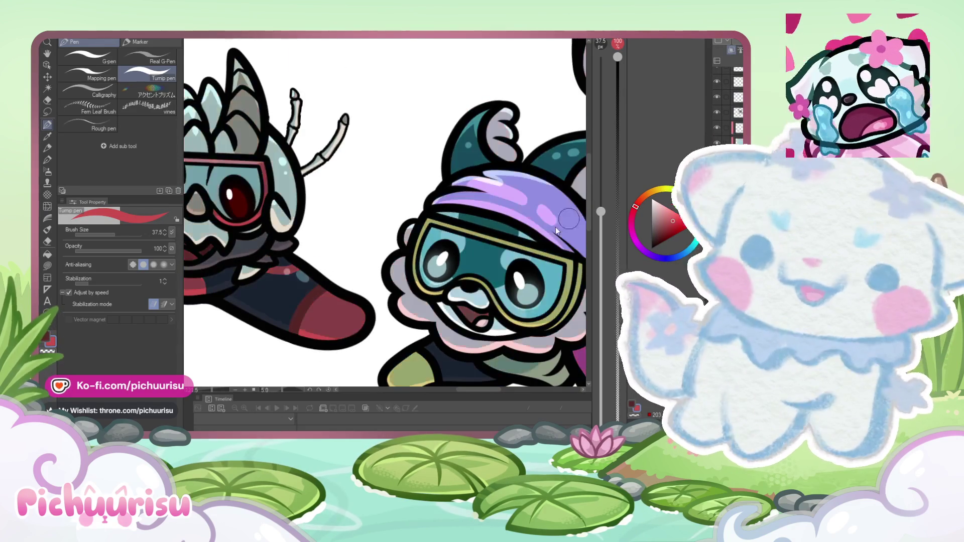
pyautogui.scroll(-2, 266, 311)
pyautogui.scroll(2, 267, 311)
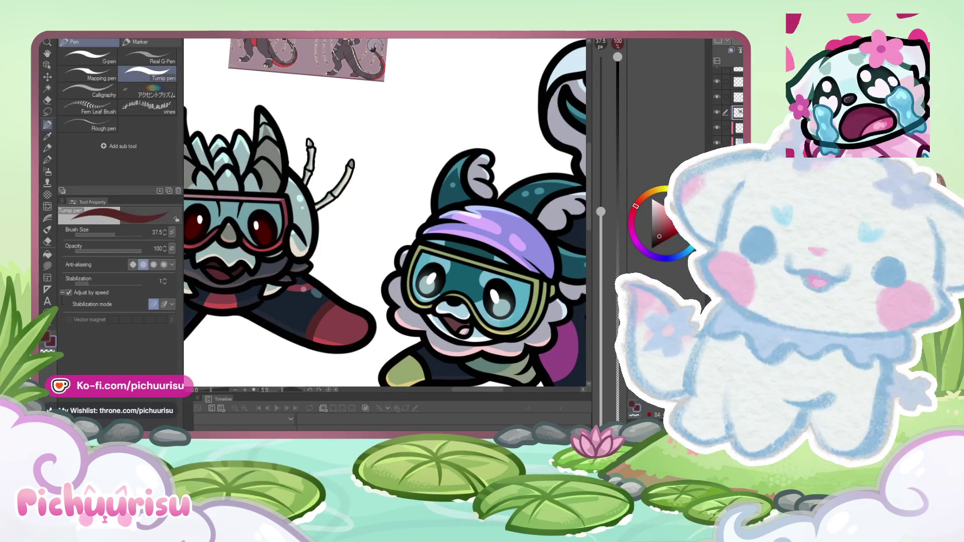
pyautogui.scroll(2, 251, 309)
pyautogui.scroll(2, 251, 310)
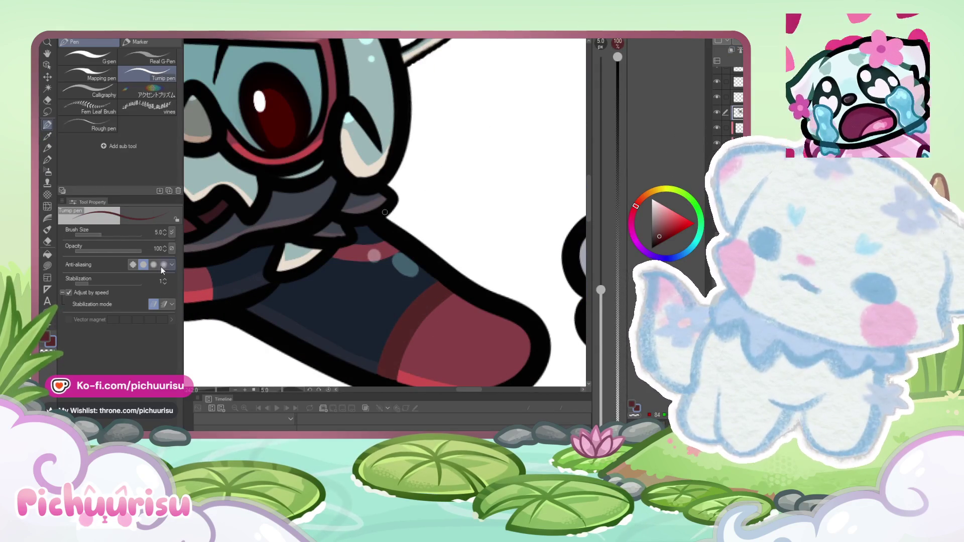
pyautogui.keyDown('alt'); pyautogui.click(340, 308); pyautogui.keyUp('alt')
pyautogui.moveTo(341, 309); pyautogui.dragTo(372, 309)
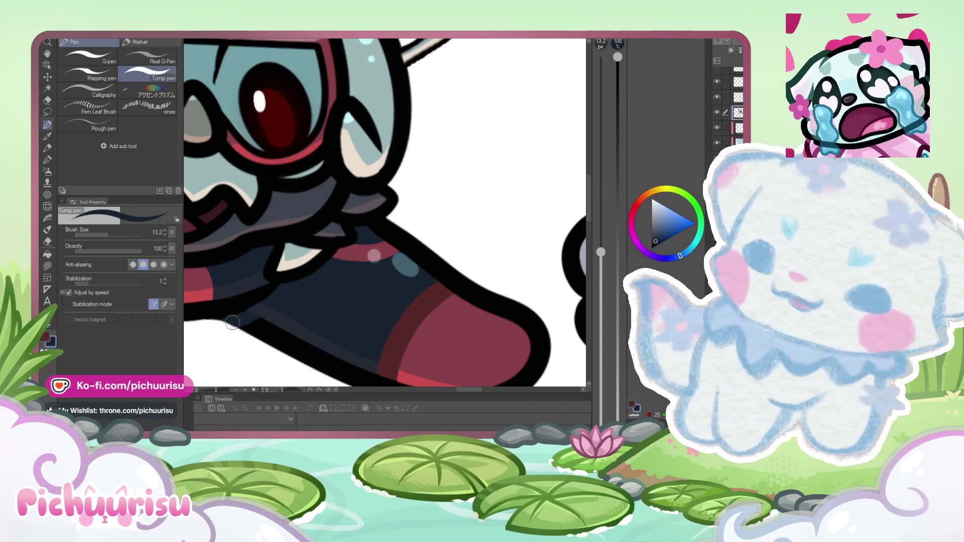
# Step: Eyedrop the dark navy from the diver's body as the shading colour
pyautogui.click(658, 244)
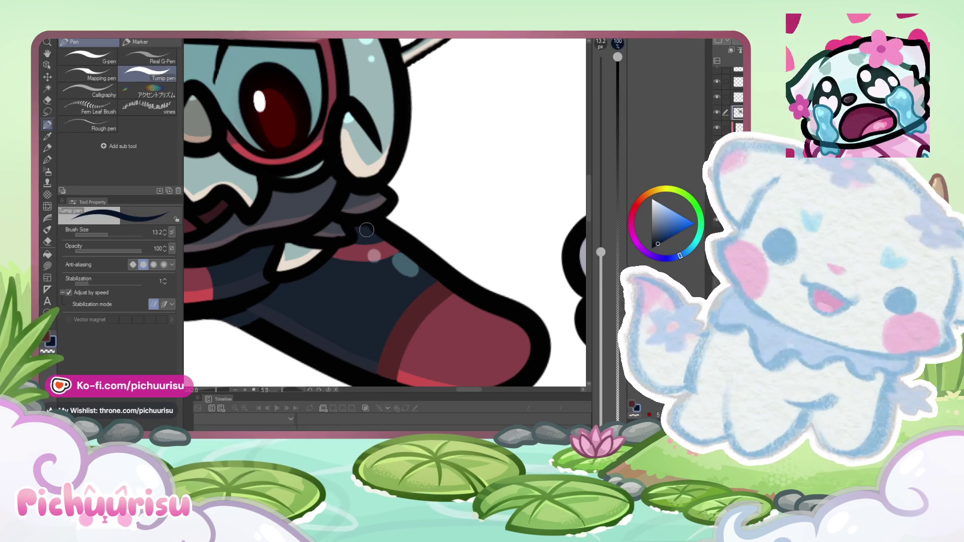
pyautogui.scroll(-5, 385, 226)
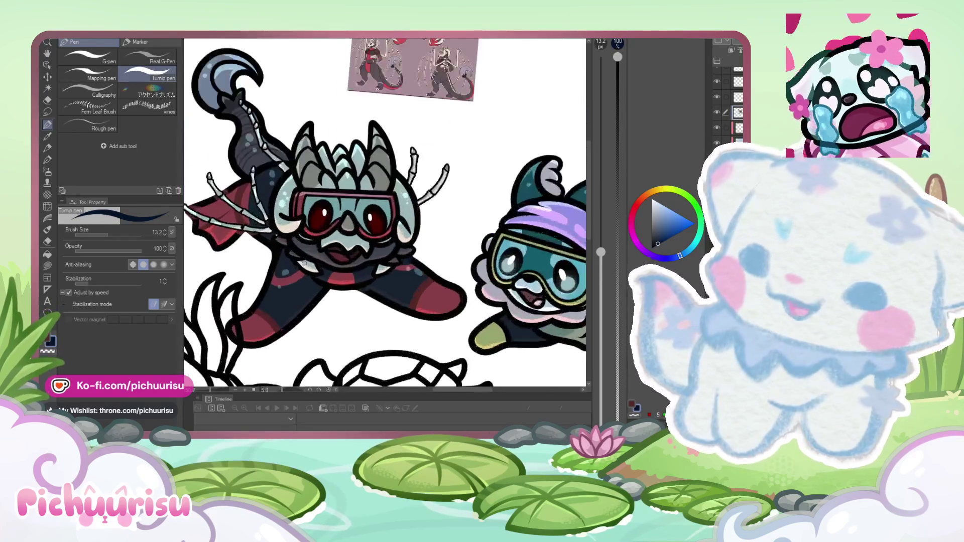
pyautogui.scroll(5, 322, 289)
pyautogui.scroll(1, 323, 289)
pyautogui.scroll(-2, 230, 216)
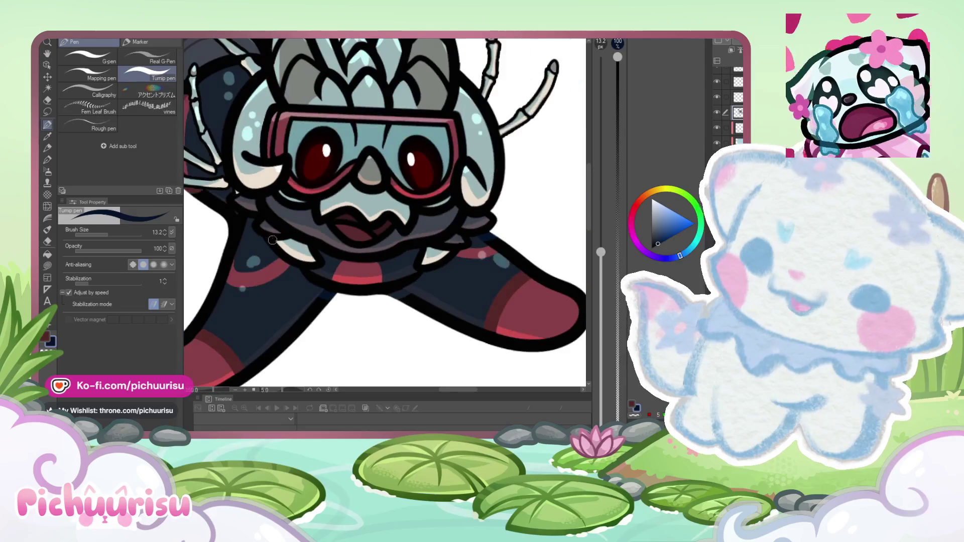
pyautogui.scroll(5, 231, 216)
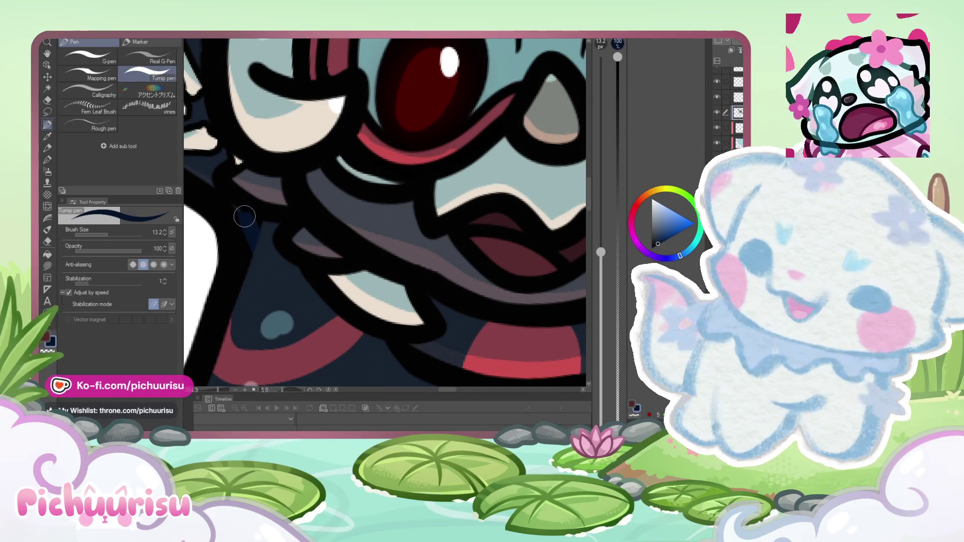
pyautogui.keyDown('alt'); pyautogui.click(251, 211); pyautogui.keyUp('alt')
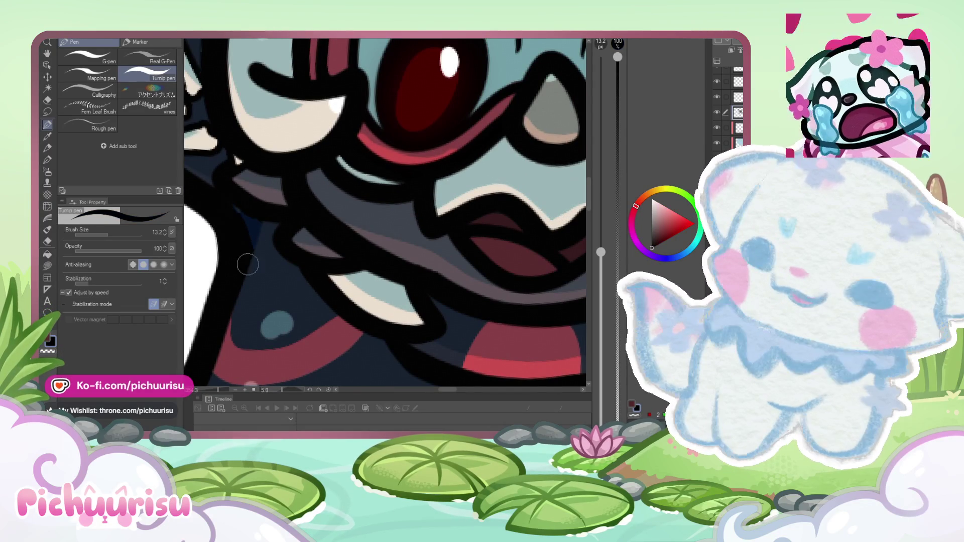
pyautogui.scroll(-4, 246, 229)
pyautogui.scroll(3, 246, 229)
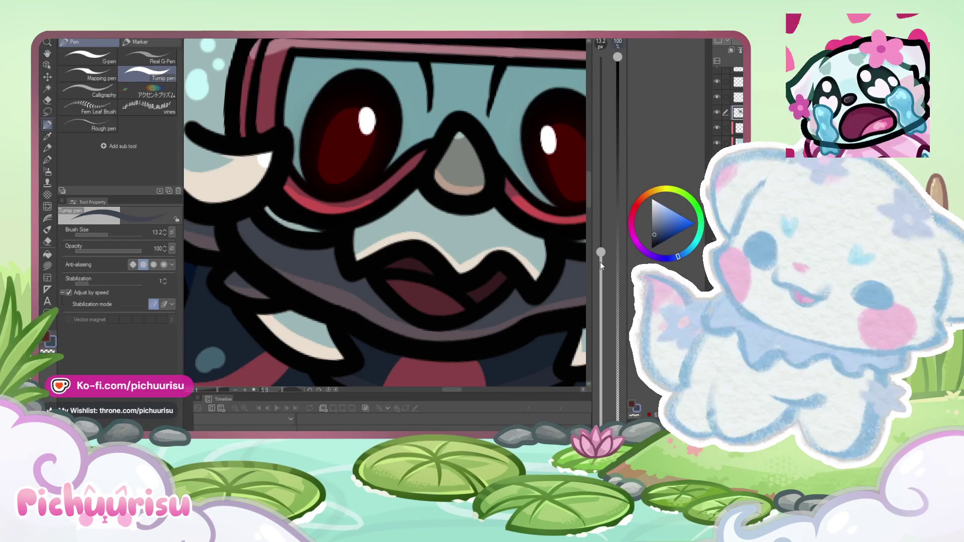
pyautogui.scroll(2, 253, 273)
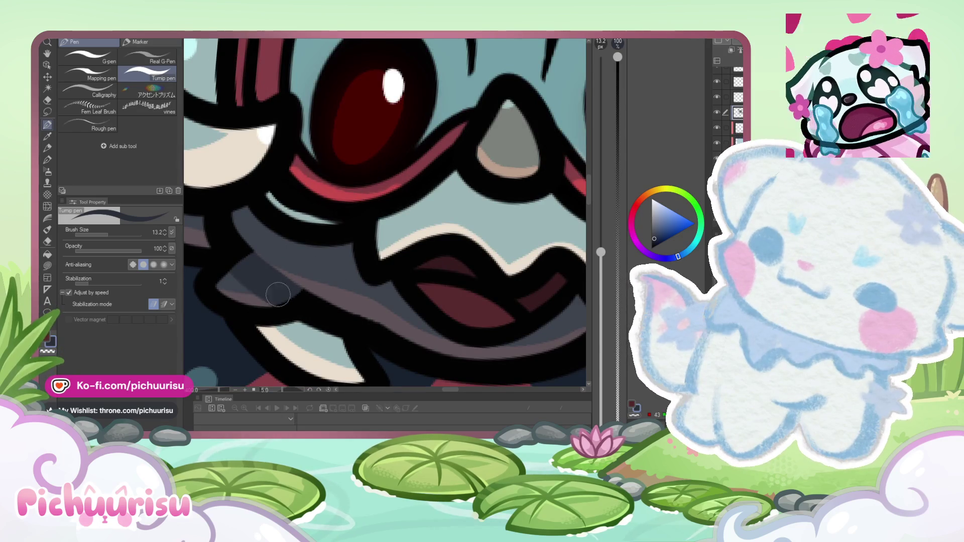
pyautogui.scroll(3, 261, 295)
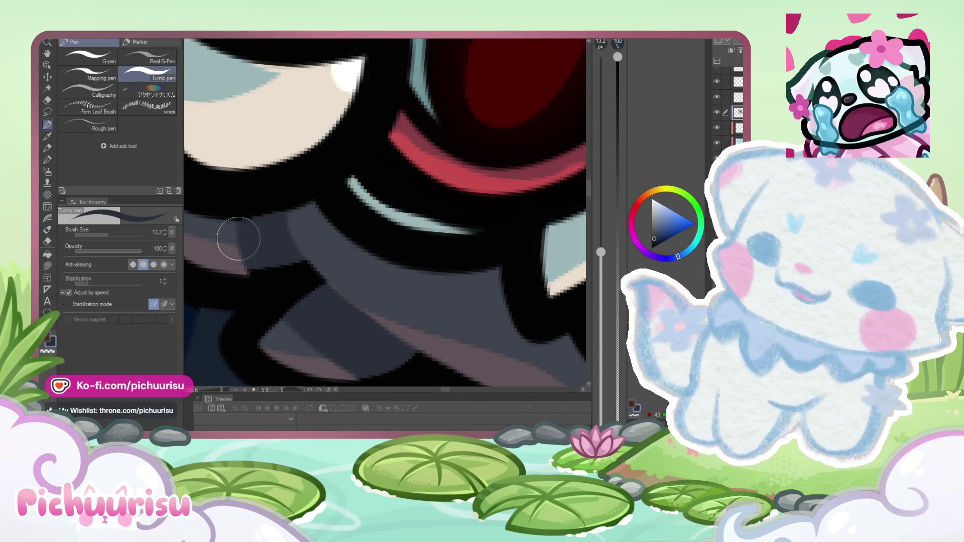
pyautogui.scroll(-5, 237, 255)
pyautogui.scroll(3, 302, 268)
pyautogui.scroll(1, 302, 269)
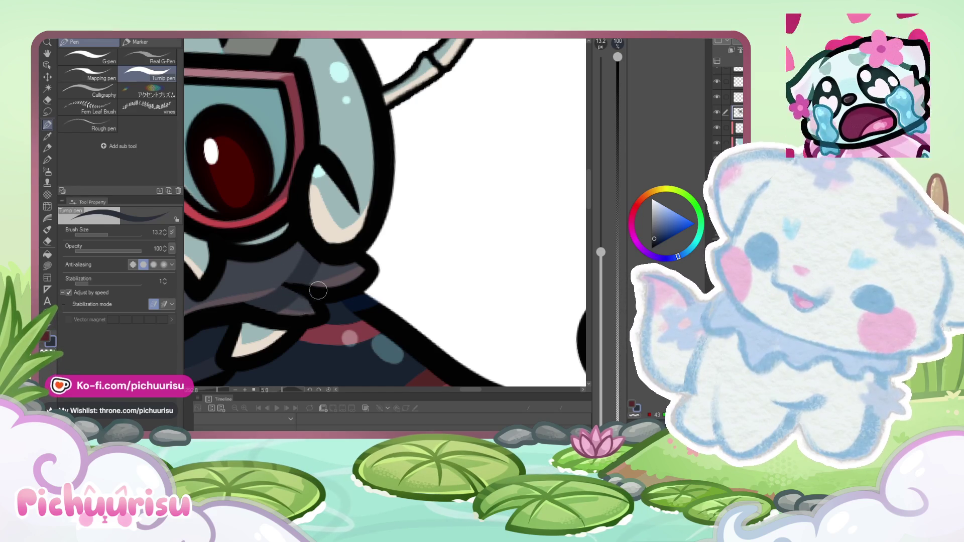
pyautogui.keyDown('alt'); pyautogui.click(306, 293); pyautogui.keyUp('alt')
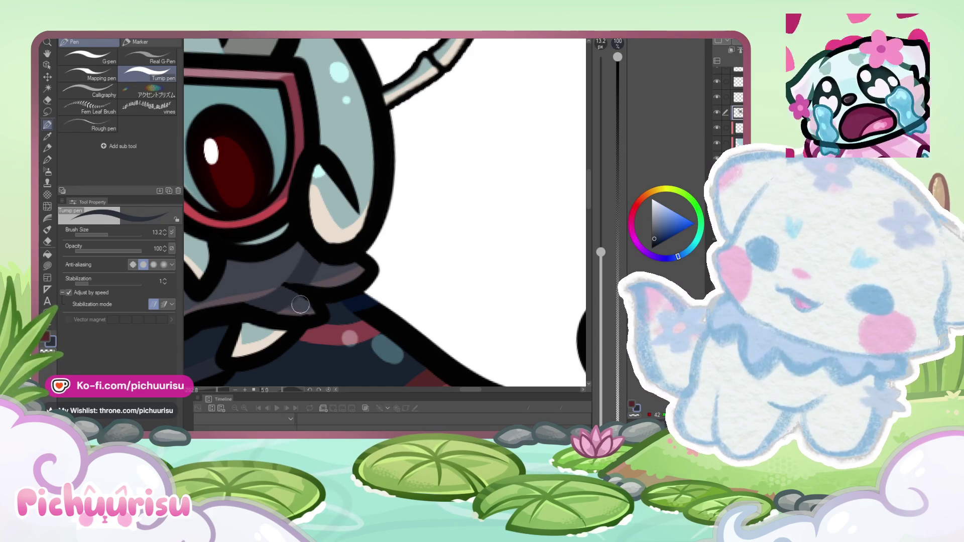
pyautogui.scroll(-4, 259, 294)
pyautogui.scroll(3, 296, 326)
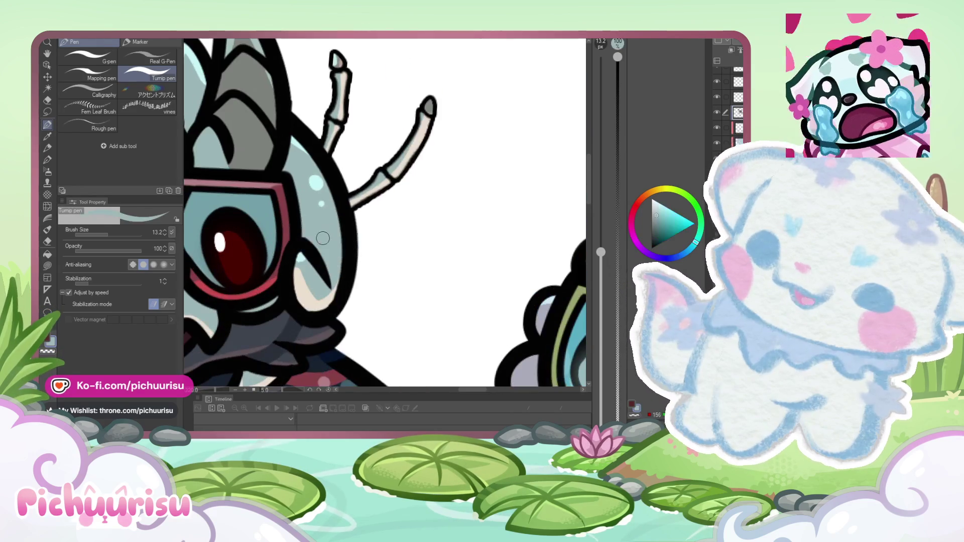
pyautogui.scroll(2, 307, 284)
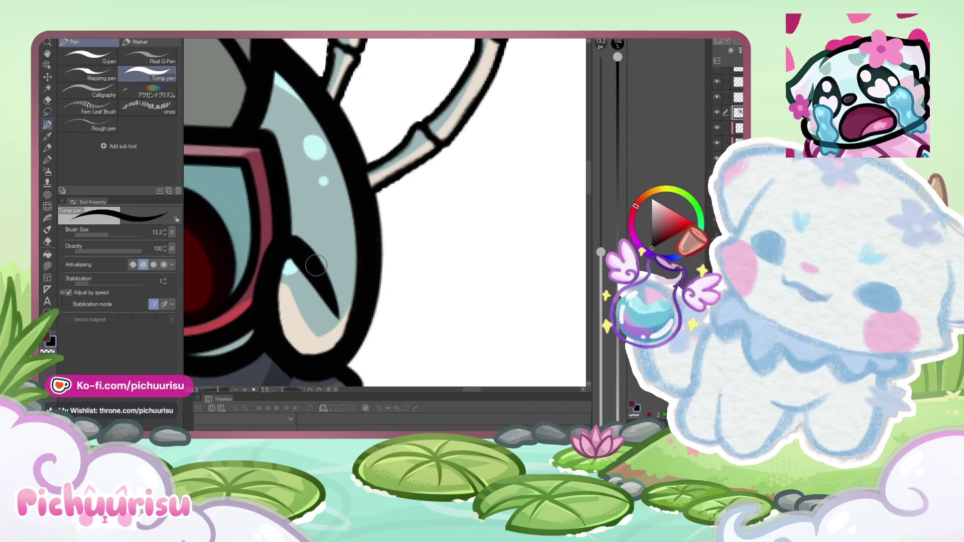
pyautogui.scroll(-2, 320, 244)
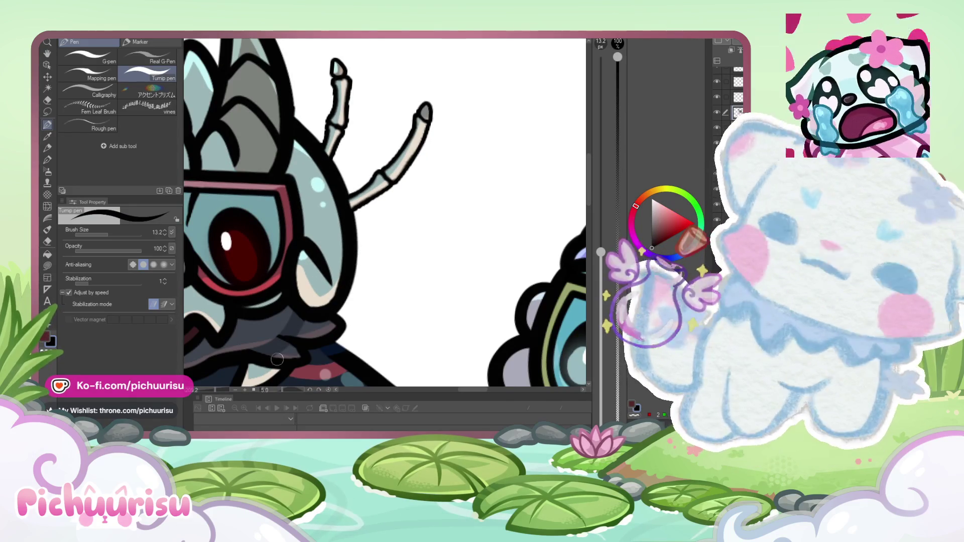
pyautogui.keyDown('alt'); pyautogui.click(265, 351); pyautogui.keyUp('alt')
pyautogui.scroll(2, 322, 241)
pyautogui.scroll(-4, 330, 258)
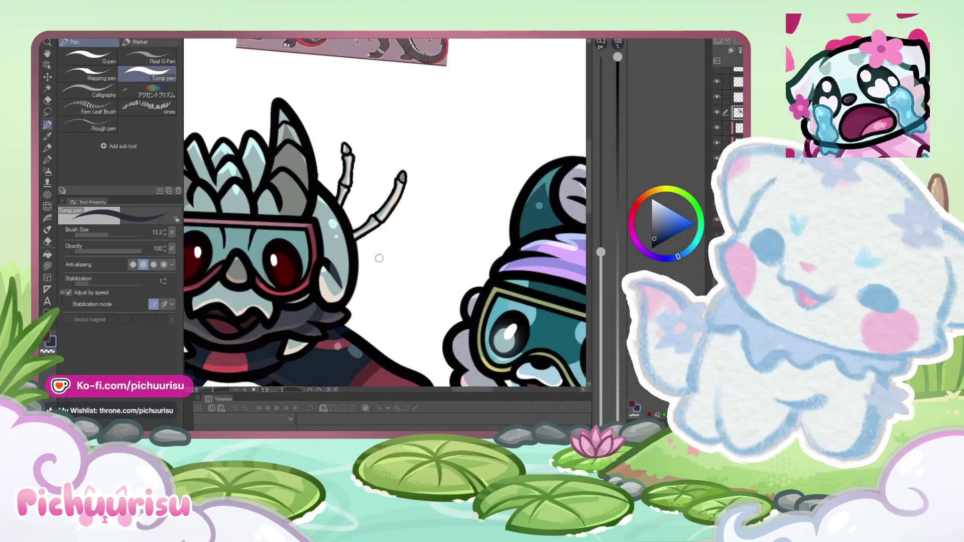
pyautogui.scroll(4, 239, 253)
pyautogui.scroll(-4, 254, 257)
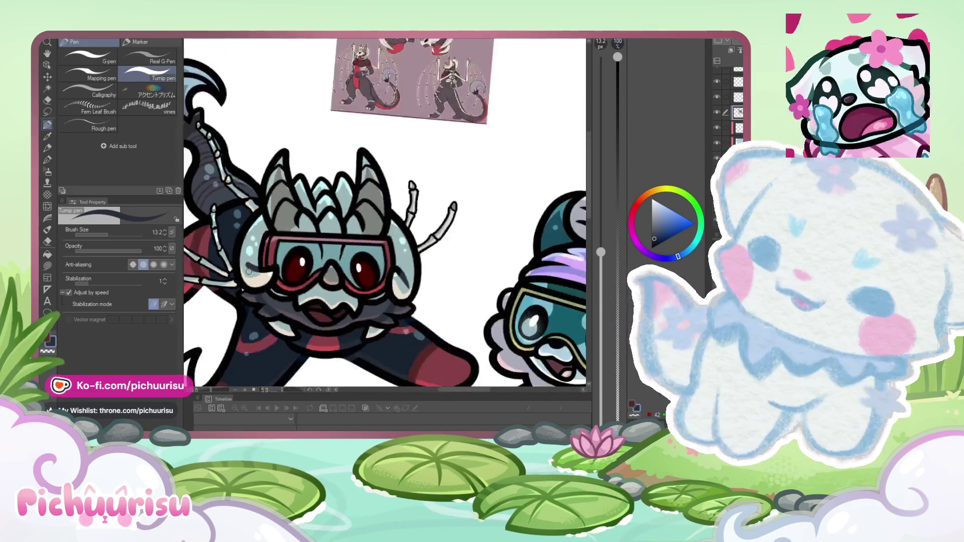
pyautogui.scroll(3, 264, 251)
pyautogui.scroll(2, 258, 290)
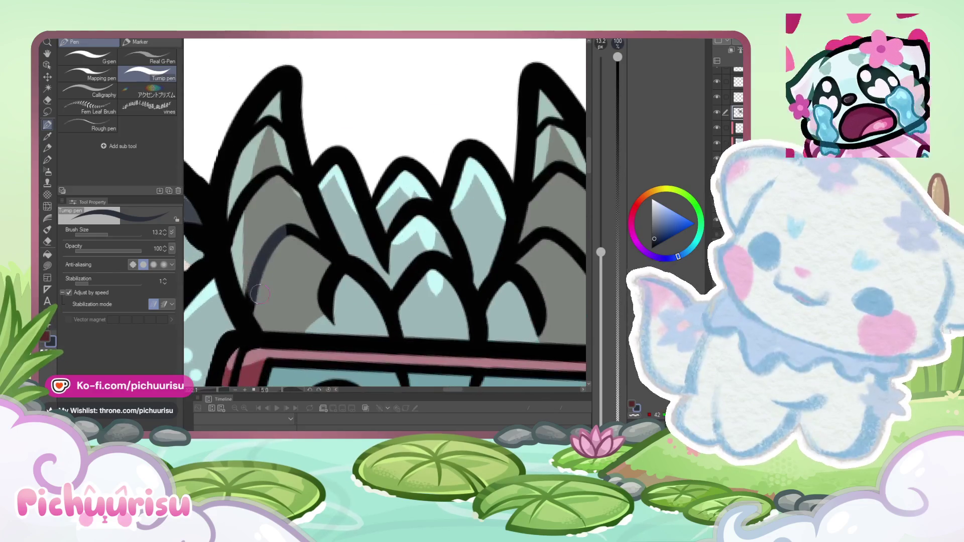
pyautogui.scroll(-4, 309, 240)
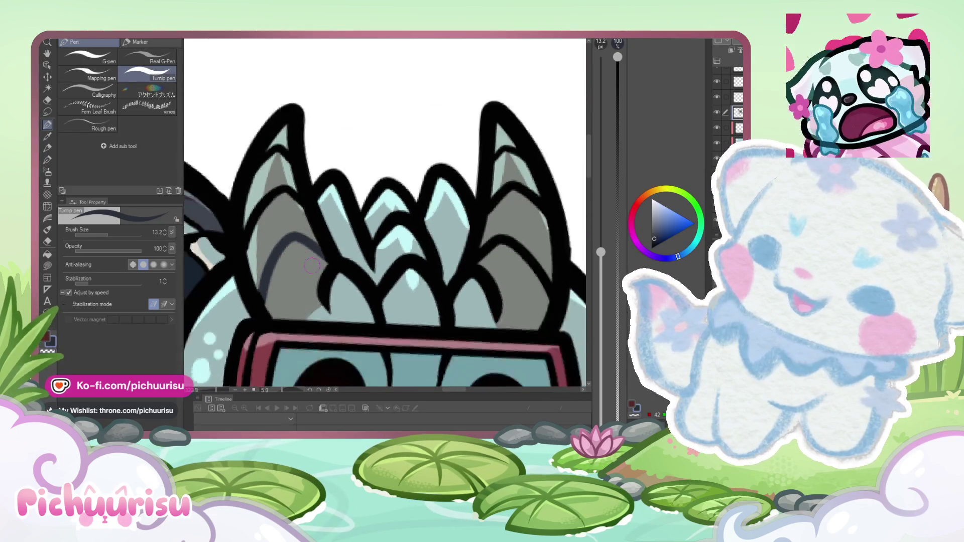
pyautogui.scroll(5, 281, 197)
# Step: Paint dark shading lines down the horn's inner edge and across the grey horn
pyautogui.moveTo(275, 196); pyautogui.dragTo(237, 324)
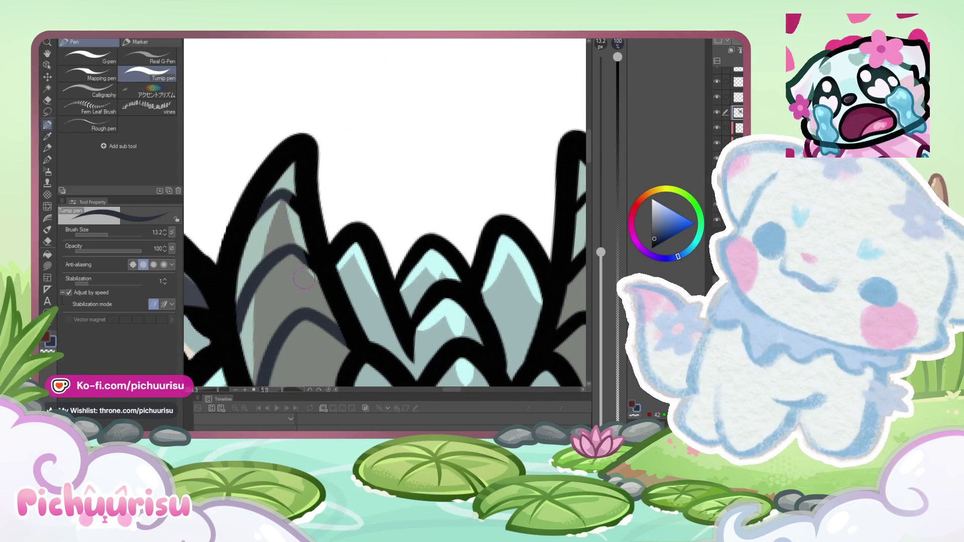
pyautogui.scroll(-3, 212, 250)
pyautogui.scroll(-2, 213, 250)
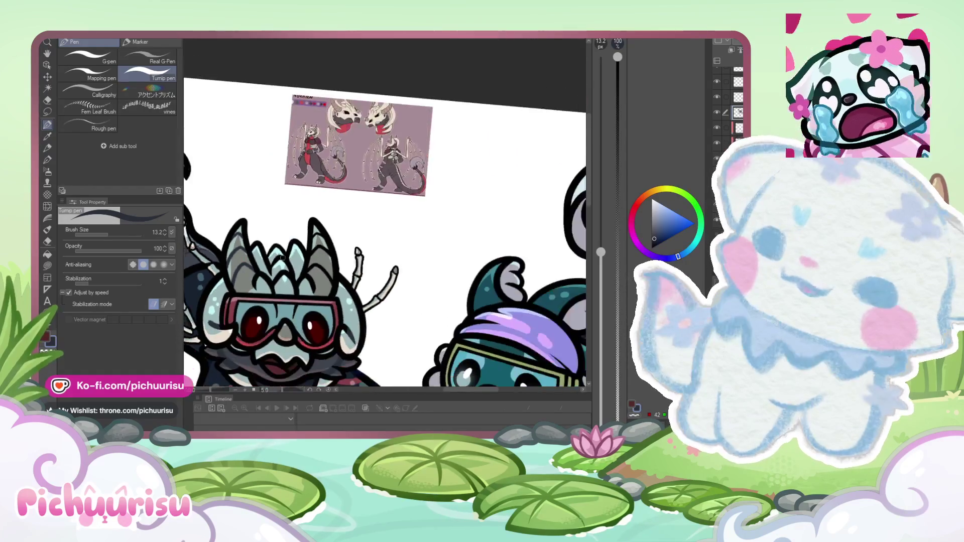
pyautogui.scroll(4, 302, 268)
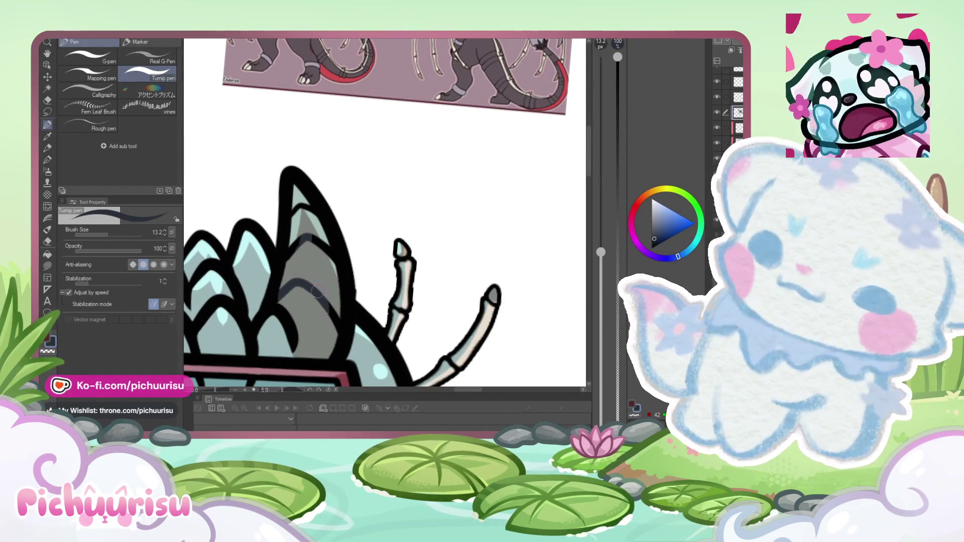
pyautogui.moveTo(280, 292); pyautogui.dragTo(332, 318)
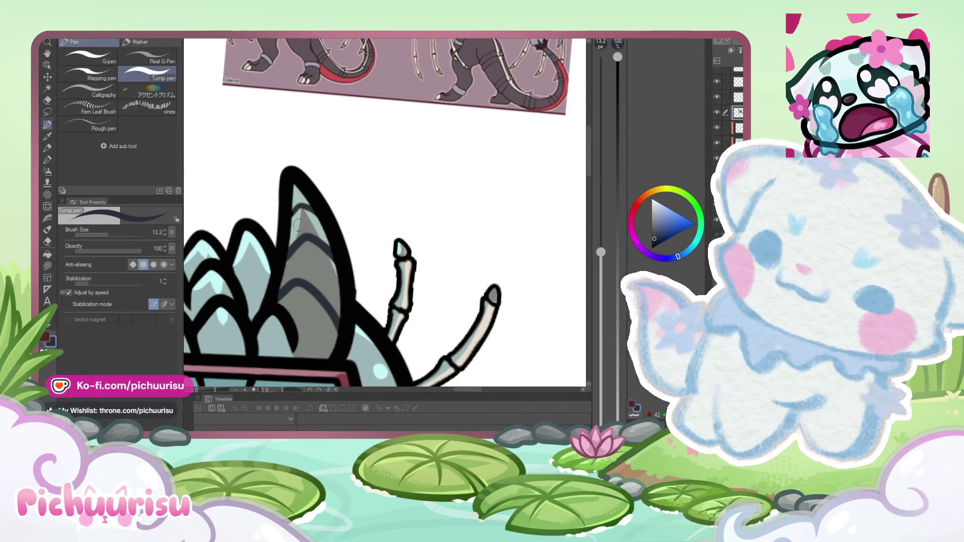
pyautogui.scroll(-5, 392, 251)
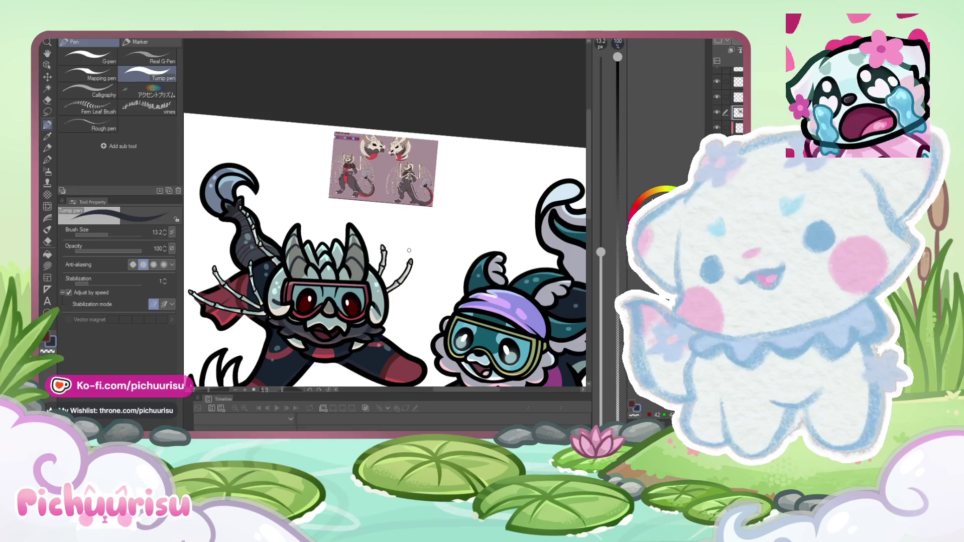
pyautogui.scroll(-3, 409, 250)
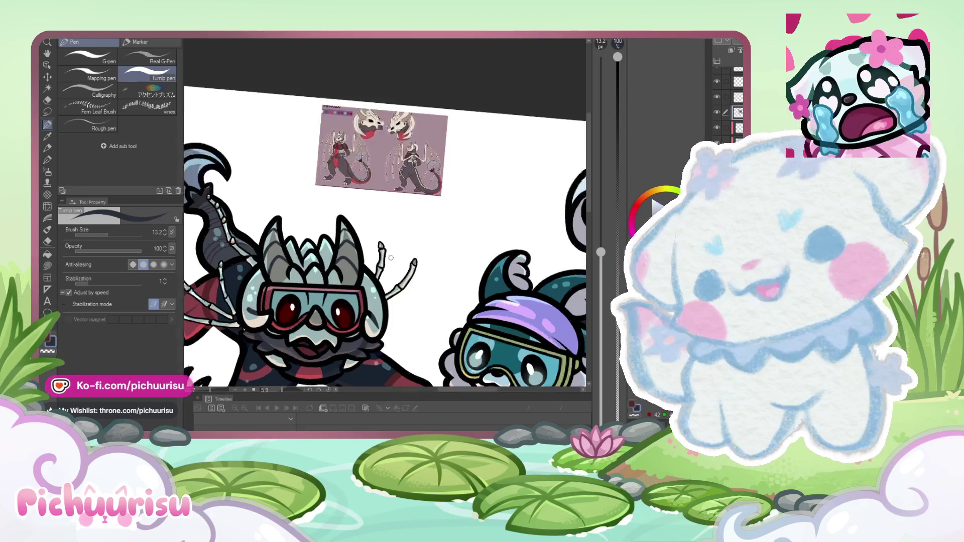
pyautogui.scroll(3, 390, 258)
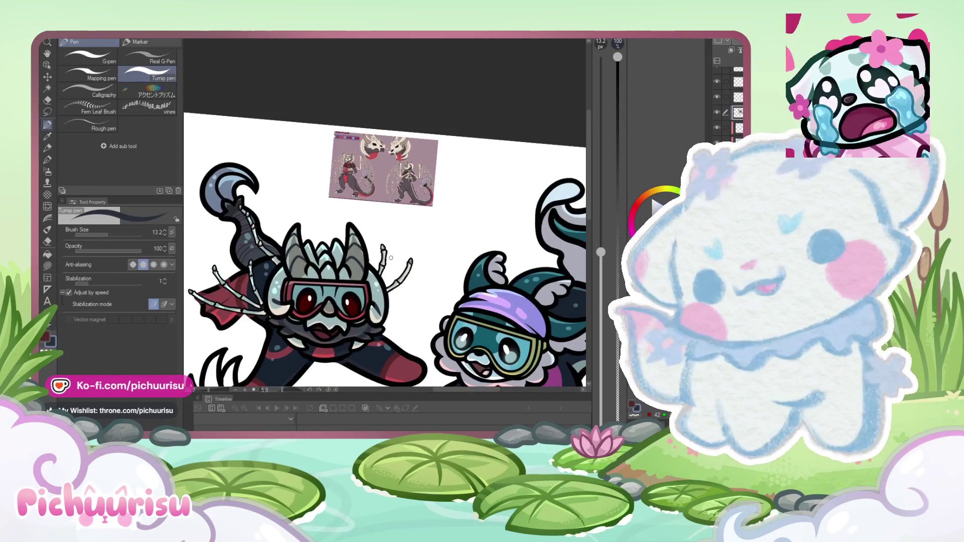
pyautogui.scroll(5, 348, 271)
pyautogui.scroll(2, 348, 271)
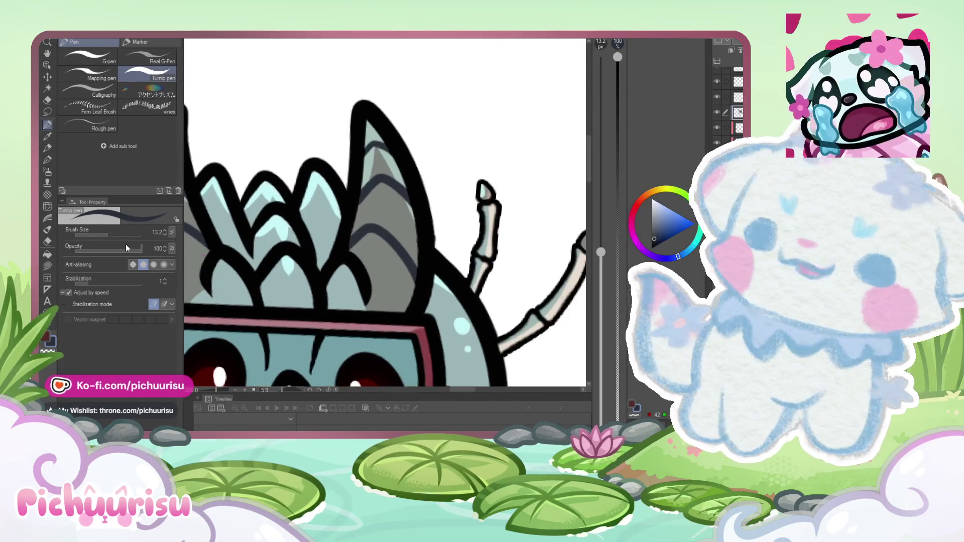
# Step: At brush size 26.5, add a short dark stroke on the goggles, then sample their red
pyautogui.moveTo(108, 234); pyautogui.dragTo(144, 233)
pyautogui.scroll(2, 277, 222)
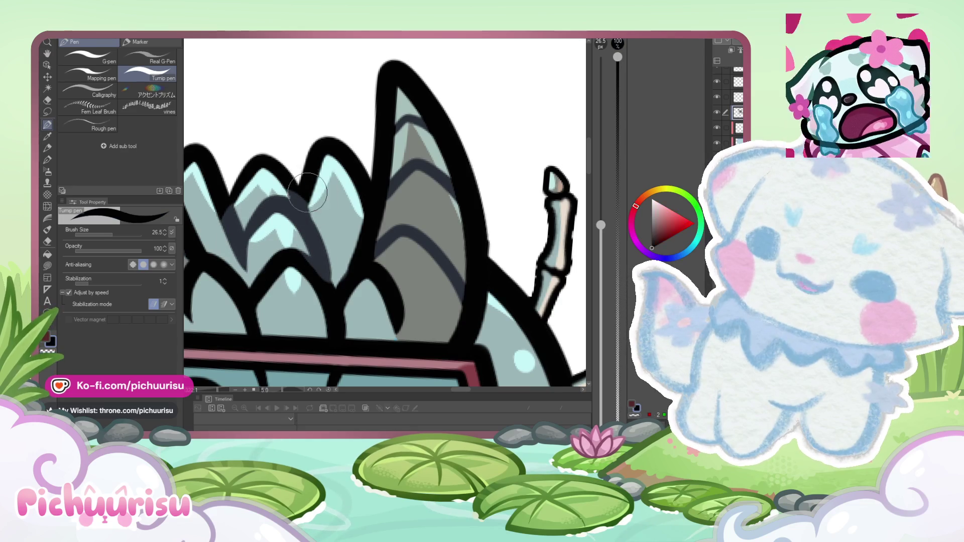
pyautogui.scroll(-2, 303, 272)
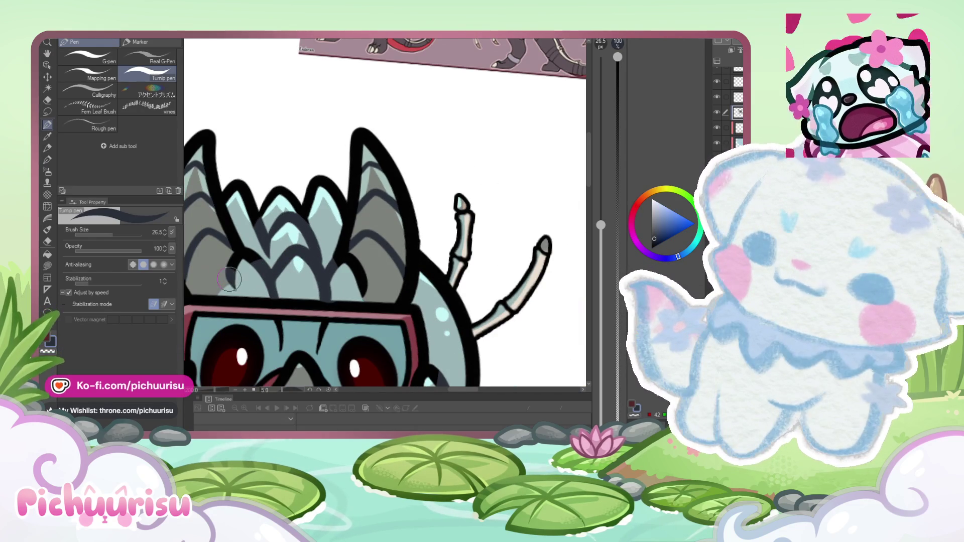
pyautogui.scroll(-3, 363, 286)
pyautogui.scroll(2, 286, 299)
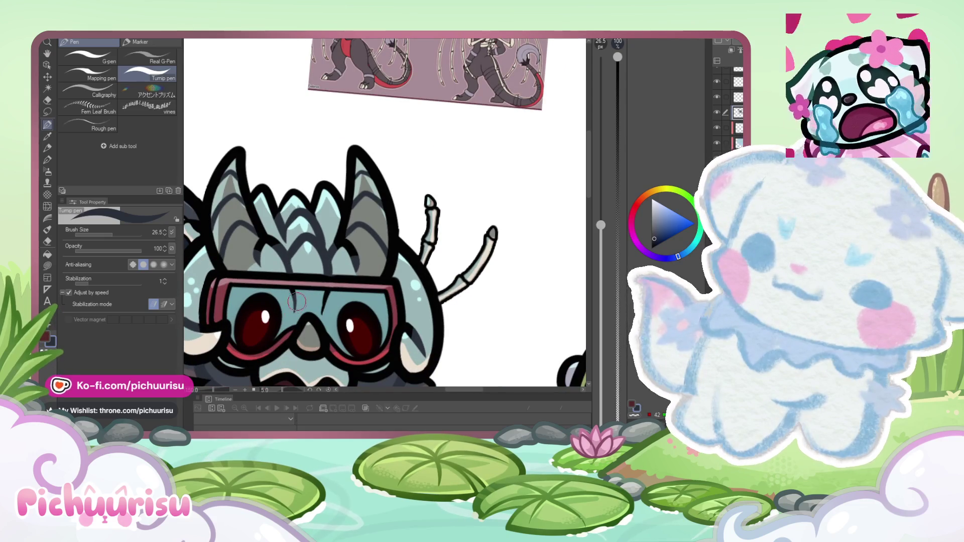
pyautogui.moveTo(327, 295); pyautogui.dragTo(322, 313)
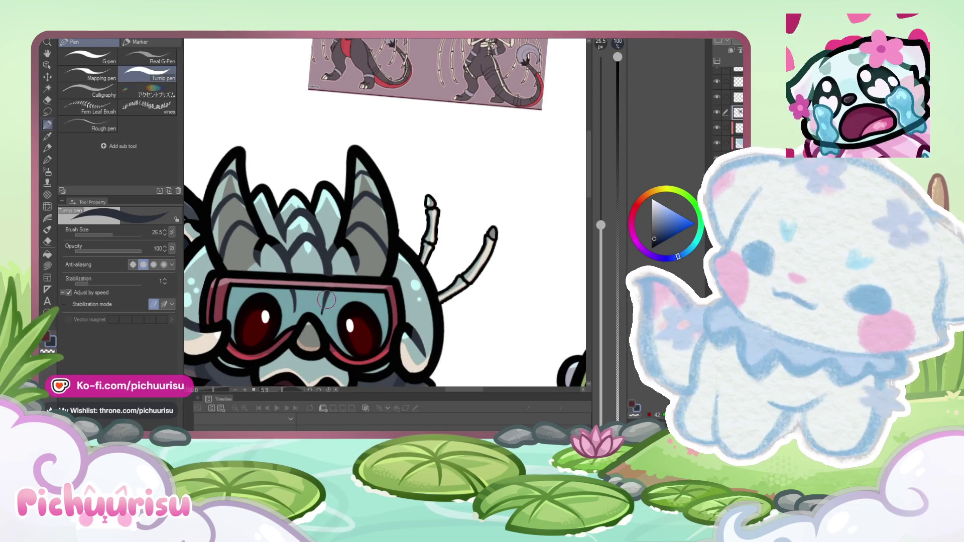
pyautogui.scroll(-3, 328, 307)
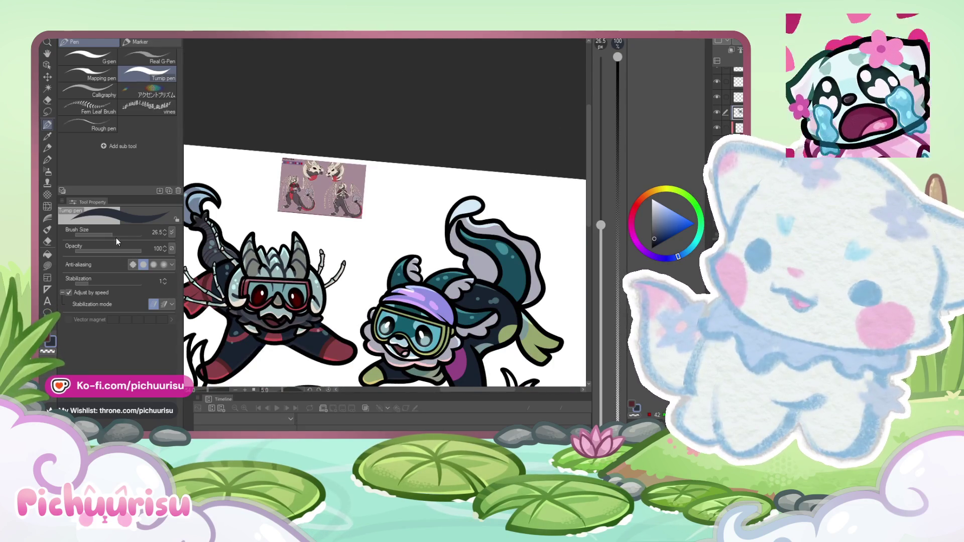
pyautogui.scroll(-2, 307, 223)
pyautogui.scroll(5, 281, 251)
pyautogui.keyDown('alt'); pyautogui.click(269, 263); pyautogui.keyUp('alt')
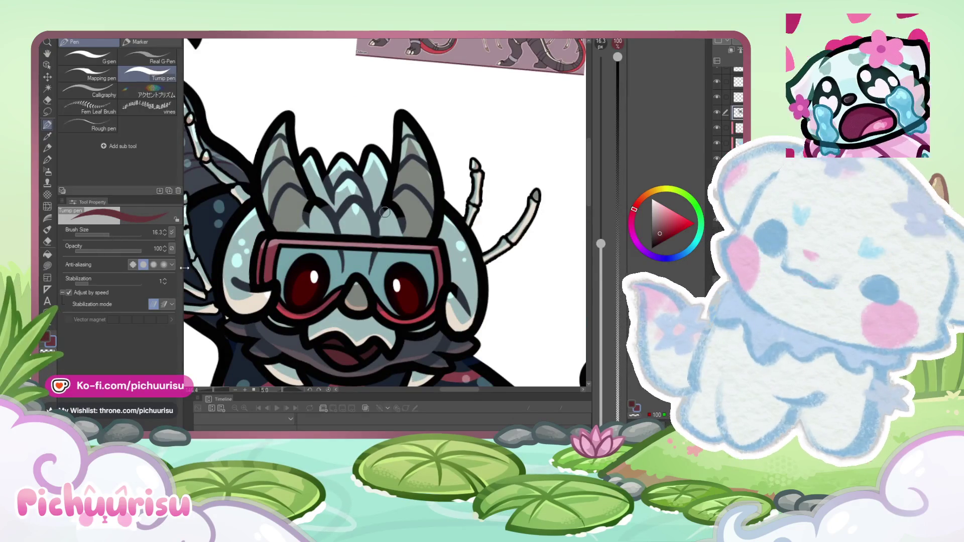
# Step: At brush size 11.5, paint red along the goggle rim beside the nose
pyautogui.scroll(5, 272, 249)
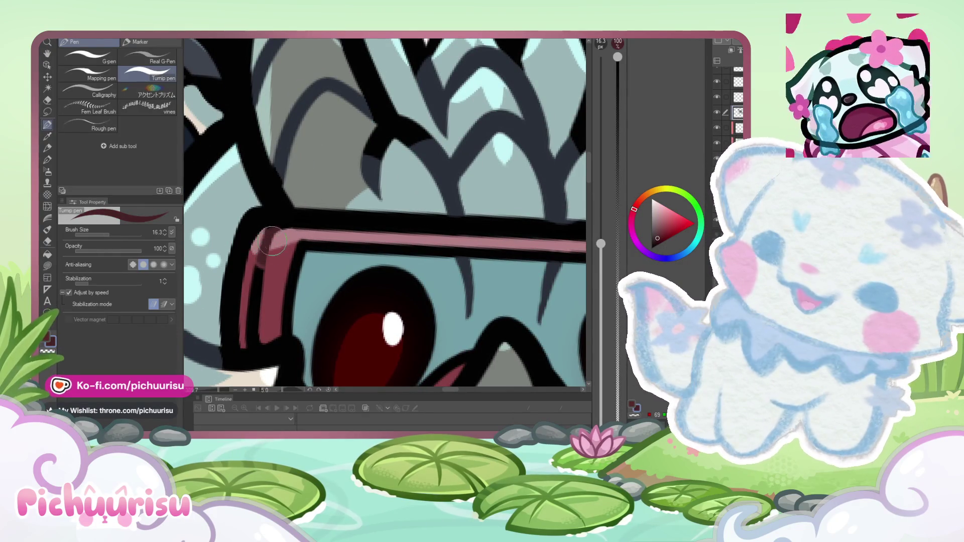
pyautogui.scroll(-2, 254, 334)
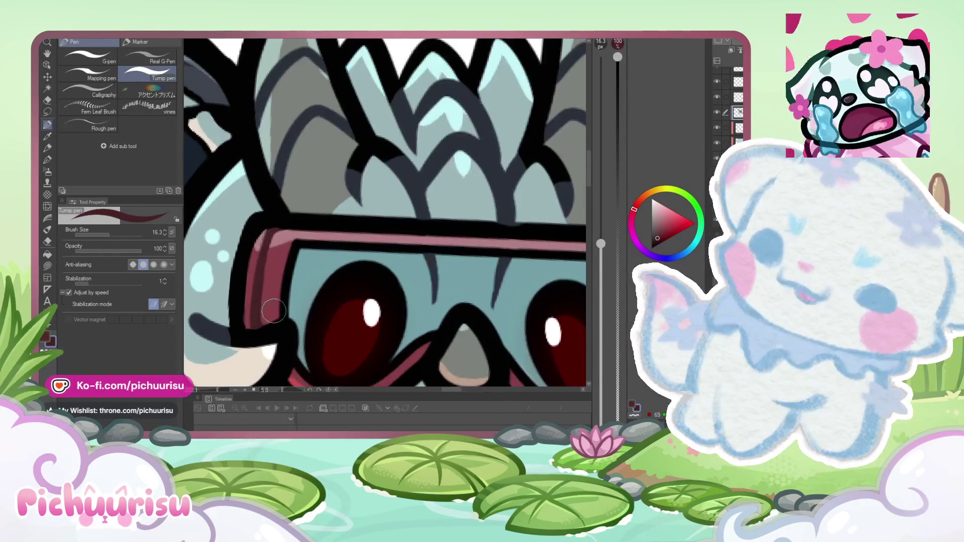
pyautogui.scroll(-5, 278, 306)
pyautogui.scroll(5, 271, 311)
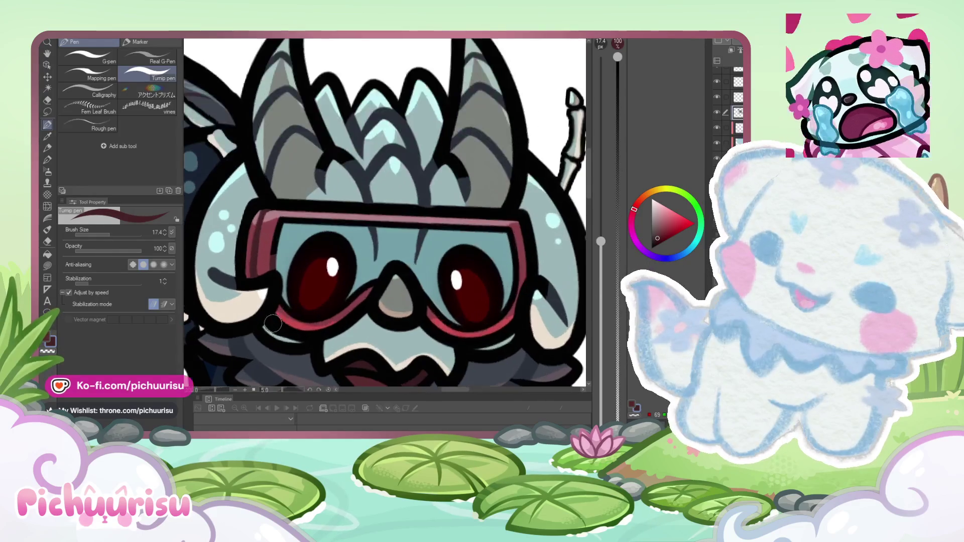
pyautogui.click(107, 234)
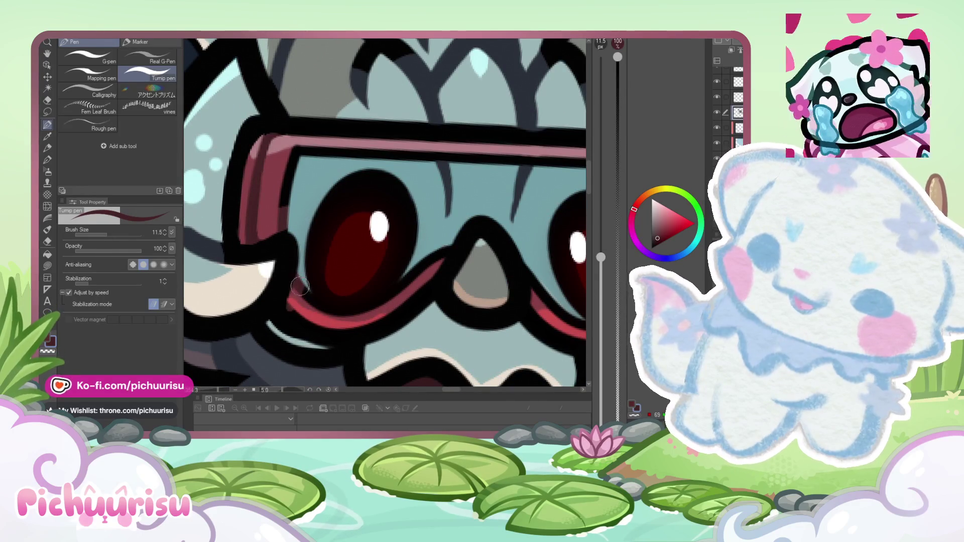
pyautogui.scroll(-6, 247, 334)
pyautogui.scroll(6, 308, 270)
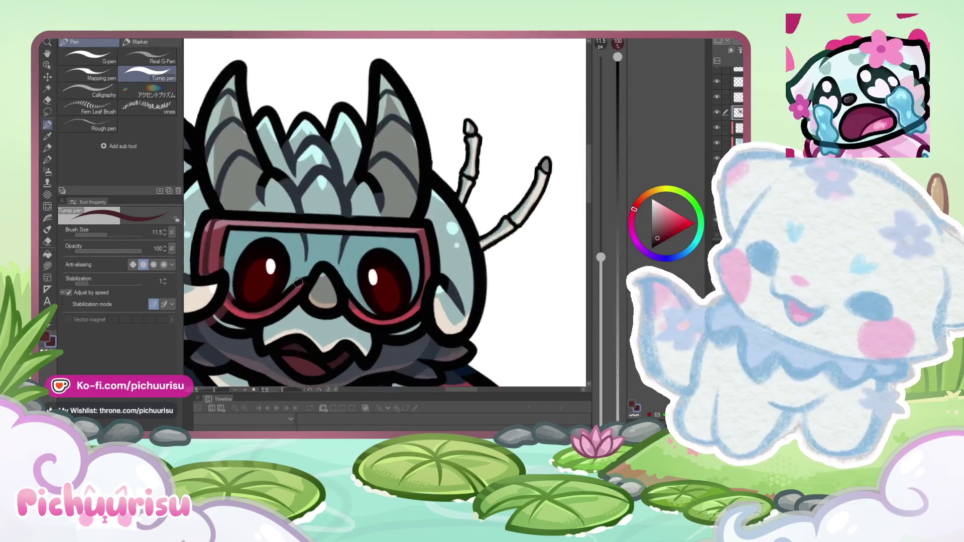
pyautogui.moveTo(408, 322); pyautogui.dragTo(393, 292)
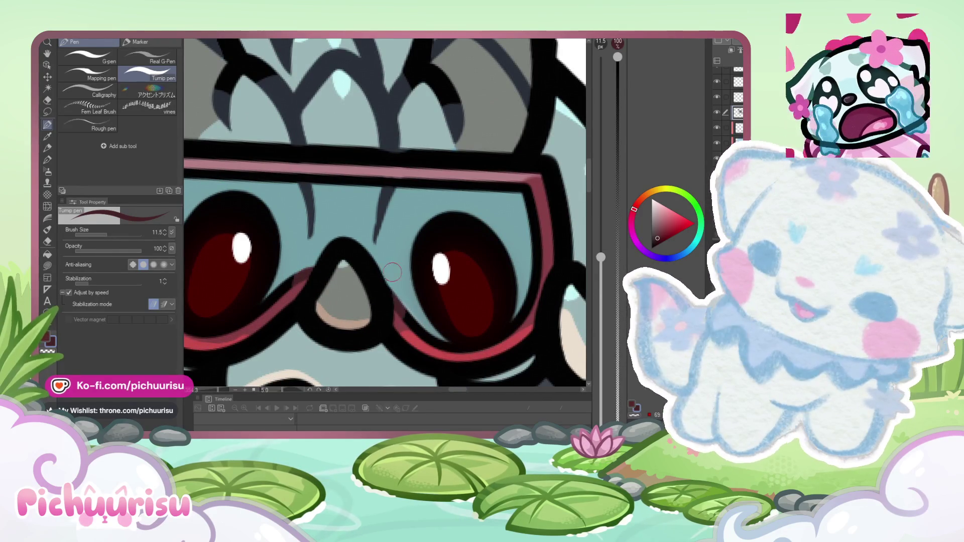
pyautogui.scroll(-5, 373, 268)
pyautogui.scroll(6, 369, 315)
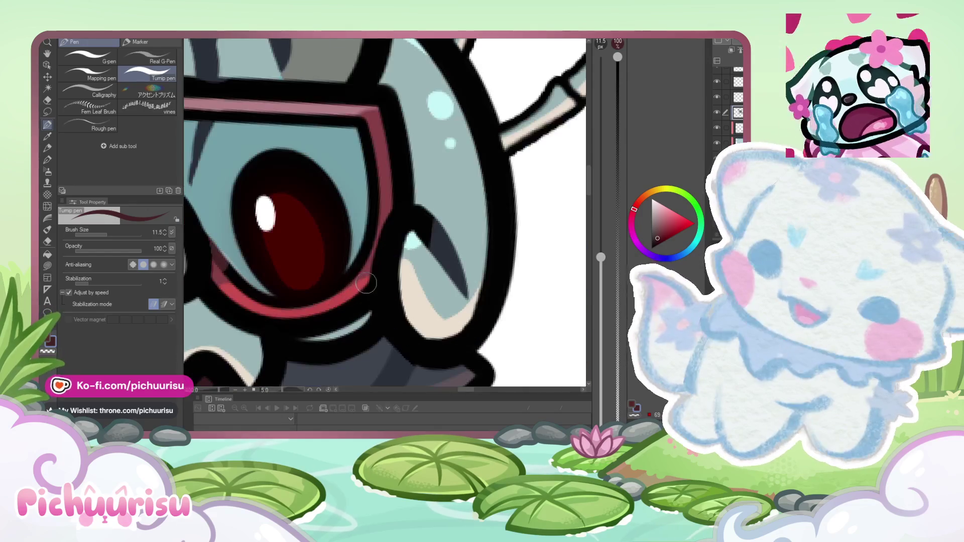
# Step: Pick dark navy from the colour wheel for the area around the mouth
pyautogui.scroll(-5, 380, 343)
pyautogui.scroll(5, 393, 272)
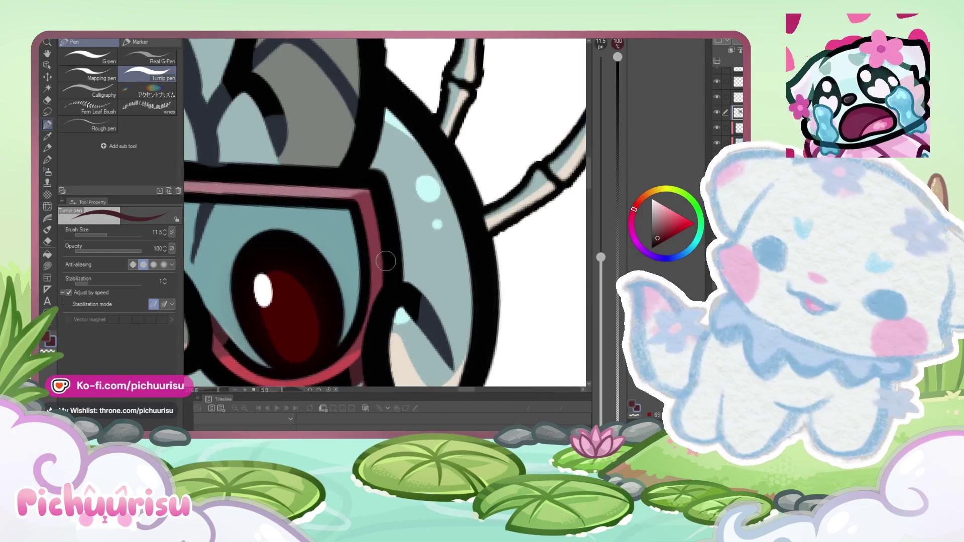
pyautogui.scroll(-5, 404, 270)
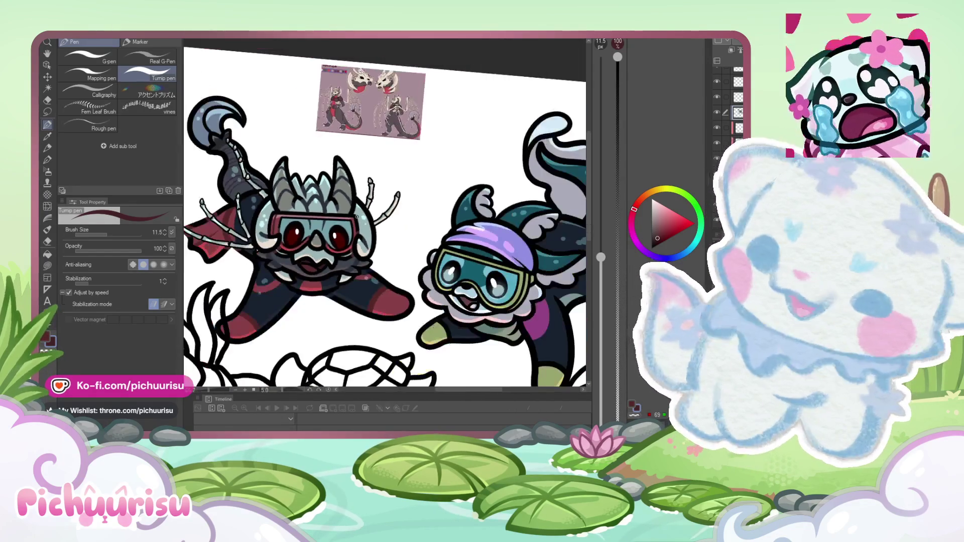
pyautogui.scroll(3, 312, 259)
pyautogui.scroll(4, 312, 260)
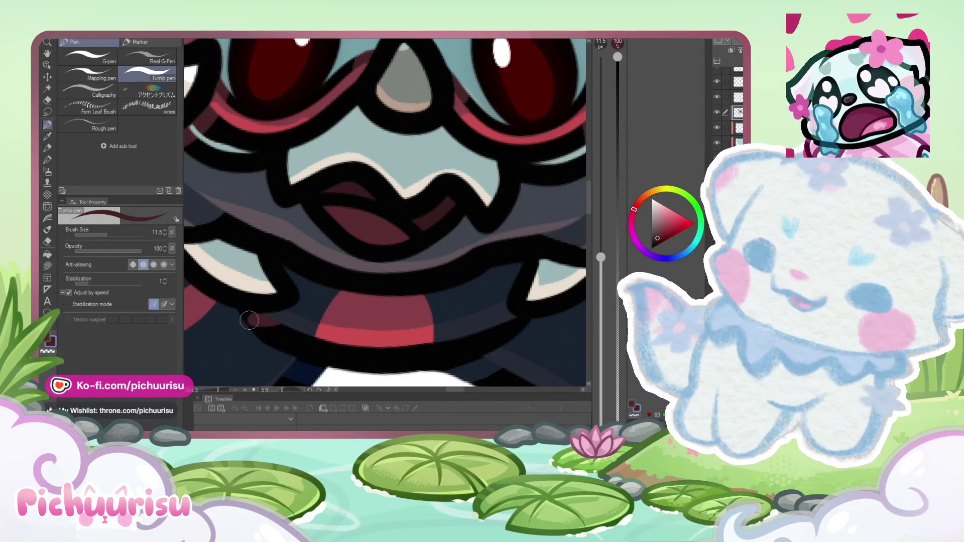
pyautogui.scroll(-3, 246, 322)
pyautogui.scroll(2, 364, 309)
pyautogui.keyDown('alt'); pyautogui.click(364, 310); pyautogui.keyUp('alt')
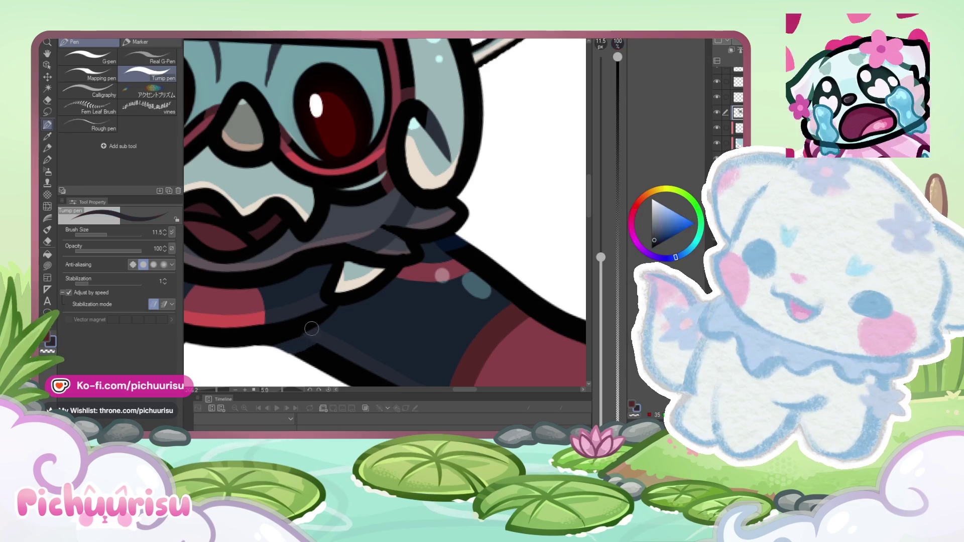
pyautogui.scroll(-3, 330, 312)
pyautogui.scroll(4, 242, 302)
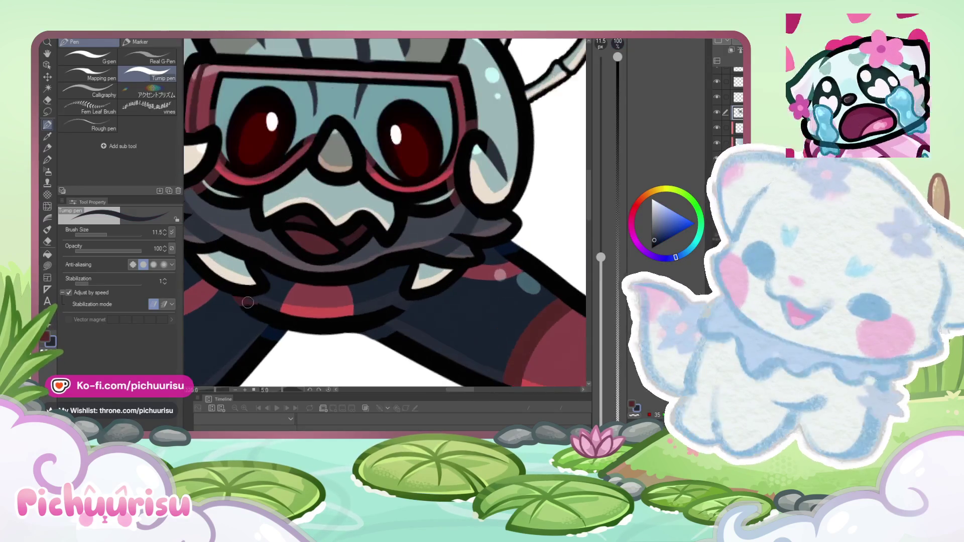
pyautogui.scroll(-3, 253, 299)
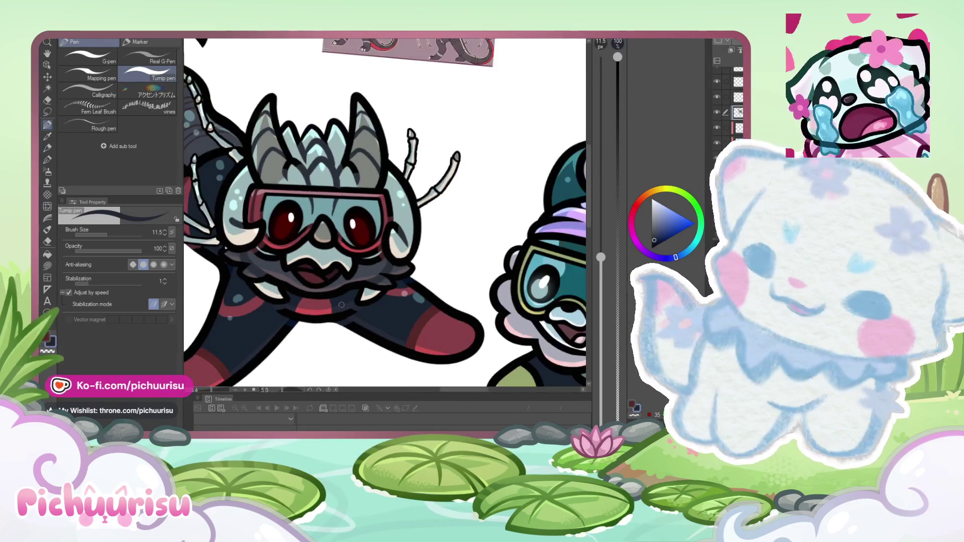
pyautogui.scroll(5, 294, 285)
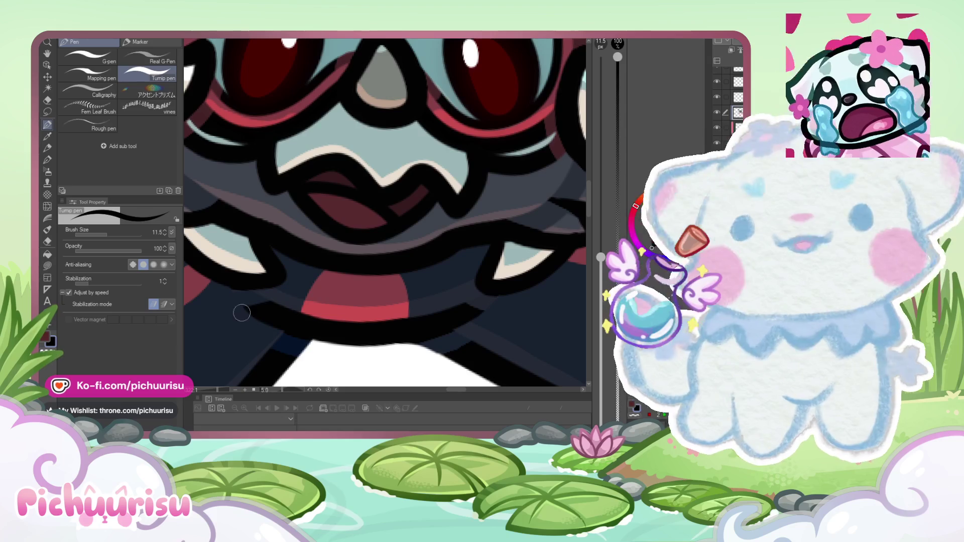
pyautogui.scroll(-2, 225, 287)
pyautogui.scroll(2, 225, 287)
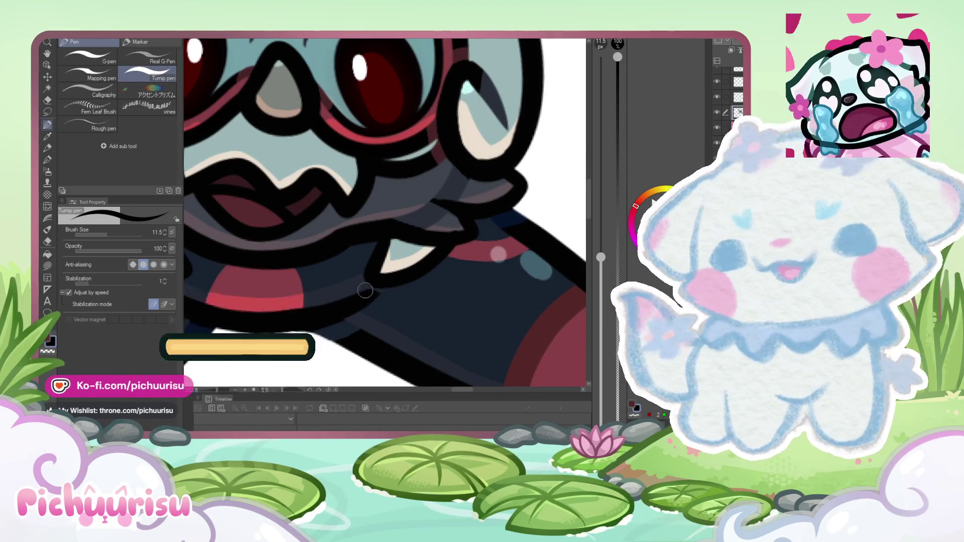
pyautogui.scroll(-5, 351, 284)
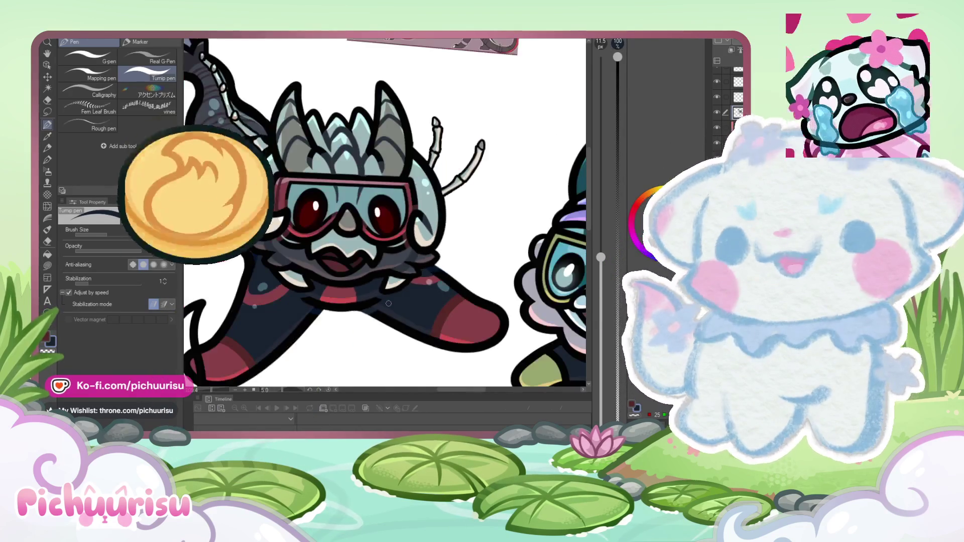
pyautogui.scroll(2, 382, 275)
pyautogui.scroll(2, 382, 276)
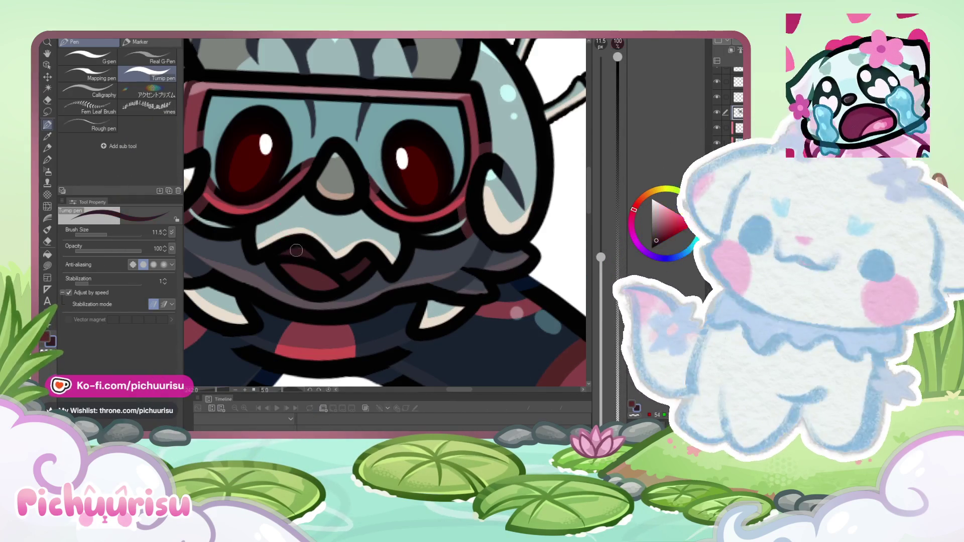
pyautogui.scroll(2, 299, 274)
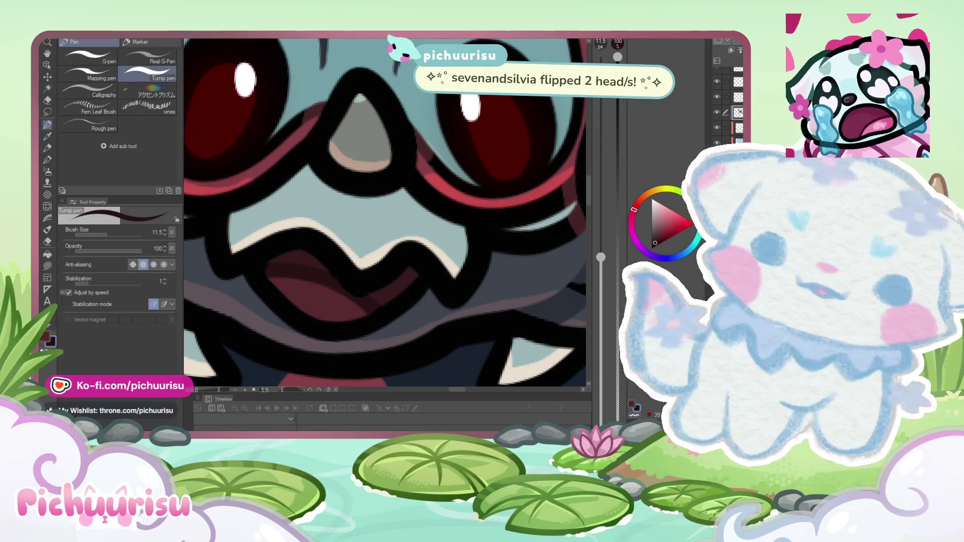
# Step: Paint a light grey-blue stroke along the dragon's back outline with the pen
pyautogui.press('e')
pyautogui.scroll(-5, 322, 299)
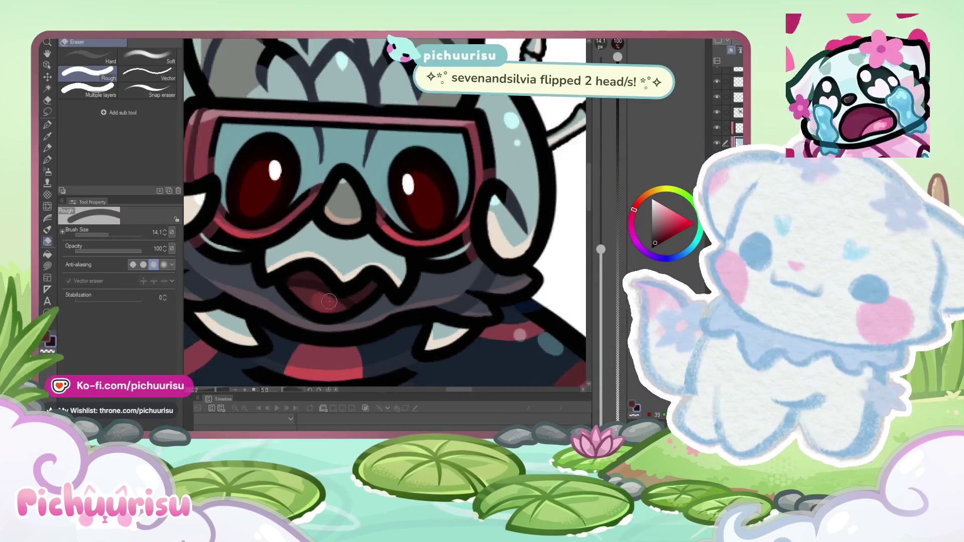
pyautogui.scroll(5, 286, 236)
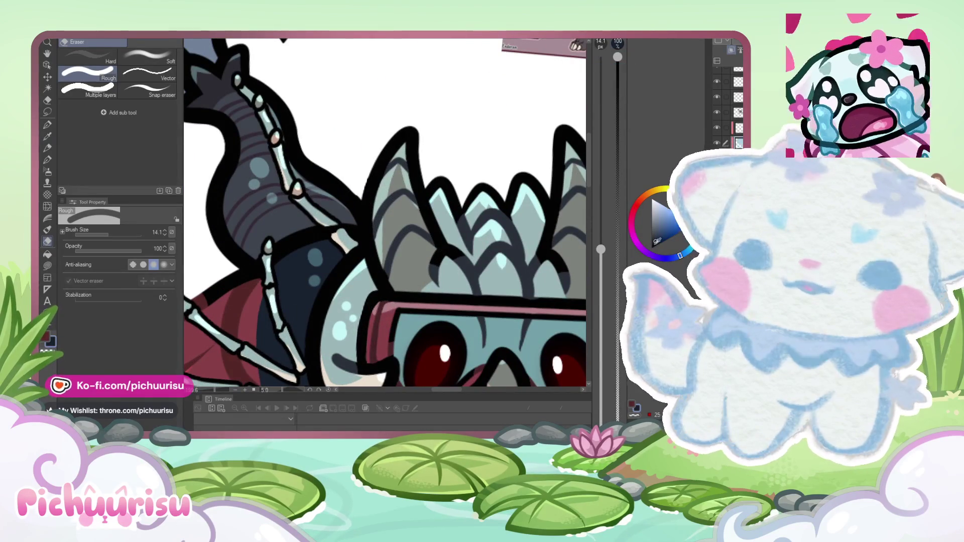
pyautogui.click(47, 126)
pyautogui.scroll(2, 265, 229)
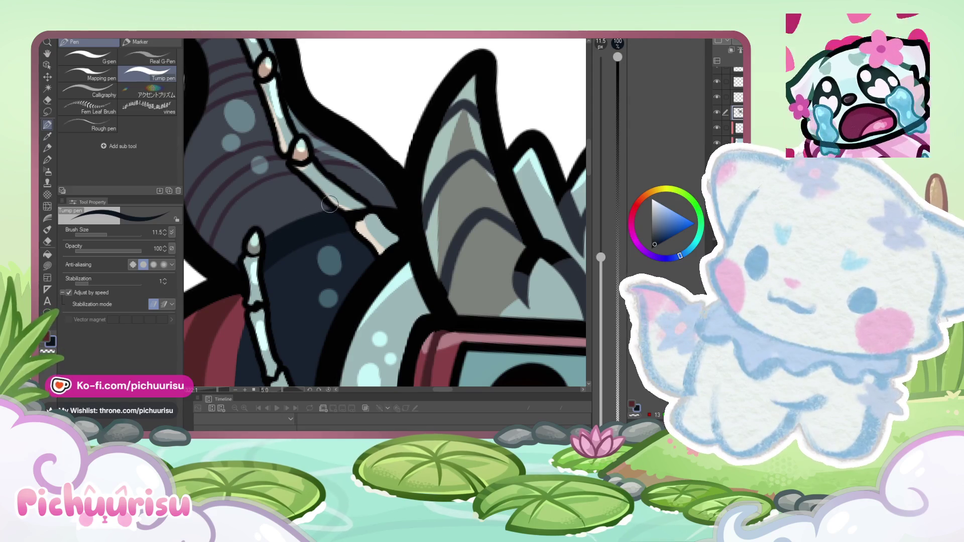
pyautogui.scroll(-5, 395, 231)
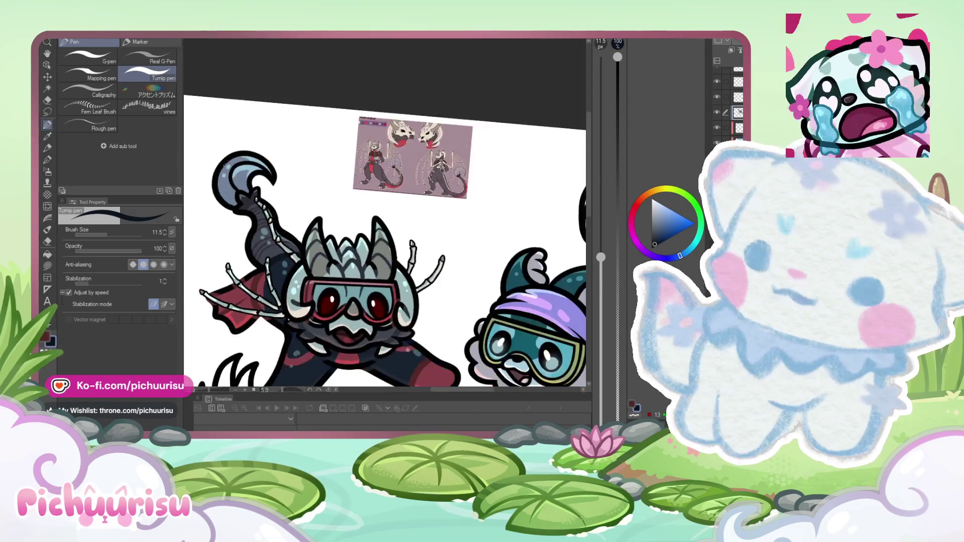
pyautogui.scroll(2, 396, 230)
pyautogui.scroll(2, 232, 200)
pyautogui.scroll(-2, 232, 201)
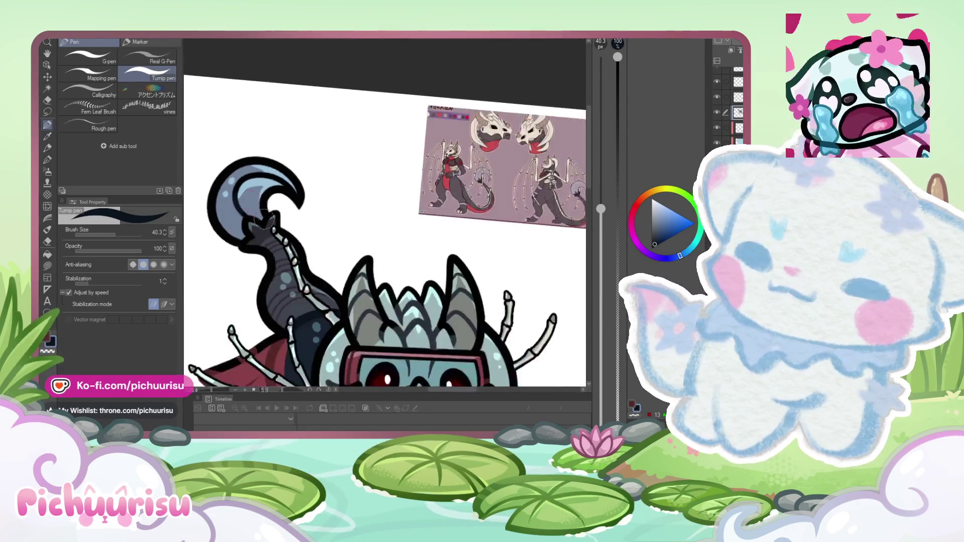
pyautogui.scroll(3, 254, 207)
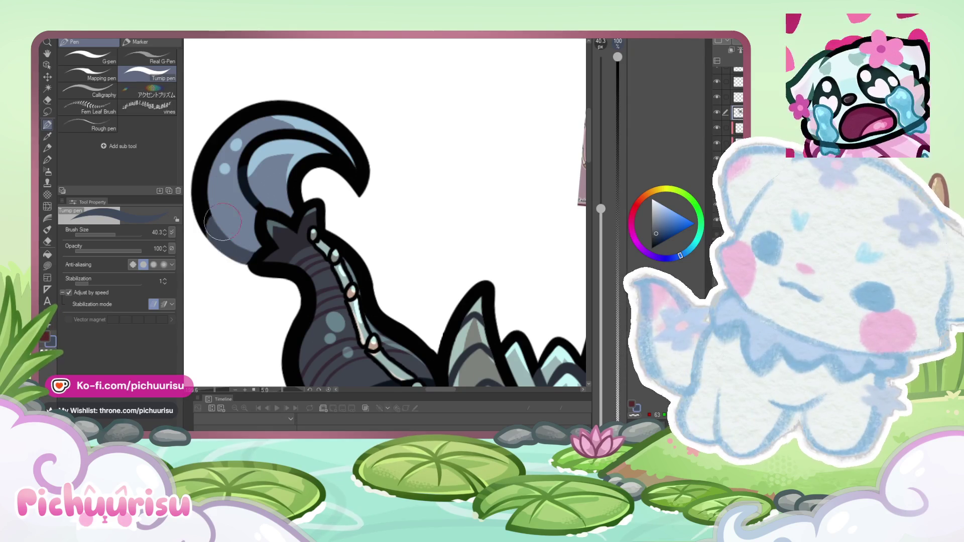
pyautogui.scroll(-3, 292, 139)
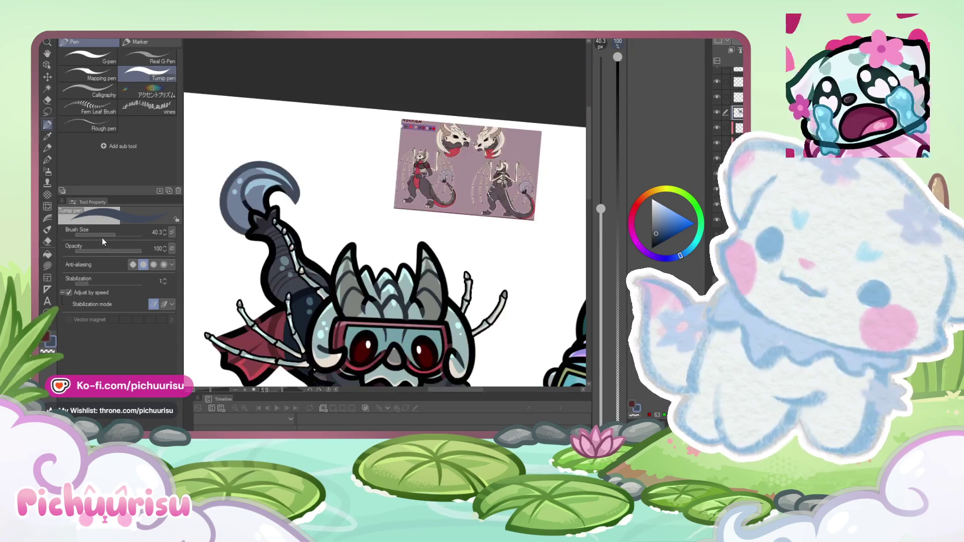
pyautogui.scroll(3, 224, 194)
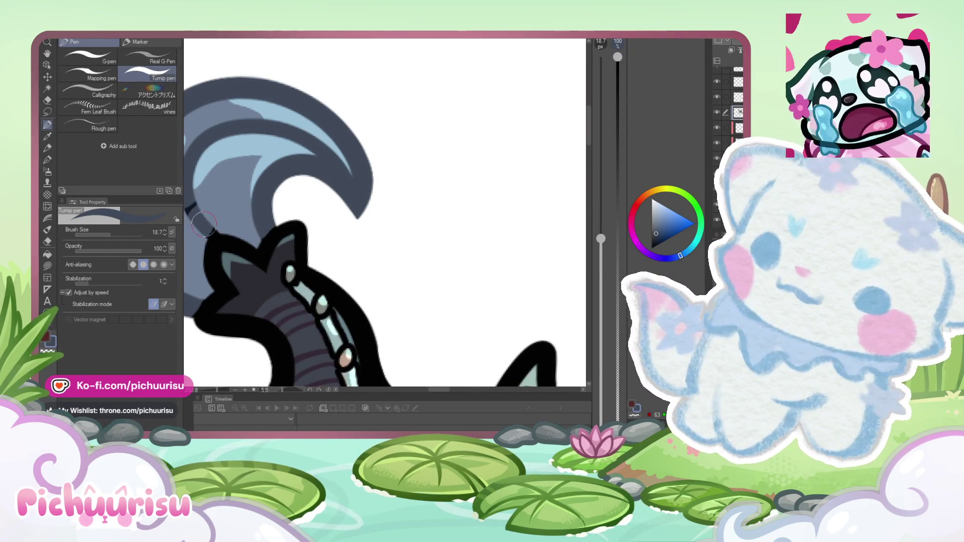
pyautogui.scroll(-5, 221, 217)
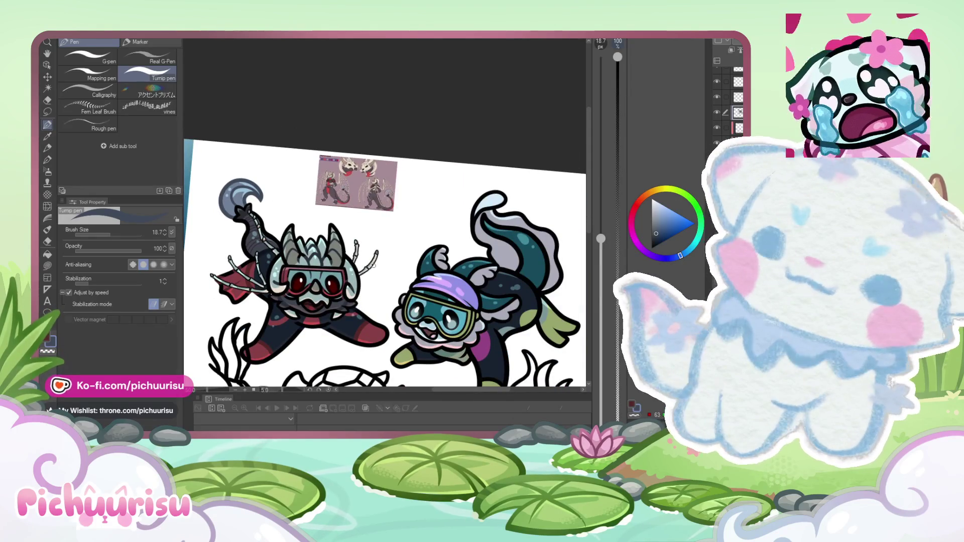
pyautogui.scroll(5, 372, 266)
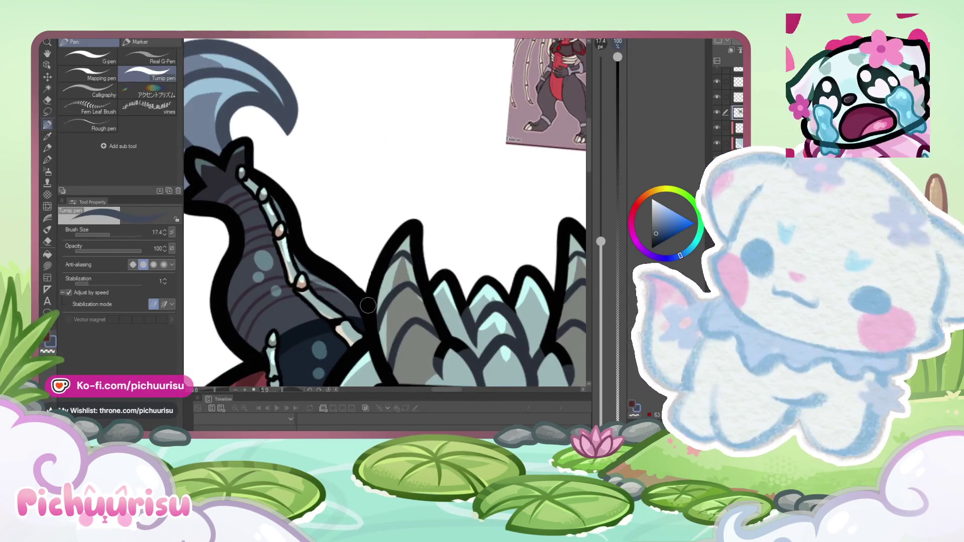
pyautogui.scroll(3, 367, 305)
pyautogui.moveTo(361, 309)
pyautogui.mouseDown()
pyautogui.moveTo(361, 271)
pyautogui.moveTo(356, 331)
pyautogui.mouseUp()
# Step: Switch to black, shrink the eraser to 1.7, and trim the outline's upper edge
pyautogui.press('x')
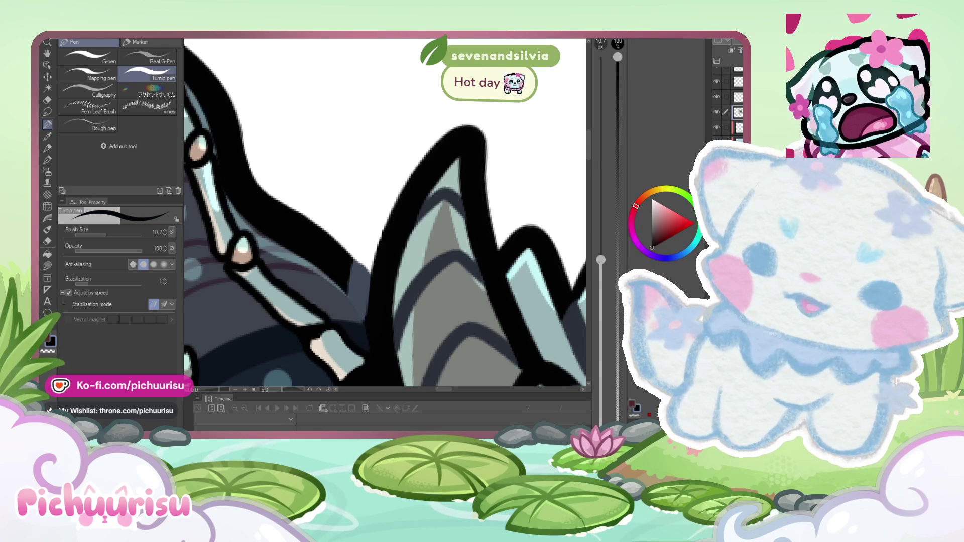
pyautogui.click(47, 241)
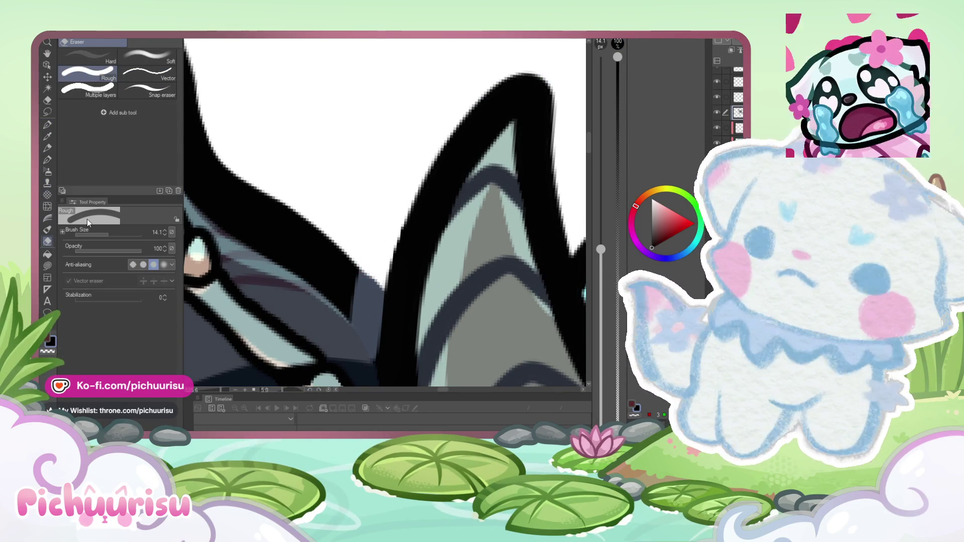
pyautogui.moveTo(114, 233); pyautogui.dragTo(106, 234)
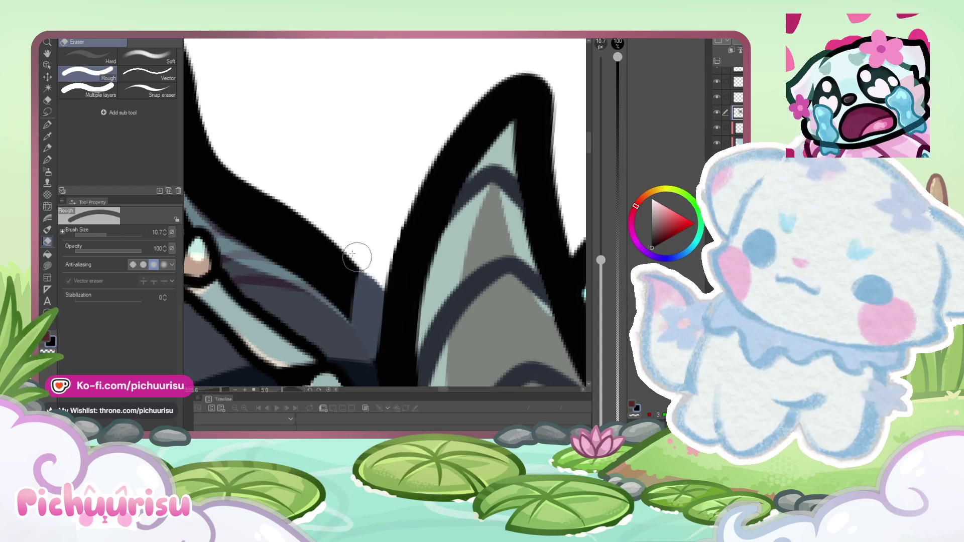
pyautogui.click(96, 234)
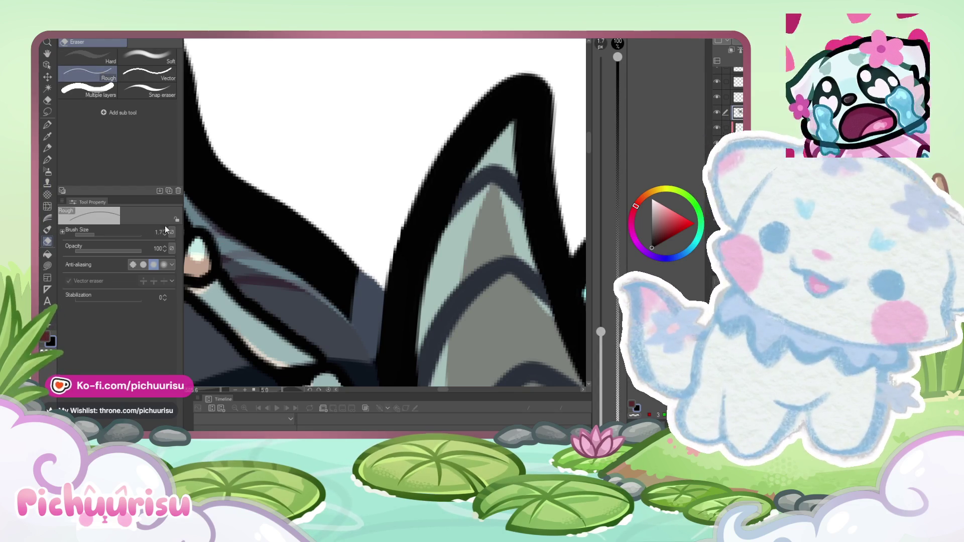
pyautogui.moveTo(380, 286)
pyautogui.mouseDown()
pyautogui.moveTo(219, 166)
pyautogui.moveTo(210, 137)
pyautogui.mouseUp()
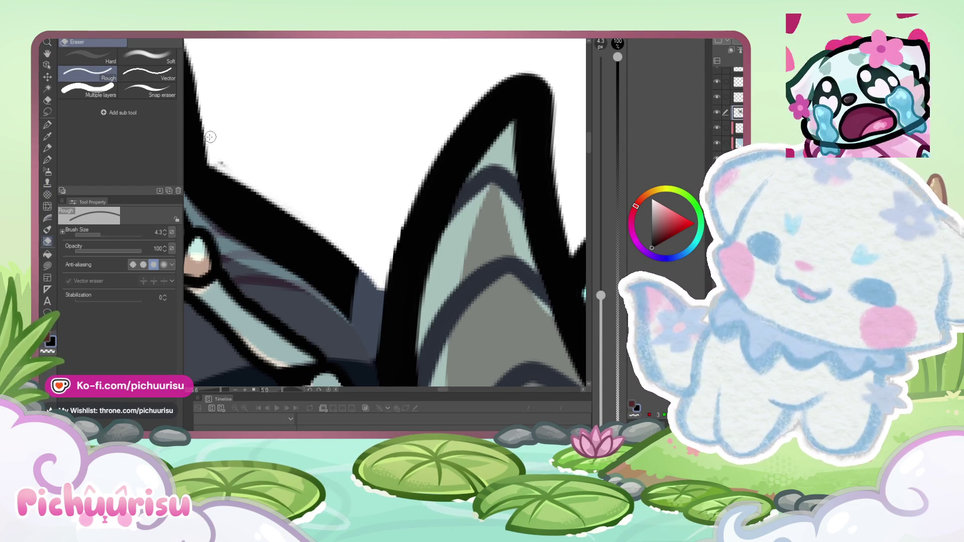
pyautogui.scroll(-3, 245, 183)
pyautogui.scroll(3, 226, 193)
# Step: Thicken the black outline along the head spike, erasing stray line art
pyautogui.press('p')
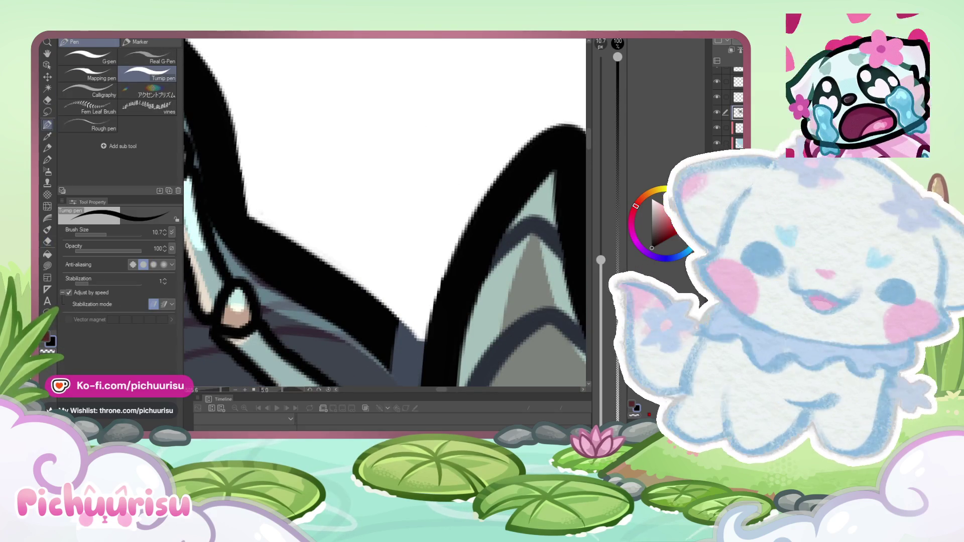
pyautogui.moveTo(227, 166); pyautogui.dragTo(257, 221)
pyautogui.click(47, 241)
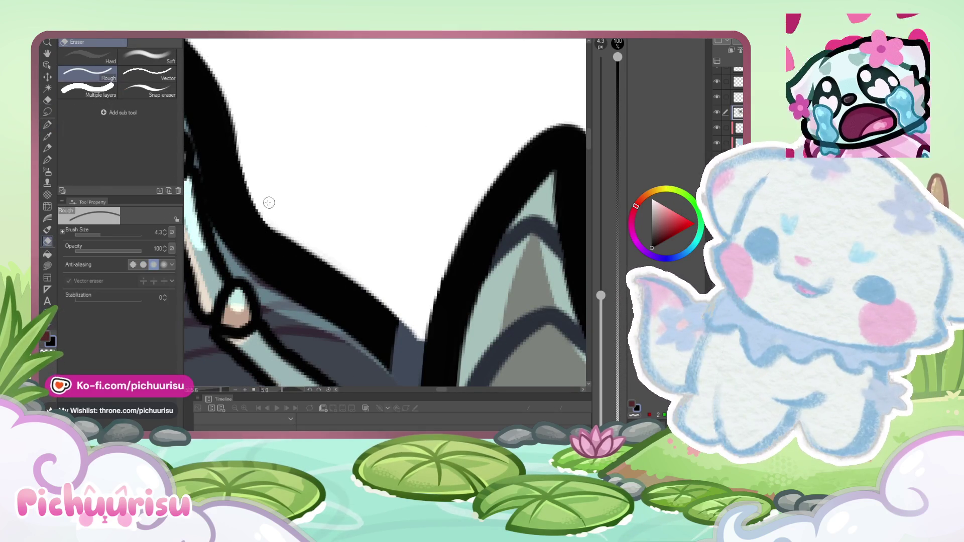
pyautogui.scroll(-6, 268, 203)
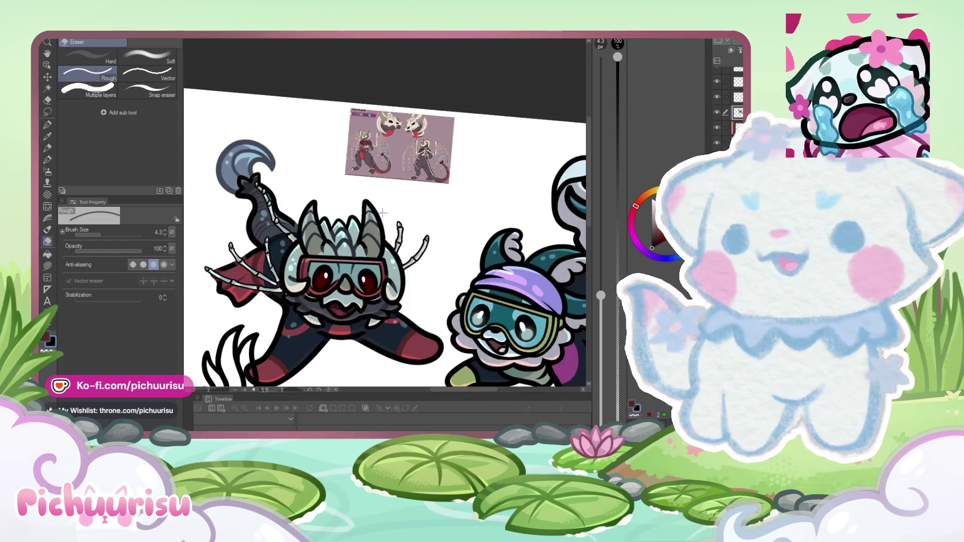
pyautogui.scroll(4, 383, 213)
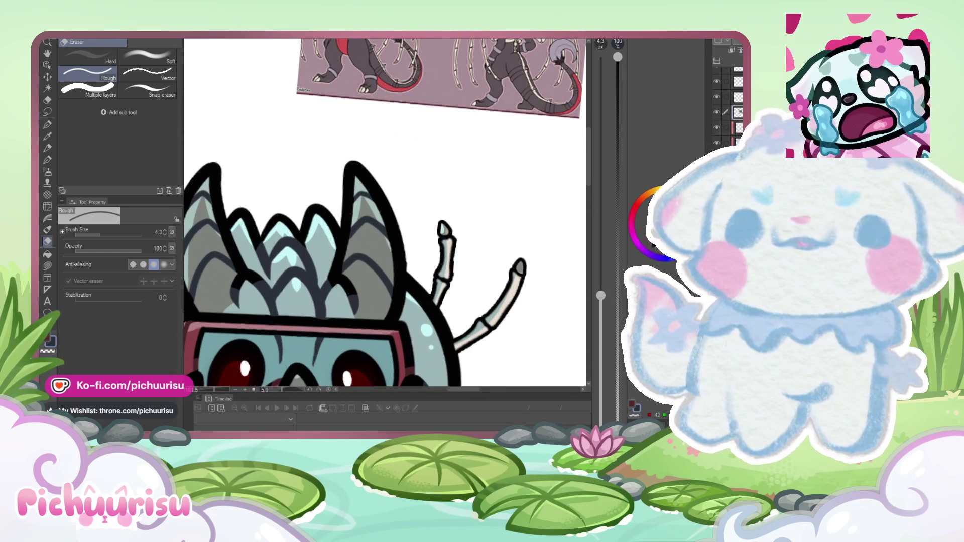
pyautogui.click(48, 124)
pyautogui.scroll(3, 331, 231)
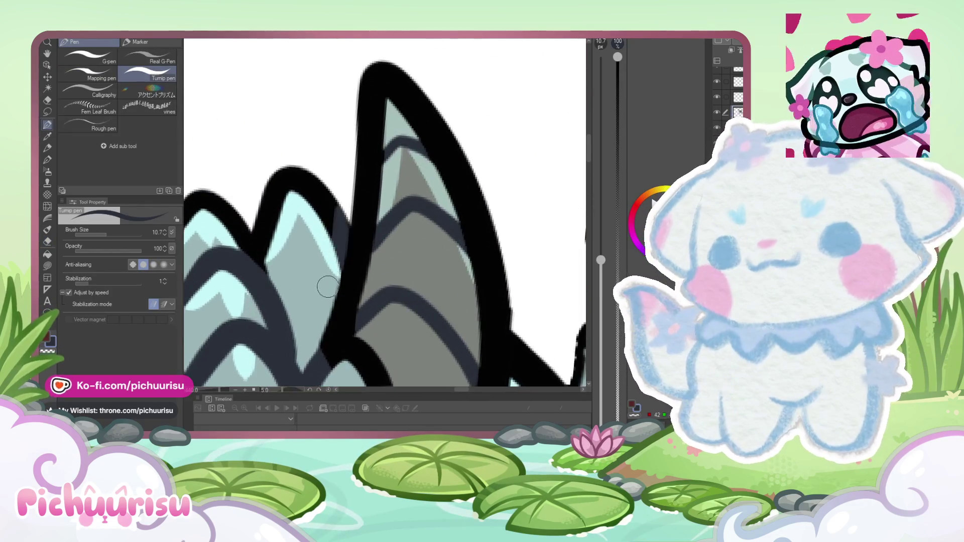
pyautogui.scroll(-4, 334, 251)
pyautogui.scroll(4, 243, 181)
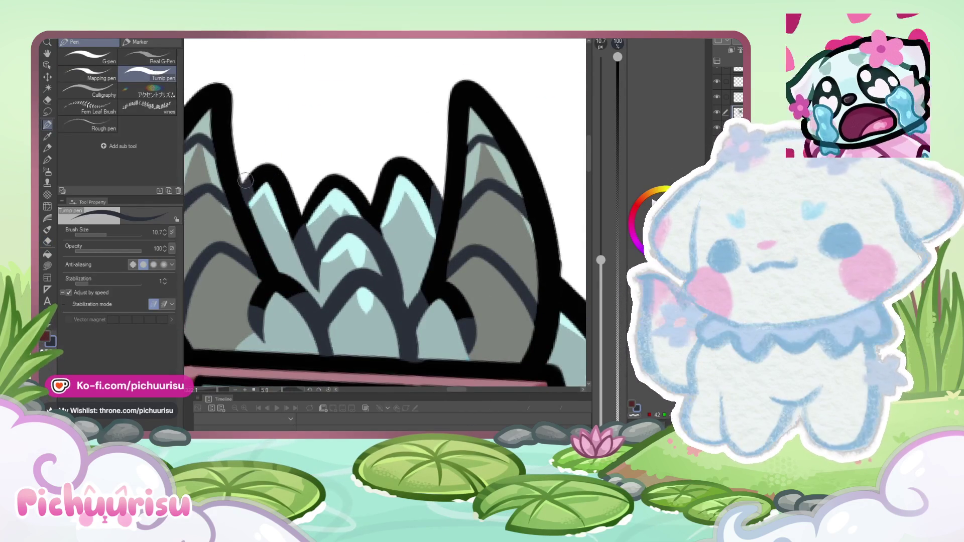
pyautogui.scroll(-4, 245, 180)
pyautogui.scroll(4, 383, 224)
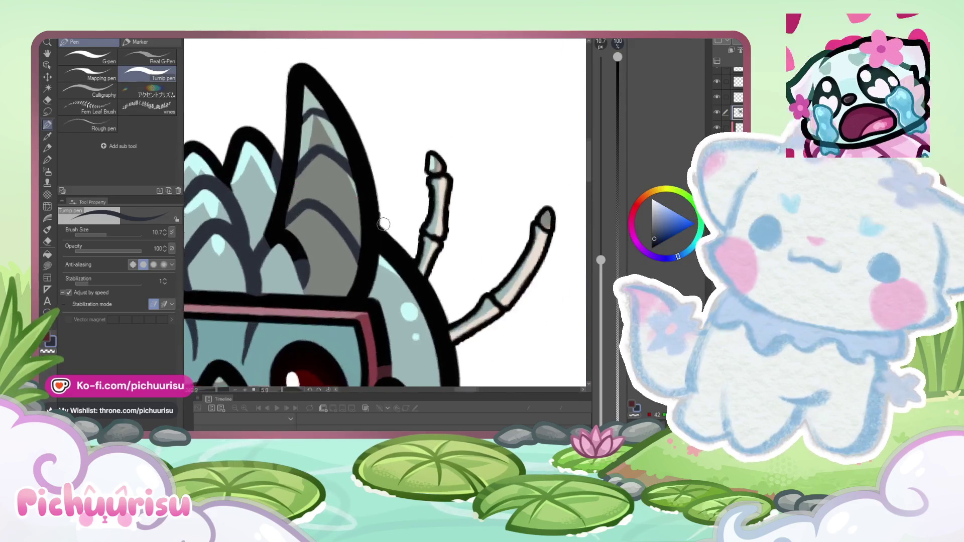
pyautogui.scroll(2, 383, 224)
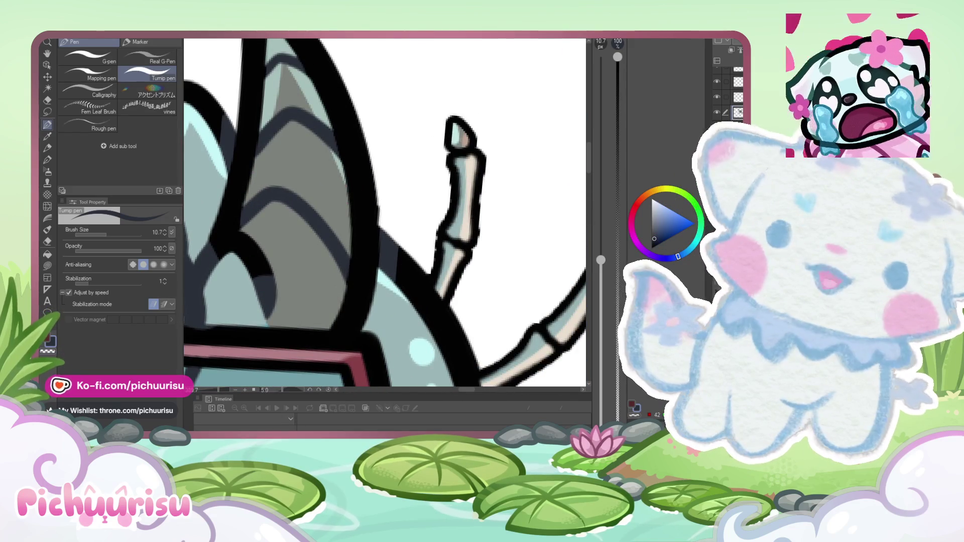
# Step: Sample the black line colour from the canvas
pyautogui.keyDown('alt'); pyautogui.click(370, 209); pyautogui.keyUp('alt')
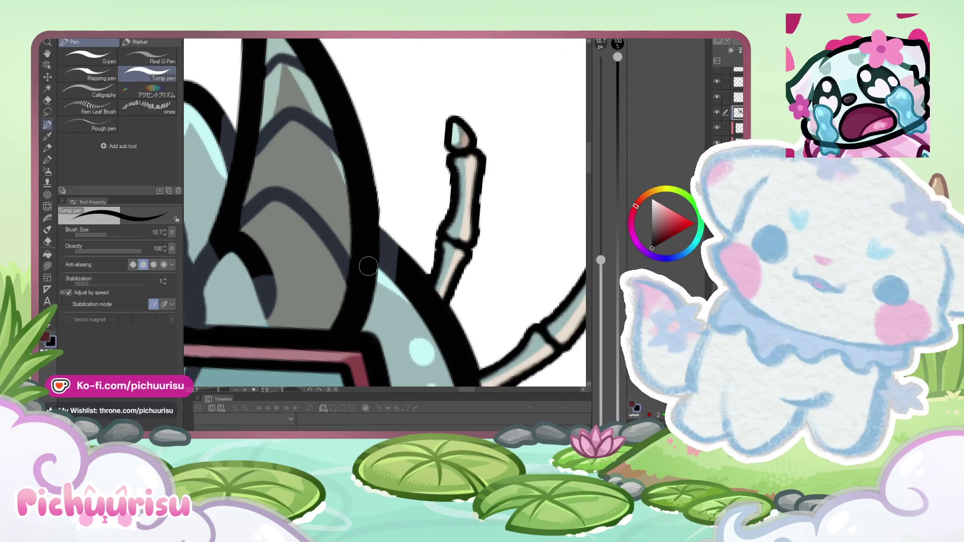
pyautogui.scroll(-5, 368, 266)
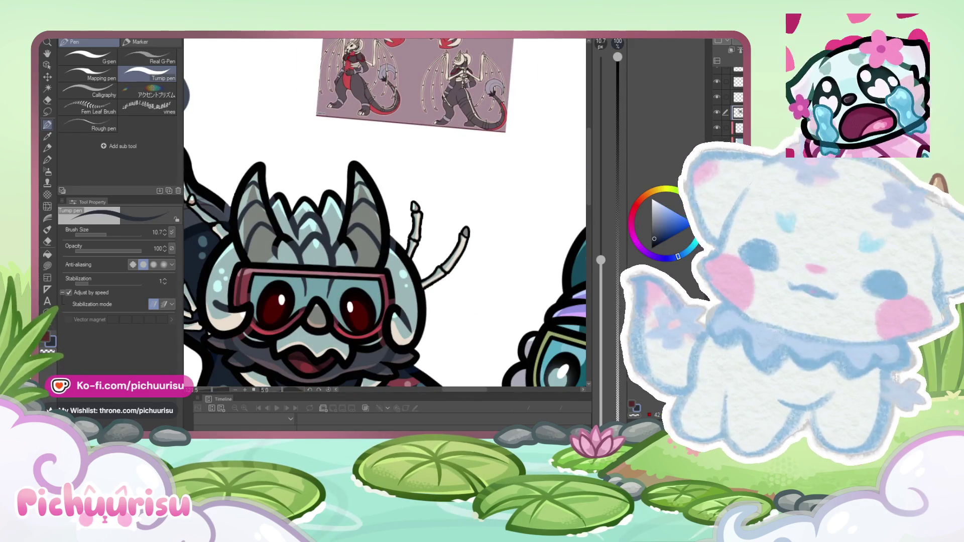
pyautogui.scroll(5, 215, 235)
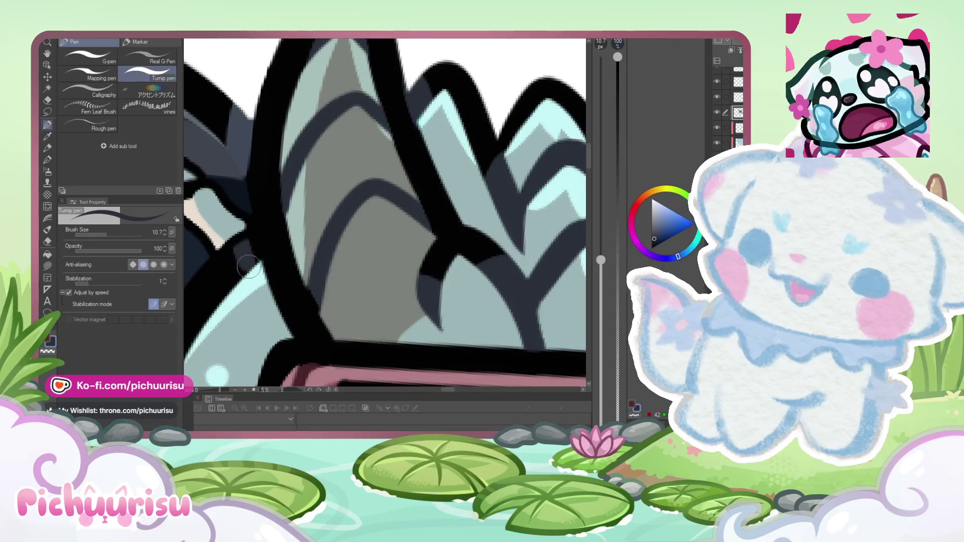
pyautogui.scroll(-5, 248, 257)
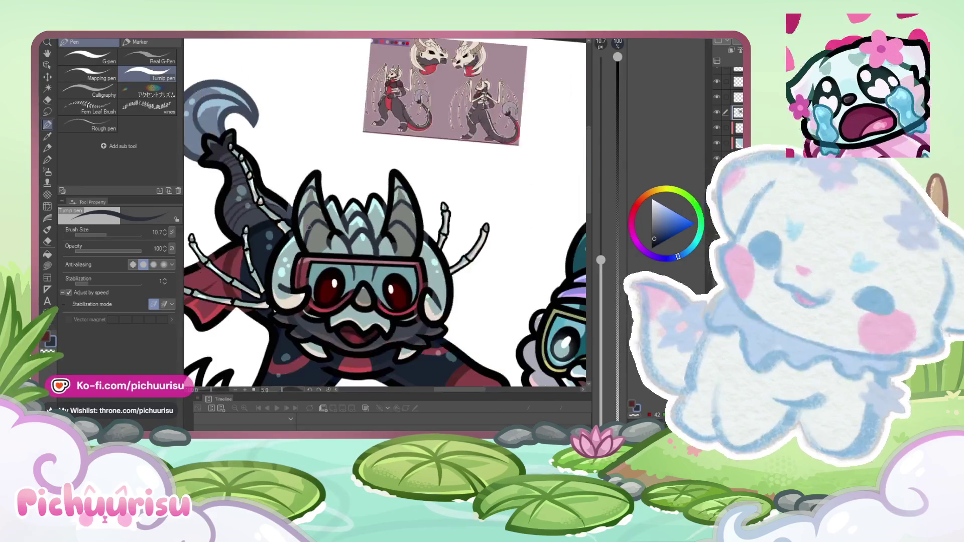
# Step: Paint a blue-grey shadow along the inner edge of the fin's light curl
pyautogui.scroll(-4, 308, 228)
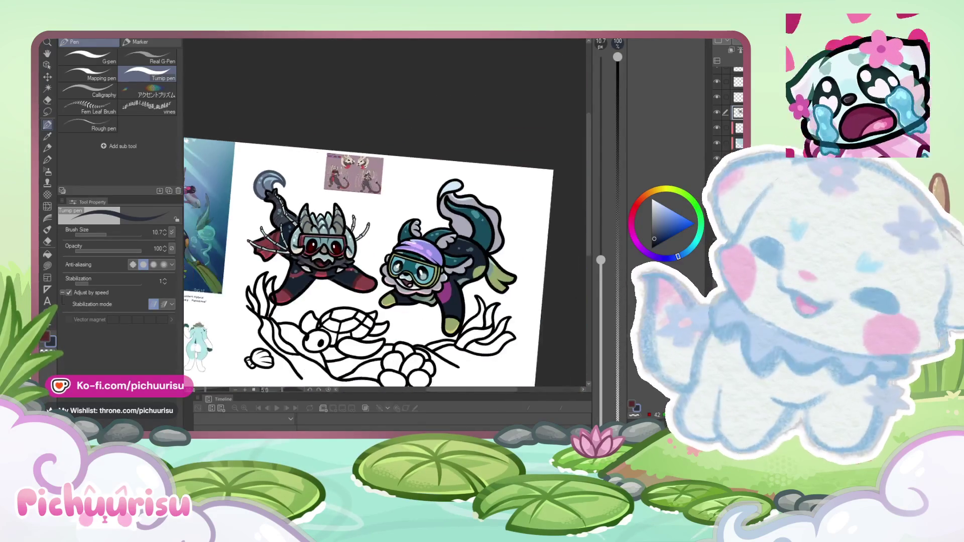
pyautogui.scroll(6, 363, 261)
pyautogui.scroll(-4, 282, 227)
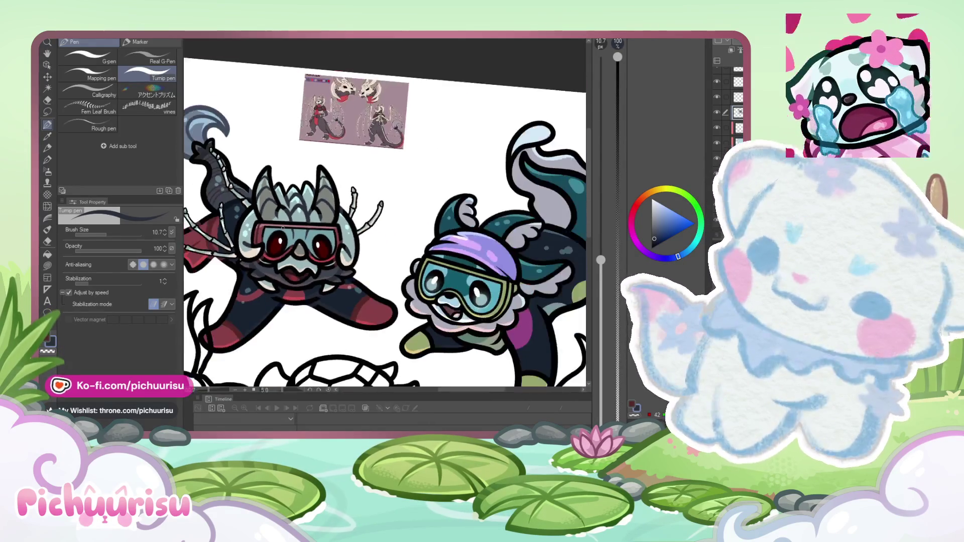
pyautogui.scroll(-3, 282, 228)
pyautogui.scroll(-3, 277, 229)
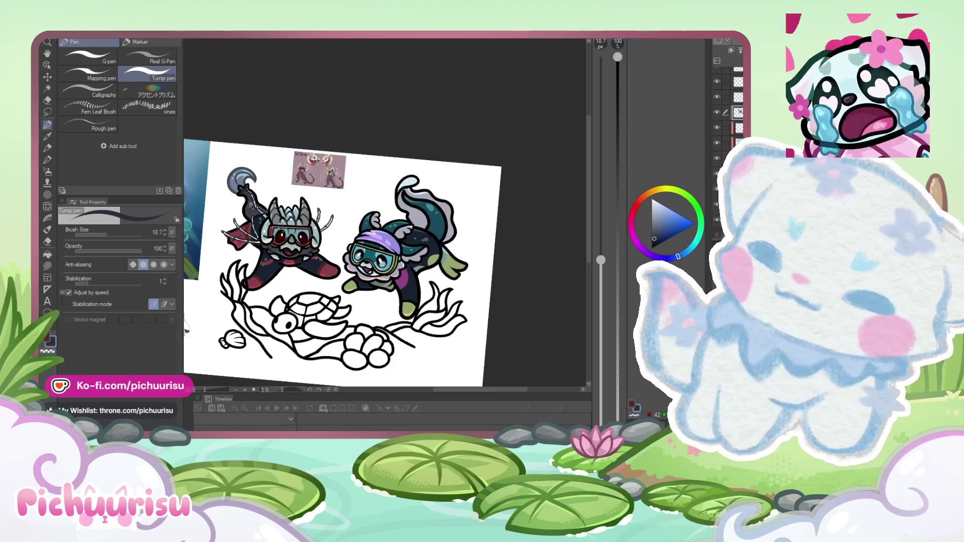
pyautogui.scroll(8, 362, 211)
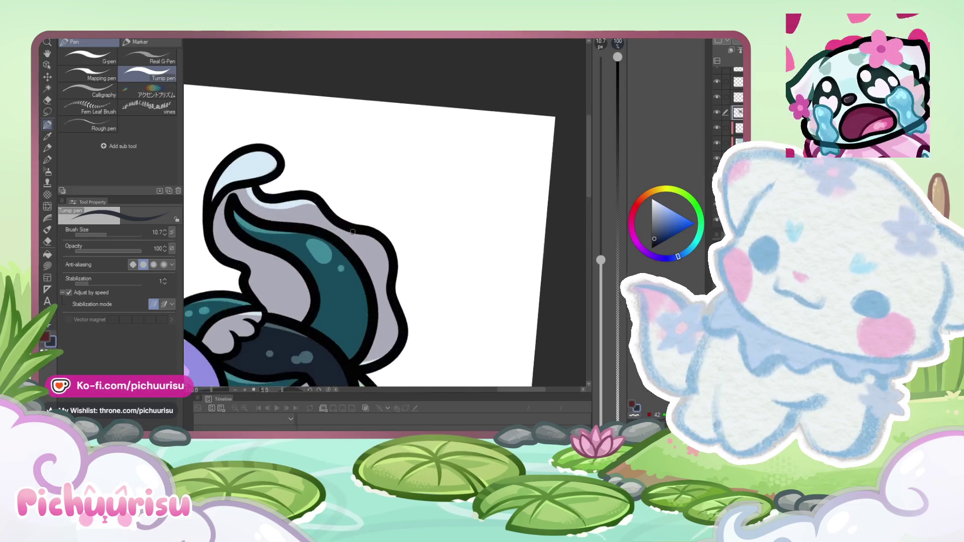
pyautogui.click(660, 225)
pyautogui.moveTo(269, 173)
pyautogui.mouseDown()
pyautogui.moveTo(225, 215)
pyautogui.moveTo(217, 240)
pyautogui.mouseUp()
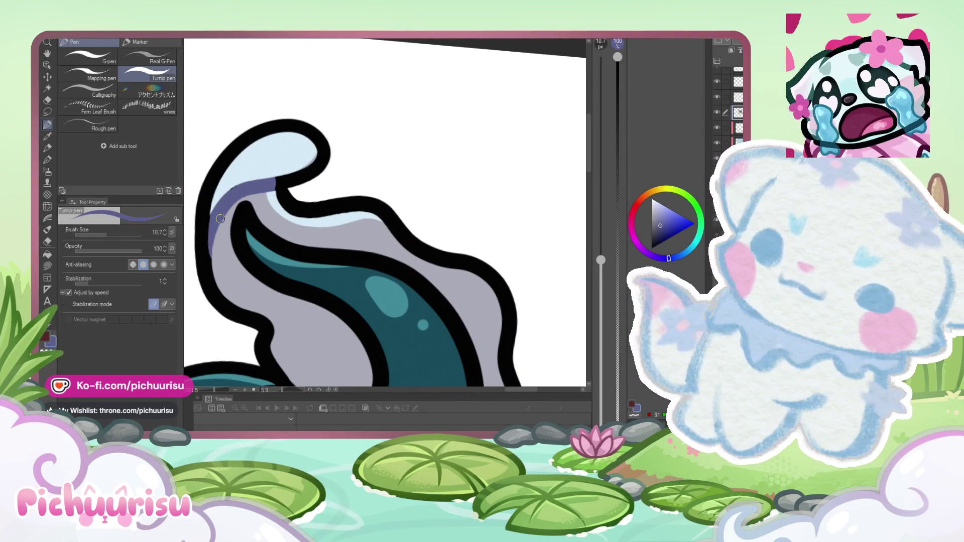
# Step: Enlarge the brush to 23 and briefly try Liquify before returning to the pen
pyautogui.scroll(-6, 385, 212)
pyautogui.click(112, 235)
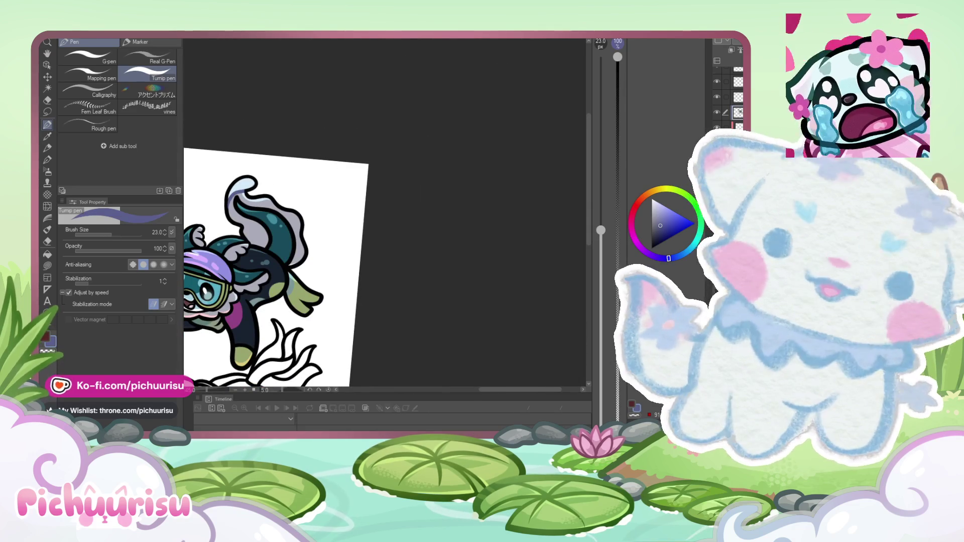
pyautogui.scroll(2, 269, 130)
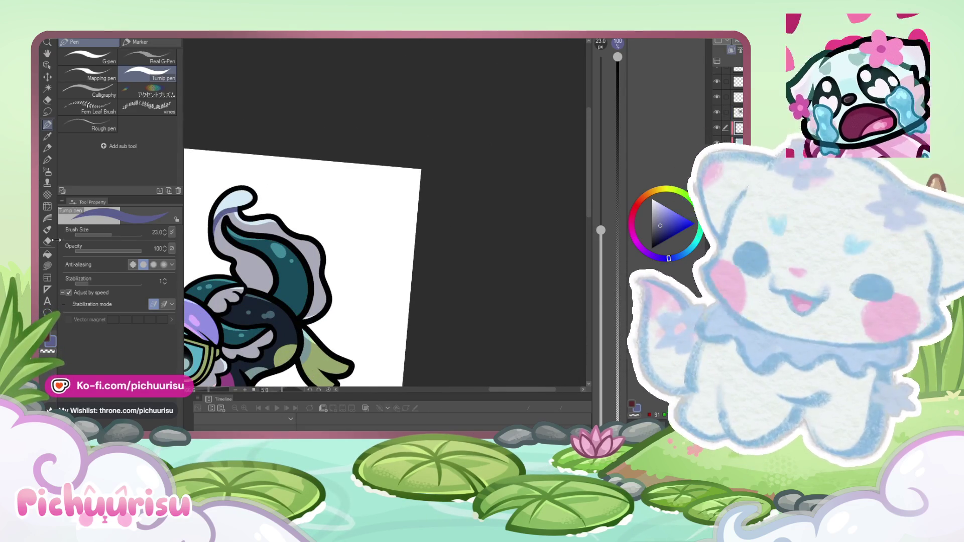
pyautogui.scroll(2, 241, 190)
pyautogui.click(47, 206)
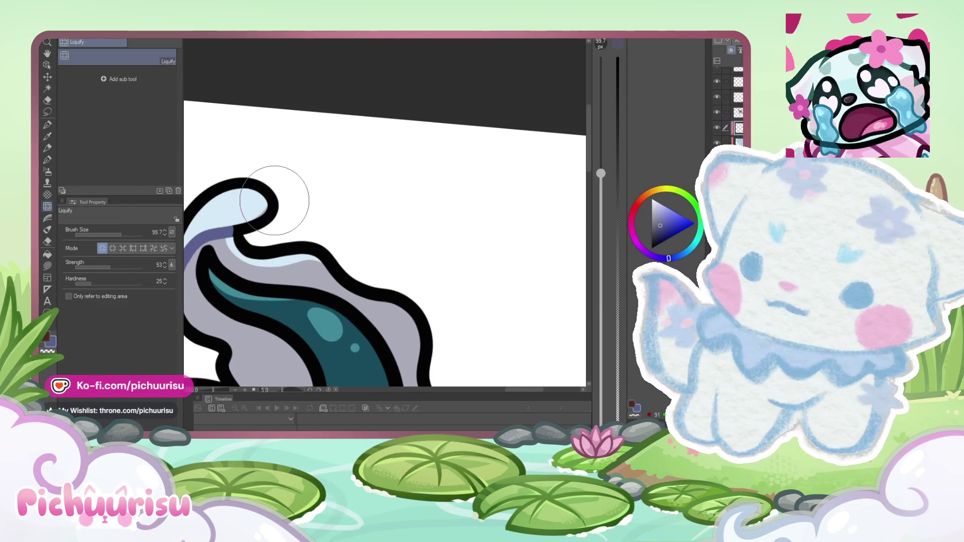
pyautogui.scroll(-2, 274, 201)
pyautogui.press('p')
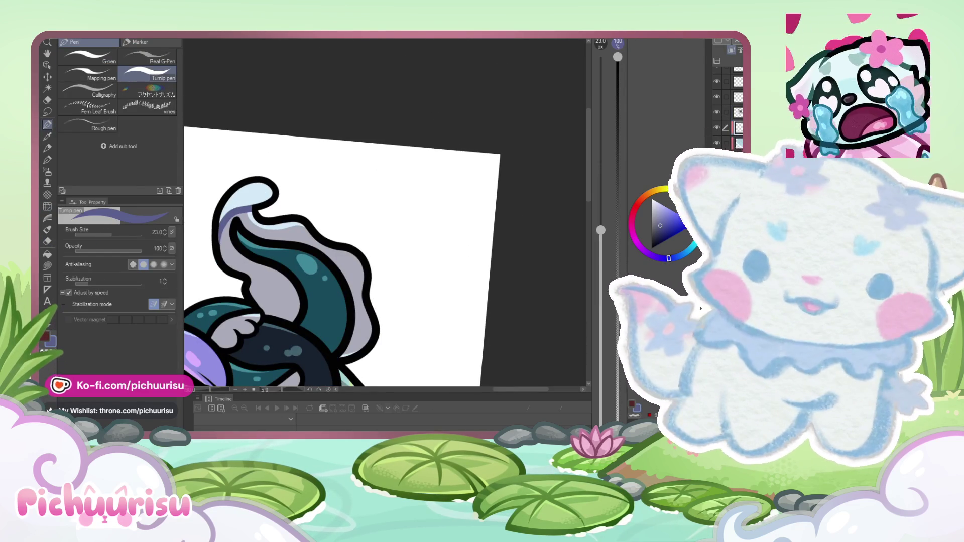
# Step: Shade the fin's upper tip and stripe's inner edge in deep teal, brush reduced to about 12
pyautogui.scroll(1, 383, 211)
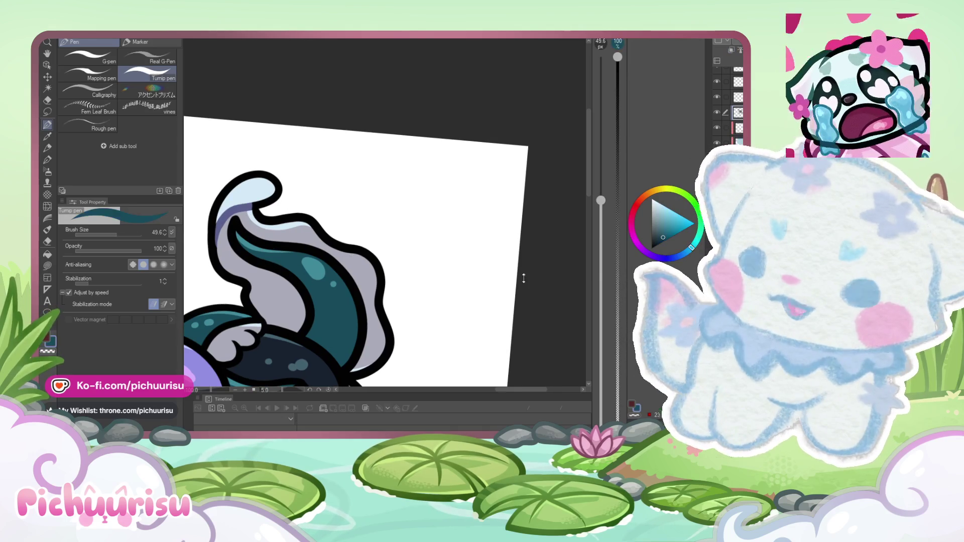
pyautogui.moveTo(663, 234); pyautogui.dragTo(657, 239)
pyautogui.moveTo(249, 245); pyautogui.dragTo(236, 241)
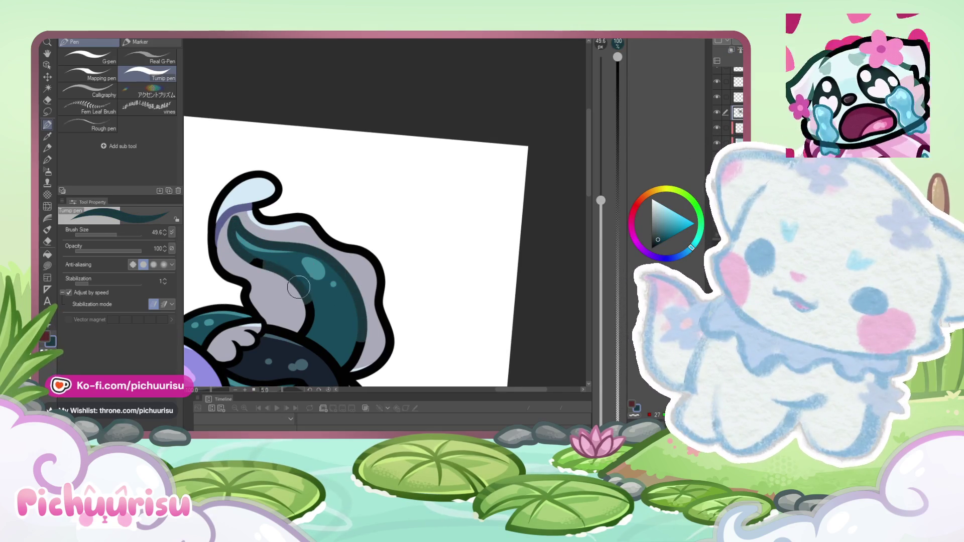
pyautogui.scroll(-3, 241, 210)
pyautogui.scroll(-2, 241, 246)
pyautogui.moveTo(110, 234); pyautogui.dragTo(107, 234)
pyautogui.scroll(-1, 212, 279)
pyautogui.scroll(5, 212, 280)
pyautogui.scroll(1, 385, 212)
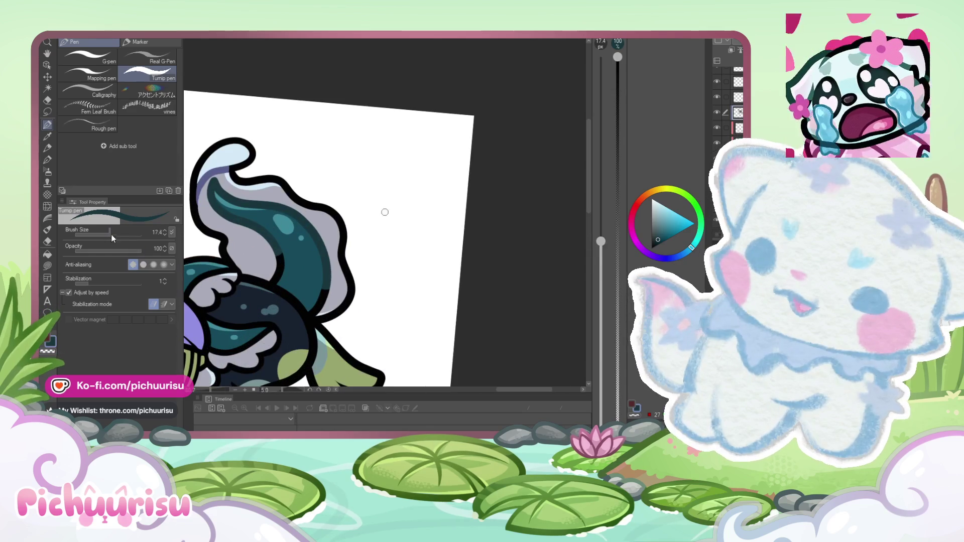
pyautogui.scroll(3, 266, 256)
pyautogui.moveTo(266, 271)
pyautogui.mouseDown()
pyautogui.moveTo(341, 313)
pyautogui.moveTo(334, 330)
pyautogui.mouseUp()
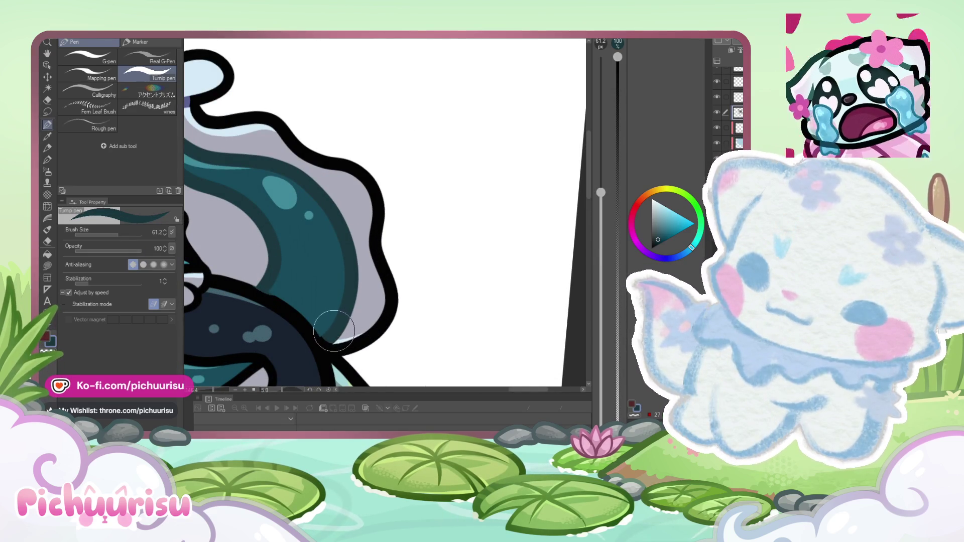
pyautogui.scroll(-4, 335, 329)
pyautogui.scroll(3, 333, 275)
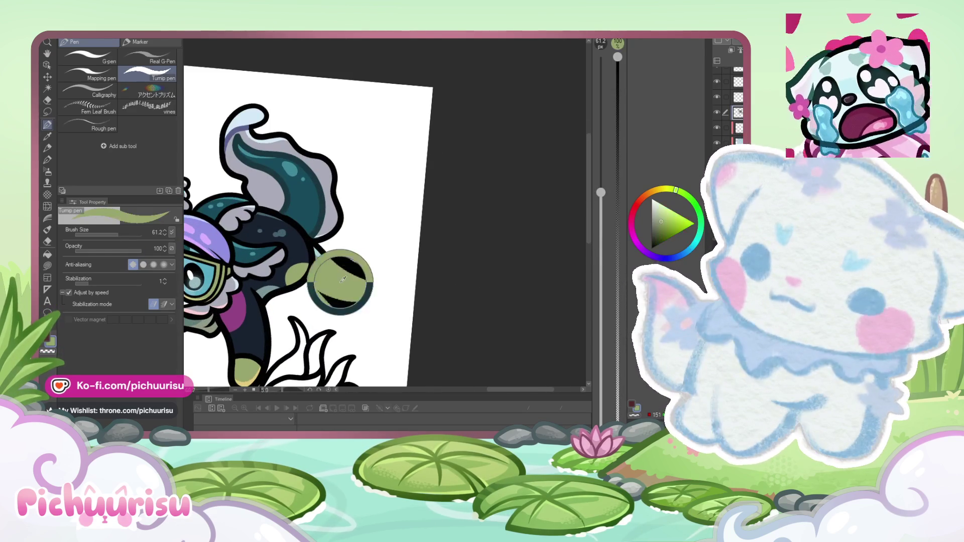
# Step: Sample the fin's sage green and paint a sage patch on the lower fin
pyautogui.keyDown('alt'); pyautogui.click(339, 282); pyautogui.keyUp('alt')
pyautogui.scroll(2, 351, 293)
pyautogui.moveTo(311, 271); pyautogui.dragTo(351, 306)
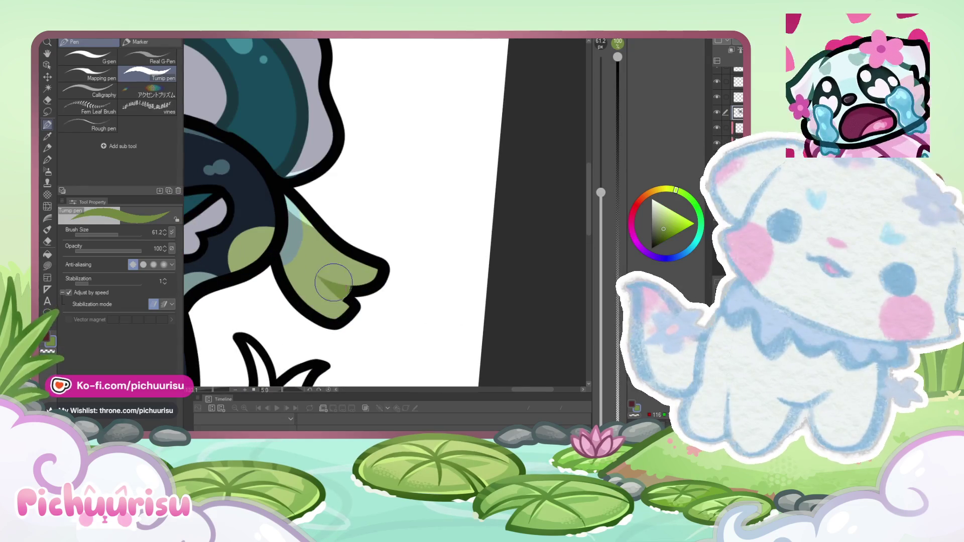
pyautogui.scroll(-4, 352, 301)
pyautogui.scroll(5, 355, 238)
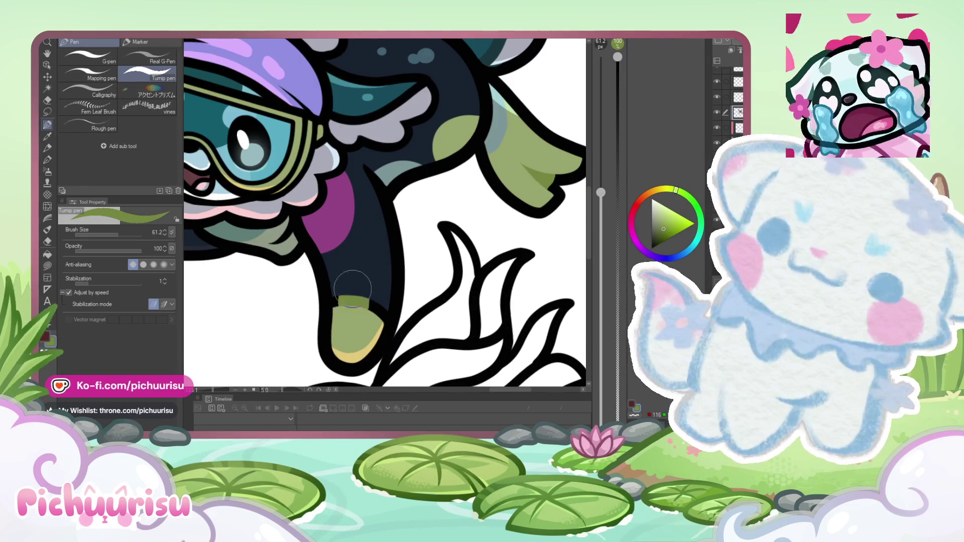
pyautogui.moveTo(351, 293); pyautogui.dragTo(365, 312)
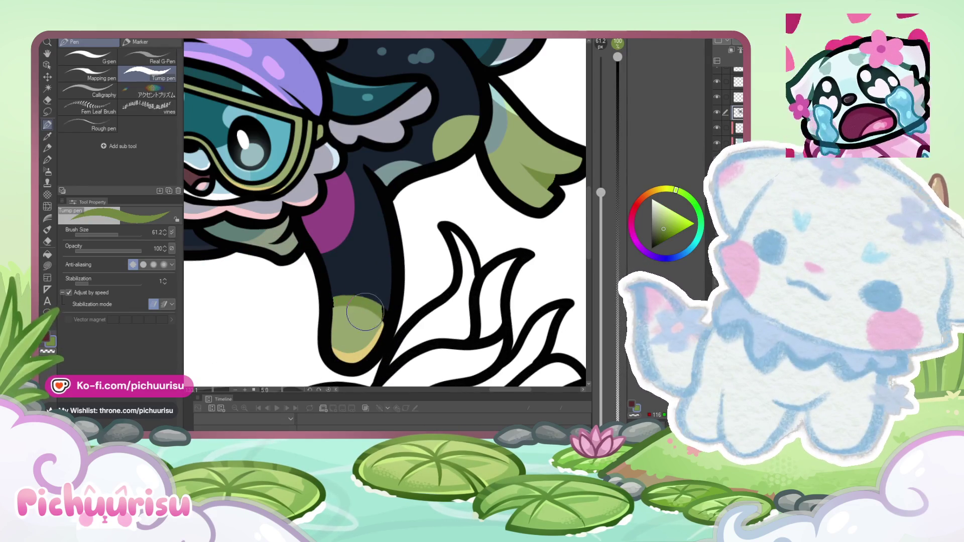
# Step: Shrink the brush to 13.2, switch briefly to black, then back to sage green
pyautogui.click(107, 234)
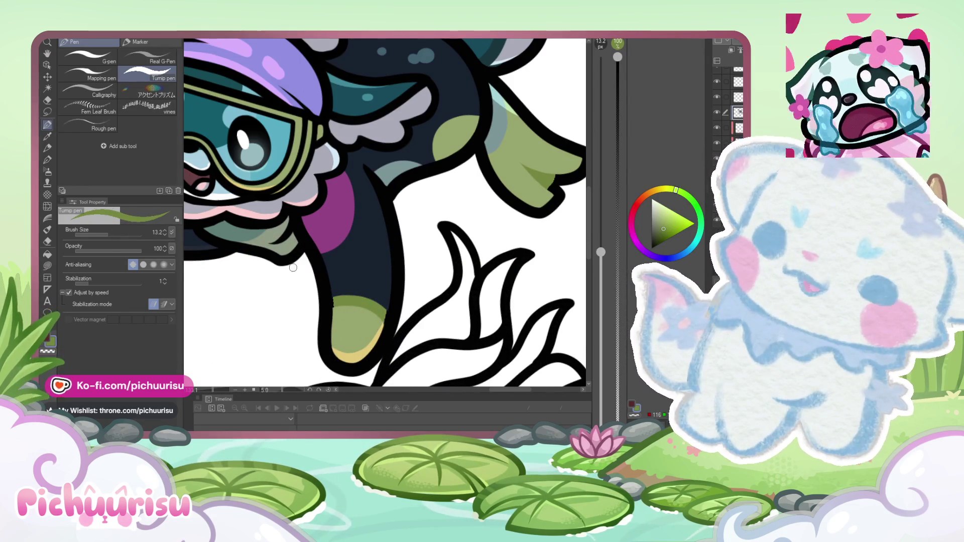
pyautogui.scroll(3, 336, 289)
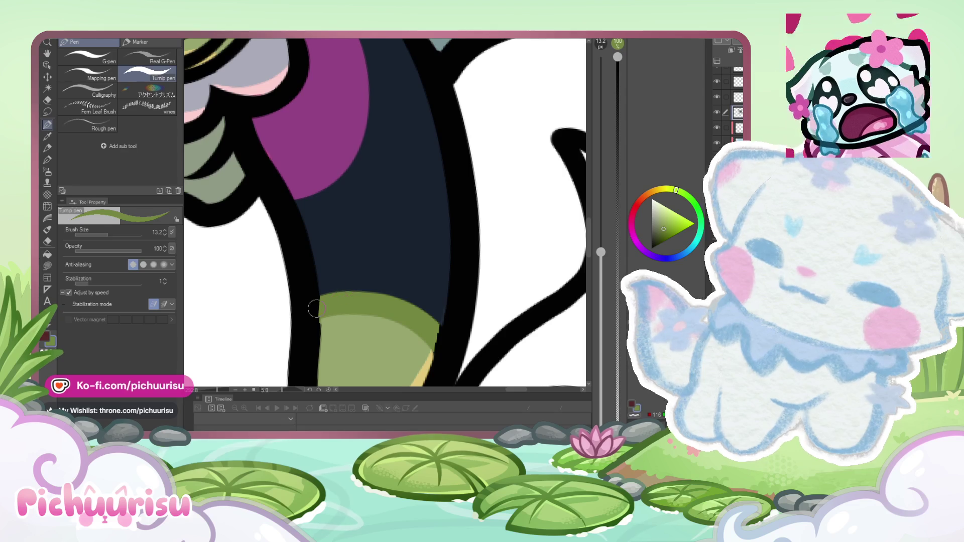
pyautogui.keyDown('alt'); pyautogui.click(310, 293); pyautogui.keyUp('alt')
pyautogui.keyDown('alt'); pyautogui.click(376, 312); pyautogui.keyUp('alt')
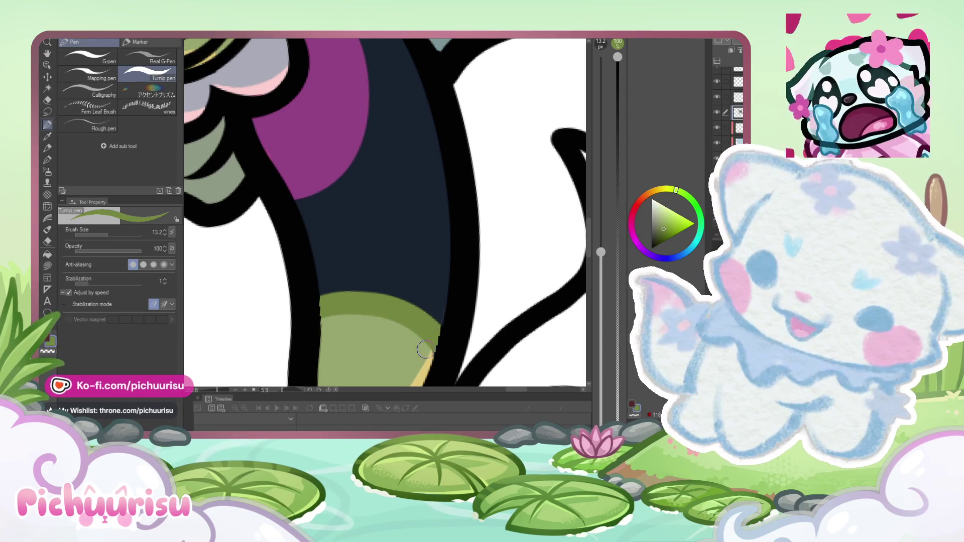
pyautogui.scroll(-5, 424, 349)
pyautogui.scroll(3, 263, 235)
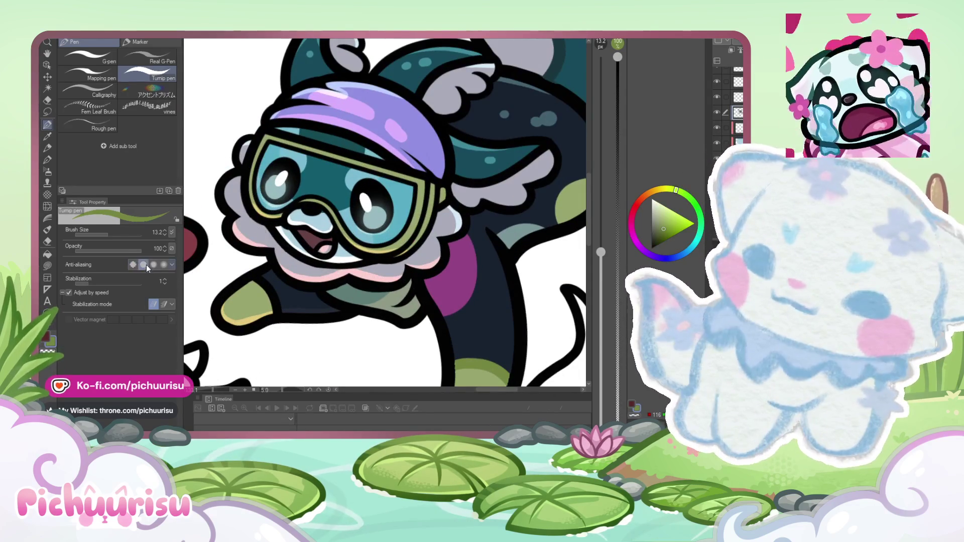
pyautogui.scroll(2, 283, 297)
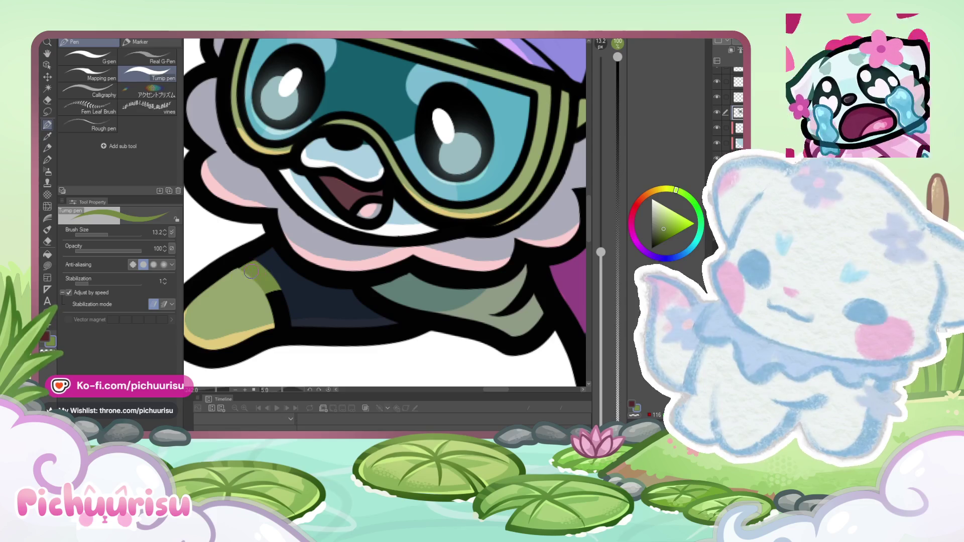
pyautogui.scroll(-4, 299, 316)
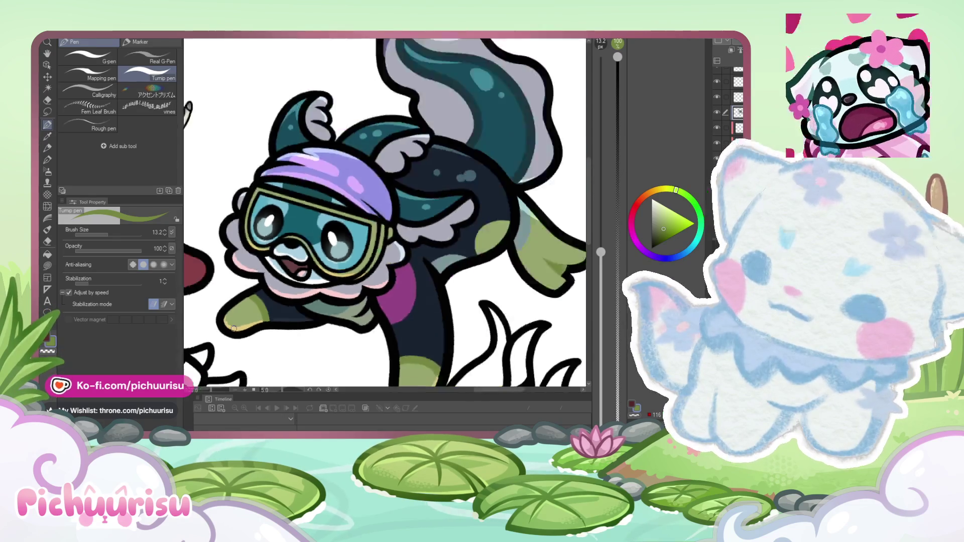
pyautogui.press(']')
pyautogui.press(']')
pyautogui.press(']')
pyautogui.scroll(4, 323, 293)
# Step: Pick a darker shade of the suit's dark blue and reduce the brush size
pyautogui.keyDown('alt'); pyautogui.click(323, 293); pyautogui.keyUp('alt')
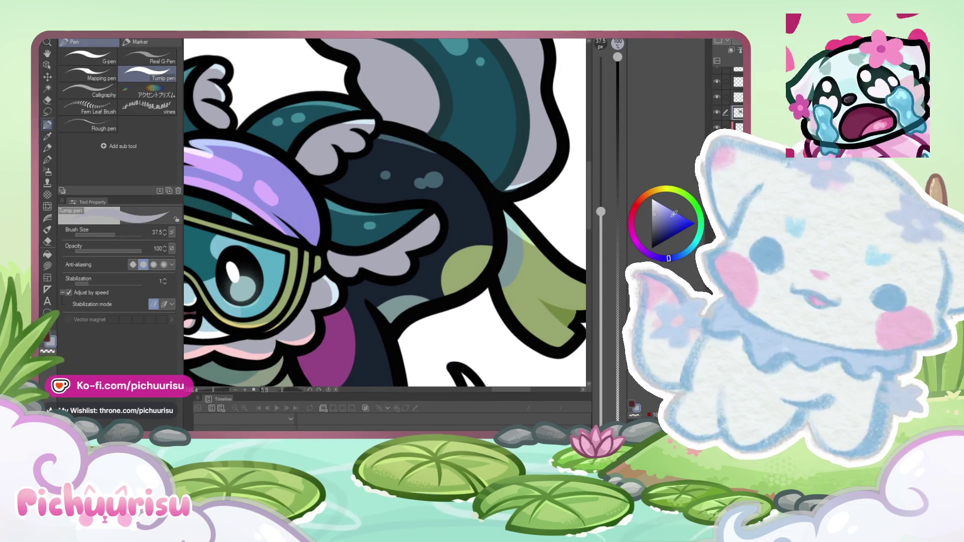
pyautogui.click(658, 221)
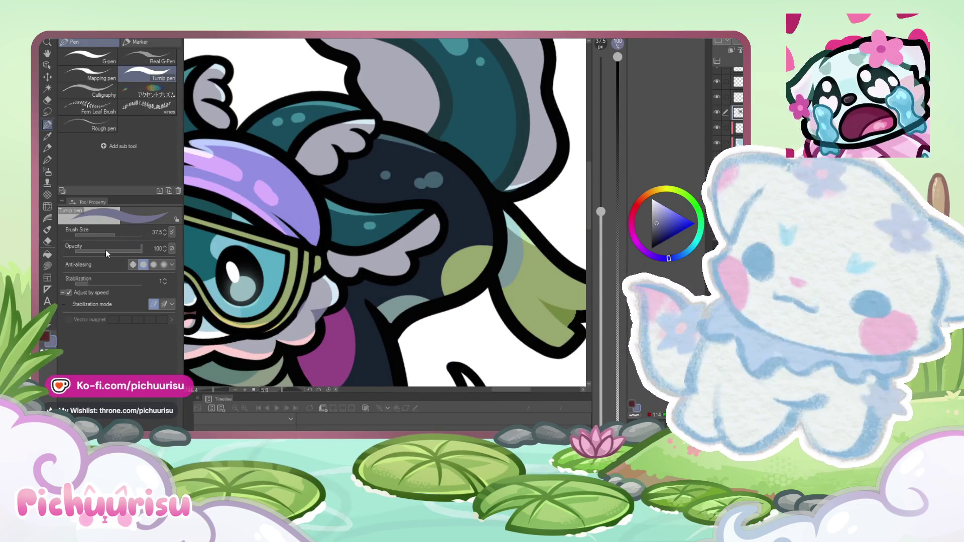
pyautogui.press('[')
pyautogui.press('[')
pyautogui.press('[')
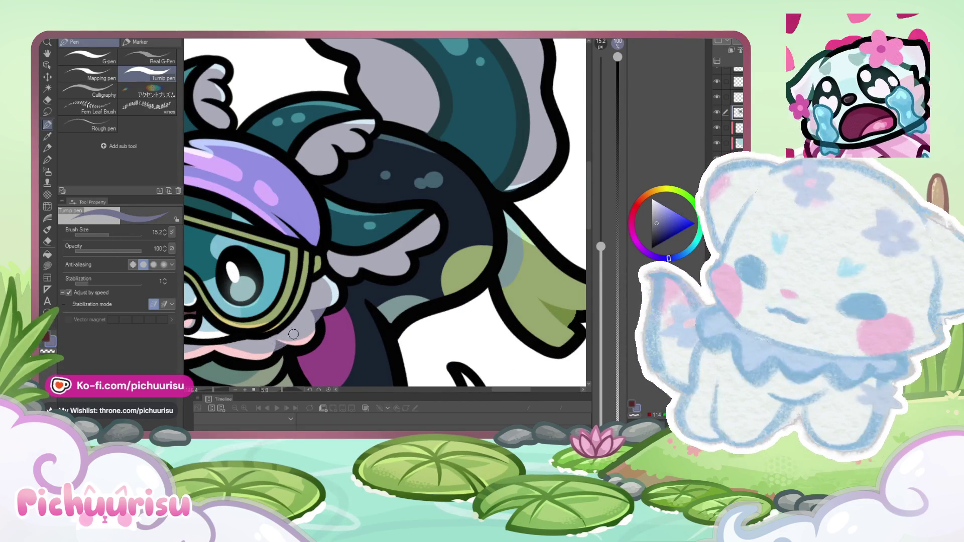
pyautogui.scroll(-3, 277, 341)
pyautogui.scroll(3, 277, 334)
pyautogui.scroll(-3, 277, 330)
pyautogui.scroll(3, 277, 330)
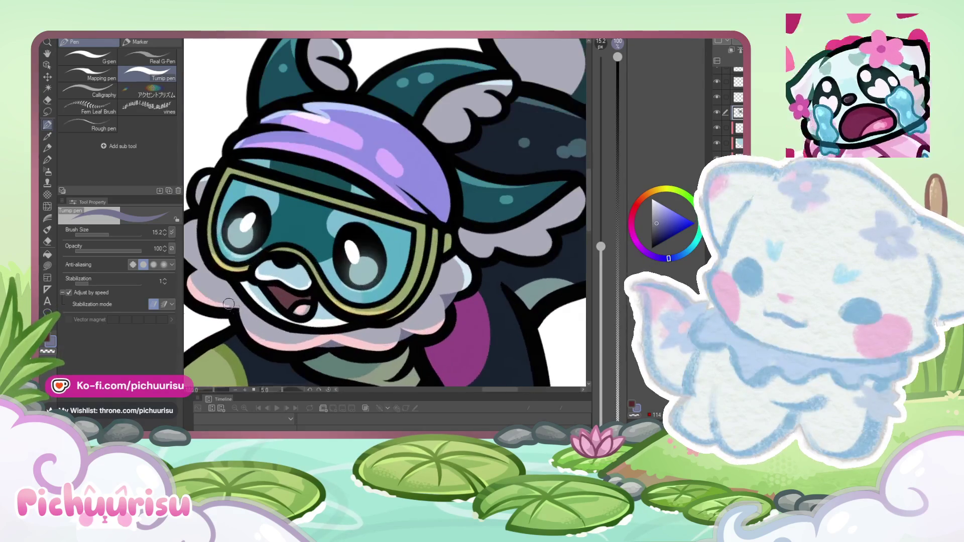
pyautogui.scroll(-1, 198, 261)
pyautogui.scroll(2, 200, 246)
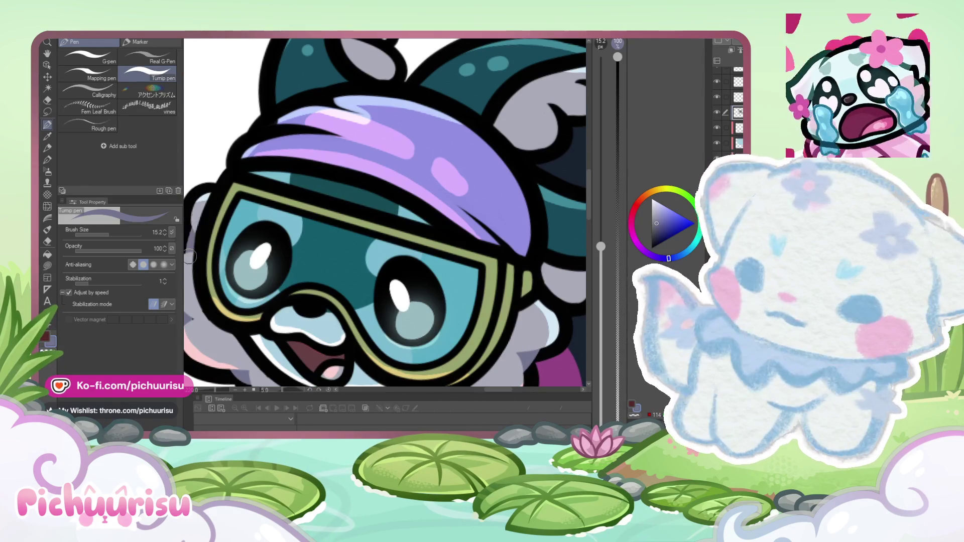
pyautogui.scroll(-2, 198, 271)
pyautogui.scroll(2, 198, 271)
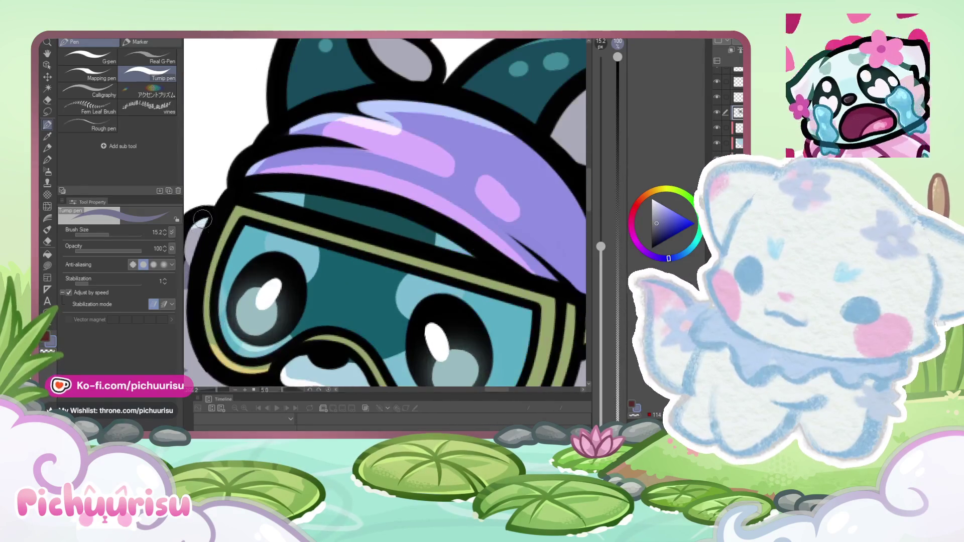
pyautogui.scroll(-1, 213, 196)
pyautogui.scroll(-2, 213, 195)
pyautogui.scroll(4, 214, 195)
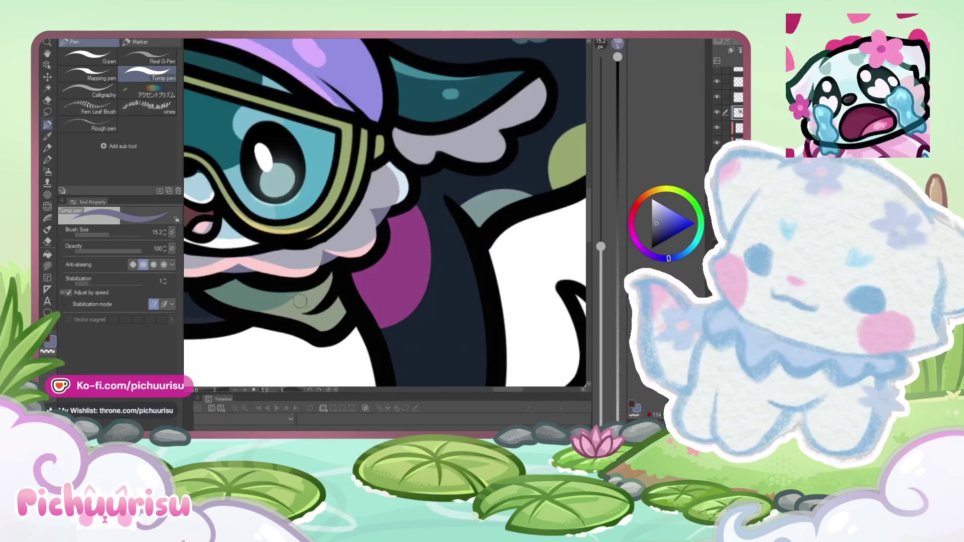
# Step: Paint a slightly darker muted sage over the neck outline below the pink collar
pyautogui.keyDown('alt'); pyautogui.click(251, 321); pyautogui.keyUp('alt')
pyautogui.keyDown('alt'); pyautogui.click(325, 301); pyautogui.keyUp('alt')
pyautogui.moveTo(322, 309); pyautogui.dragTo(328, 293)
pyautogui.scroll(-4, 328, 294)
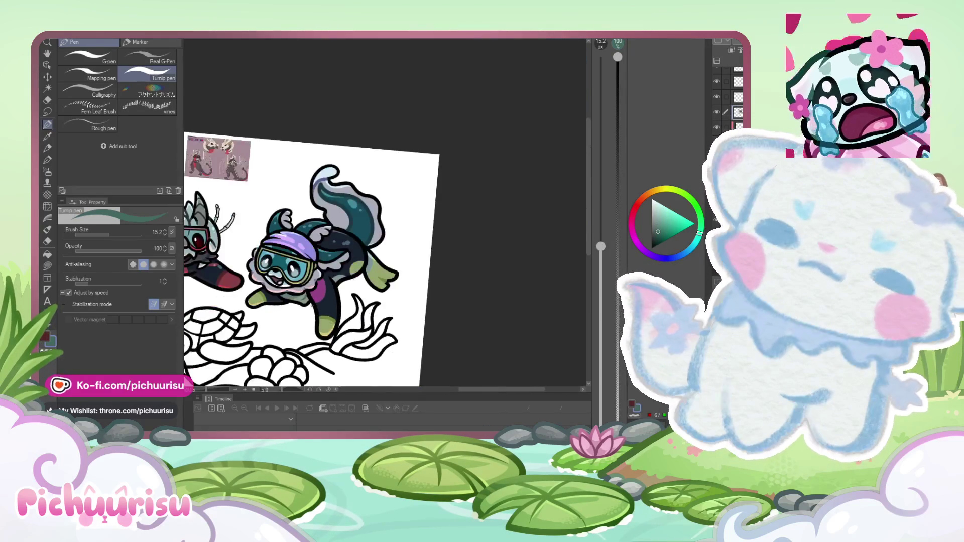
pyautogui.scroll(5, 311, 272)
pyautogui.keyDown('alt'); pyautogui.click(310, 268); pyautogui.keyUp('alt')
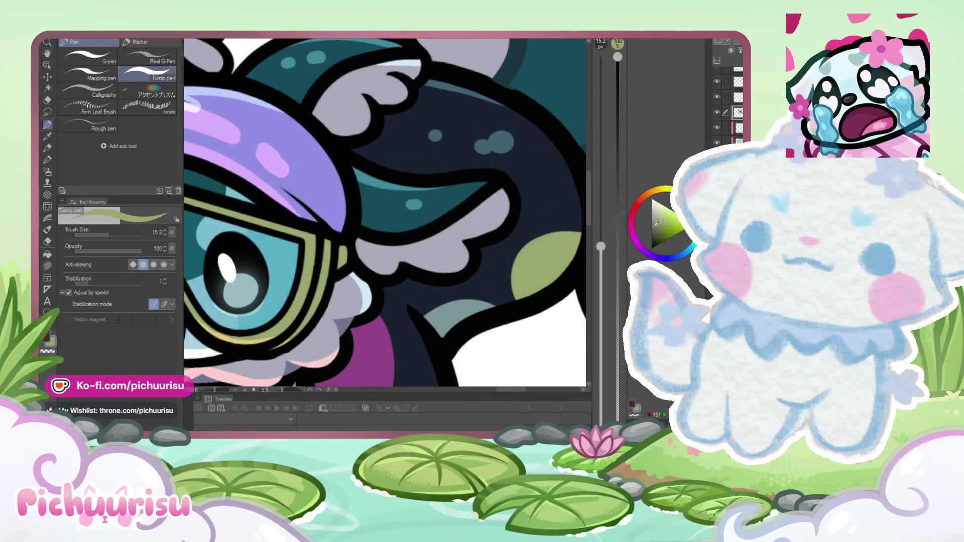
# Step: Paint sage green along the goggle frame
pyautogui.scroll(1, 316, 275)
pyautogui.scroll(1, 317, 276)
pyautogui.moveTo(316, 271)
pyautogui.mouseDown()
pyautogui.moveTo(311, 226)
pyautogui.moveTo(303, 303)
pyautogui.mouseUp()
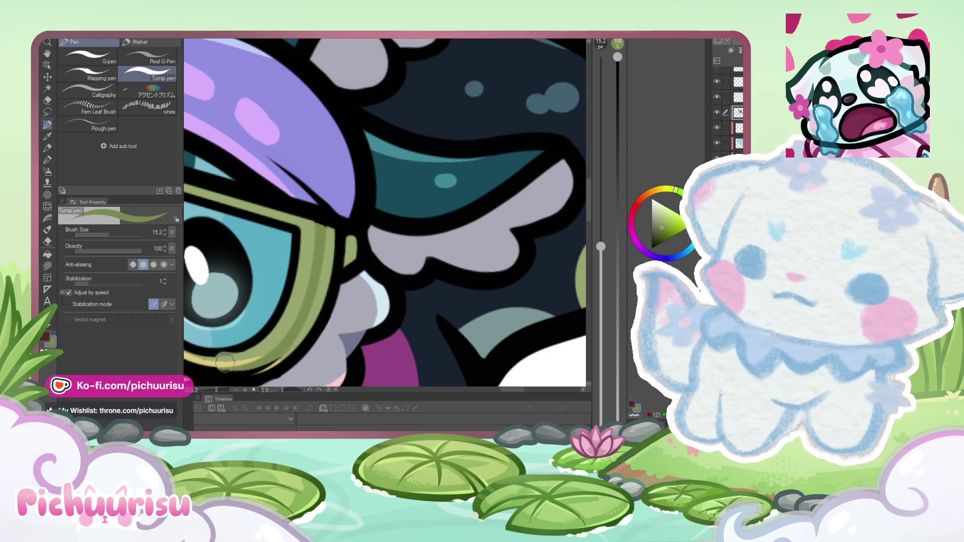
pyautogui.scroll(-1, 287, 344)
pyautogui.scroll(1, 287, 344)
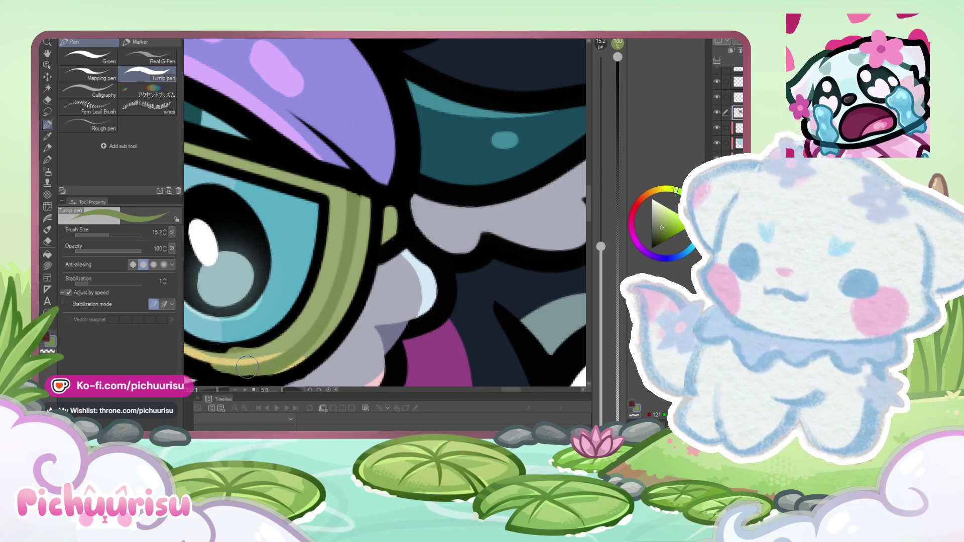
pyautogui.scroll(-1, 257, 367)
pyautogui.scroll(1, 257, 367)
# Step: Sample black from the outline, then choose a dark teal colour
pyautogui.keyDown('alt'); pyautogui.click(226, 333); pyautogui.keyUp('alt')
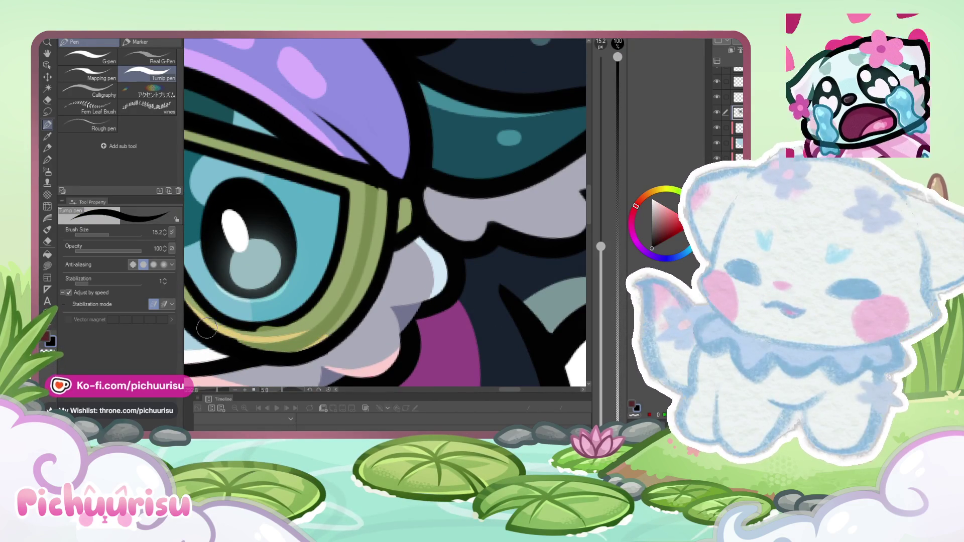
pyautogui.keyDown('alt'); pyautogui.click(249, 330); pyautogui.keyUp('alt')
pyautogui.scroll(-3, 249, 330)
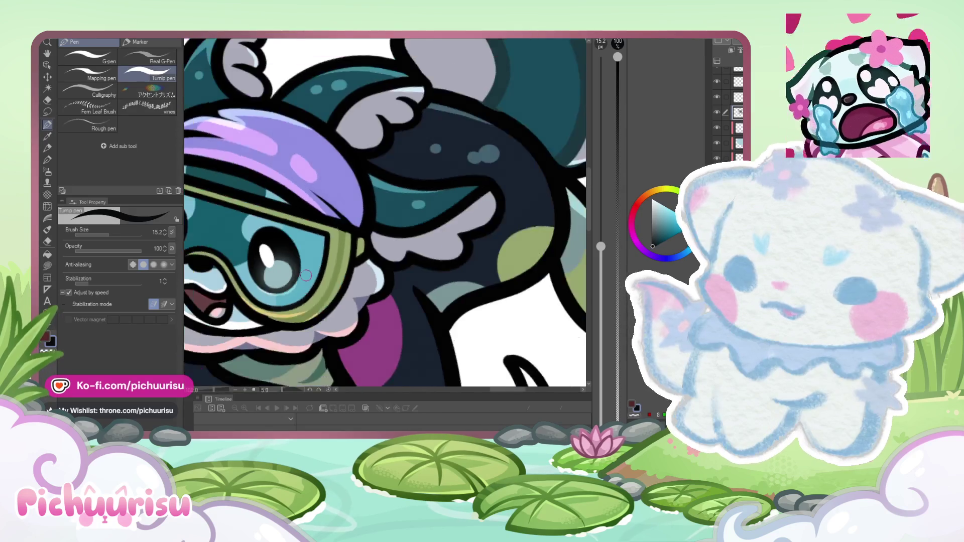
pyautogui.scroll(1, 283, 254)
pyautogui.scroll(3, 283, 254)
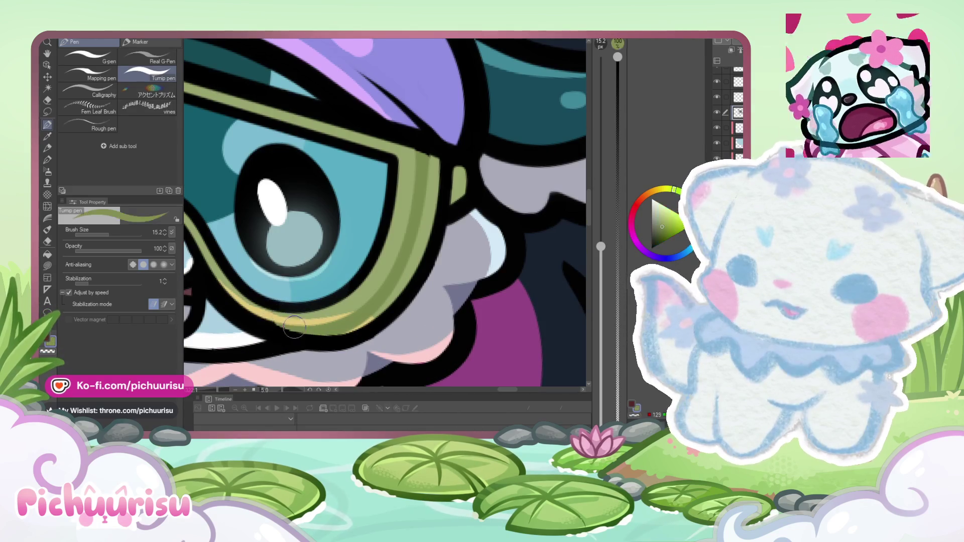
pyautogui.scroll(-4, 243, 283)
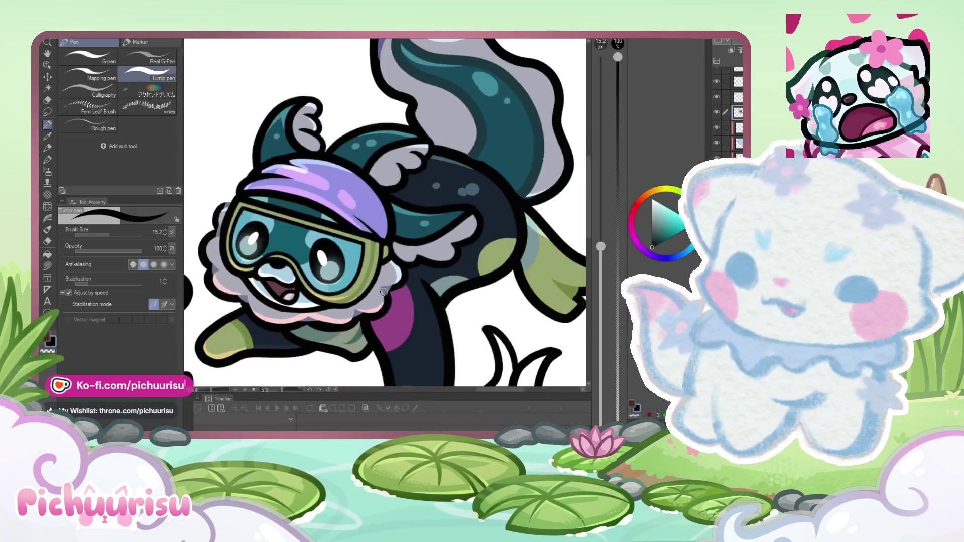
pyautogui.scroll(3, 321, 272)
# Step: Set the brush to 6.6 and settle on a slightly adjusted olive green from the goggle rim
pyautogui.click(103, 234)
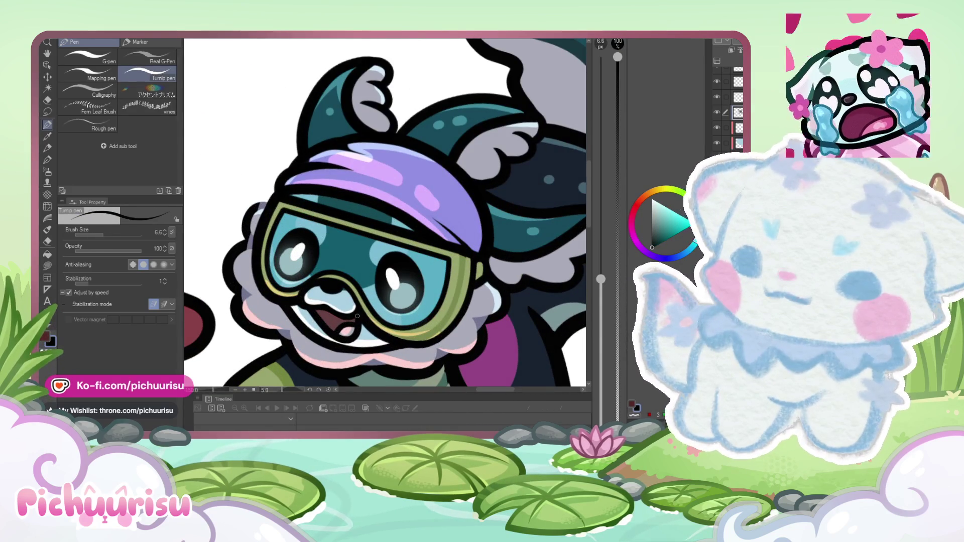
pyautogui.keyDown('alt'); pyautogui.click(440, 328); pyautogui.keyUp('alt')
pyautogui.scroll(4, 301, 299)
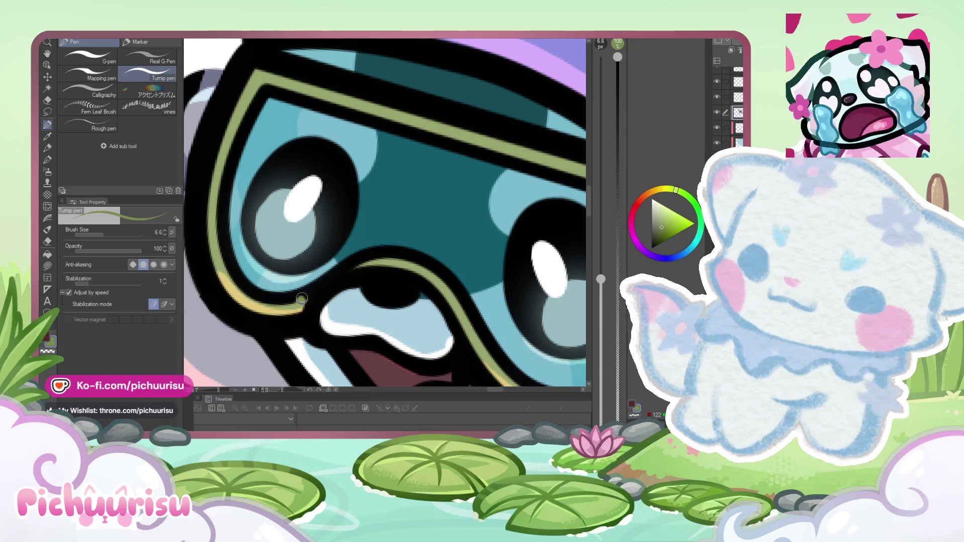
pyautogui.keyDown('alt'); pyautogui.click(317, 260); pyautogui.keyUp('alt')
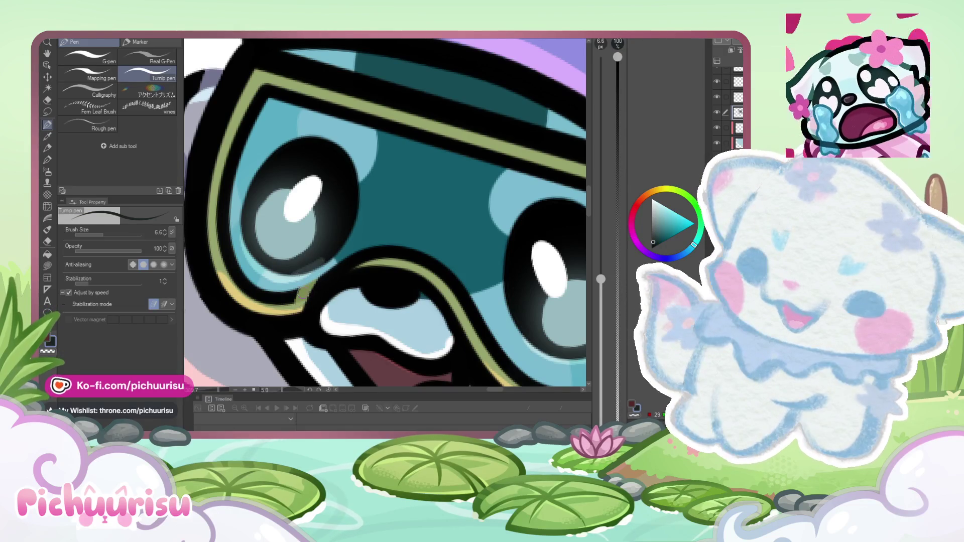
pyautogui.keyDown('alt'); pyautogui.click(296, 306); pyautogui.keyUp('alt')
pyautogui.scroll(-3, 296, 306)
pyautogui.keyDown('alt'); pyautogui.click(474, 358); pyautogui.keyUp('alt')
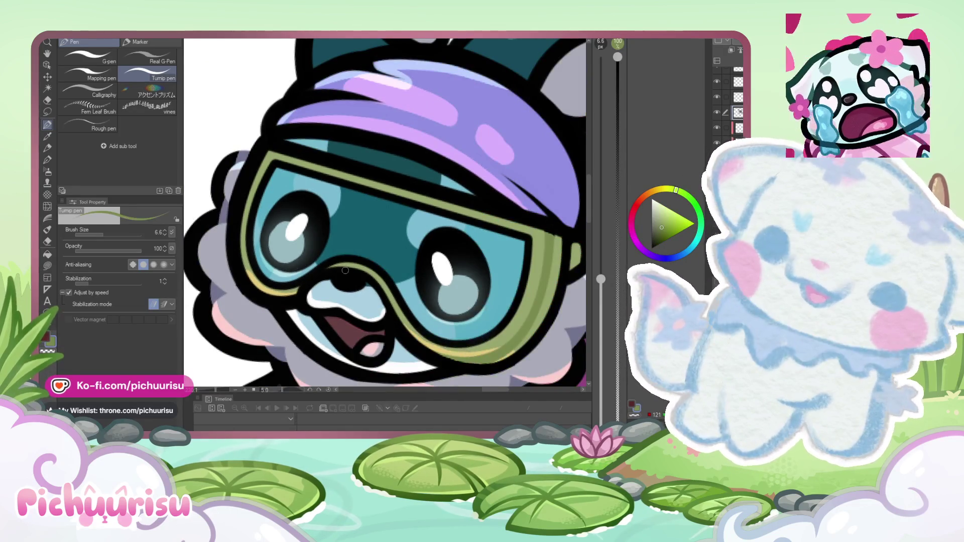
pyautogui.scroll(4, 308, 257)
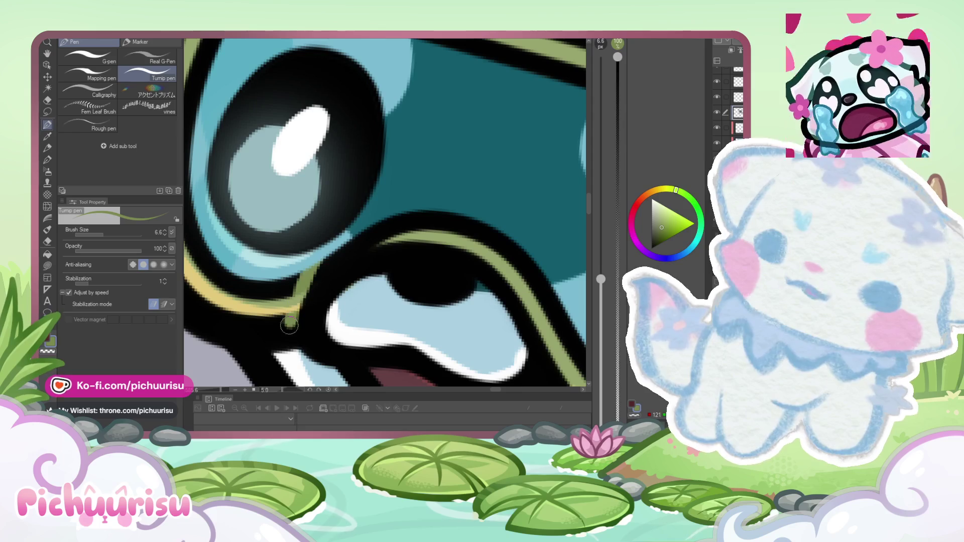
pyautogui.scroll(-5, 286, 296)
pyautogui.scroll(-2, 278, 283)
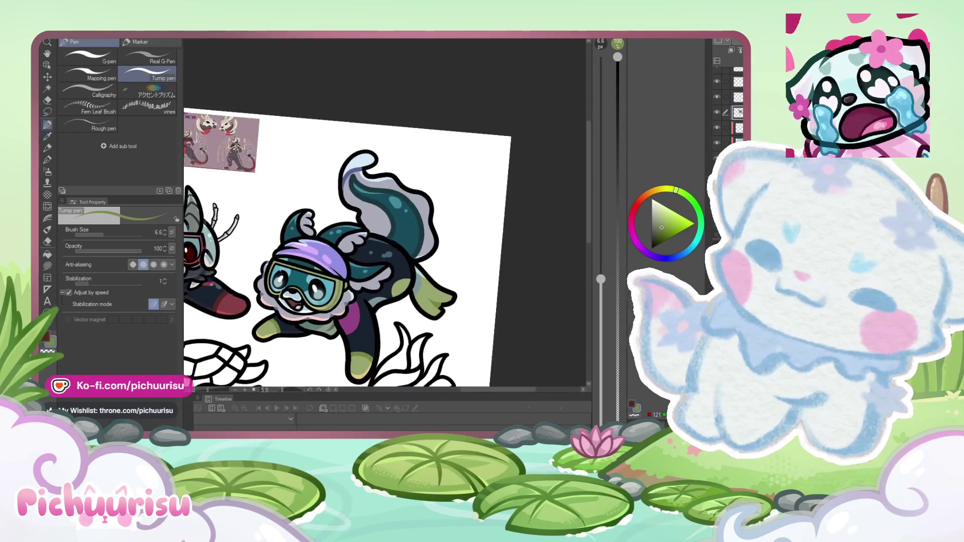
pyautogui.scroll(5, 278, 251)
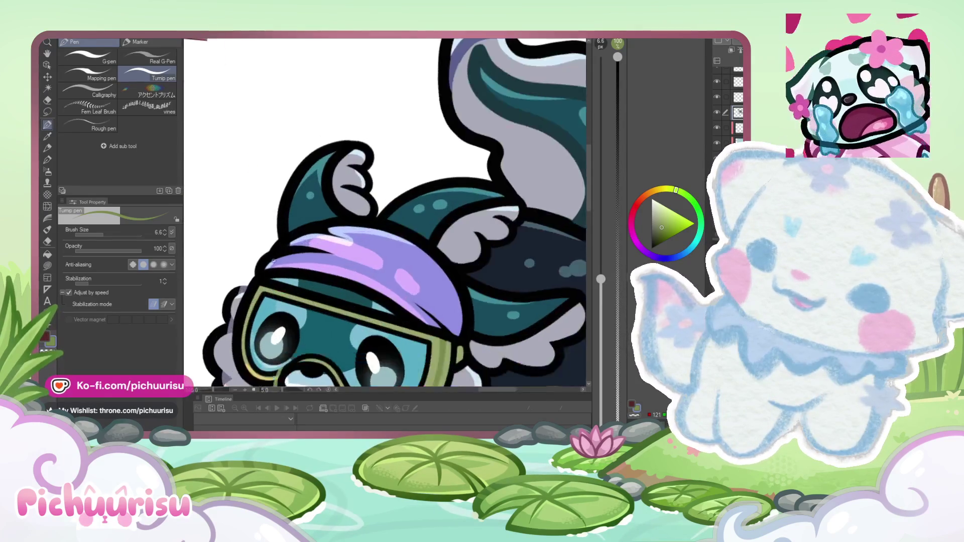
# Step: Paint a darker headband purple along its outline and over the thin dark line inside
pyautogui.keyDown('alt'); pyautogui.click(445, 231); pyautogui.keyUp('alt')
pyautogui.click(661, 222)
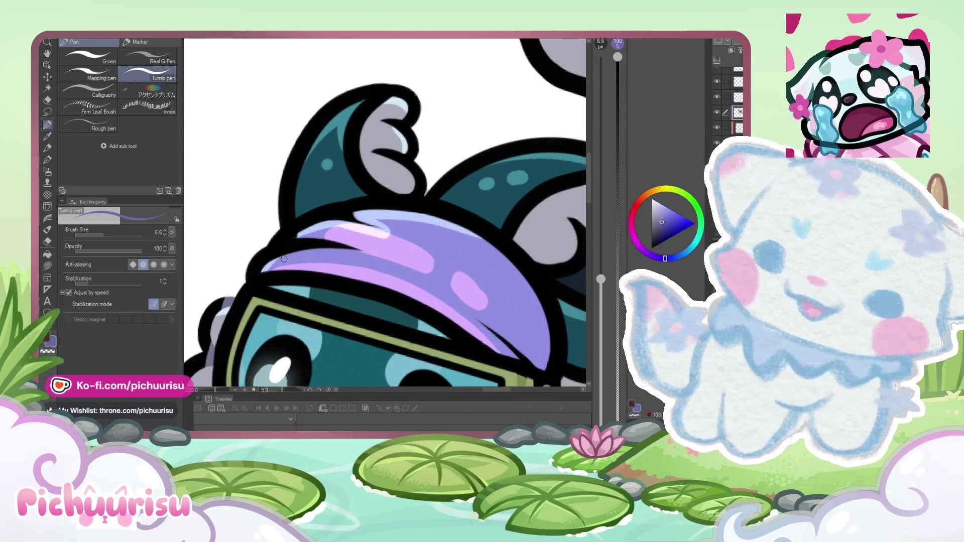
pyautogui.scroll(5, 258, 279)
pyautogui.scroll(-5, 323, 290)
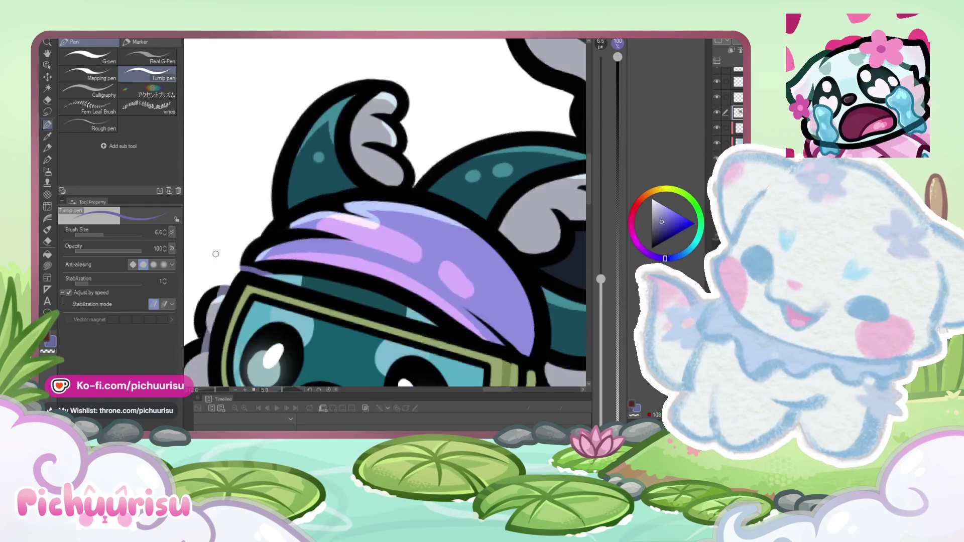
pyautogui.scroll(5, 275, 271)
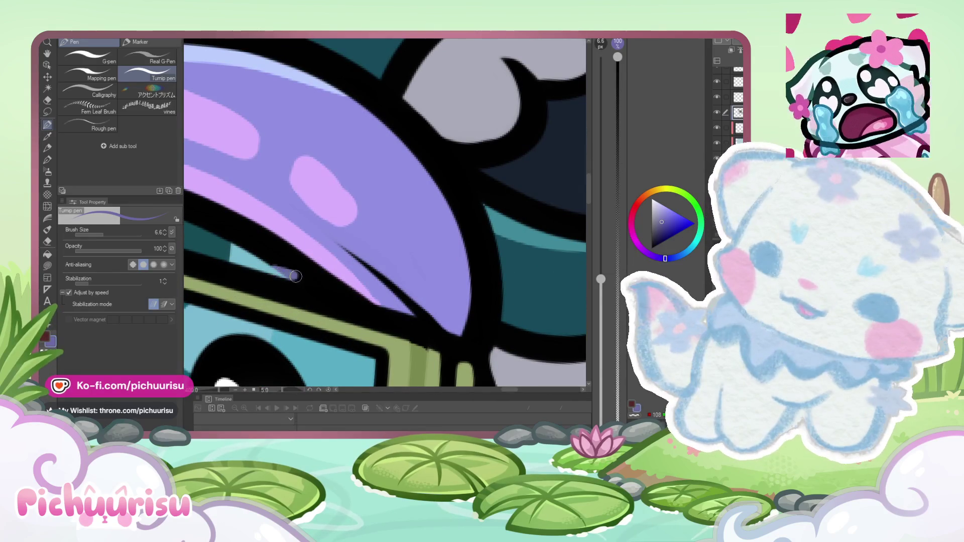
pyautogui.moveTo(406, 308); pyautogui.dragTo(501, 368)
pyautogui.moveTo(416, 308); pyautogui.dragTo(338, 243)
# Step: Adjust the brush size, ending at 32.7
pyautogui.scroll(-5, 345, 270)
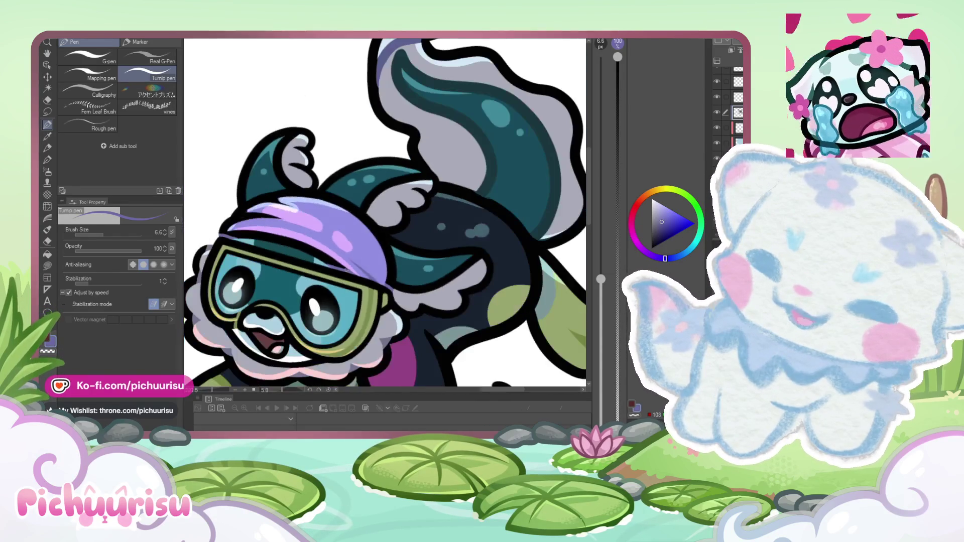
pyautogui.moveTo(112, 234); pyautogui.dragTo(127, 232)
pyautogui.scroll(3, 233, 207)
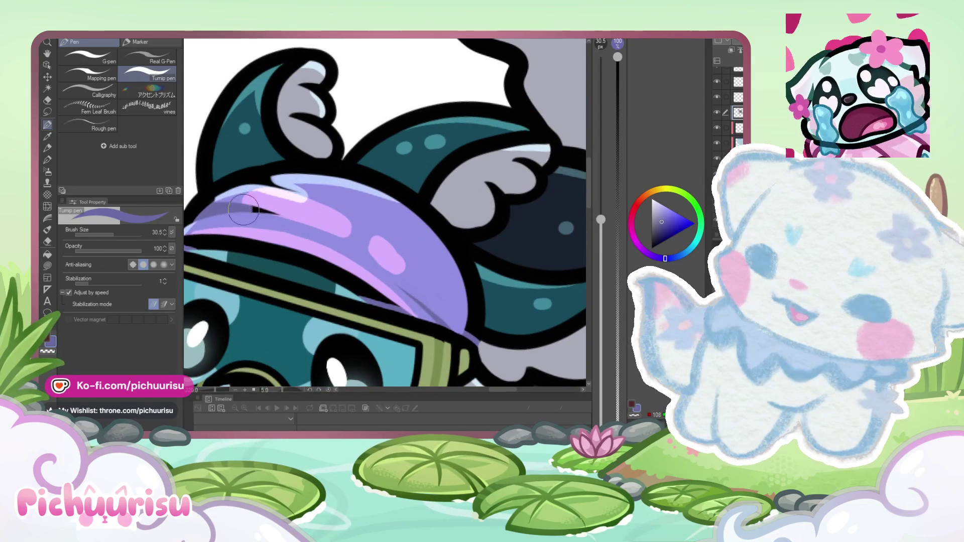
pyautogui.scroll(-3, 233, 205)
pyautogui.scroll(-3, 231, 211)
pyautogui.moveTo(109, 236)
pyautogui.mouseDown()
pyautogui.moveTo(100, 235)
pyautogui.moveTo(120, 234)
pyautogui.mouseUp()
pyautogui.scroll(2, 268, 264)
pyautogui.scroll(2, 357, 201)
pyautogui.scroll(2, 293, 264)
pyautogui.click(113, 235)
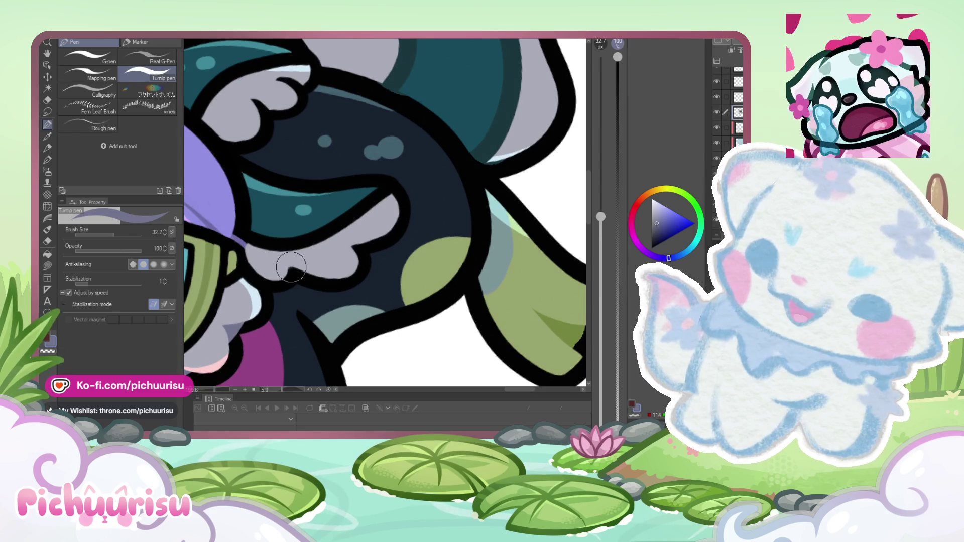
# Step: At pen size 2.5, outline and fill a grey-violet shadow triangle on the first fin
pyautogui.scroll(-4, 352, 249)
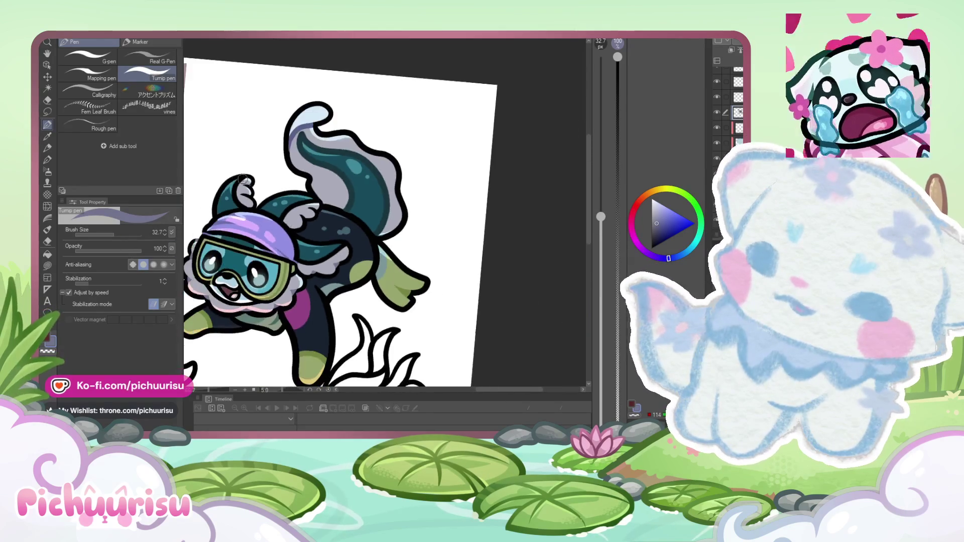
pyautogui.scroll(4, 251, 191)
pyautogui.scroll(-4, 258, 206)
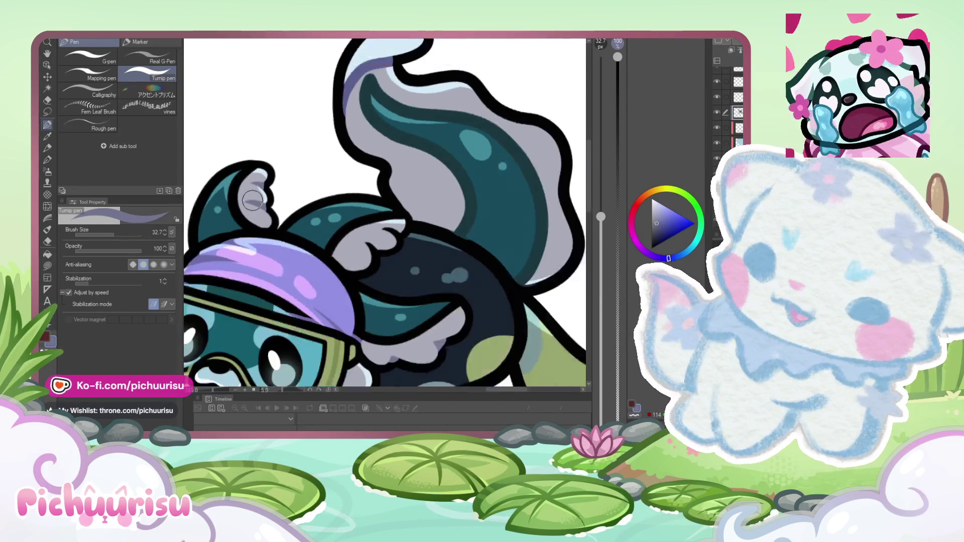
pyautogui.scroll(4, 331, 277)
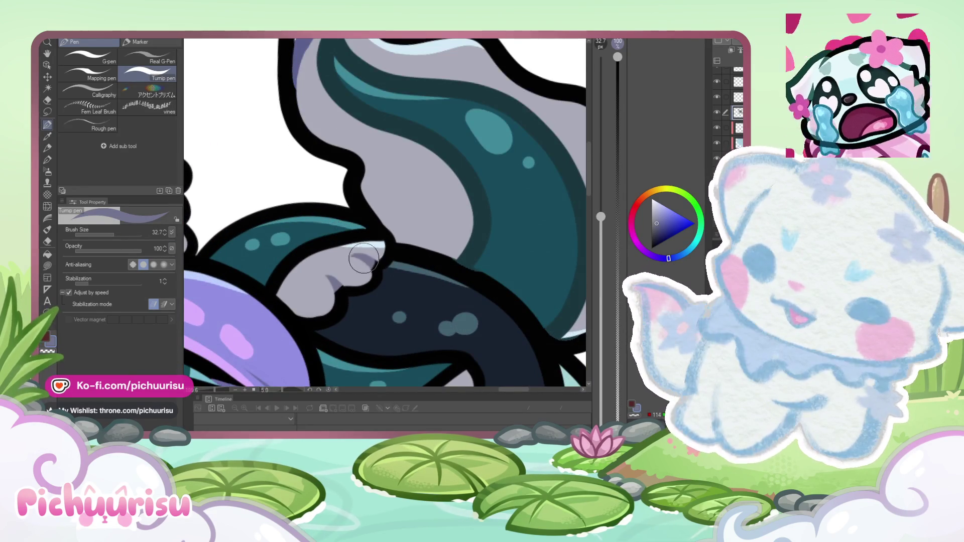
pyautogui.scroll(-4, 352, 261)
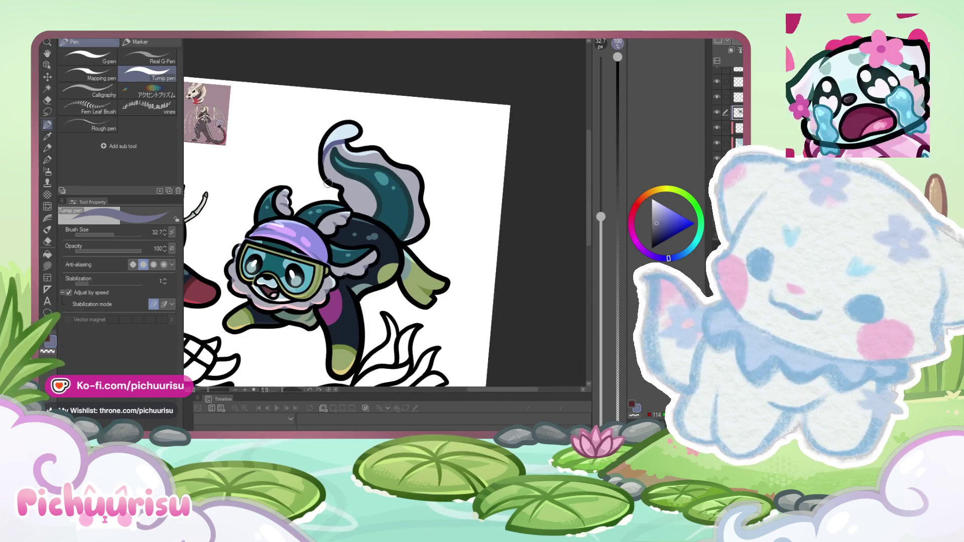
pyautogui.scroll(2, 331, 191)
pyautogui.click(101, 231)
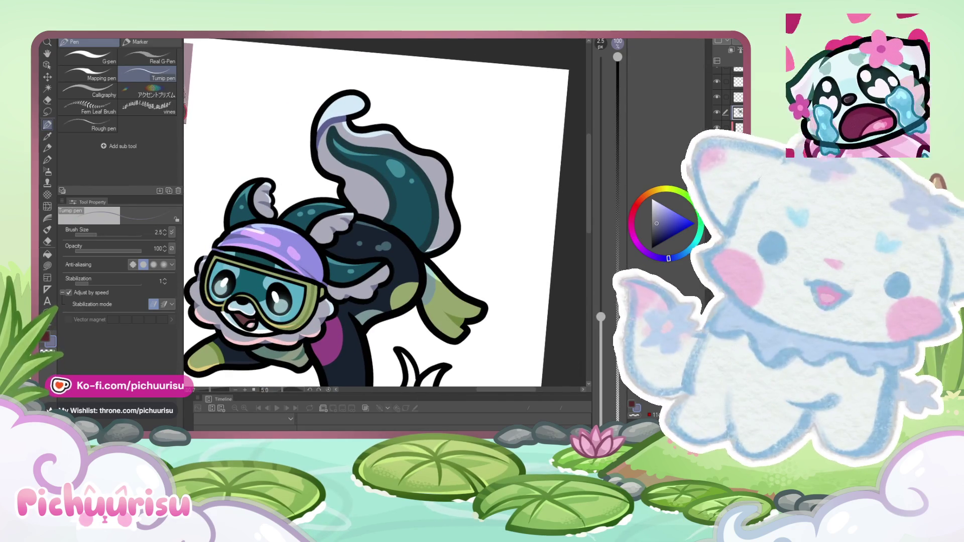
pyautogui.scroll(5, 350, 266)
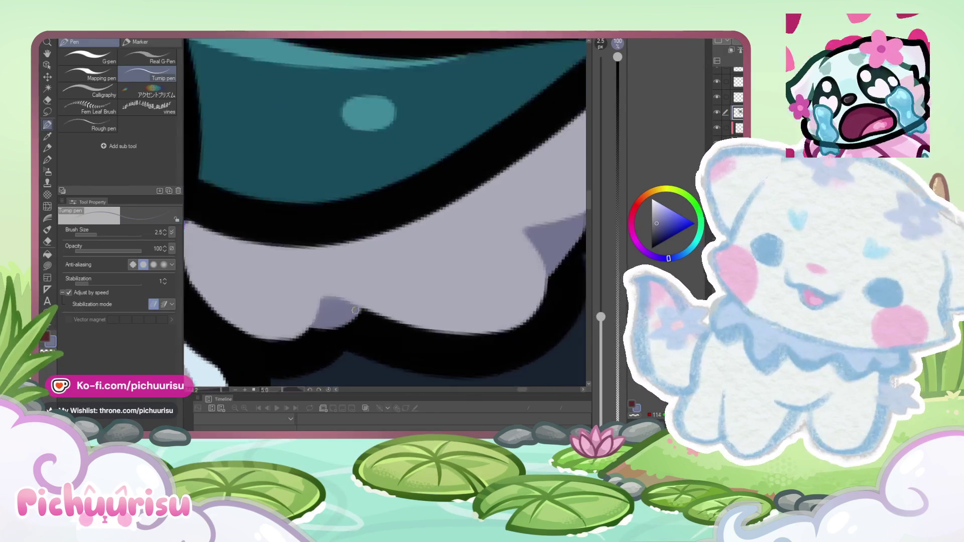
pyautogui.moveTo(356, 309); pyautogui.dragTo(326, 294)
pyautogui.moveTo(274, 234); pyautogui.dragTo(298, 317)
pyautogui.press(']')
pyautogui.press(']')
pyautogui.press(']')
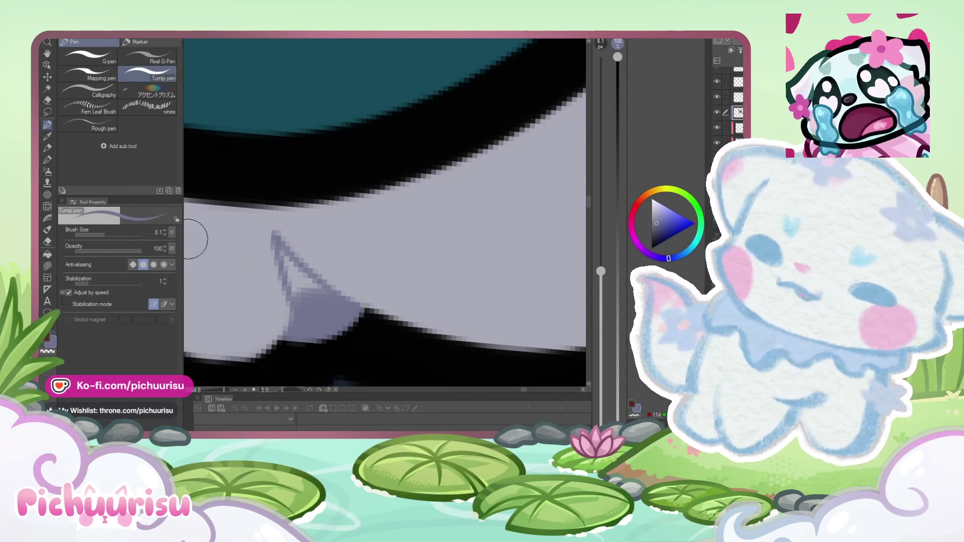
pyautogui.moveTo(289, 266)
pyautogui.mouseDown()
pyautogui.moveTo(301, 280)
pyautogui.moveTo(299, 316)
pyautogui.mouseUp()
# Step: Outline and fill a grey-violet shadow triangle on the second fin
pyautogui.scroll(-3, 251, 281)
pyautogui.scroll(-3, 228, 267)
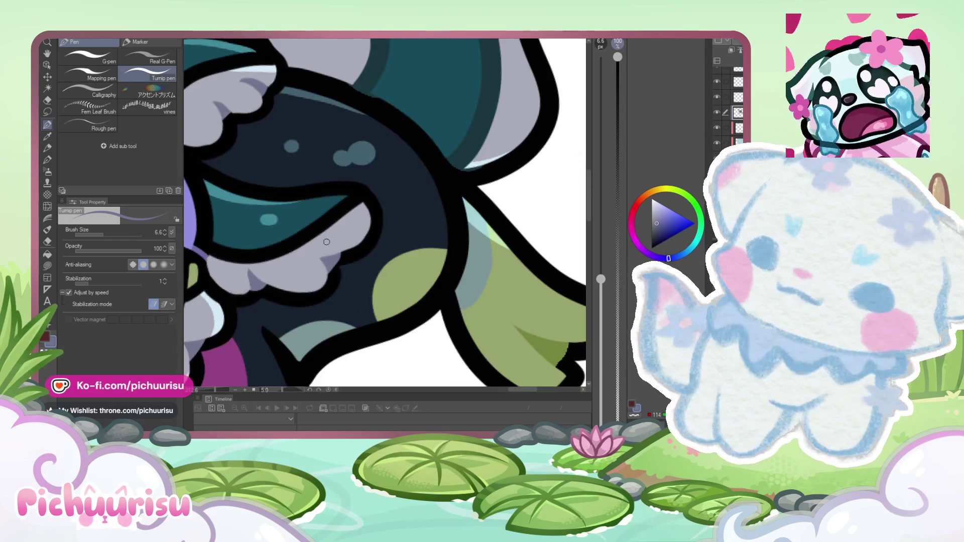
pyautogui.scroll(5, 330, 254)
pyautogui.moveTo(351, 241); pyautogui.dragTo(303, 254)
pyautogui.moveTo(216, 231)
pyautogui.mouseDown()
pyautogui.moveTo(300, 320)
pyautogui.moveTo(323, 258)
pyautogui.moveTo(204, 226)
pyautogui.mouseUp()
# Step: Briefly pick the Rough eraser, then return to the Turnip pen
pyautogui.scroll(-2, 280, 260)
pyautogui.click(48, 243)
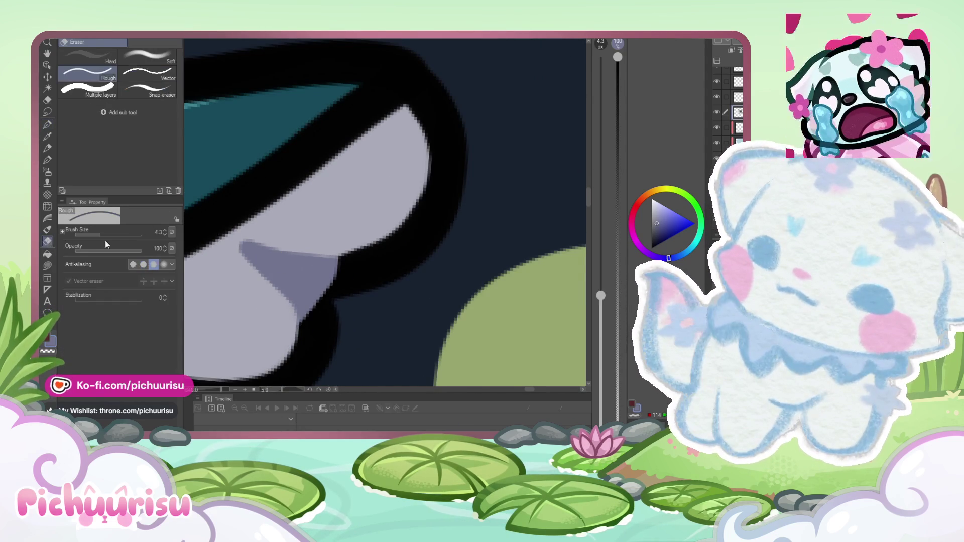
pyautogui.scroll(-2, 339, 249)
pyautogui.scroll(-4, 309, 252)
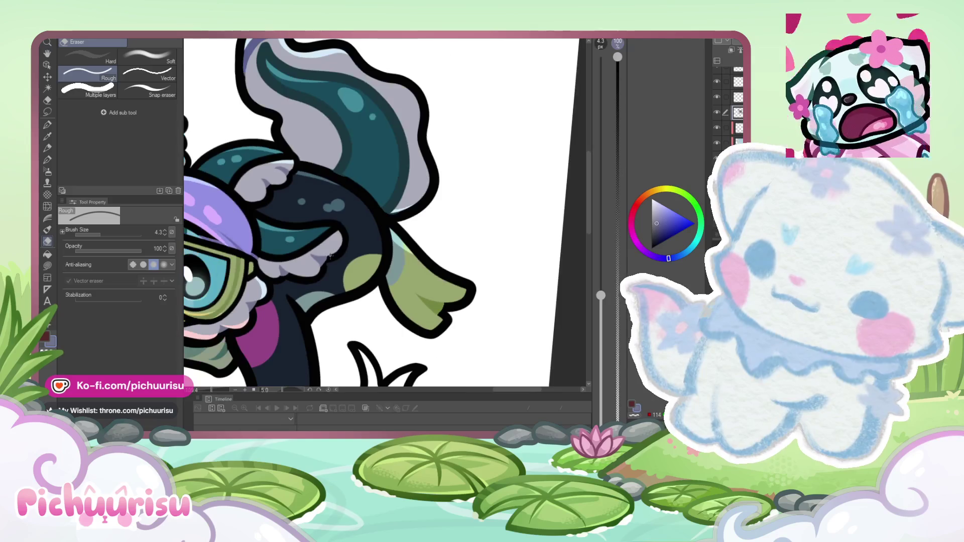
pyautogui.scroll(3, 245, 265)
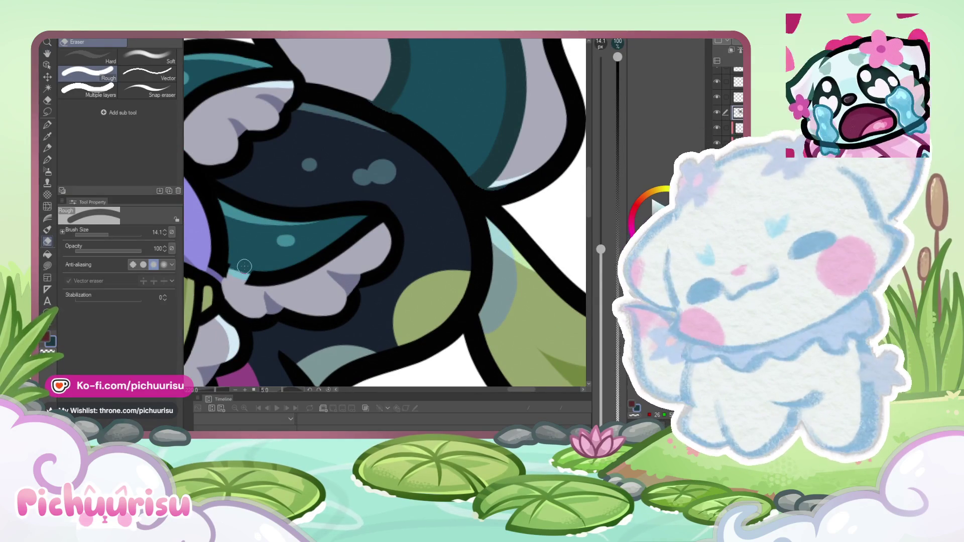
pyautogui.click(47, 126)
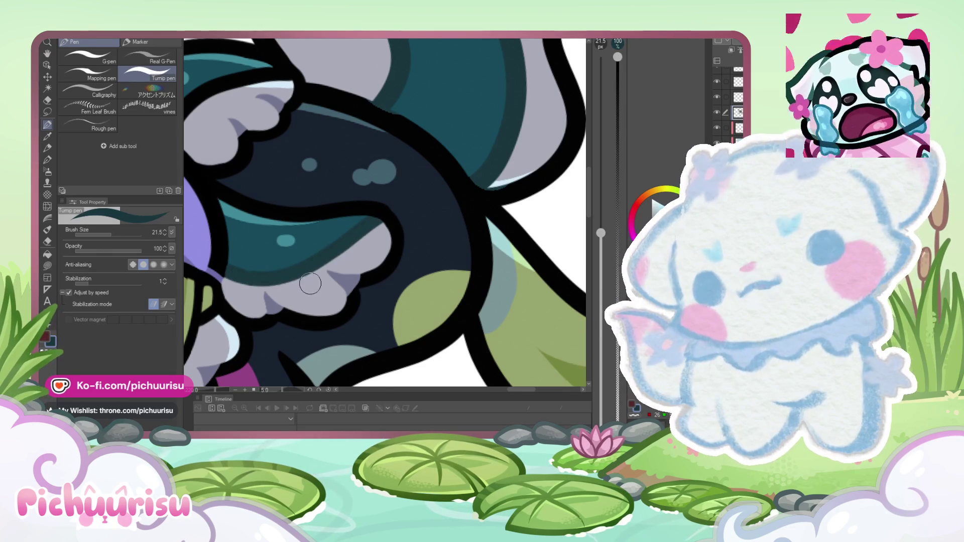
# Step: Undo the dark stroke painted inside the mitten
pyautogui.scroll(-5, 311, 283)
pyautogui.scroll(5, 238, 238)
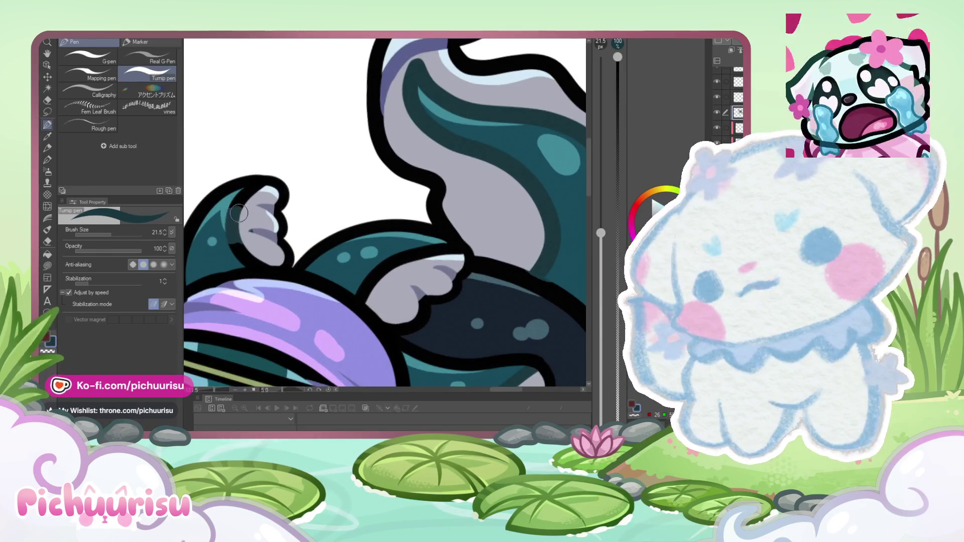
pyautogui.scroll(2, 239, 213)
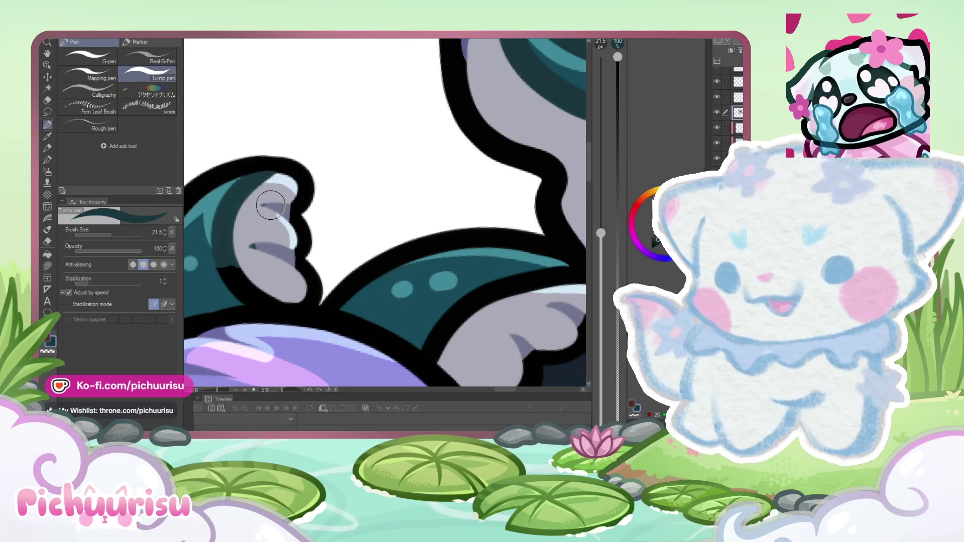
pyautogui.hotkey('ctrl', 'z')
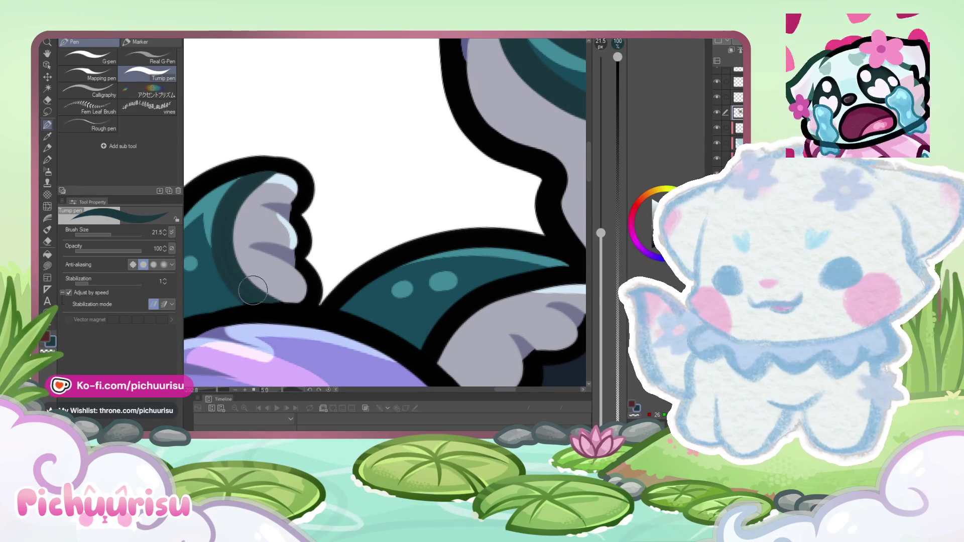
# Step: Rotate the canvas counter-clockwise and sample dark teal from the diver's tail
pyautogui.scroll(-5, 210, 258)
pyautogui.scroll(5, 308, 287)
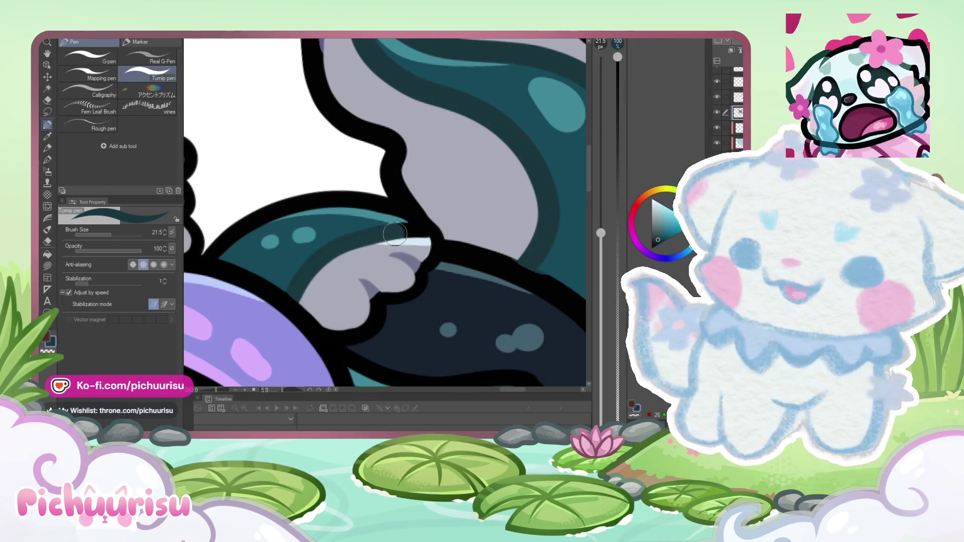
pyautogui.scroll(-5, 354, 243)
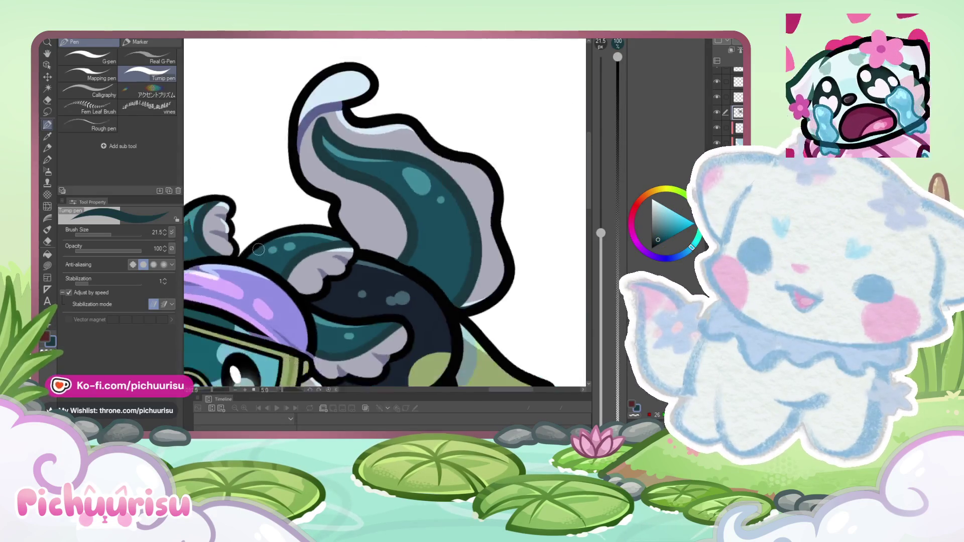
pyautogui.scroll(-2, 361, 235)
pyautogui.scroll(2, 360, 235)
pyautogui.moveTo(360, 235)
pyautogui.mouseDown()
pyautogui.moveTo(335, 182)
pyautogui.moveTo(301, 201)
pyautogui.mouseUp()
pyautogui.scroll(3, 335, 182)
pyautogui.scroll(4, 311, 196)
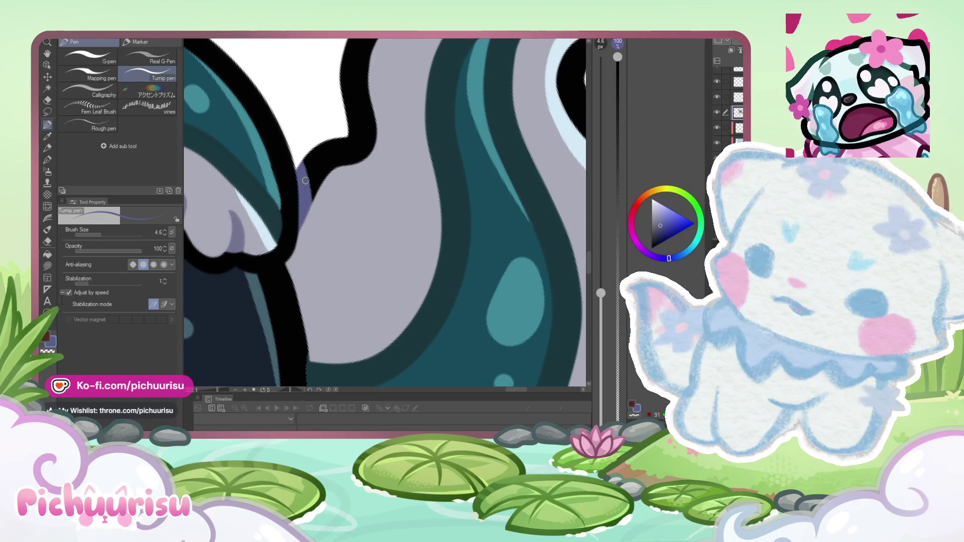
pyautogui.scroll(-5, 305, 180)
pyautogui.keyDown('alt'); pyautogui.click(285, 313); pyautogui.keyUp('alt')
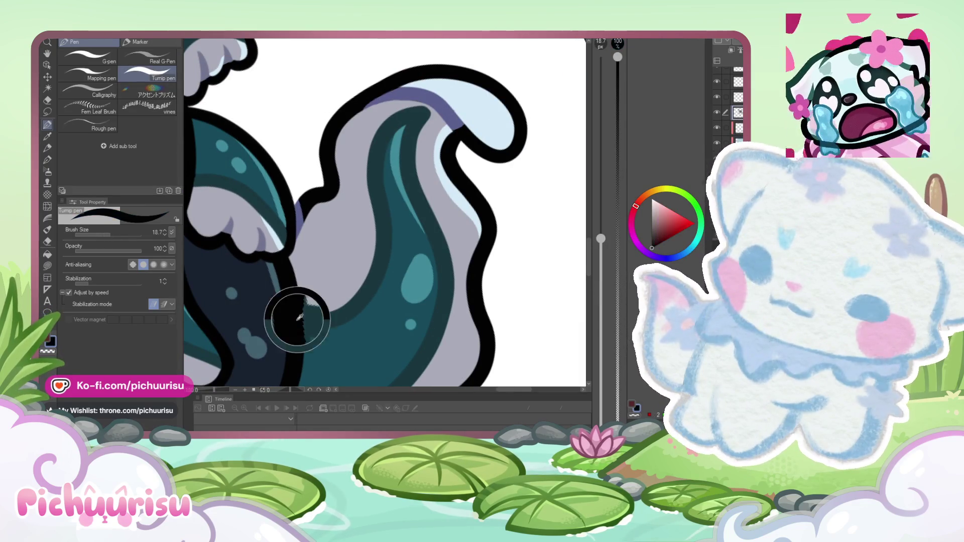
pyautogui.keyDown('alt'); pyautogui.click(308, 314); pyautogui.keyUp('alt')
pyautogui.scroll(2, 293, 265)
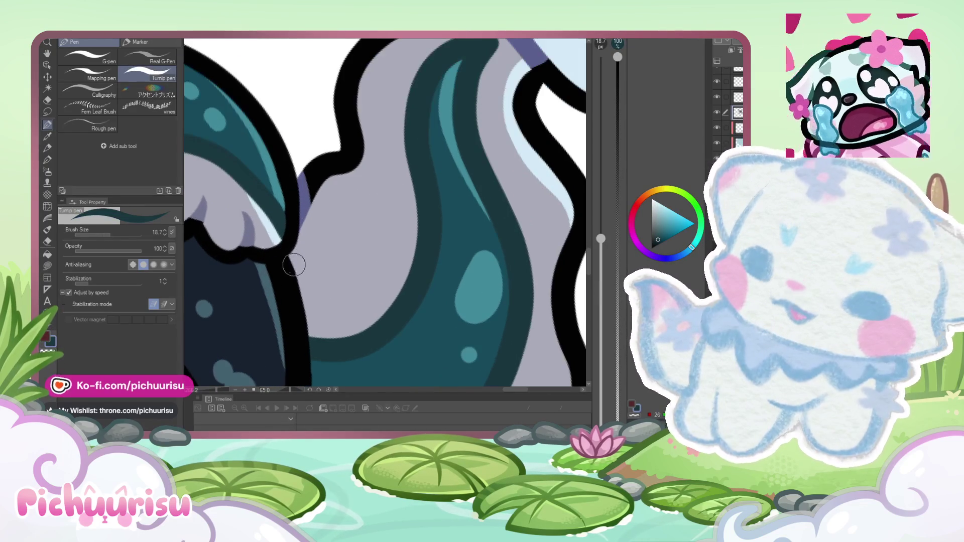
pyautogui.scroll(-5, 255, 273)
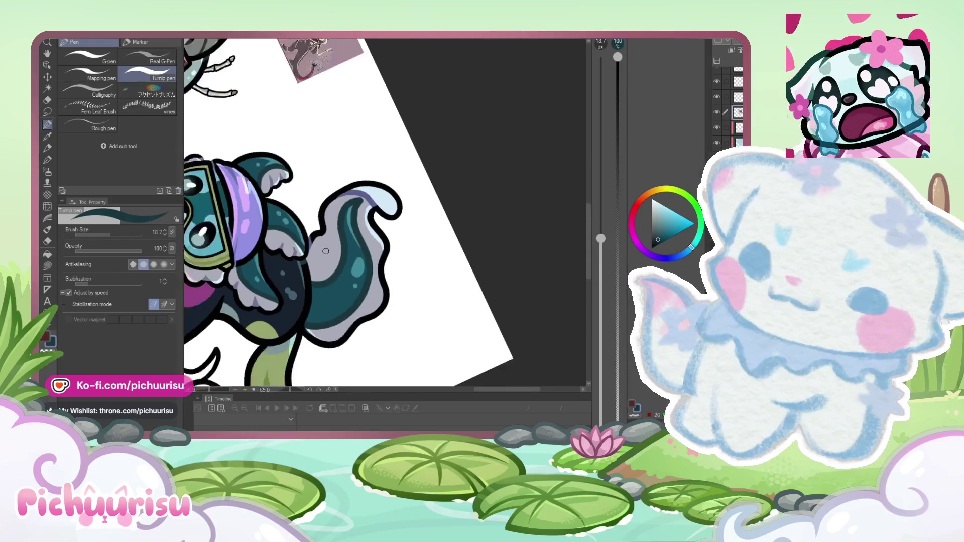
pyautogui.scroll(5, 249, 290)
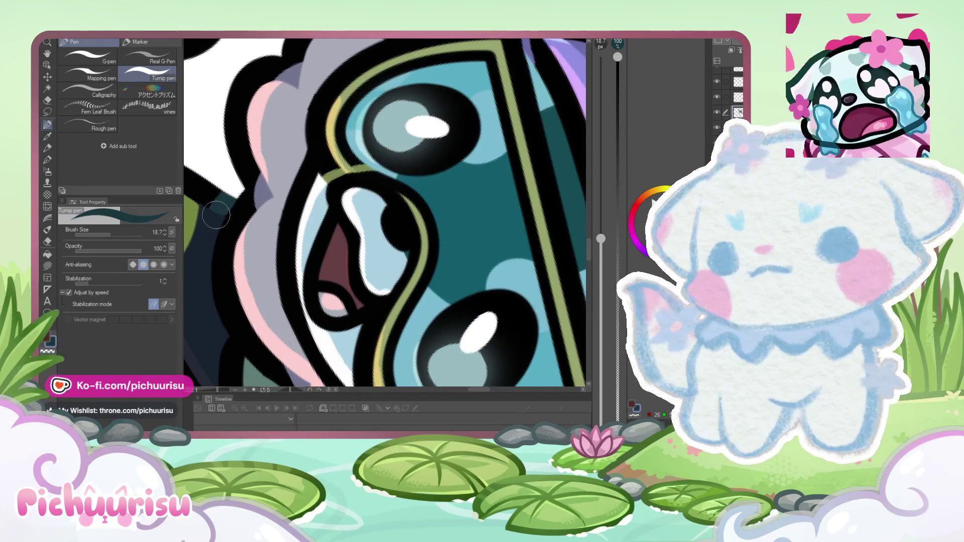
pyautogui.scroll(-5, 216, 215)
pyautogui.scroll(5, 229, 222)
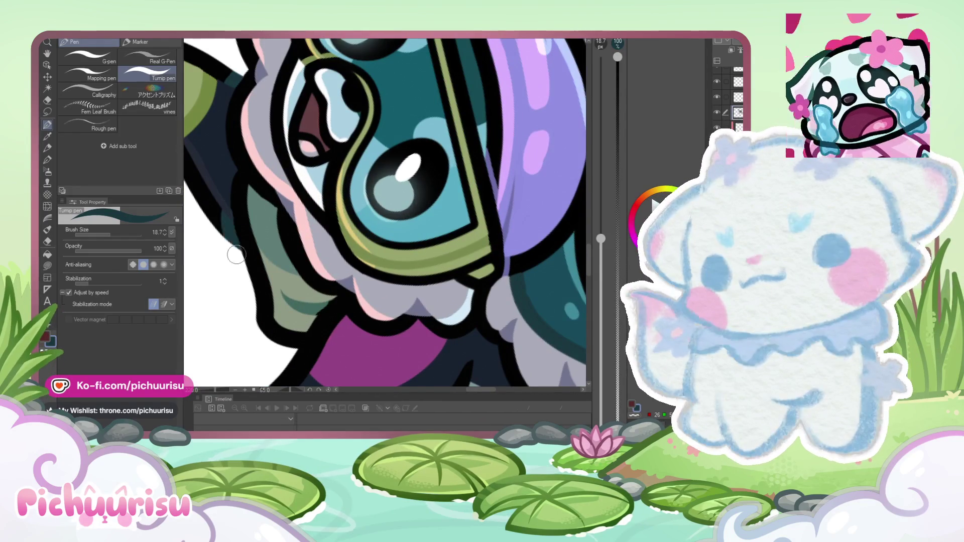
pyautogui.keyDown('alt'); pyautogui.click(232, 207); pyautogui.keyUp('alt')
# Step: Reduce the brush size to 16.3 and sample the dark blue-grey from the body
pyautogui.scroll(3, 232, 201)
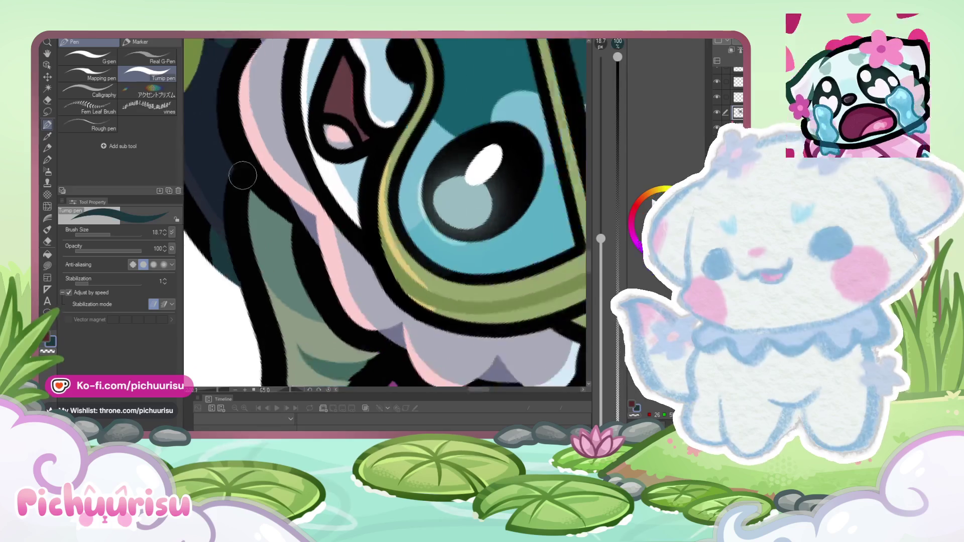
pyautogui.scroll(-5, 222, 166)
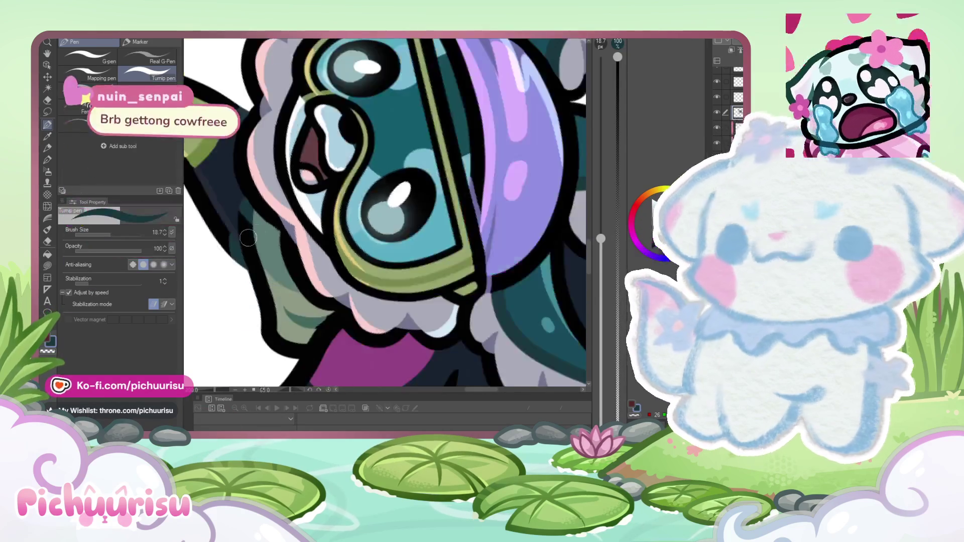
pyautogui.scroll(2, 350, 171)
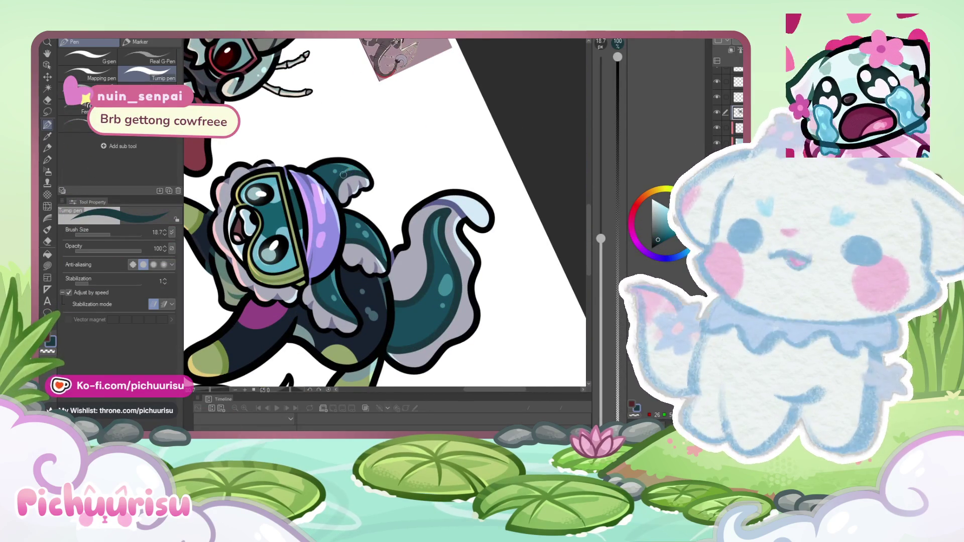
pyautogui.scroll(5, 242, 285)
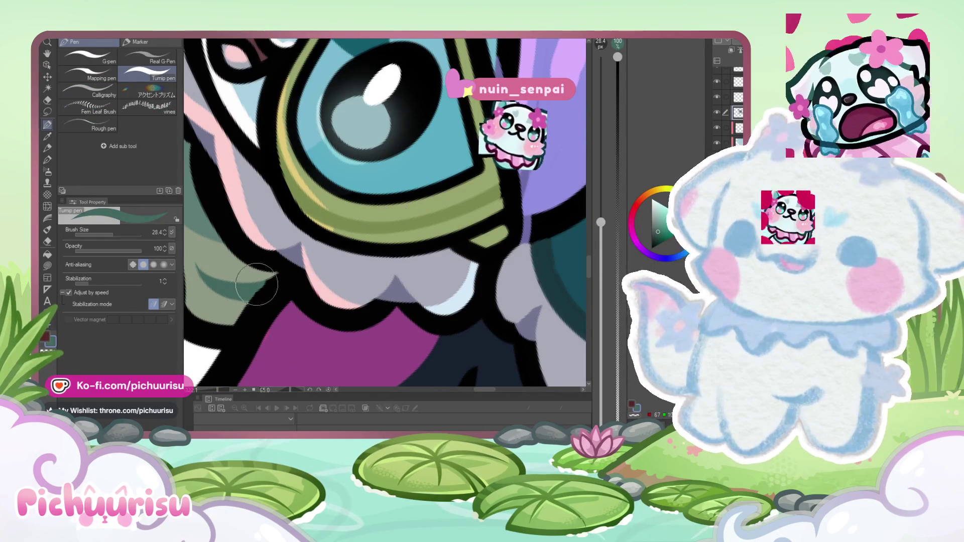
pyautogui.click(99, 231)
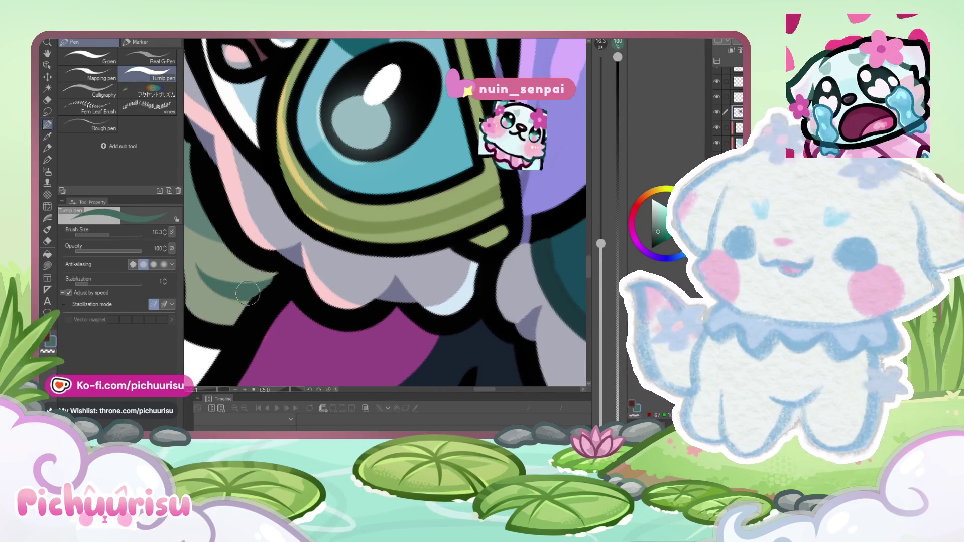
pyautogui.keyDown('alt'); pyautogui.click(281, 279); pyautogui.keyUp('alt')
pyautogui.scroll(-5, 266, 298)
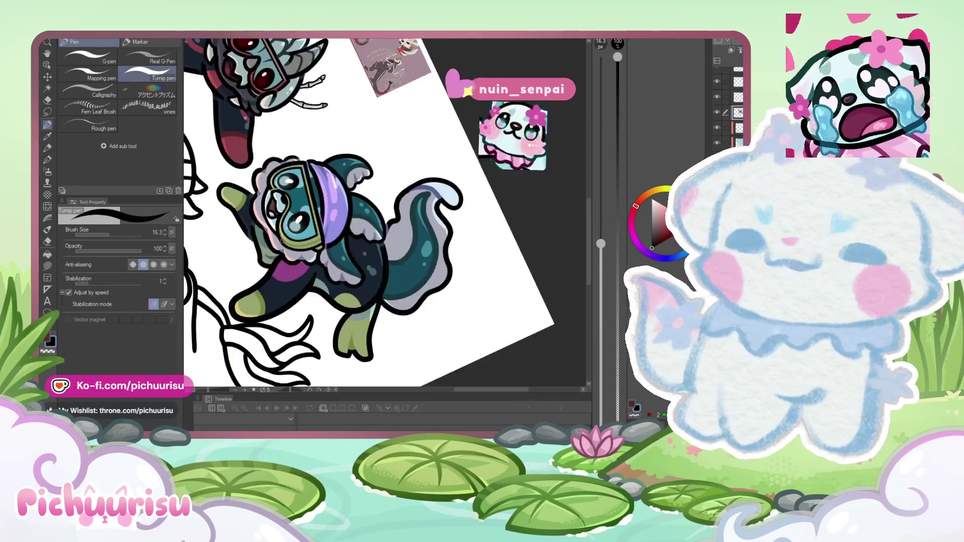
pyautogui.scroll(-3, 374, 318)
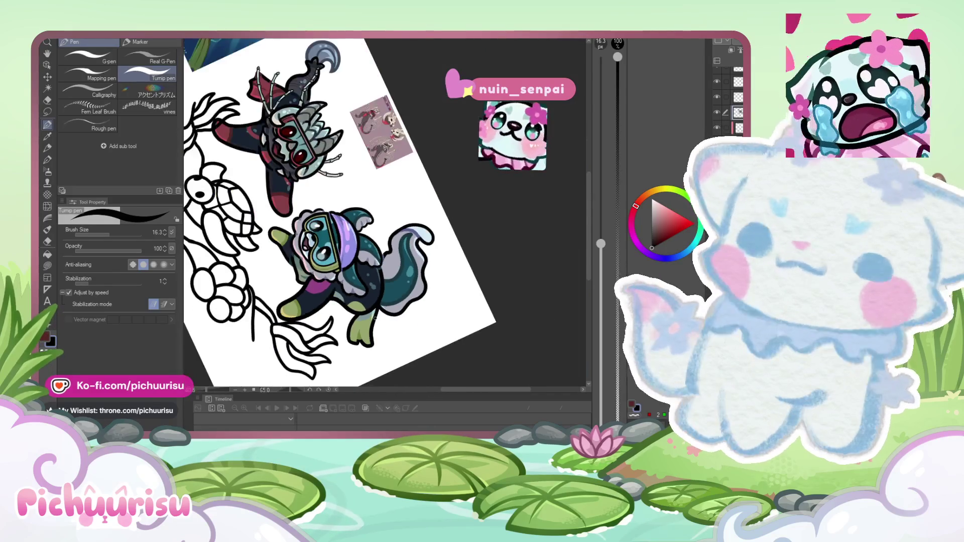
pyautogui.scroll(6, 367, 188)
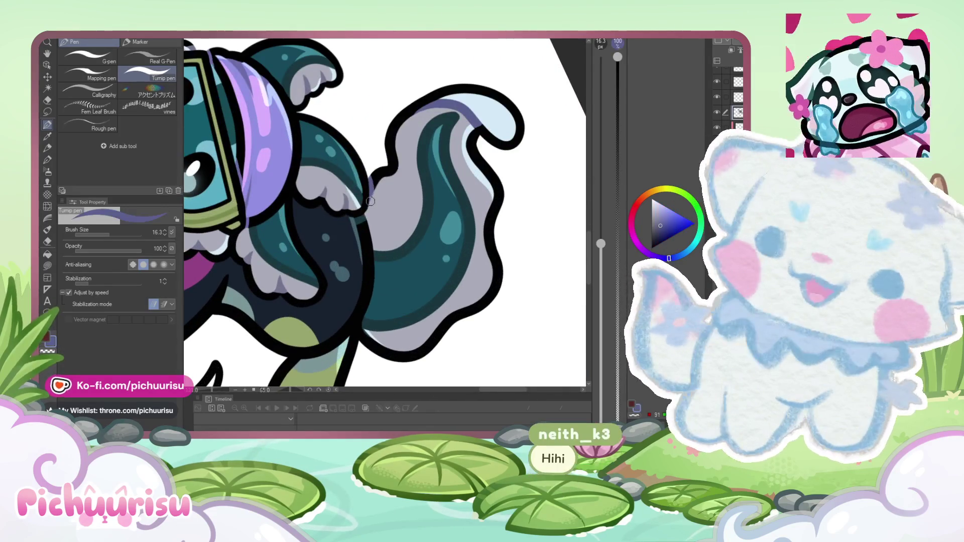
pyautogui.scroll(4, 366, 226)
pyautogui.keyDown('alt'); pyautogui.click(366, 263); pyautogui.keyUp('alt')
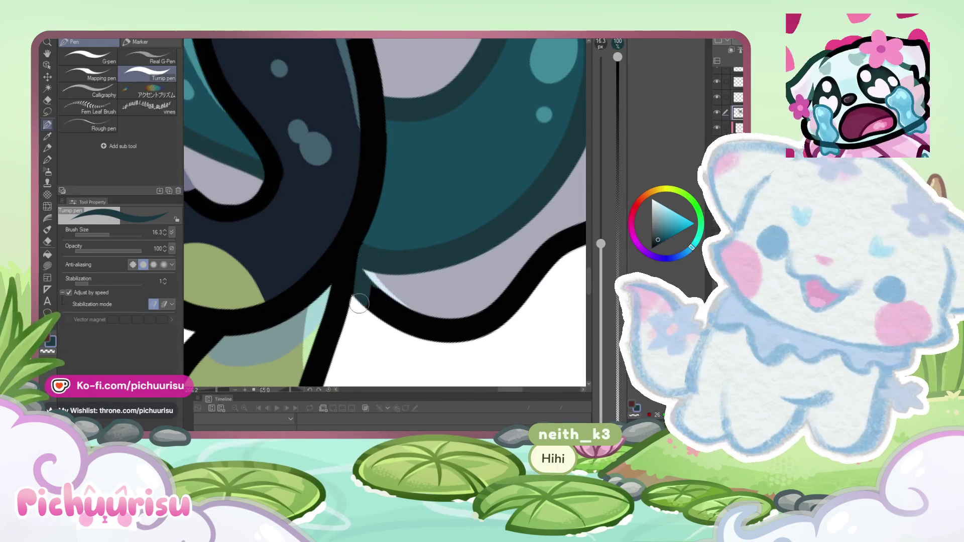
pyautogui.scroll(-5, 379, 288)
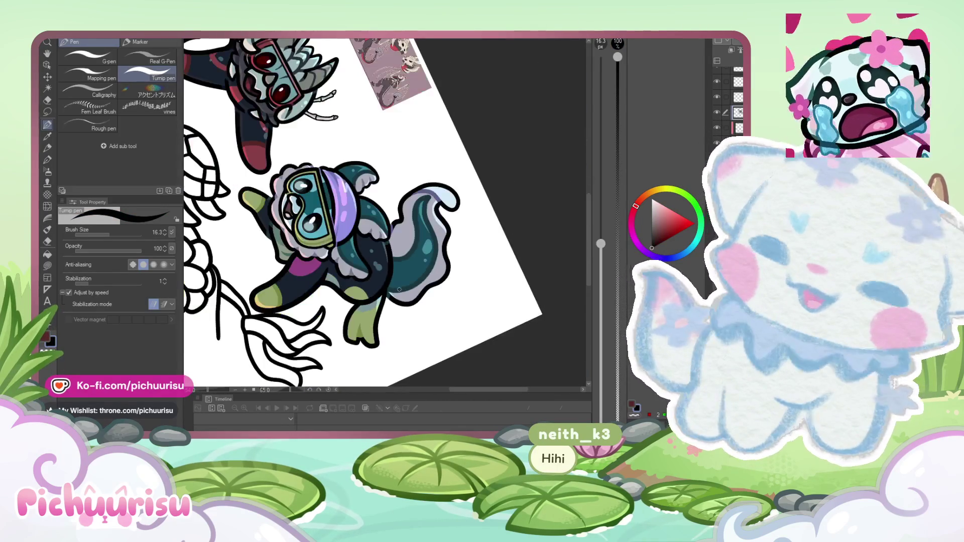
pyautogui.scroll(-2, 399, 289)
pyautogui.scroll(8, 400, 290)
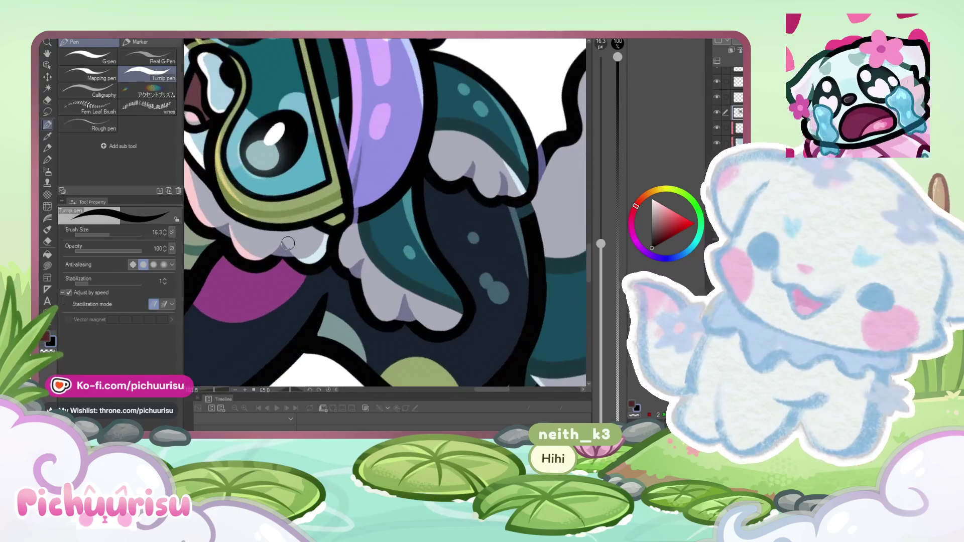
# Step: Shade the collar frills under the goggles in light grey with a larger brush
pyautogui.keyDown('alt'); pyautogui.click(301, 241); pyautogui.keyUp('alt')
pyautogui.click(112, 234)
pyautogui.hotkey('ctrl', '+')
pyautogui.hotkey('ctrl', '+')
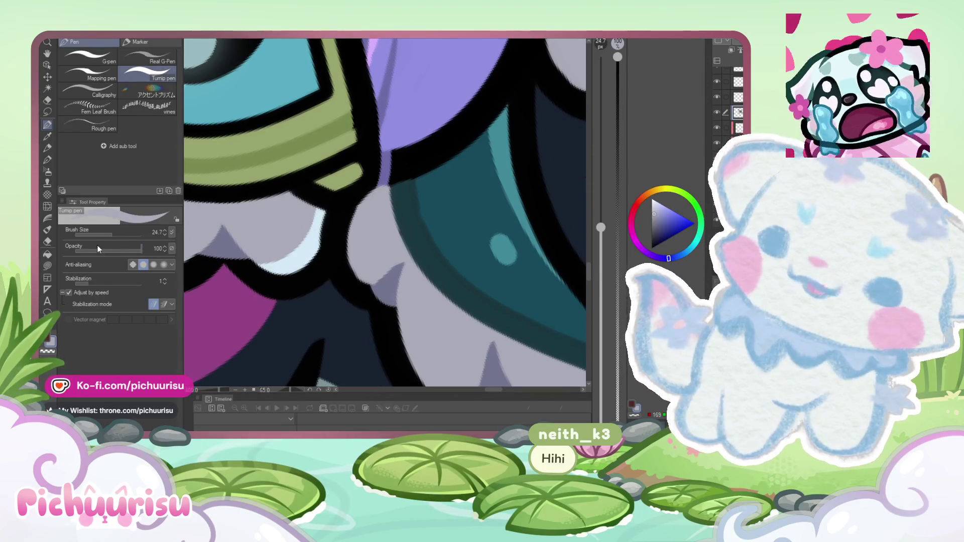
pyautogui.moveTo(317, 242); pyautogui.dragTo(316, 288)
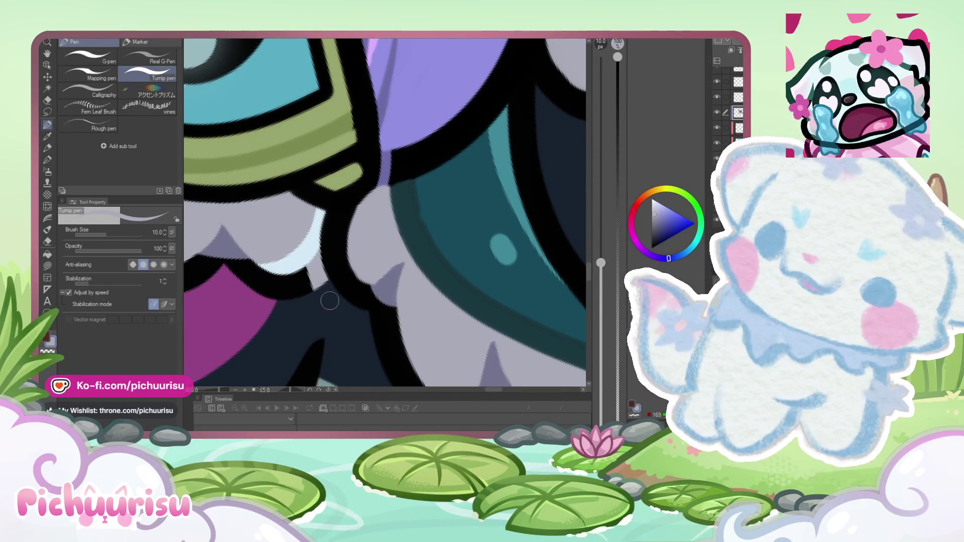
pyautogui.scroll(-10, 330, 301)
pyautogui.moveTo(347, 236); pyautogui.dragTo(369, 245)
pyautogui.press('^')
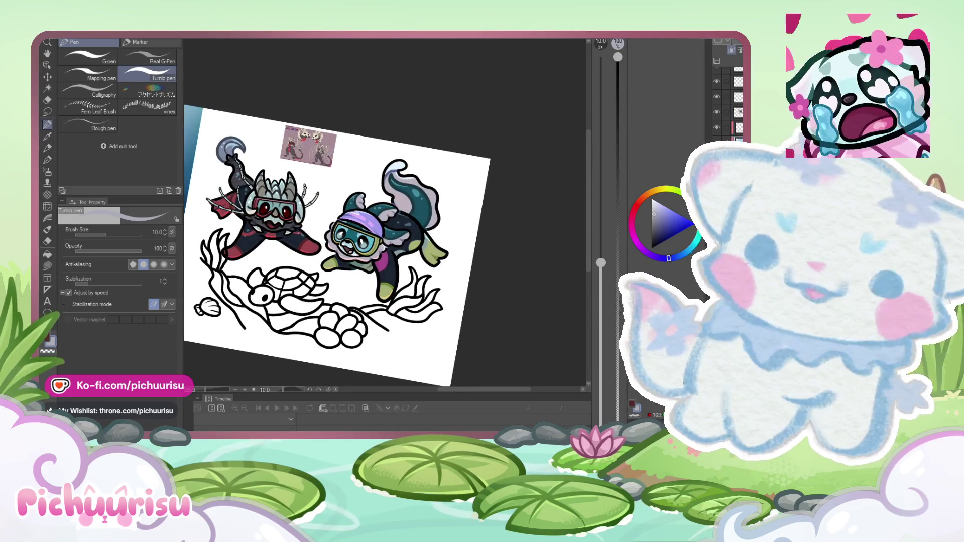
# Step: Paint pink strokes over the dark red inside the goggled diver's mouth
pyautogui.scroll(-3, 351, 236)
pyautogui.scroll(2, 352, 236)
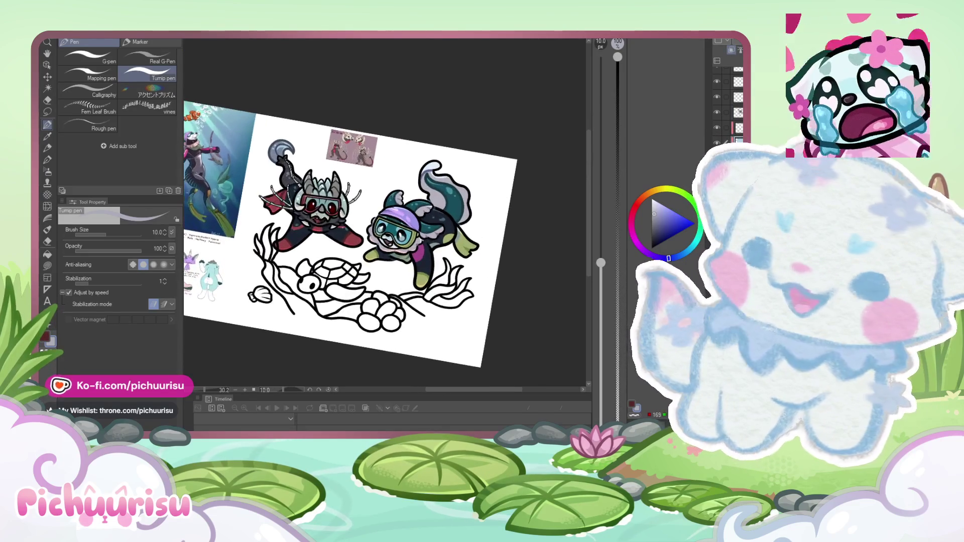
pyautogui.scroll(-5, 266, 235)
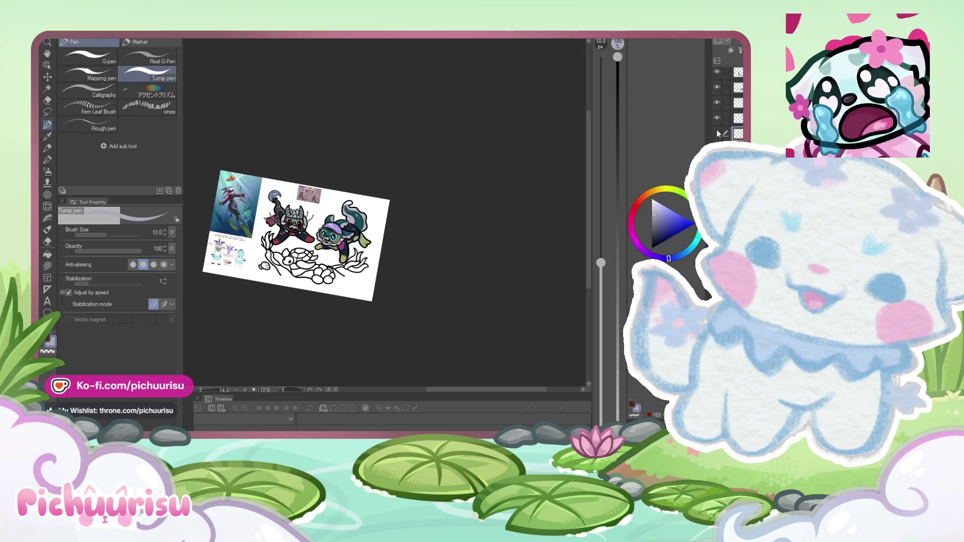
pyautogui.scroll(3, 387, 211)
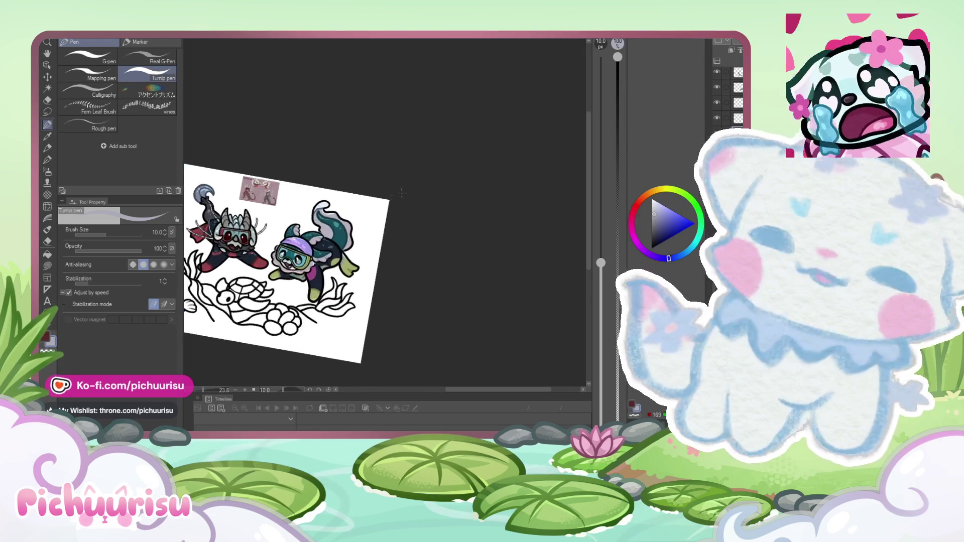
pyautogui.scroll(5, 294, 272)
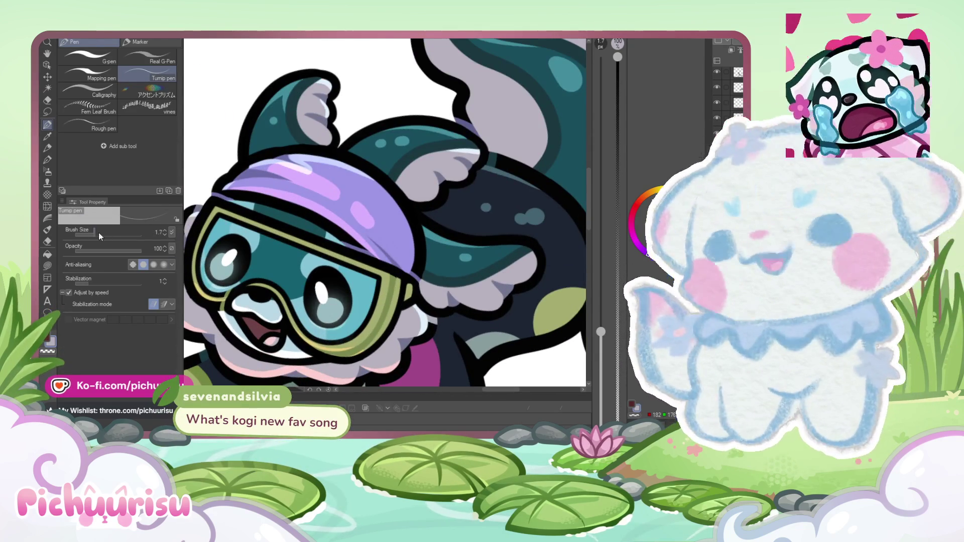
pyautogui.scroll(-5, 294, 271)
pyautogui.scroll(-6, 351, 251)
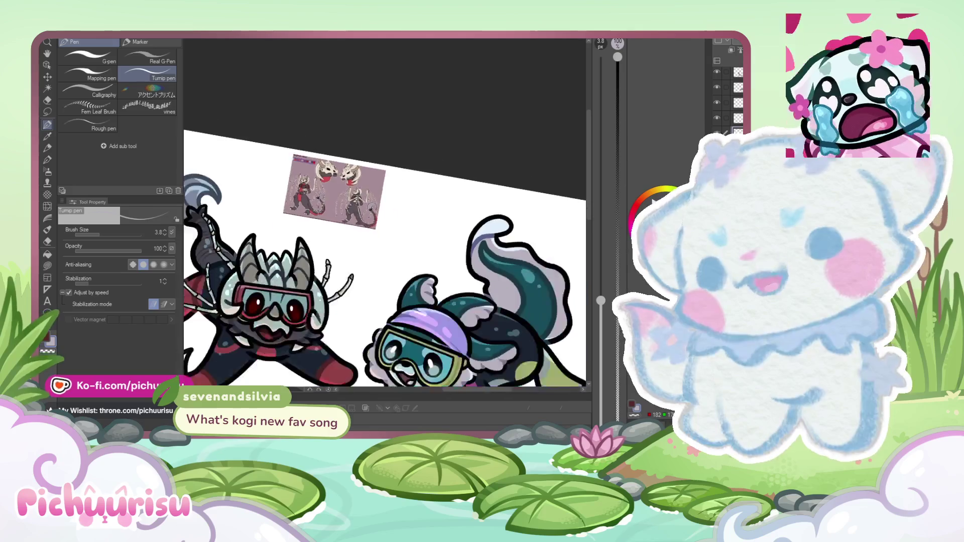
pyautogui.scroll(6, 354, 252)
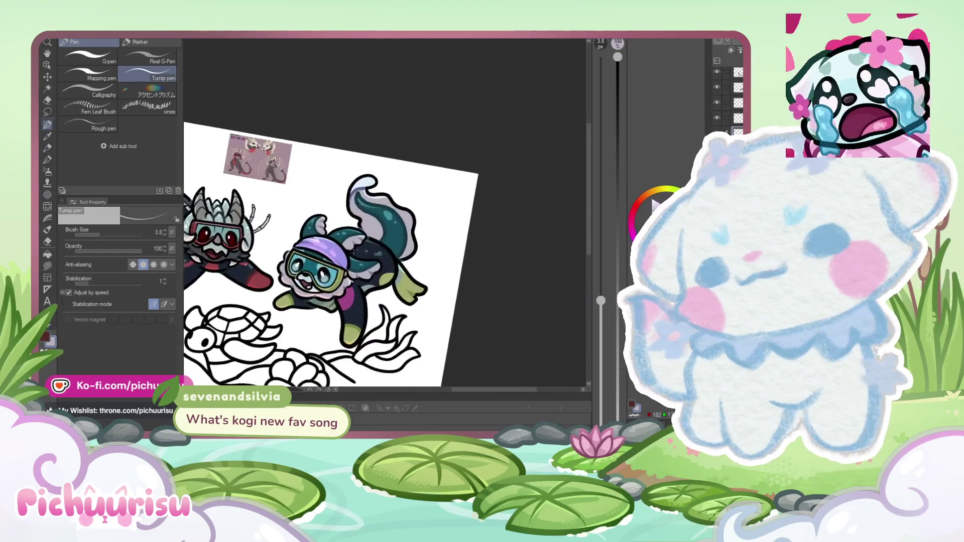
pyautogui.scroll(8, 287, 280)
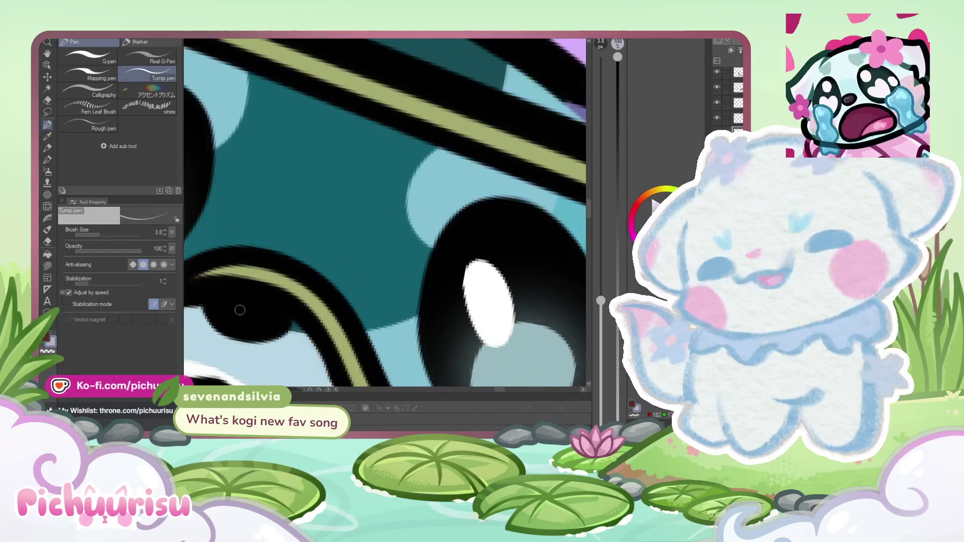
pyautogui.scroll(-7, 246, 312)
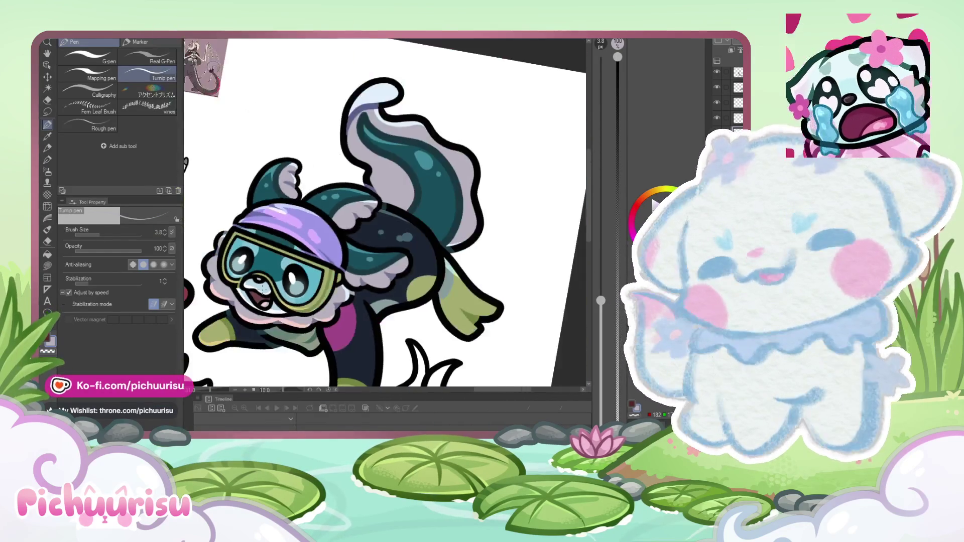
pyautogui.scroll(4, 254, 303)
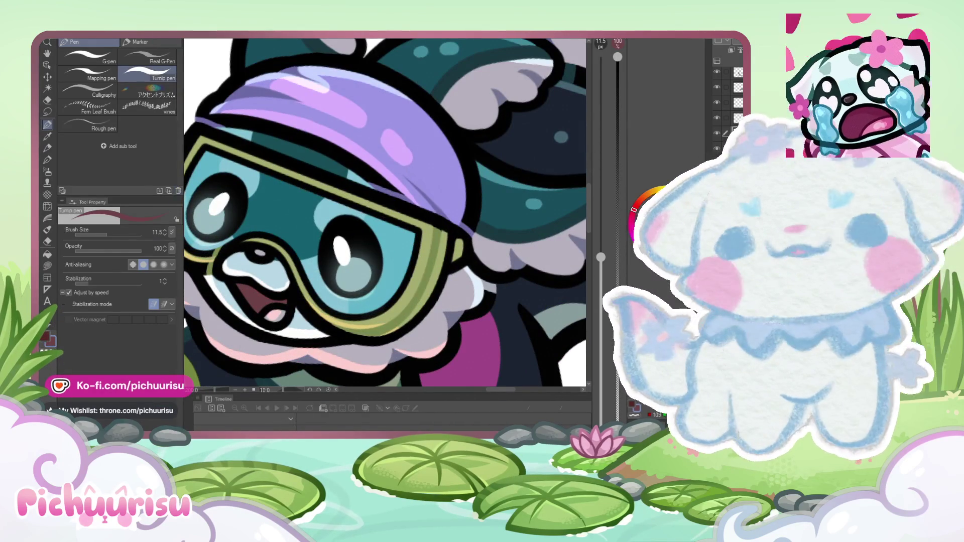
pyautogui.scroll(3, 305, 284)
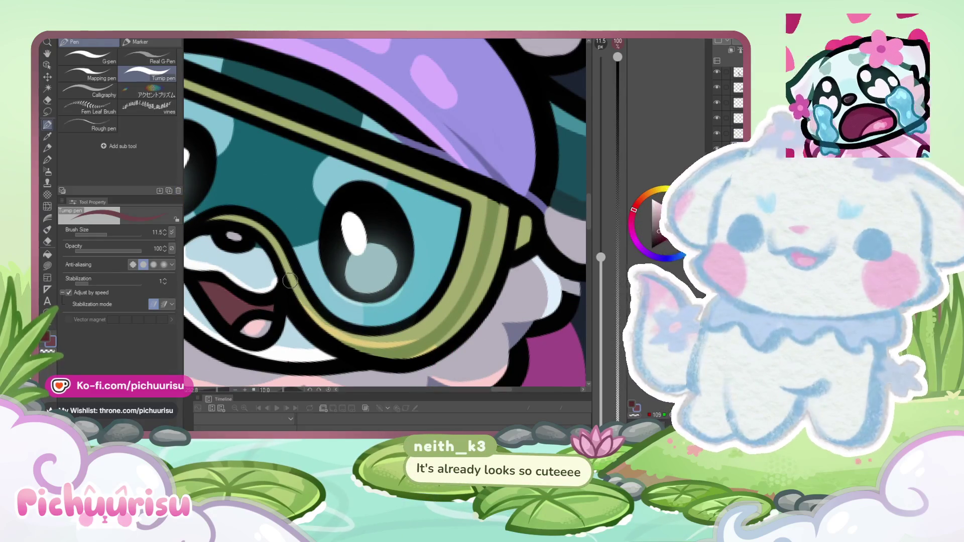
pyautogui.scroll(2, 243, 310)
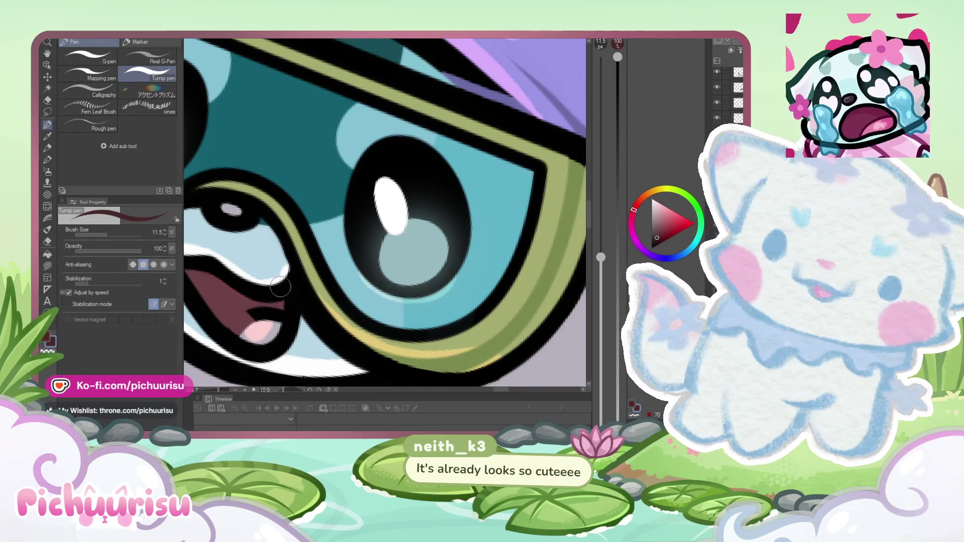
pyautogui.moveTo(266, 308); pyautogui.dragTo(279, 326)
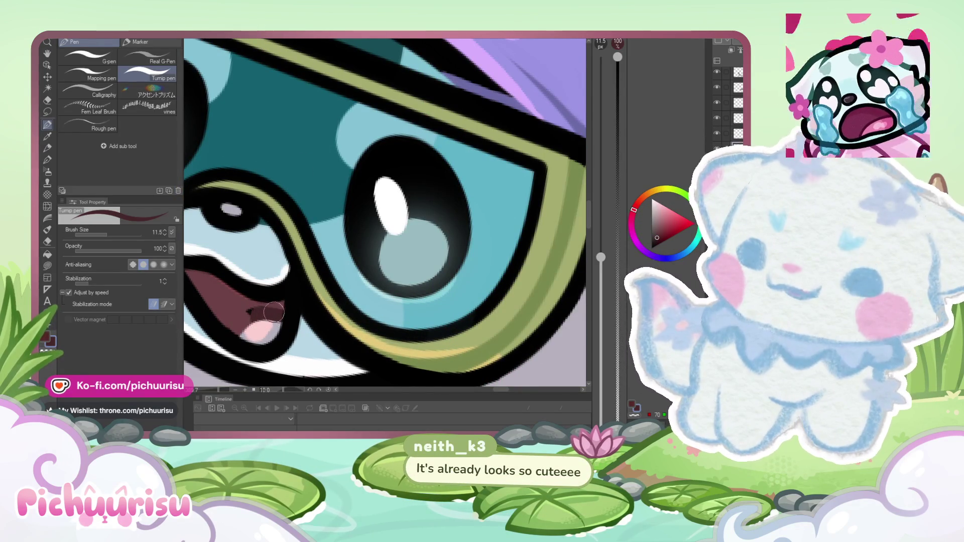
pyautogui.scroll(-10, 243, 323)
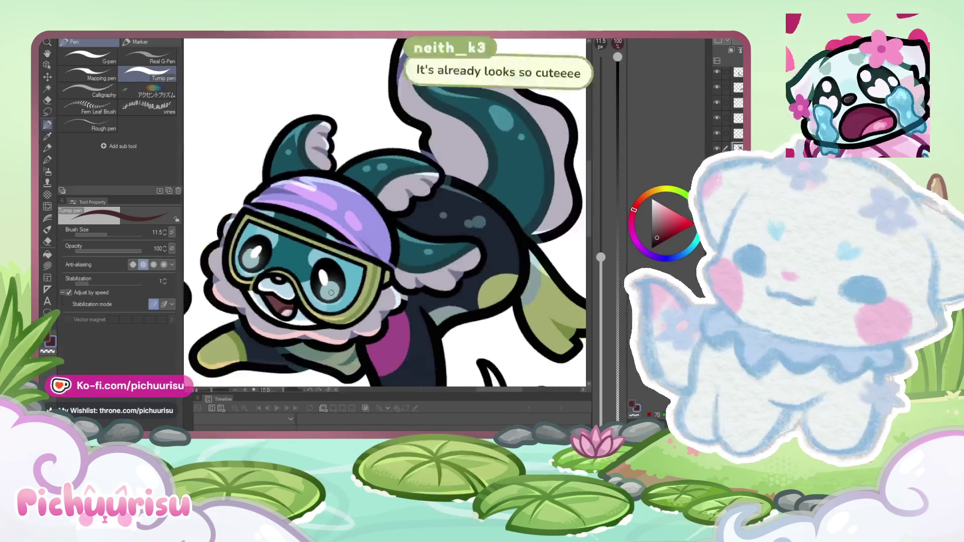
pyautogui.scroll(-5, 361, 241)
# Step: Zoom out to the full page, make another layer active, and choose the Auto select tool
pyautogui.scroll(5, 301, 281)
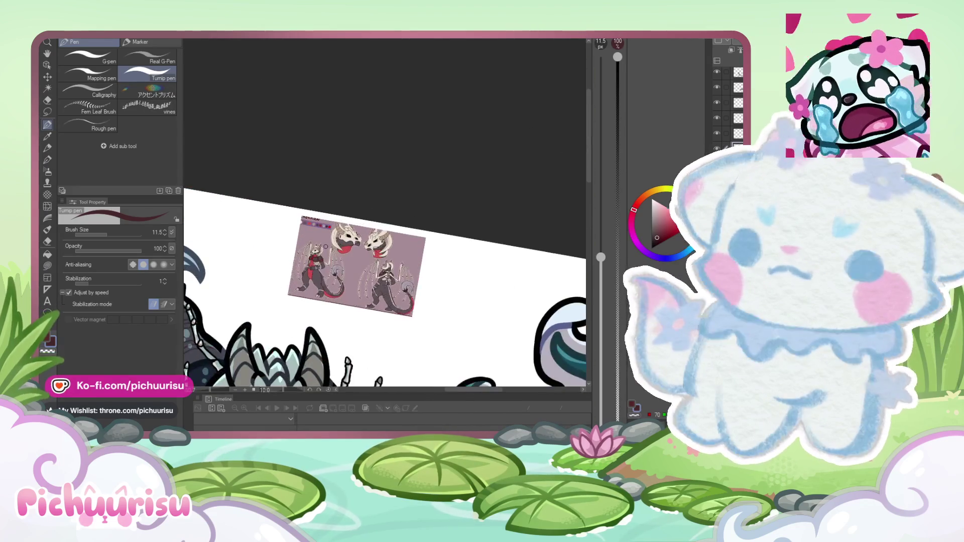
pyautogui.scroll(-5, 421, 227)
pyautogui.scroll(4, 394, 277)
pyautogui.scroll(-1, 394, 277)
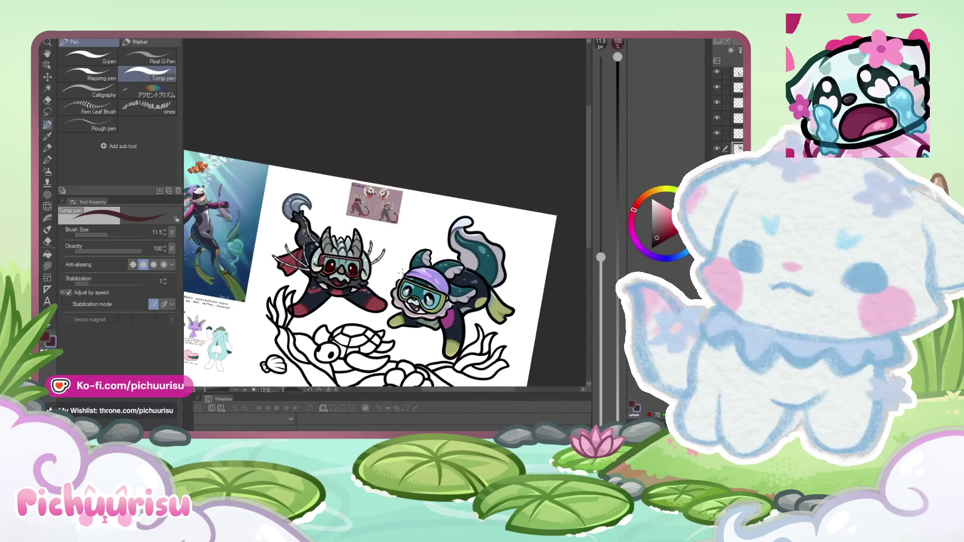
pyautogui.scroll(-2, 394, 278)
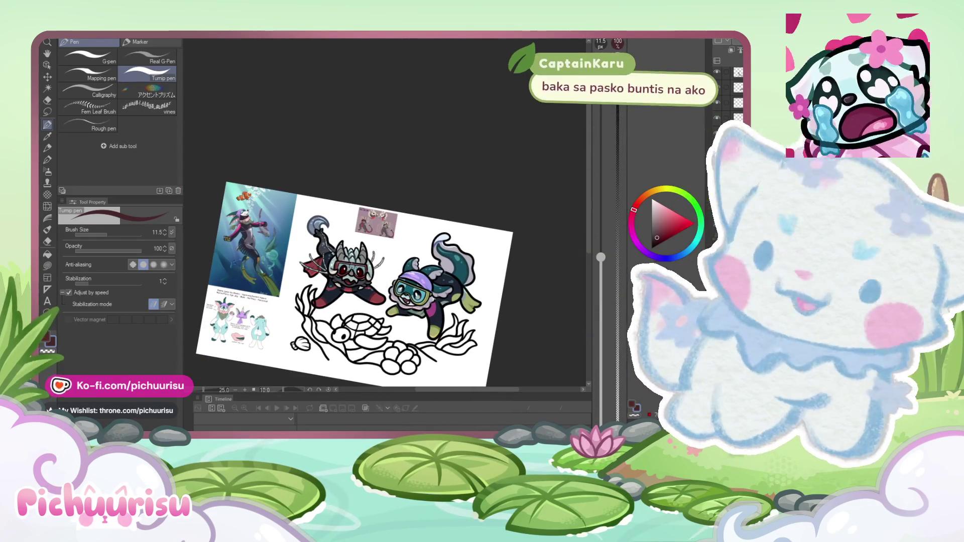
pyautogui.scroll(1, 347, 258)
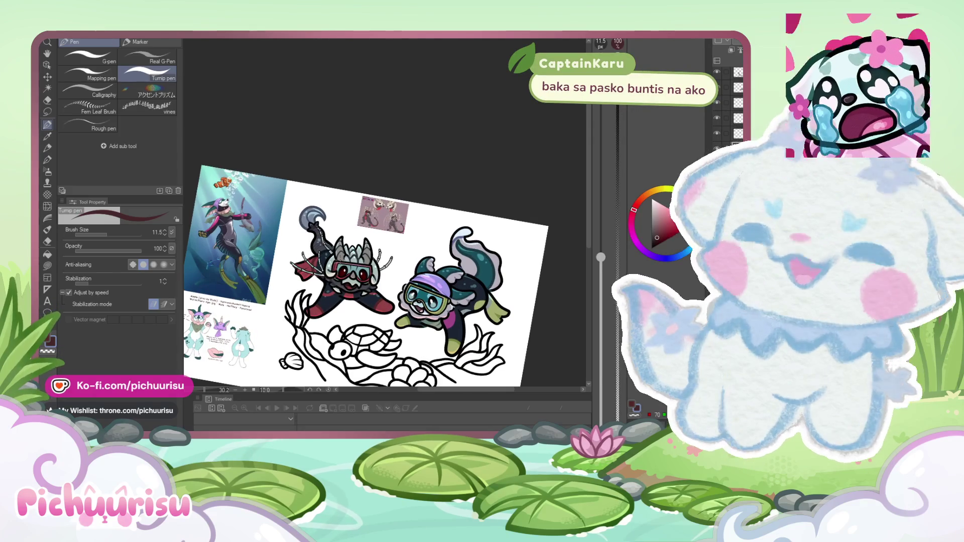
pyautogui.scroll(1, 374, 277)
pyautogui.scroll(-2, 312, 312)
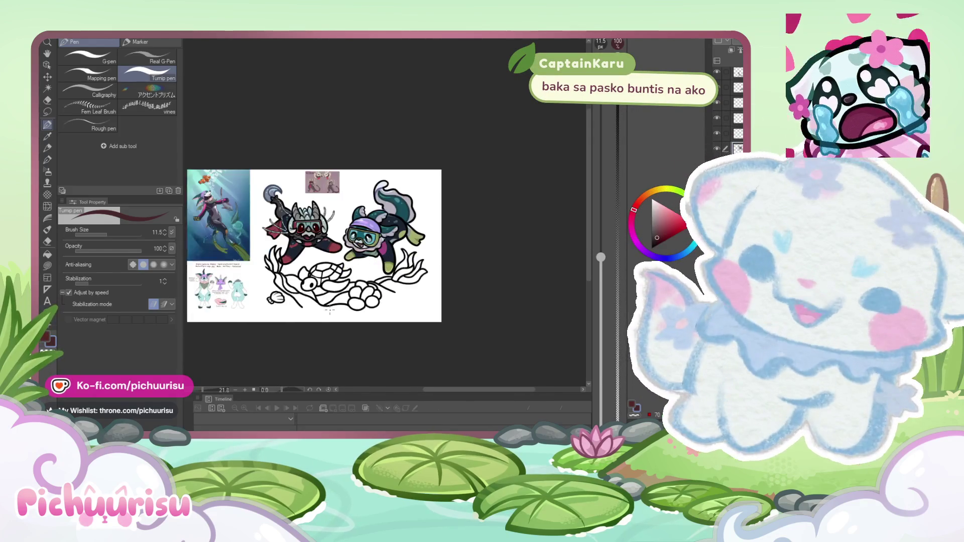
pyautogui.scroll(1, 312, 312)
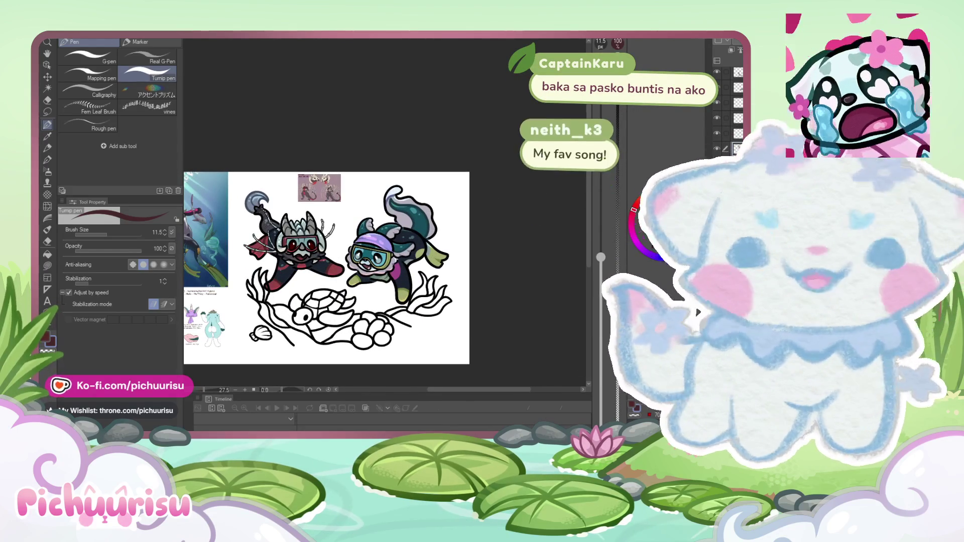
pyautogui.scroll(1, 715, 114)
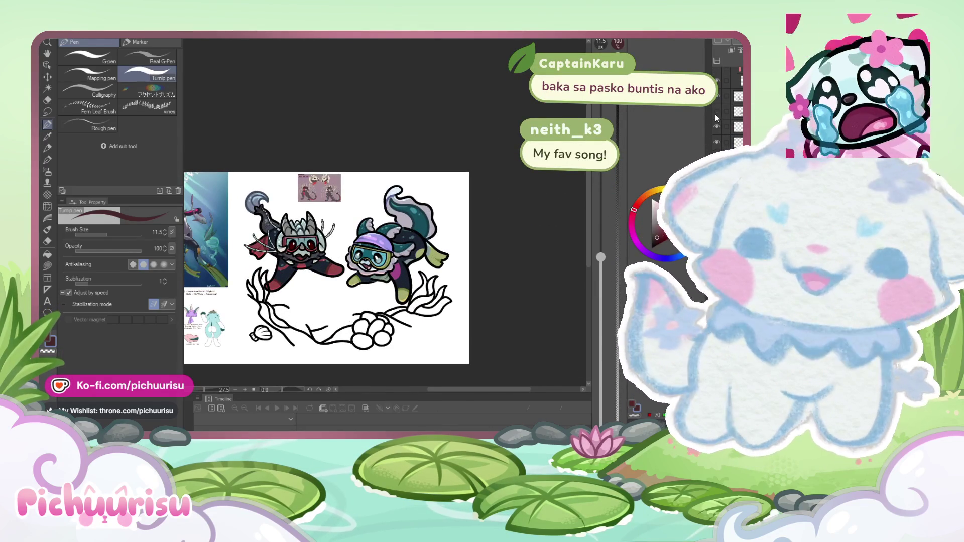
pyautogui.click(723, 126)
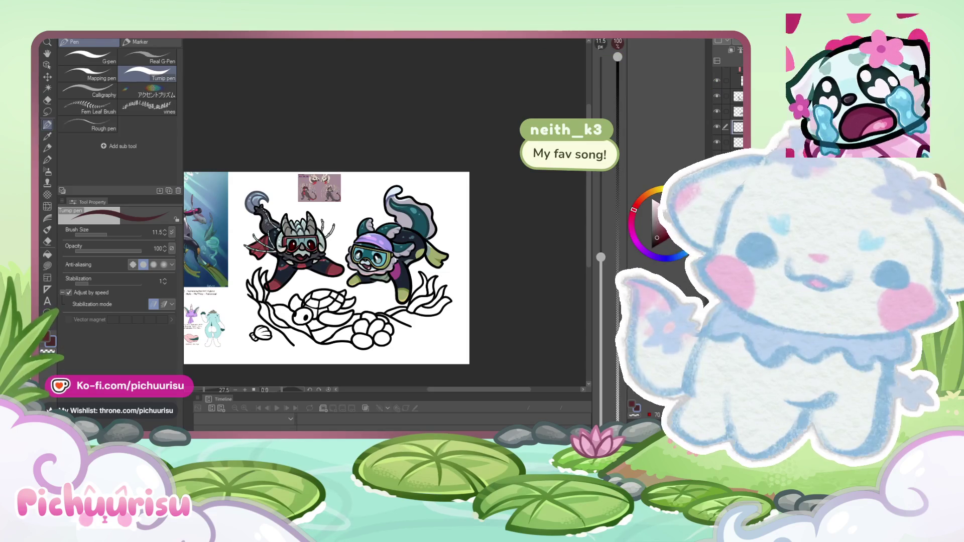
pyautogui.click(48, 88)
# Step: Clear the old selection, auto-select inside the turtle, then invert the selection
pyautogui.scroll(2, 333, 301)
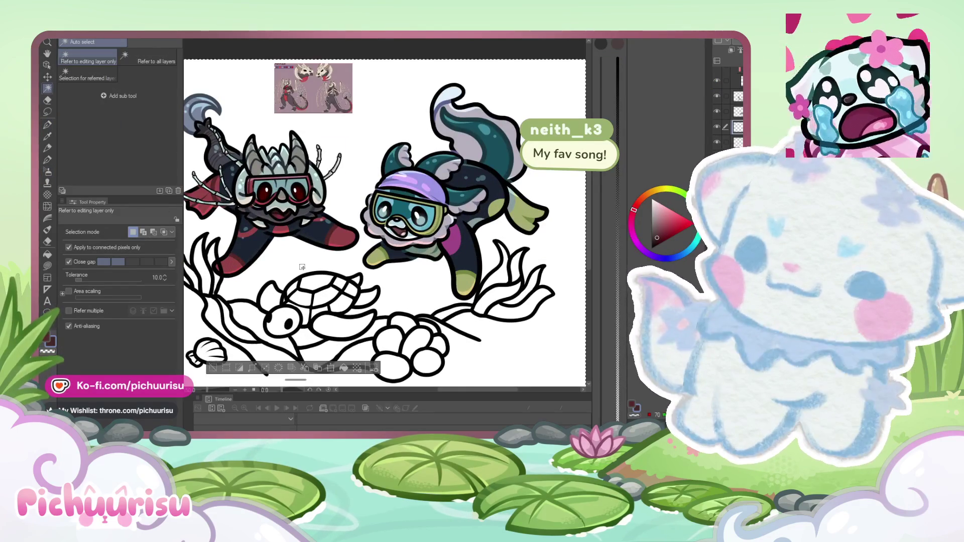
pyautogui.hotkey('ctrl', 'd')
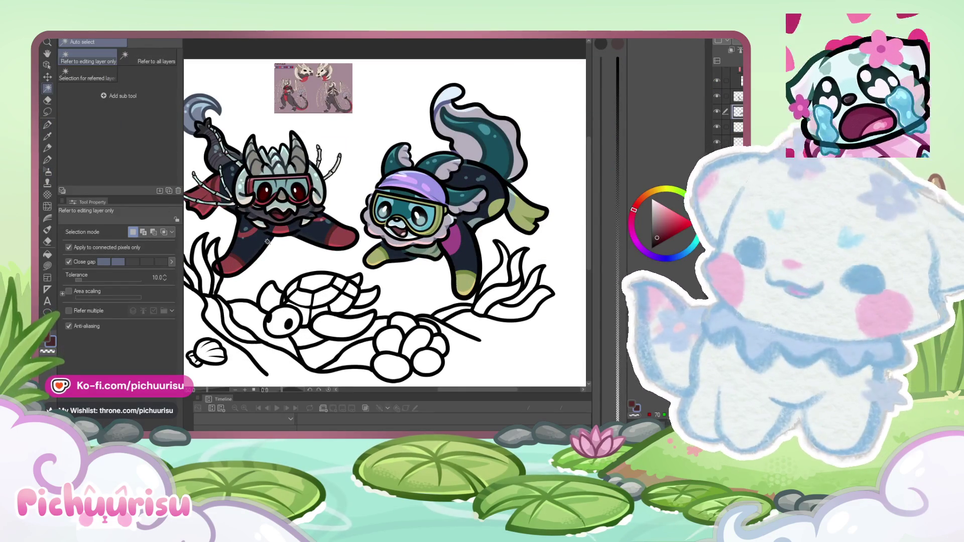
pyautogui.click(288, 257)
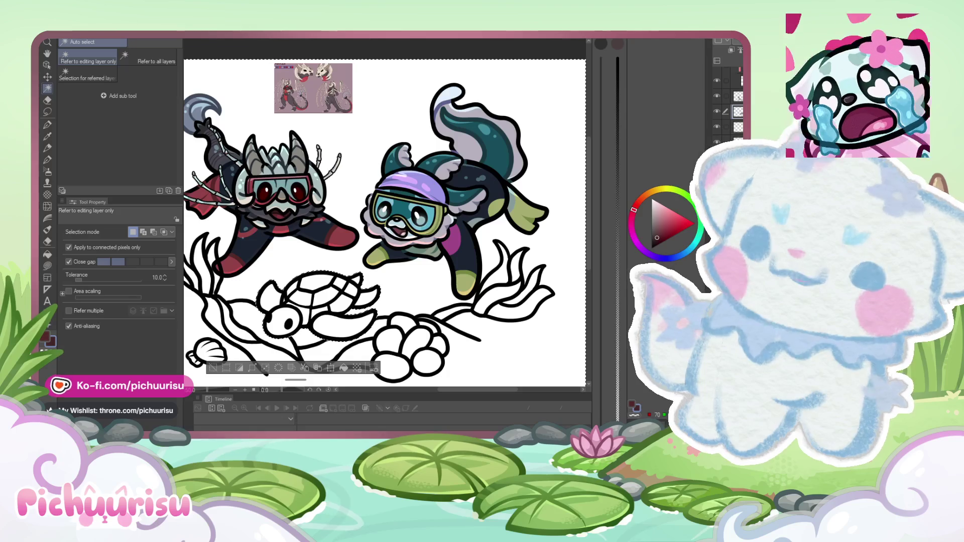
pyautogui.hotkey('ctrl', 'shift', 'i')
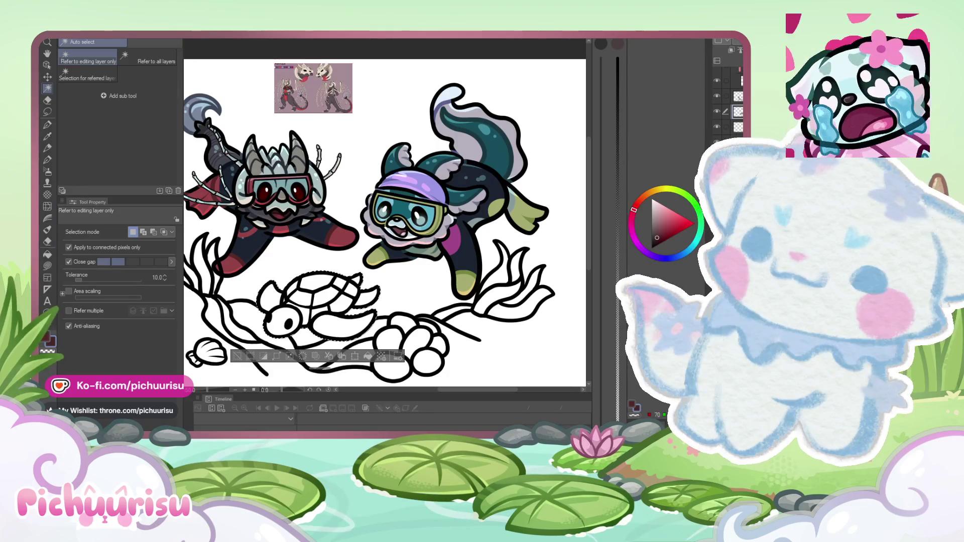
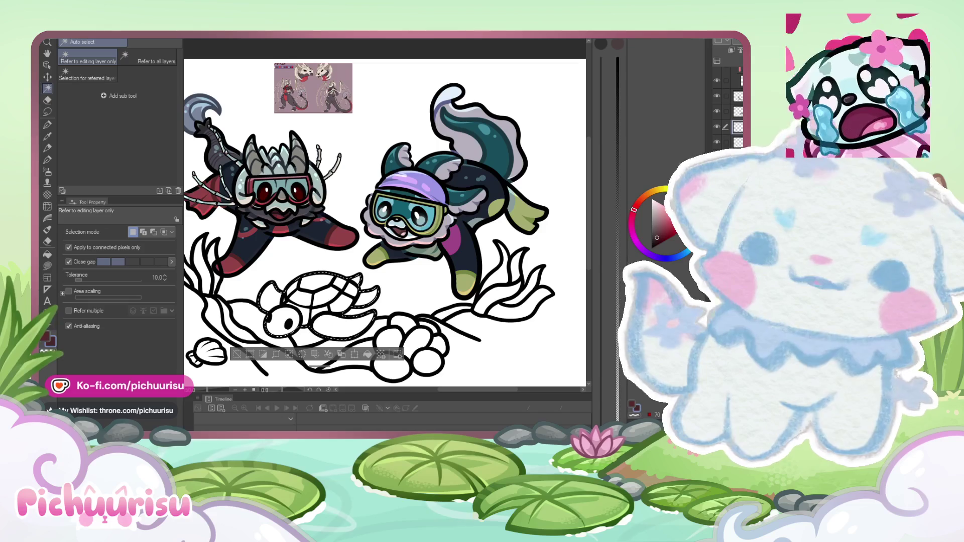
# Step: Switch to the Turnip pen and raise its brush size to 264.6
pyautogui.click(48, 126)
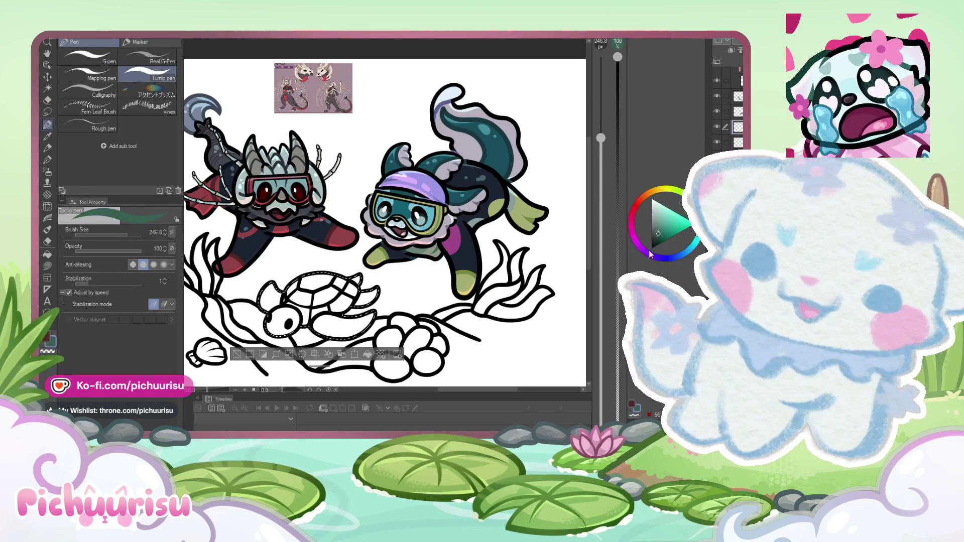
pyautogui.scroll(-2, 295, 221)
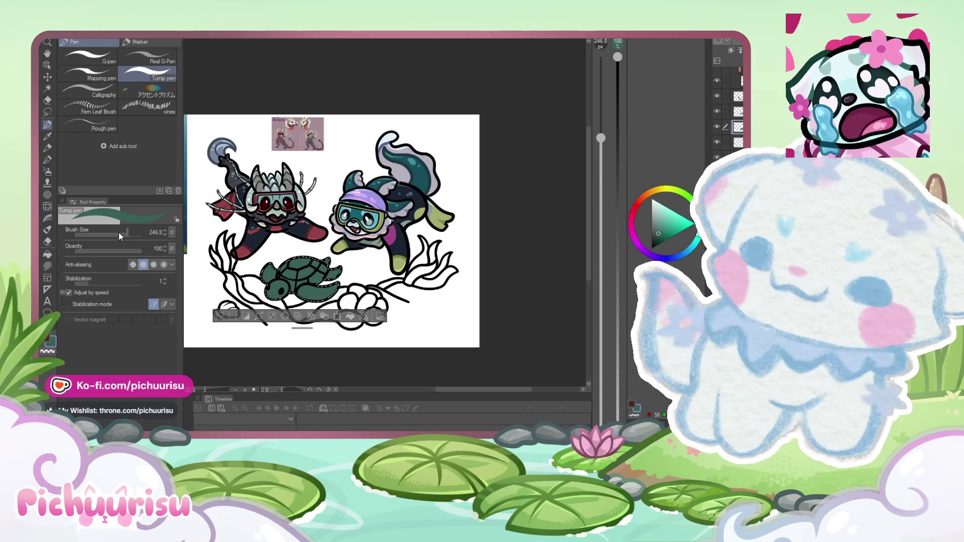
pyautogui.moveTo(128, 234); pyautogui.dragTo(131, 234)
pyautogui.scroll(2, 303, 250)
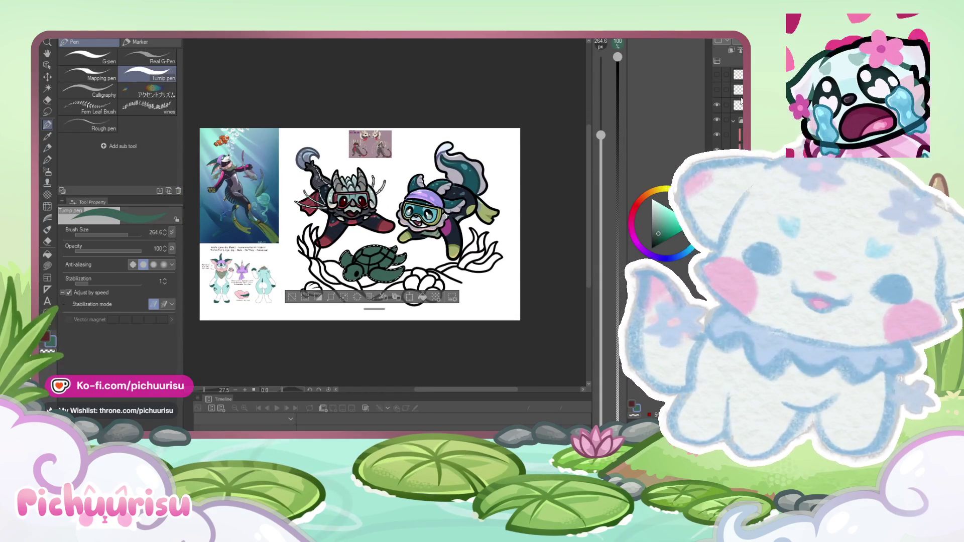
# Step: Turn on the top underwater reference photo layer so it shows beside the drawing
pyautogui.click(718, 73)
pyautogui.click(717, 73)
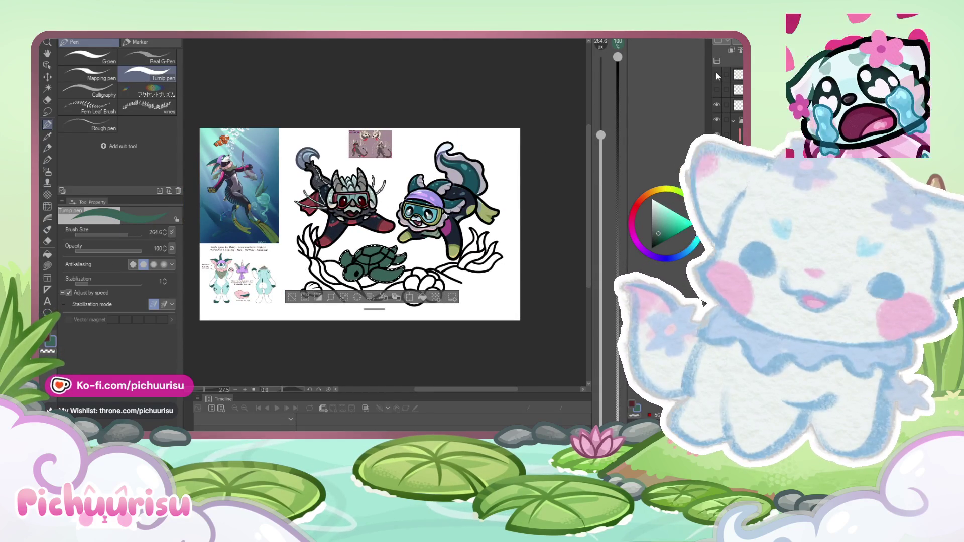
pyautogui.click(717, 73)
pyautogui.scroll(-2, 366, 197)
pyautogui.scroll(1, 366, 197)
pyautogui.scroll(-1, 366, 197)
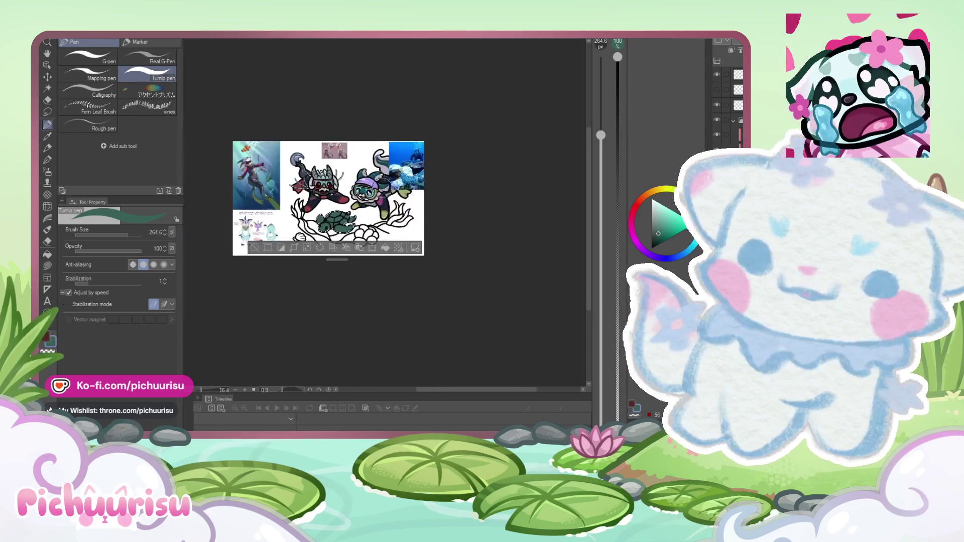
pyautogui.scroll(3, 366, 197)
pyautogui.scroll(2, 364, 199)
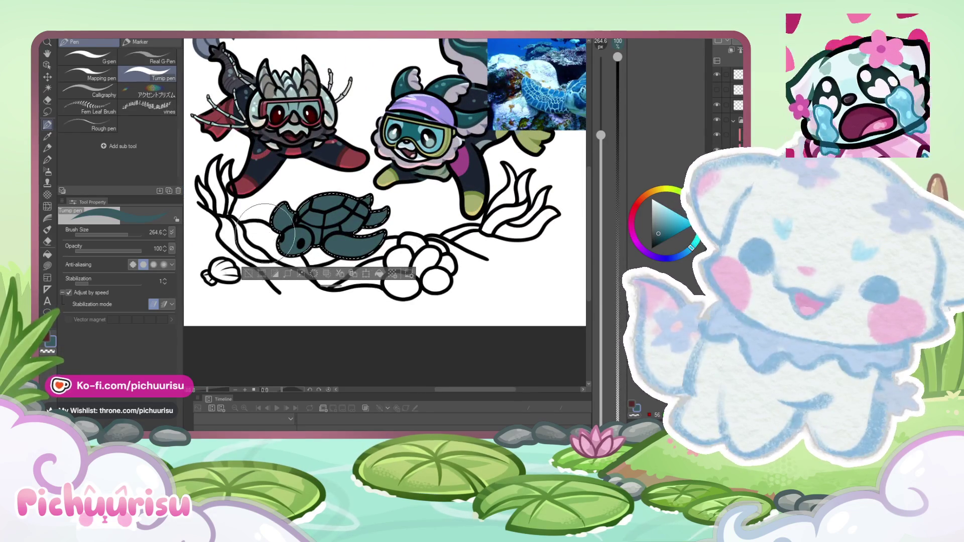
# Step: Lighten the turtle's navy fill and shift its hue to a muted teal-grey on the colour wheel
pyautogui.scroll(-2, 308, 224)
pyautogui.scroll(1, 304, 230)
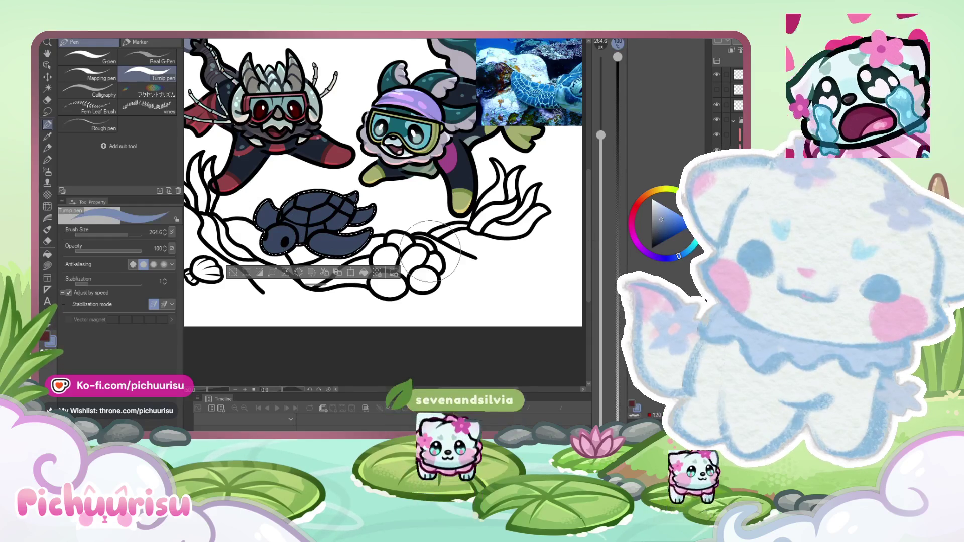
pyautogui.click(661, 220)
pyautogui.moveTo(676, 269); pyautogui.dragTo(695, 246)
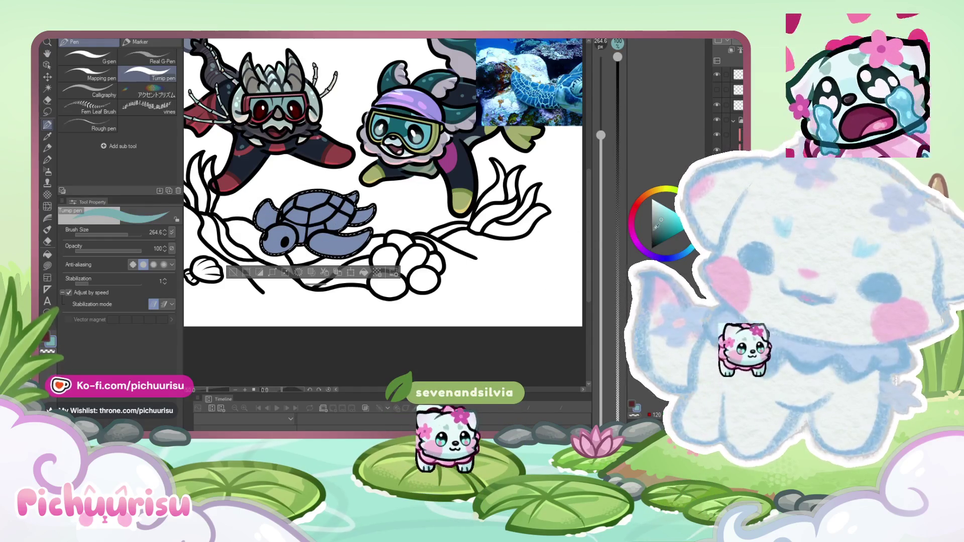
pyautogui.scroll(-1, 301, 221)
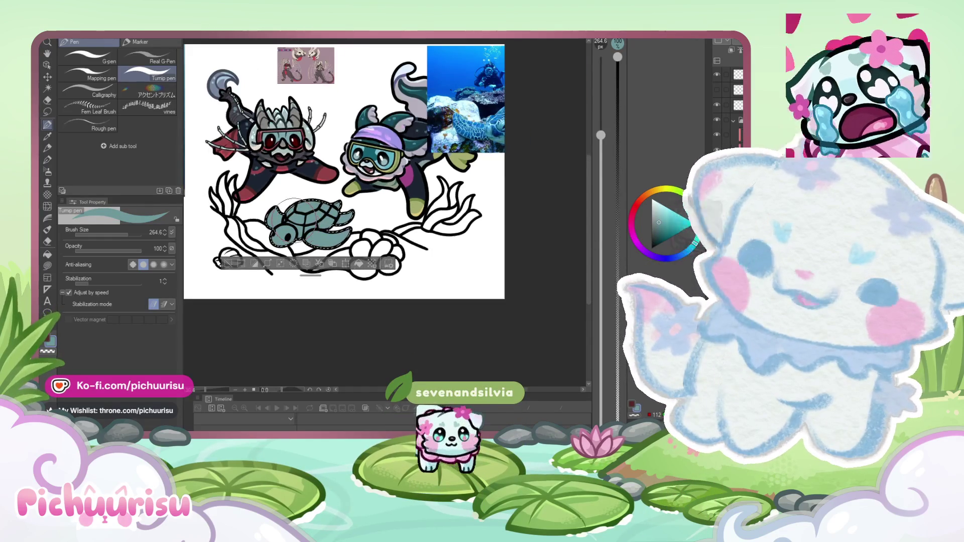
pyautogui.click(48, 112)
pyautogui.scroll(-1, 344, 221)
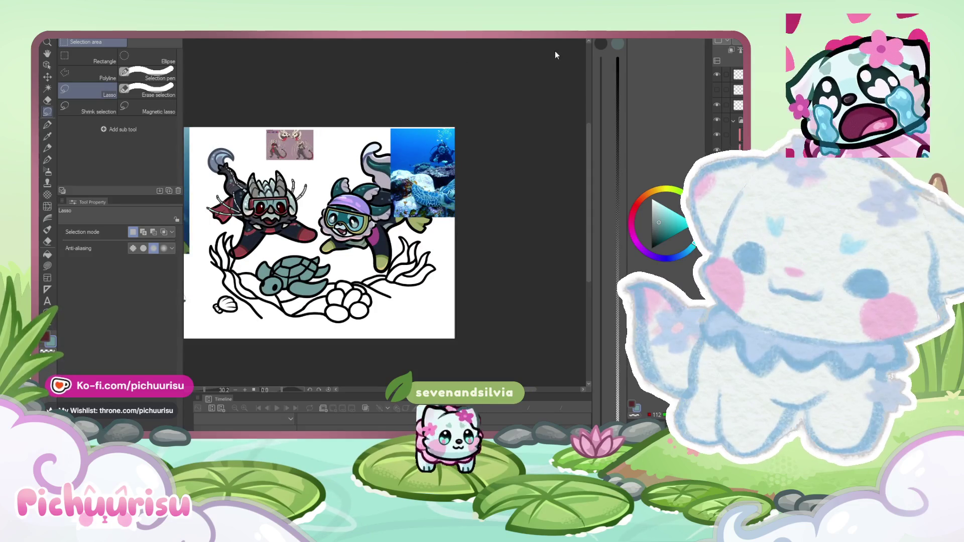
pyautogui.scroll(2, 412, 181)
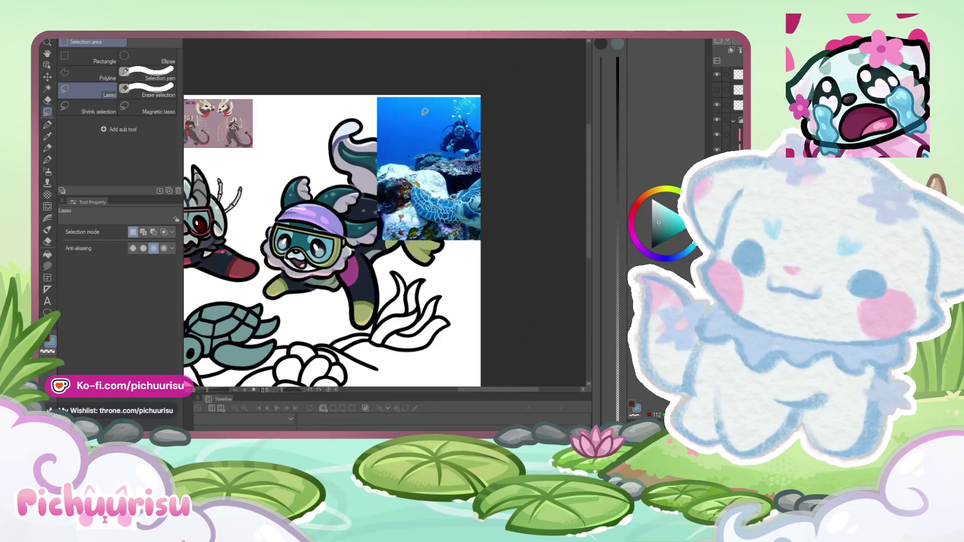
pyautogui.scroll(-3, 337, 246)
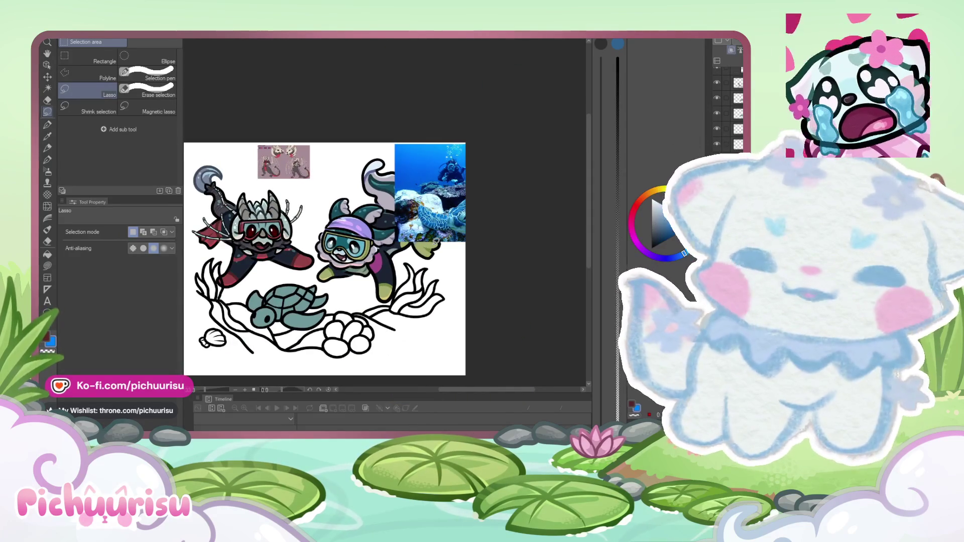
pyautogui.scroll(1, 337, 246)
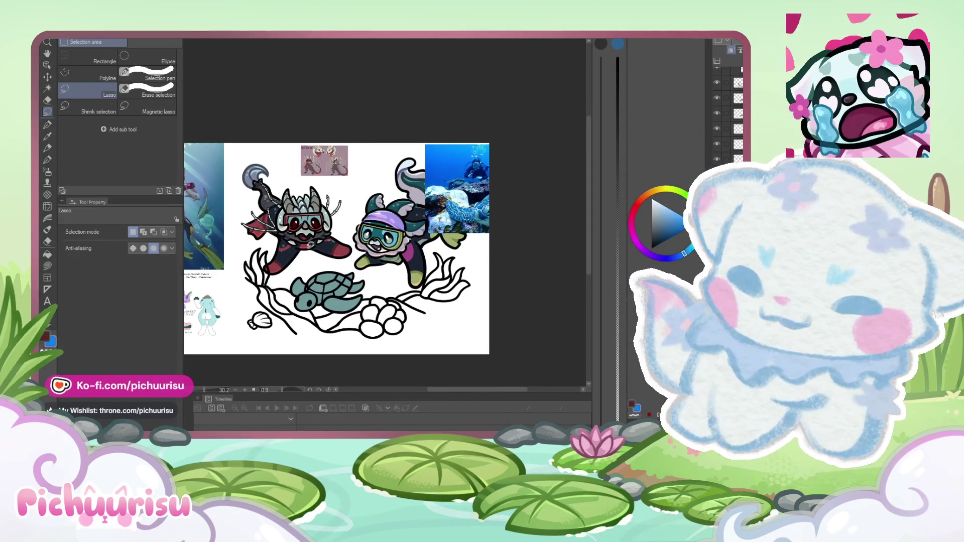
pyautogui.press('Tab')
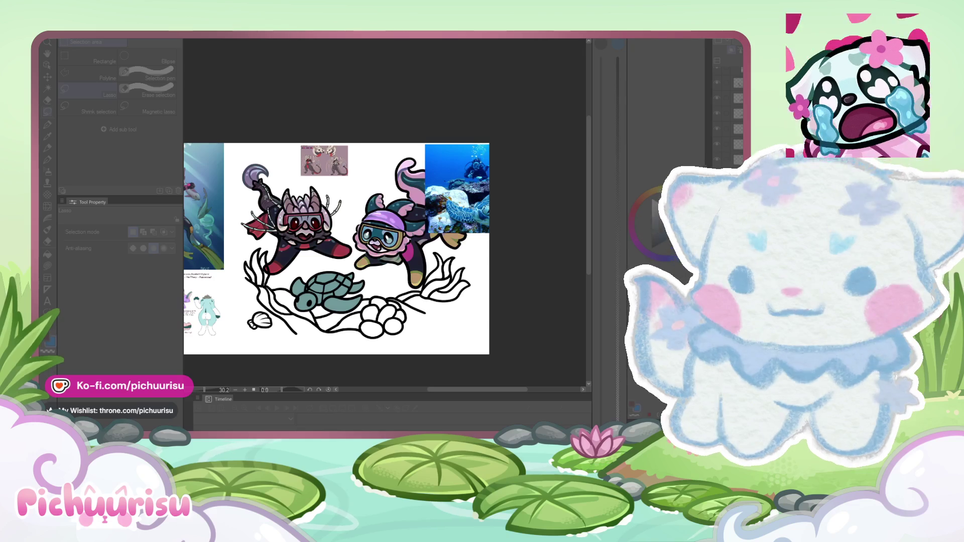
pyautogui.hotkey('ctrl', 'z')
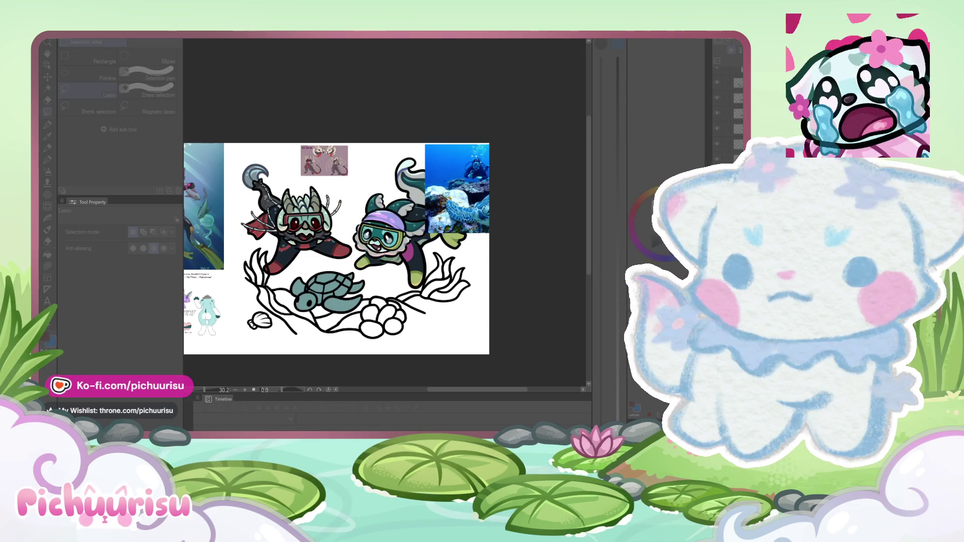
pyautogui.hotkey('ctrl', 'y')
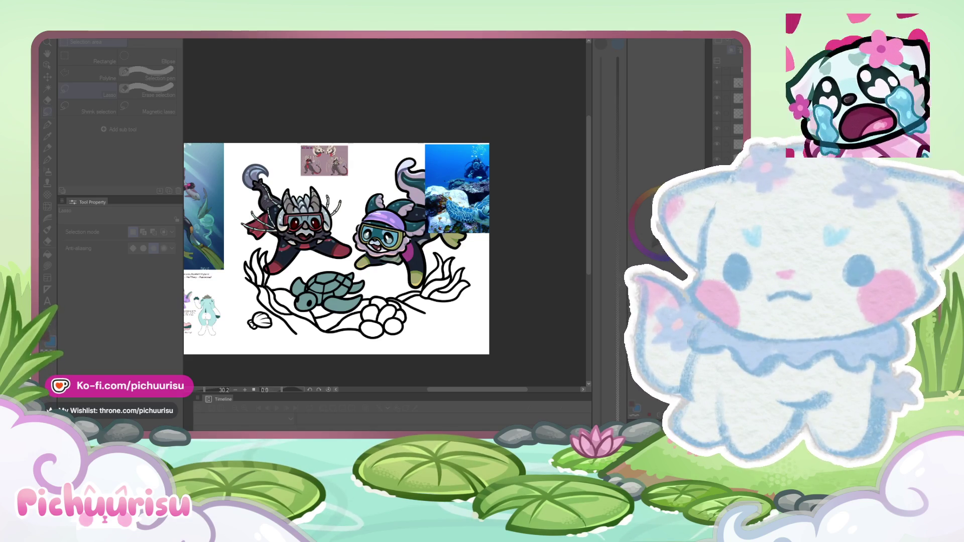
pyautogui.click(407, 270)
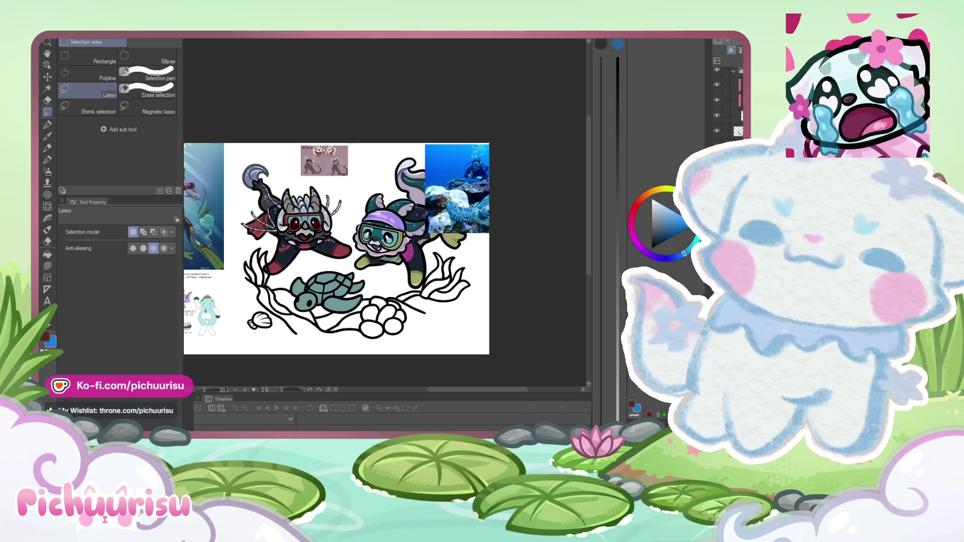
pyautogui.scroll(1, 443, 275)
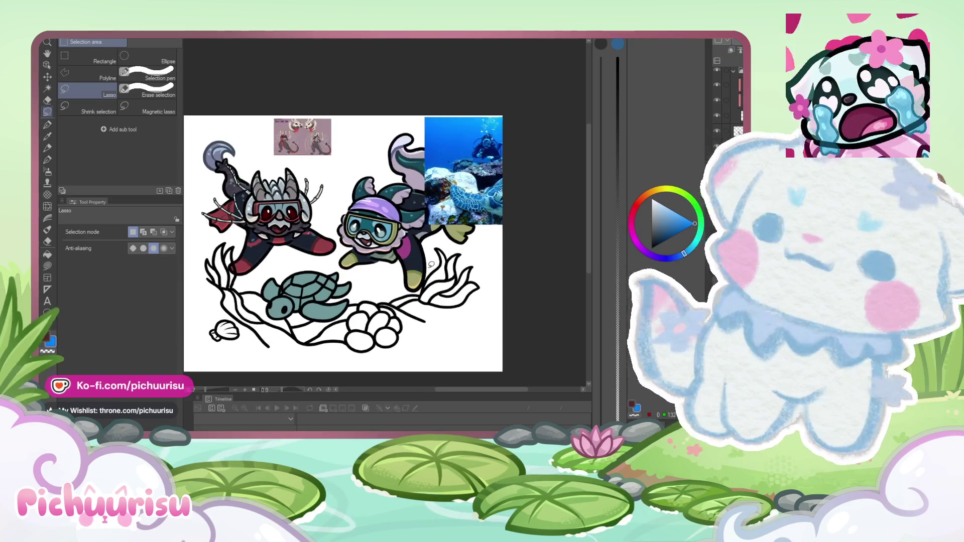
# Step: Paint grey-blue fill into the upper and lower seaweed stems with the pen
pyautogui.press('p')
pyautogui.scroll(-2, 424, 149)
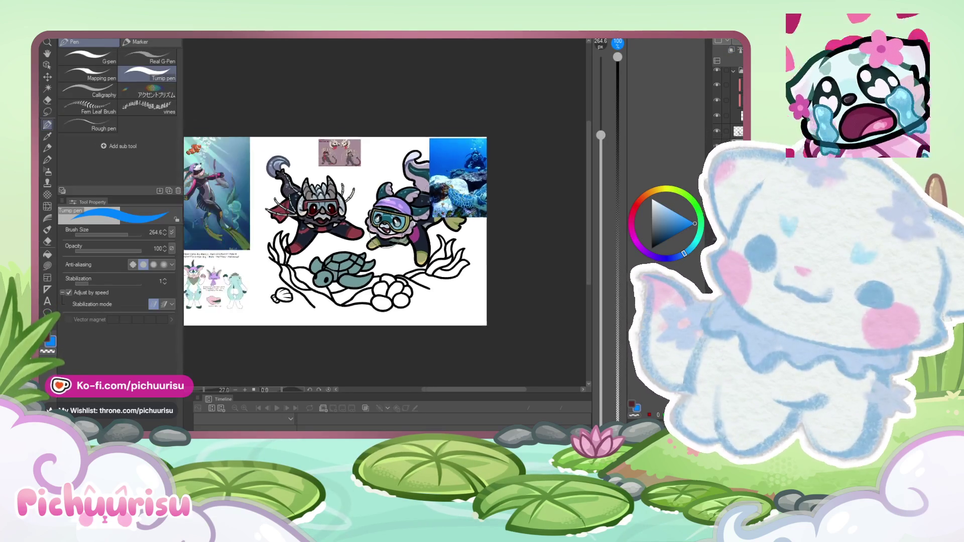
pyautogui.scroll(3, 278, 282)
pyautogui.scroll(2, 278, 282)
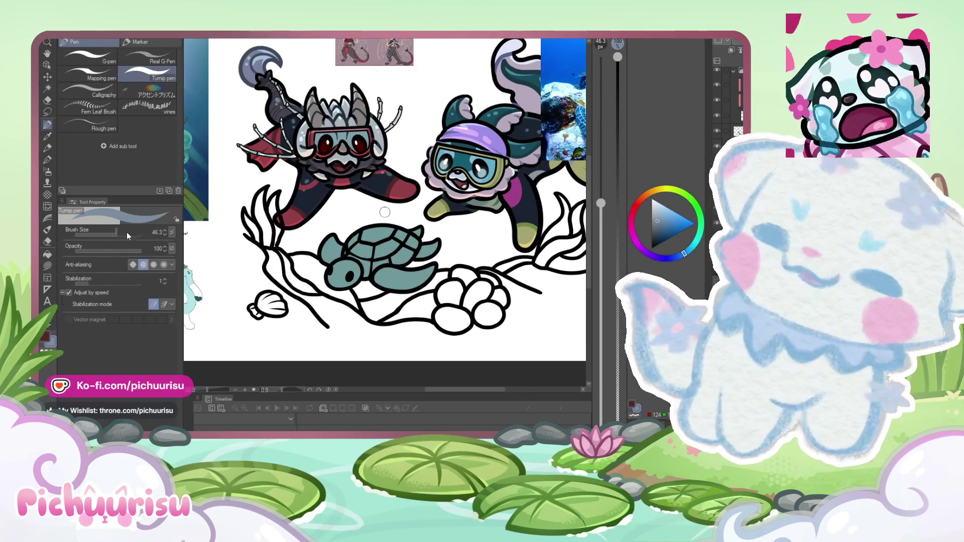
pyautogui.scroll(3, 271, 254)
pyautogui.moveTo(262, 246); pyautogui.dragTo(270, 271)
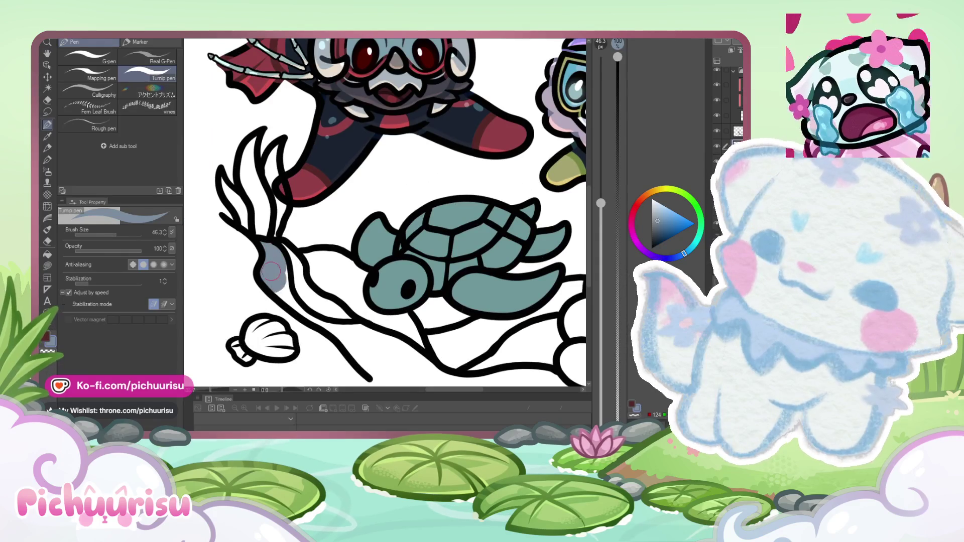
pyautogui.scroll(-5, 281, 290)
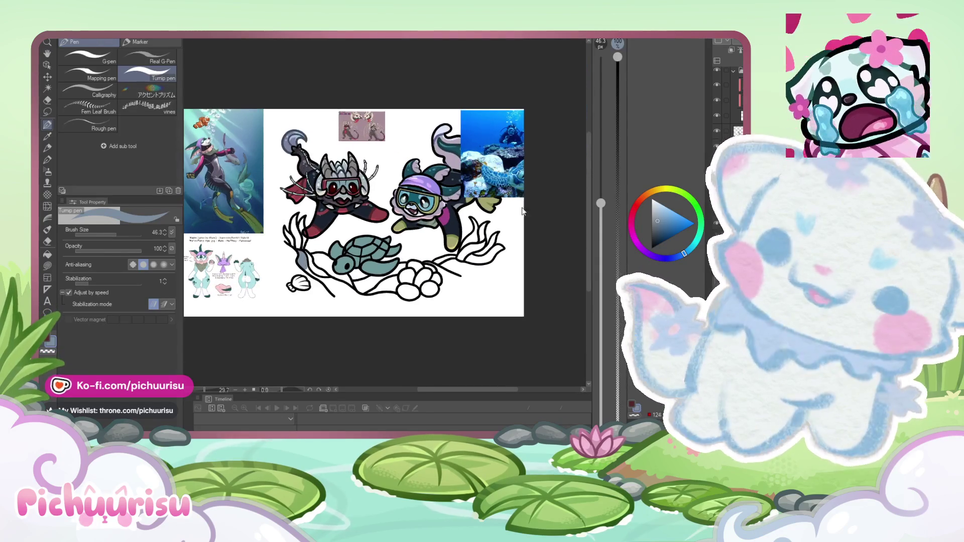
pyautogui.scroll(4, 301, 268)
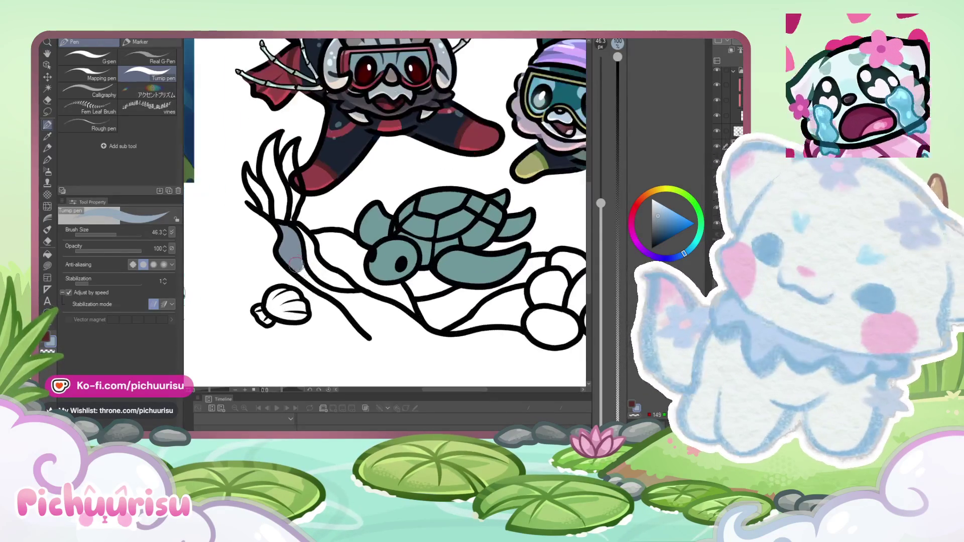
pyautogui.moveTo(327, 293)
pyautogui.mouseDown()
pyautogui.moveTo(430, 344)
pyautogui.moveTo(411, 340)
pyautogui.mouseUp()
pyautogui.scroll(-4, 351, 302)
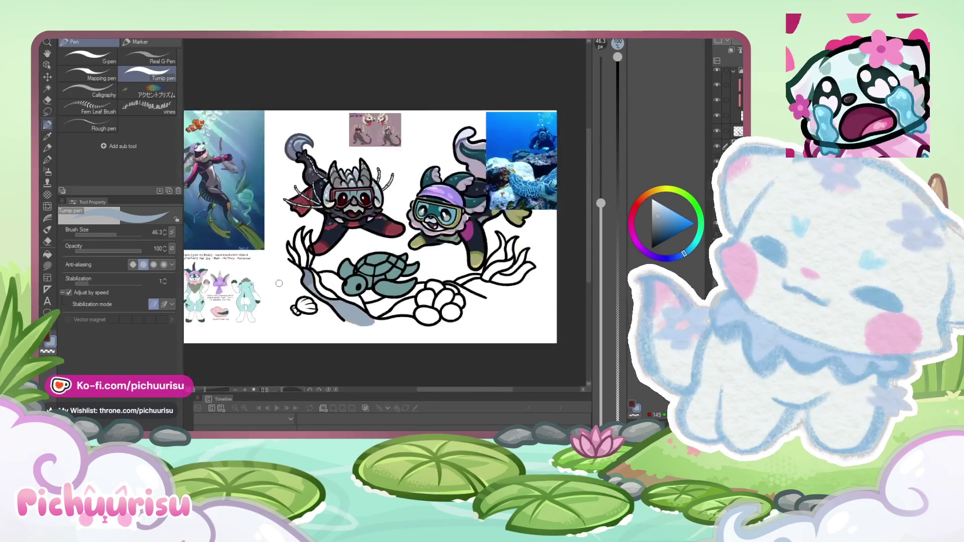
pyautogui.scroll(4, 296, 275)
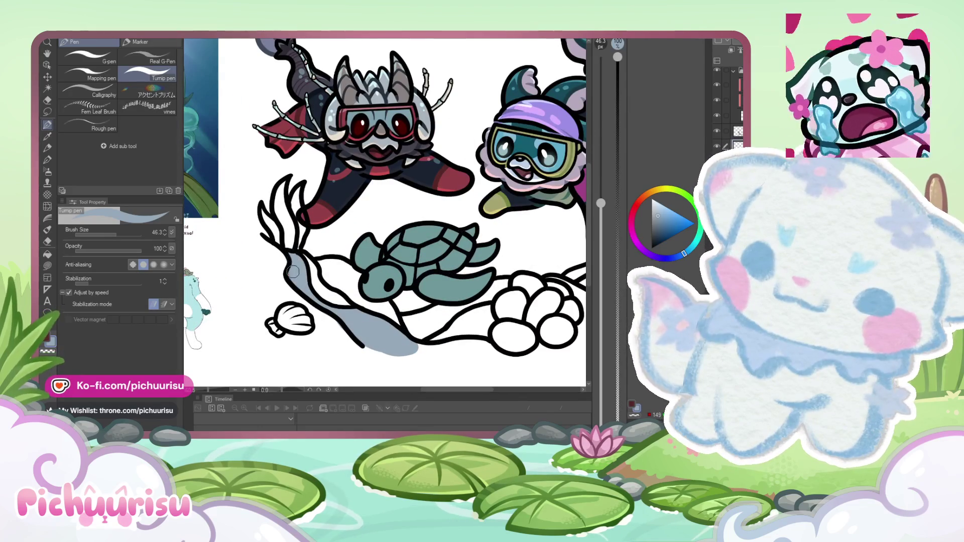
pyautogui.moveTo(288, 281); pyautogui.dragTo(262, 243)
# Step: Fill the rock beside the turtle's head and shell with grey, closing the pale gap
pyautogui.scroll(-1, 262, 242)
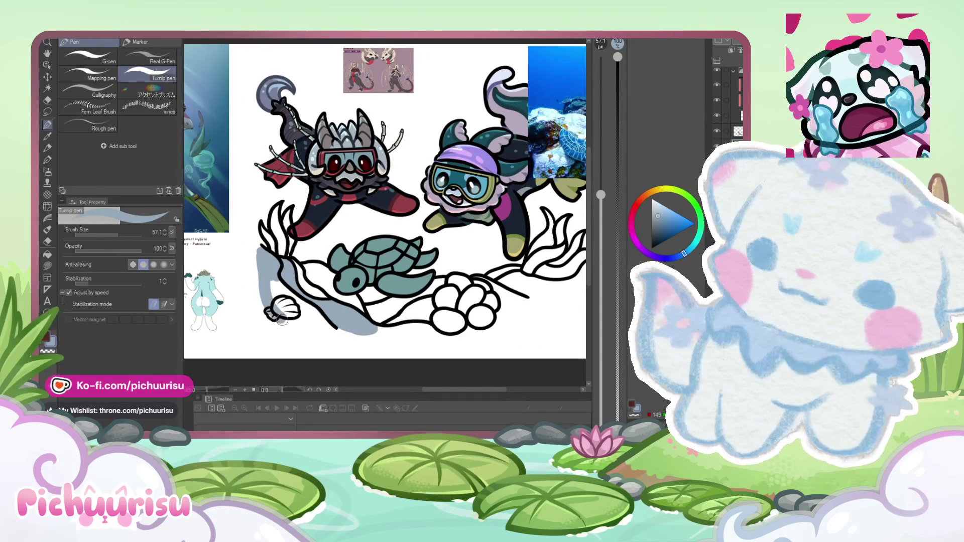
pyautogui.moveTo(259, 269); pyautogui.dragTo(296, 315)
pyautogui.scroll(-3, 296, 315)
pyautogui.scroll(2, 258, 277)
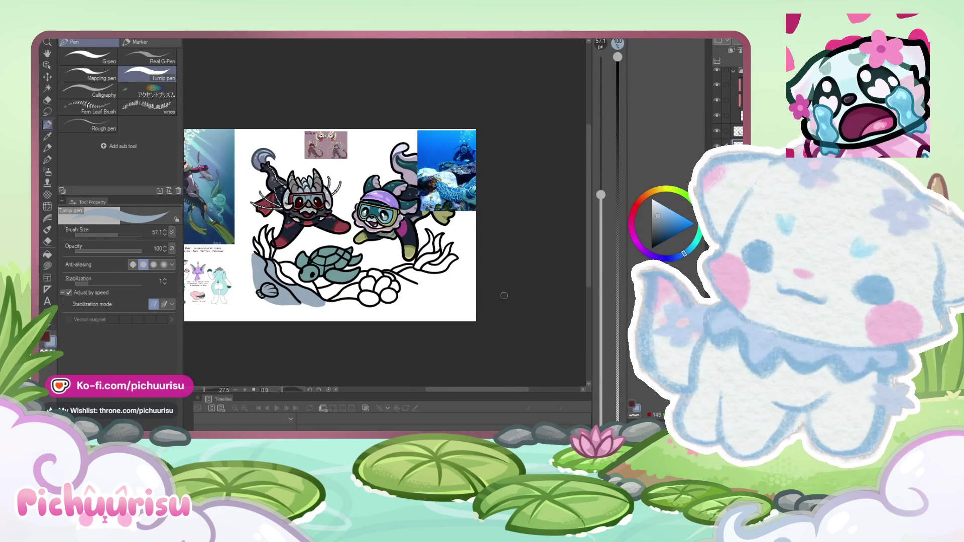
pyautogui.scroll(1, 427, 280)
pyautogui.scroll(2, 266, 276)
pyautogui.moveTo(236, 263); pyautogui.dragTo(279, 294)
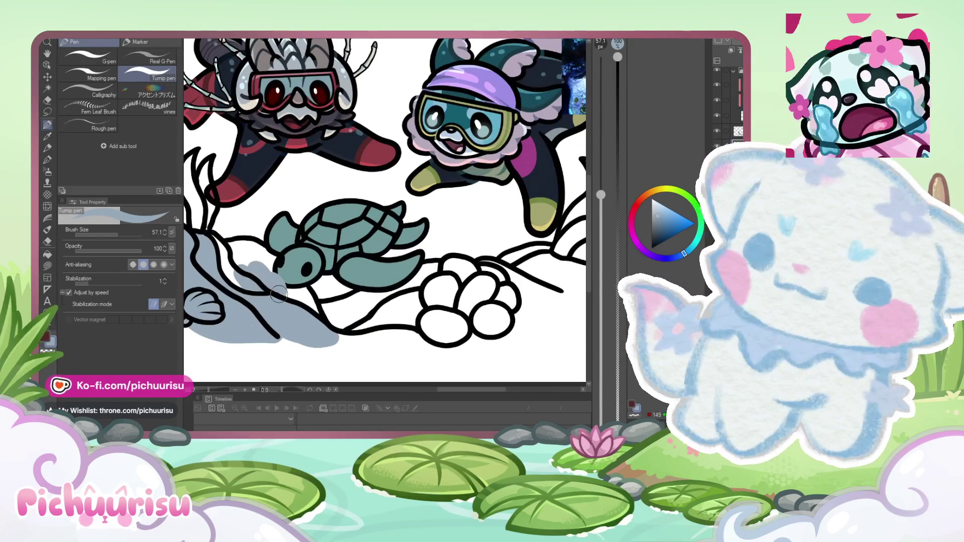
pyautogui.scroll(-1, 281, 294)
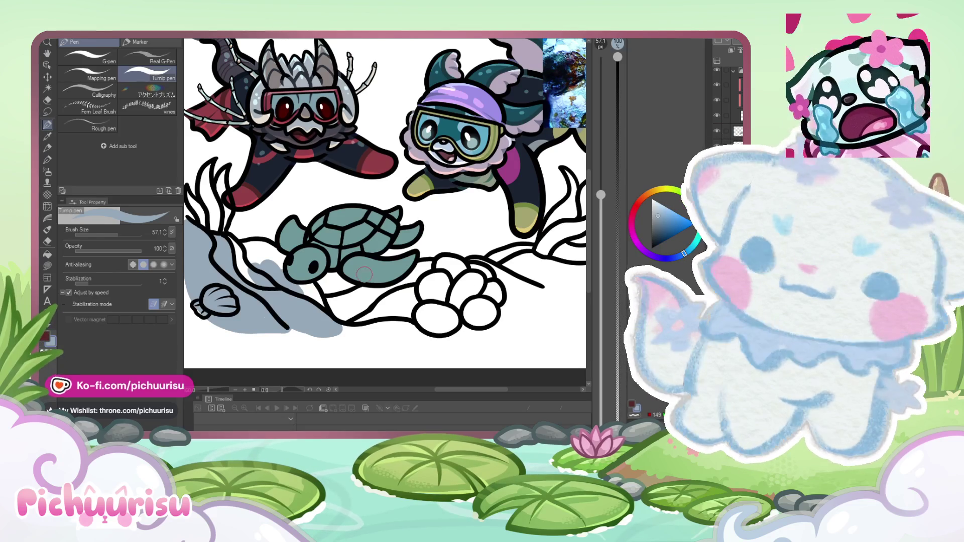
pyautogui.moveTo(316, 305); pyautogui.dragTo(264, 250)
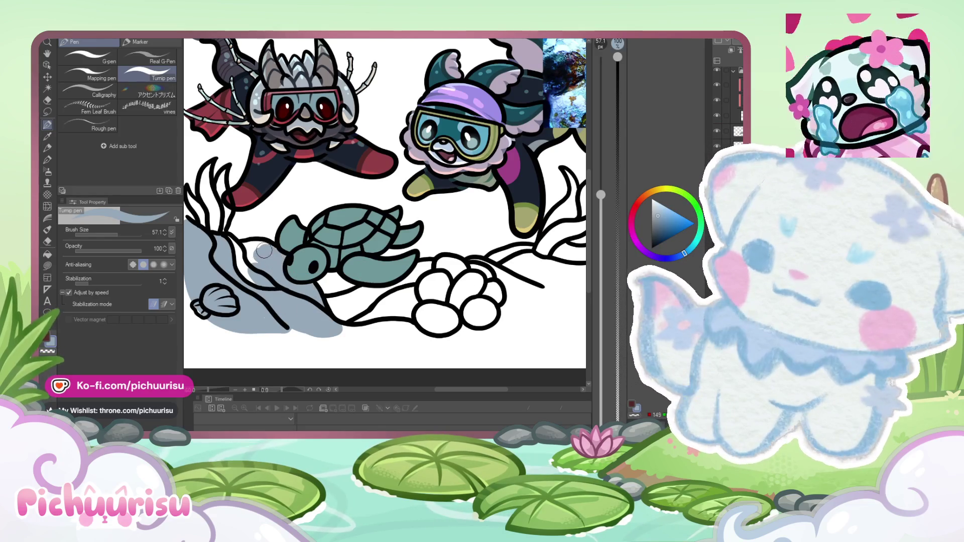
pyautogui.scroll(2, 236, 256)
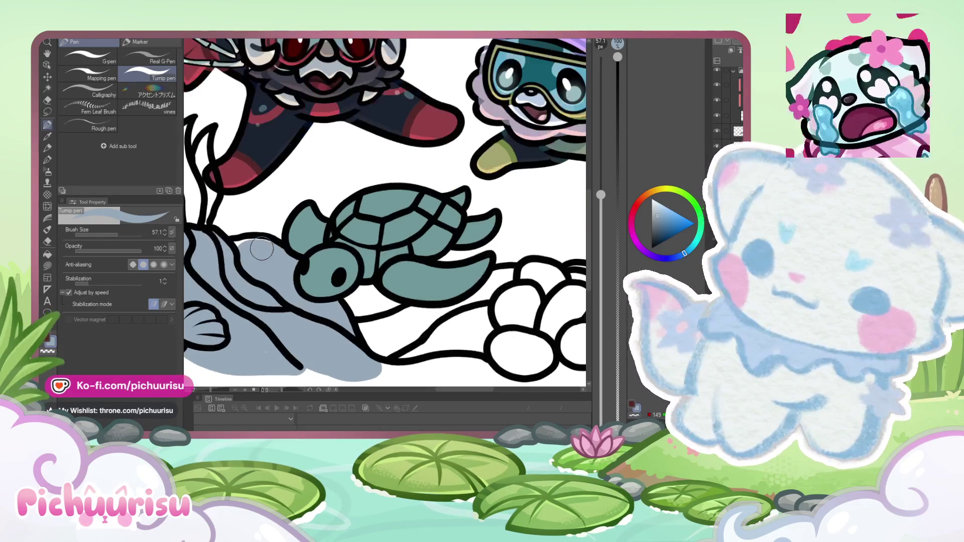
pyautogui.scroll(-5, 235, 261)
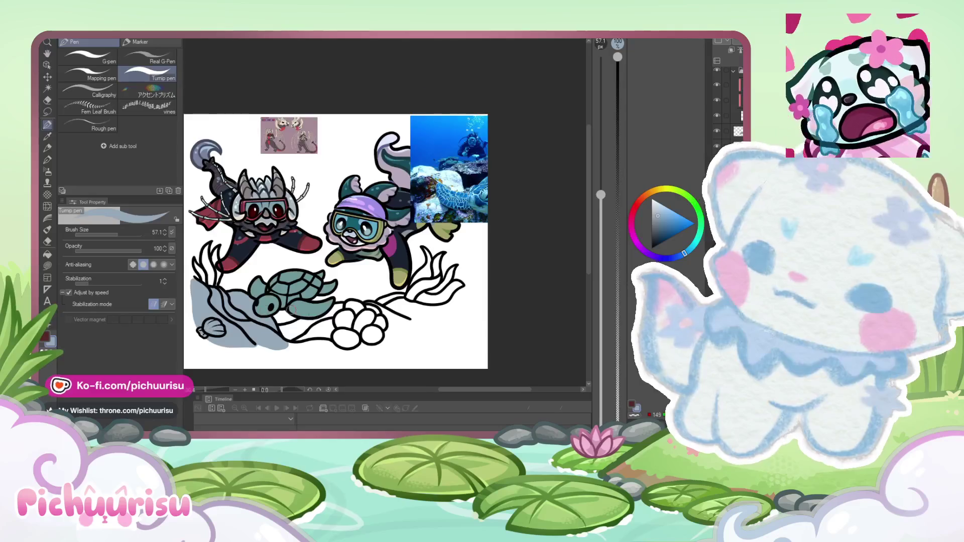
# Step: Paint blue-grey on the seabed beneath the clam shells
pyautogui.scroll(1, 300, 325)
pyautogui.scroll(-3, 312, 338)
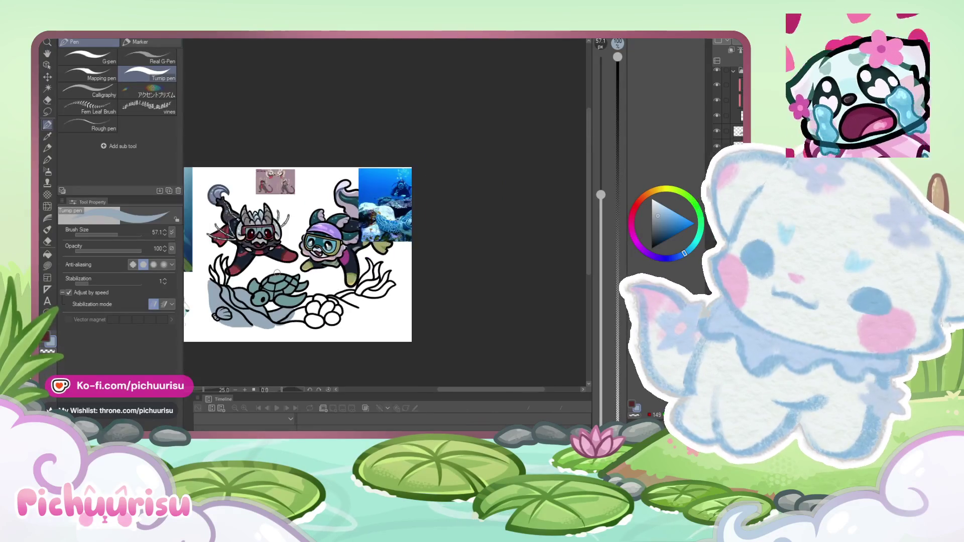
pyautogui.scroll(4, 340, 308)
pyautogui.moveTo(231, 371)
pyautogui.mouseDown()
pyautogui.moveTo(417, 364)
pyautogui.moveTo(449, 325)
pyautogui.mouseUp()
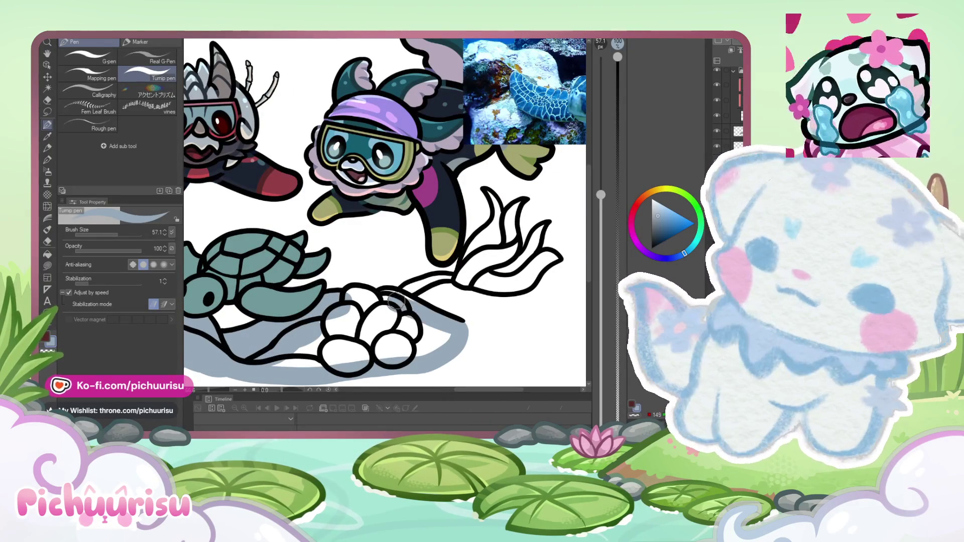
pyautogui.scroll(-4, 281, 302)
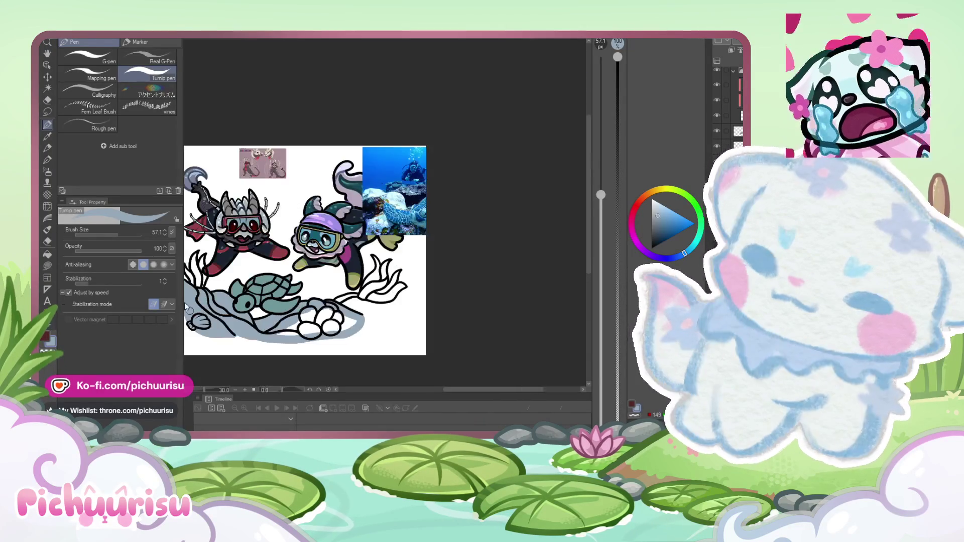
# Step: Increase the Tump pen brush size to 93.0 to widen the seabed fill rightward
pyautogui.click(121, 236)
pyautogui.scroll(2, 274, 340)
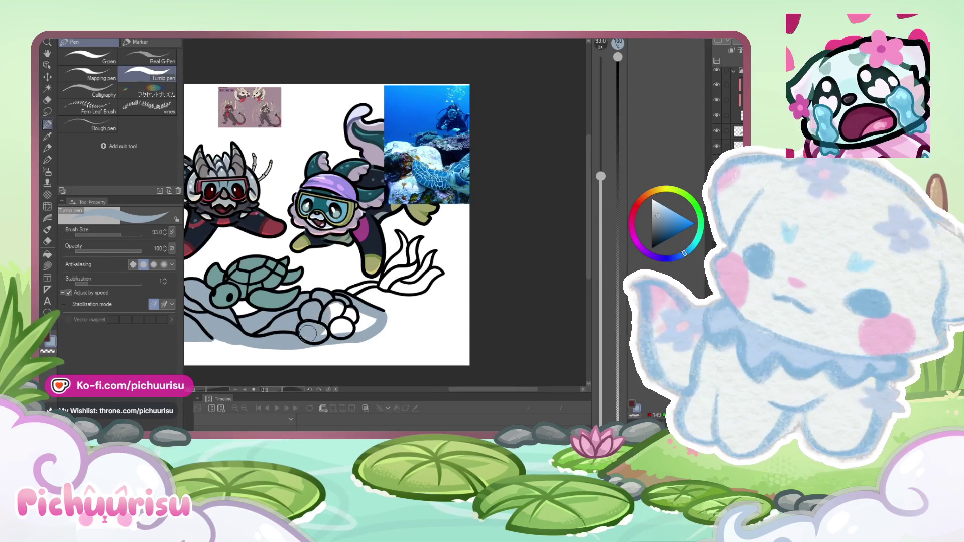
pyautogui.scroll(-4, 271, 287)
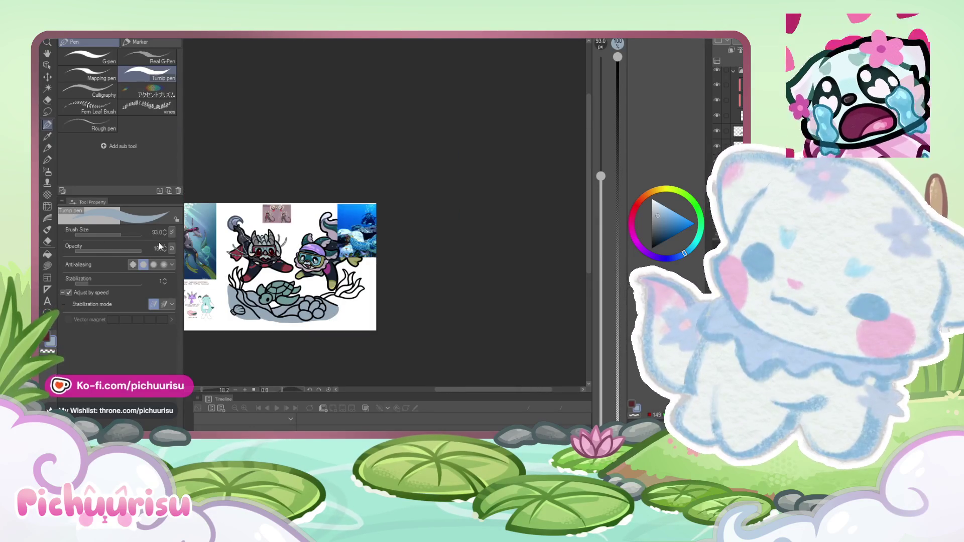
pyautogui.scroll(3, 218, 275)
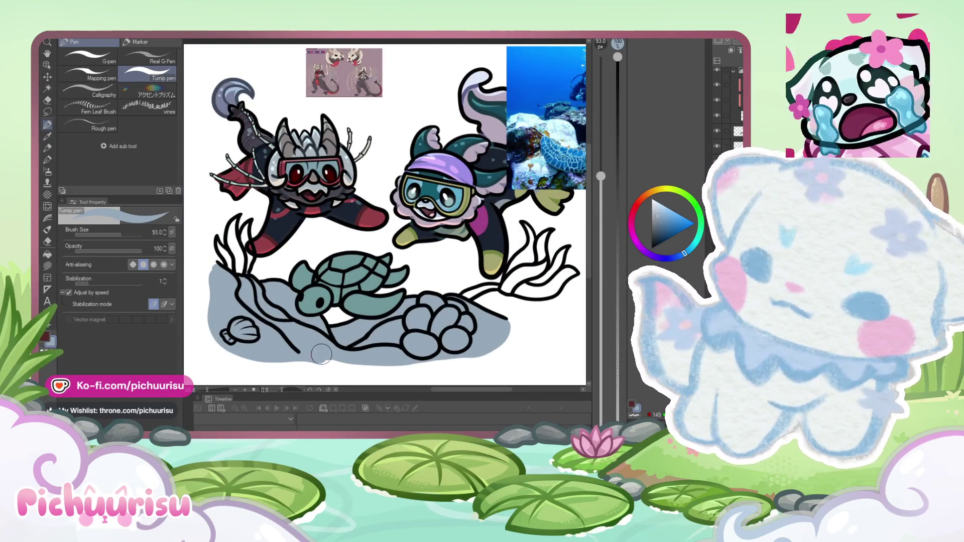
pyautogui.scroll(-2, 302, 317)
pyautogui.scroll(1, 300, 318)
pyautogui.scroll(-1, 300, 319)
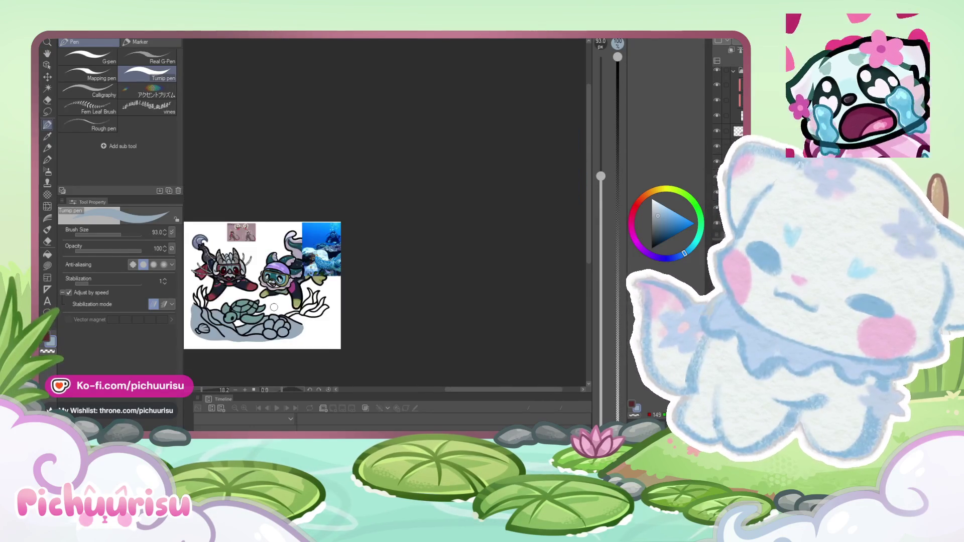
pyautogui.scroll(3, 297, 319)
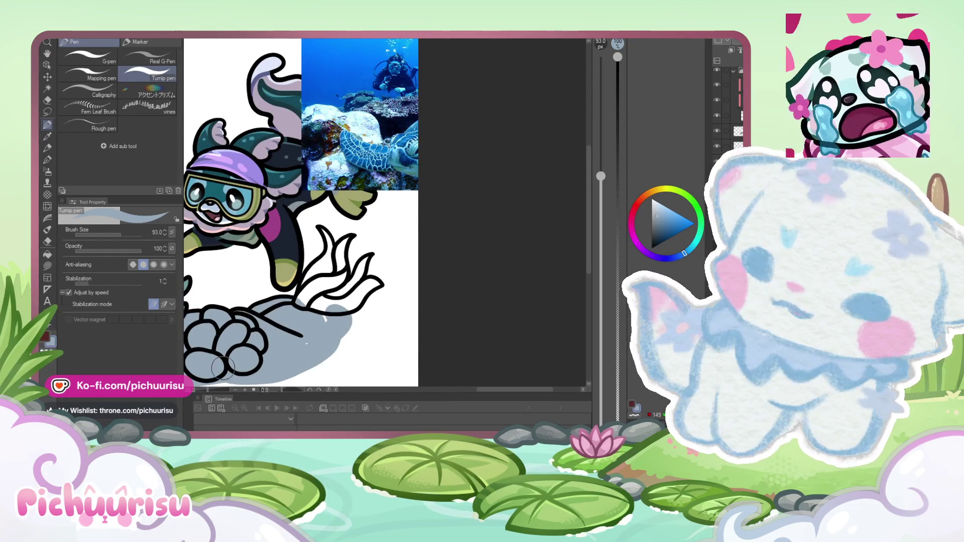
pyautogui.scroll(-5, 328, 318)
pyautogui.scroll(4, 274, 290)
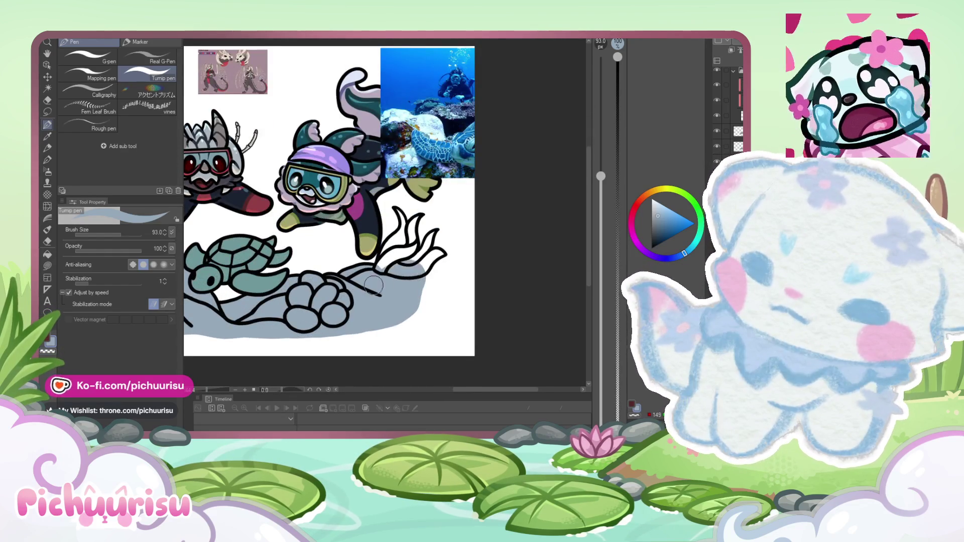
pyautogui.scroll(-3, 373, 285)
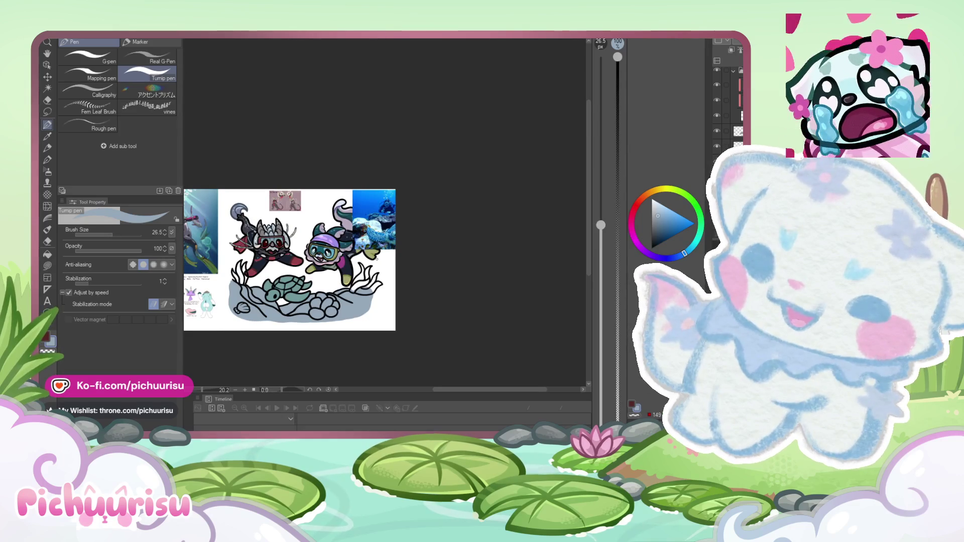
pyautogui.scroll(1, 401, 259)
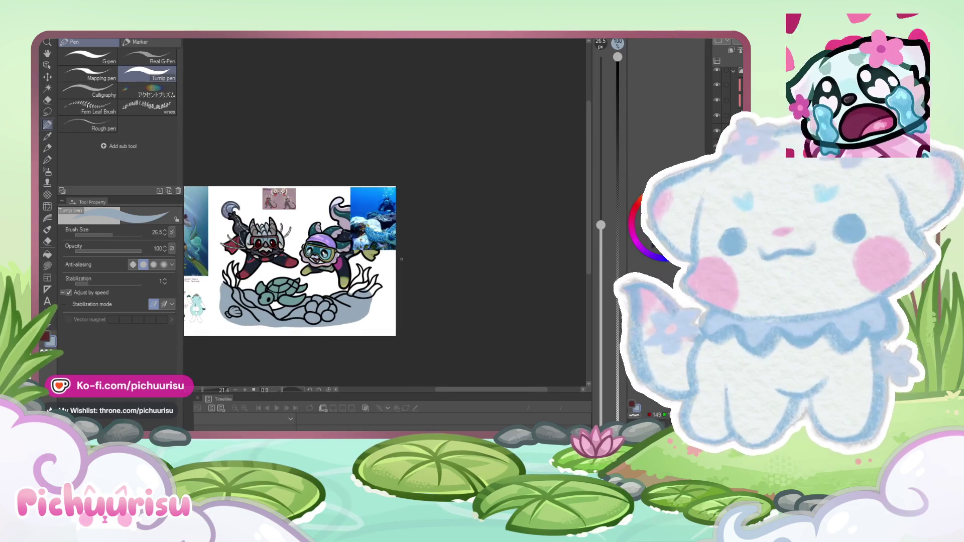
pyautogui.scroll(-2, 402, 260)
pyautogui.scroll(3, 402, 260)
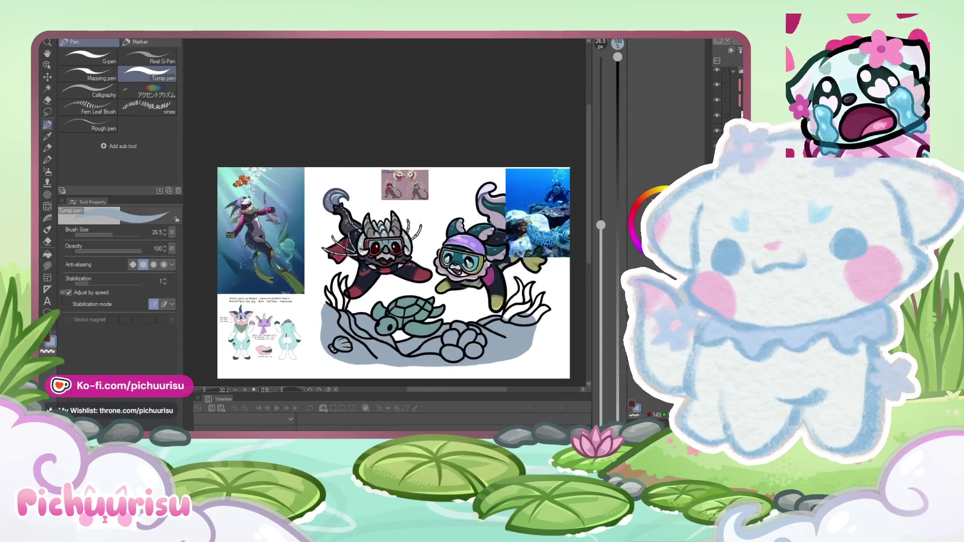
pyautogui.scroll(4, 418, 270)
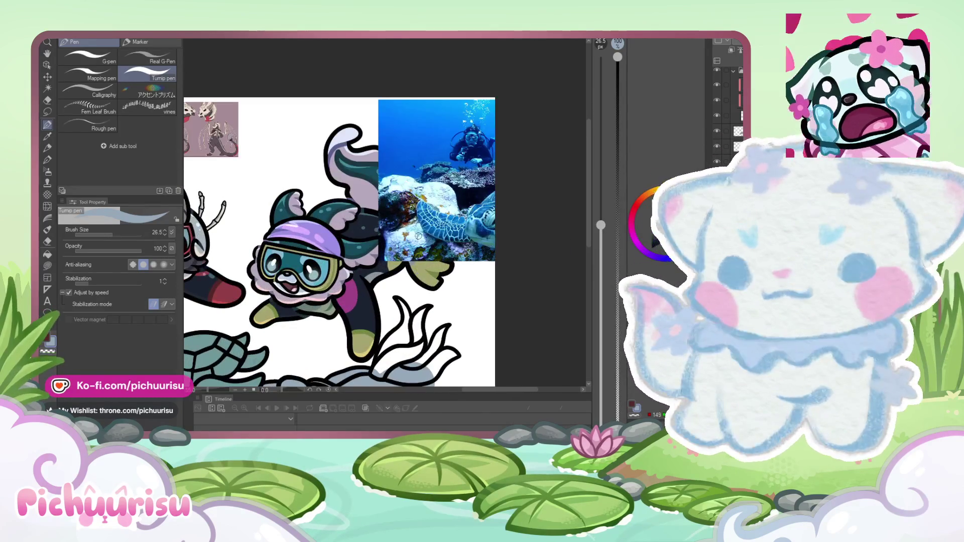
# Step: Fill the right seaweed clump's blades with green
pyautogui.scroll(-5, 418, 236)
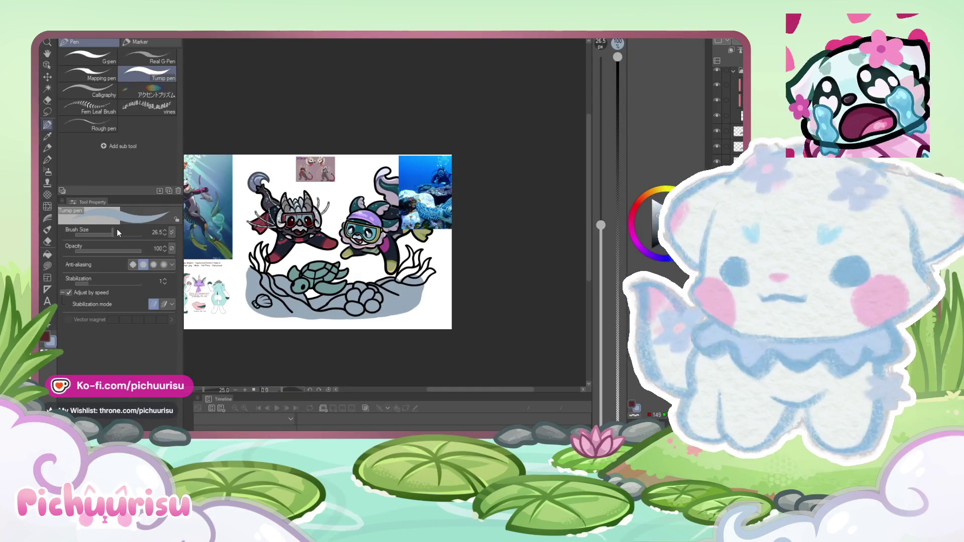
pyautogui.scroll(1, 400, 258)
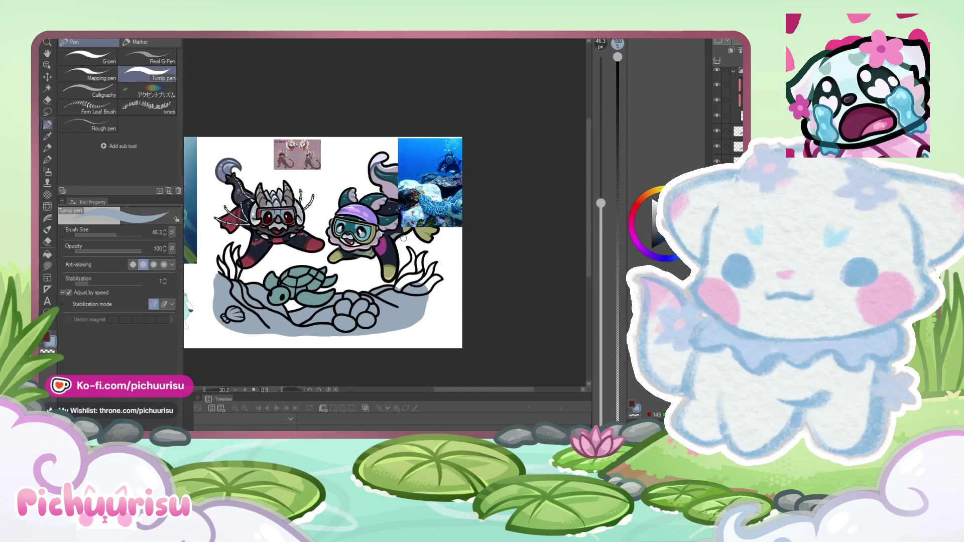
pyautogui.scroll(1, 460, 265)
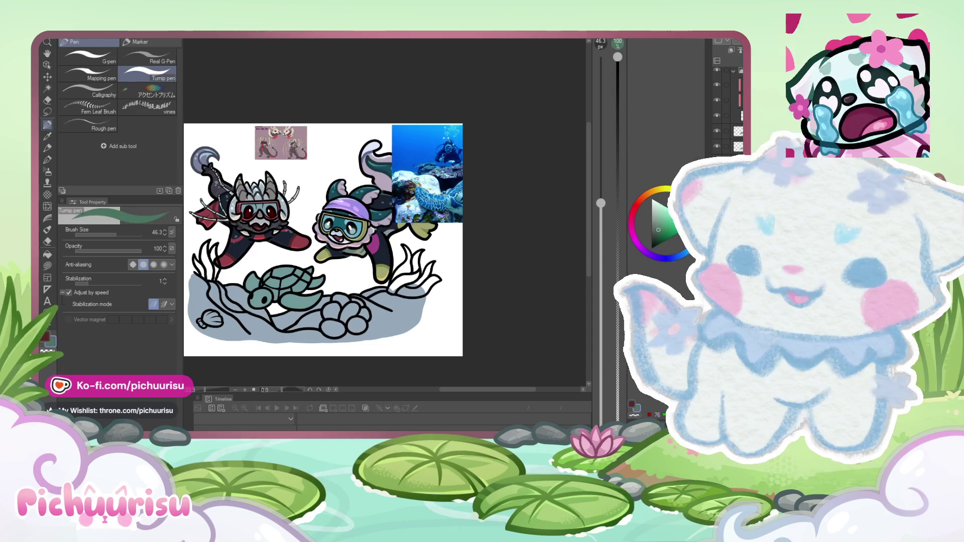
pyautogui.scroll(5, 391, 289)
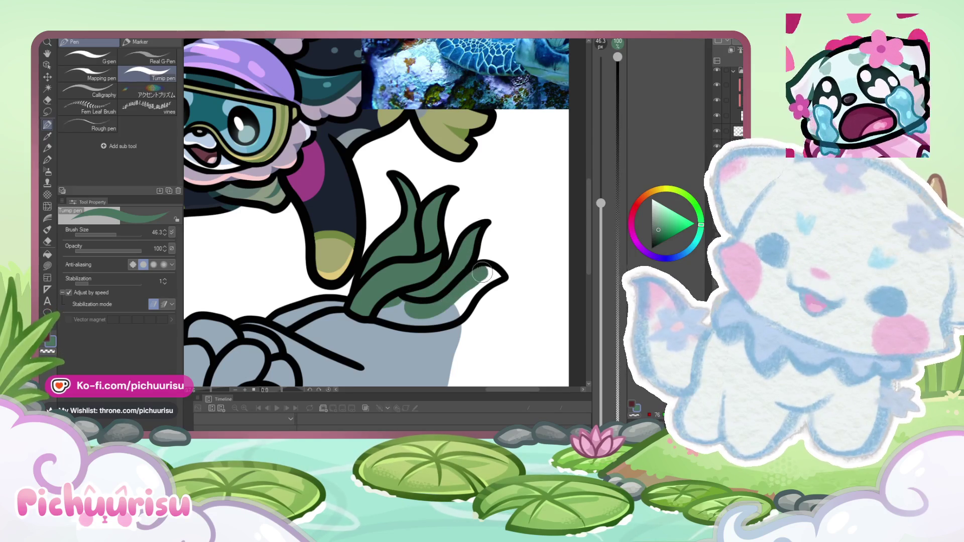
pyautogui.scroll(-3, 437, 293)
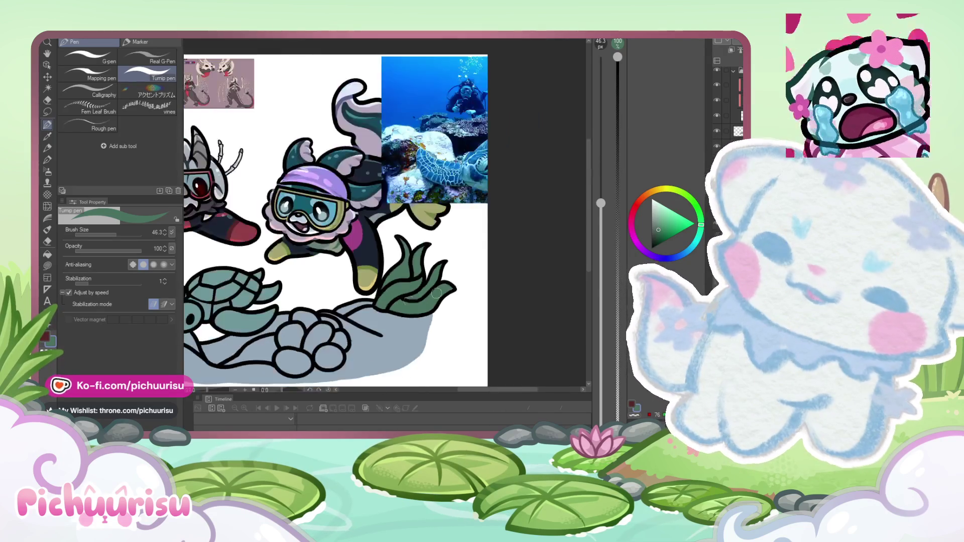
pyautogui.scroll(-5, 436, 293)
pyautogui.scroll(4, 436, 292)
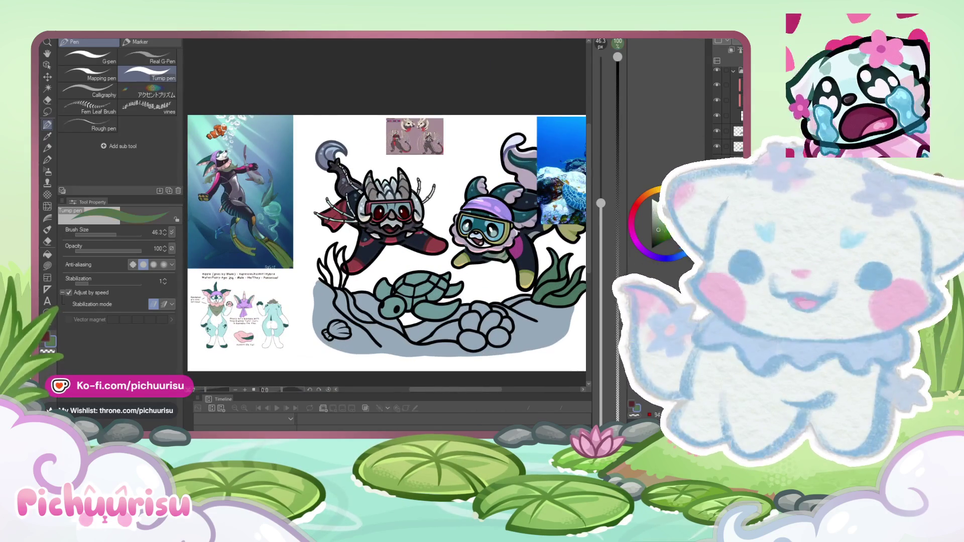
pyautogui.scroll(3, 334, 282)
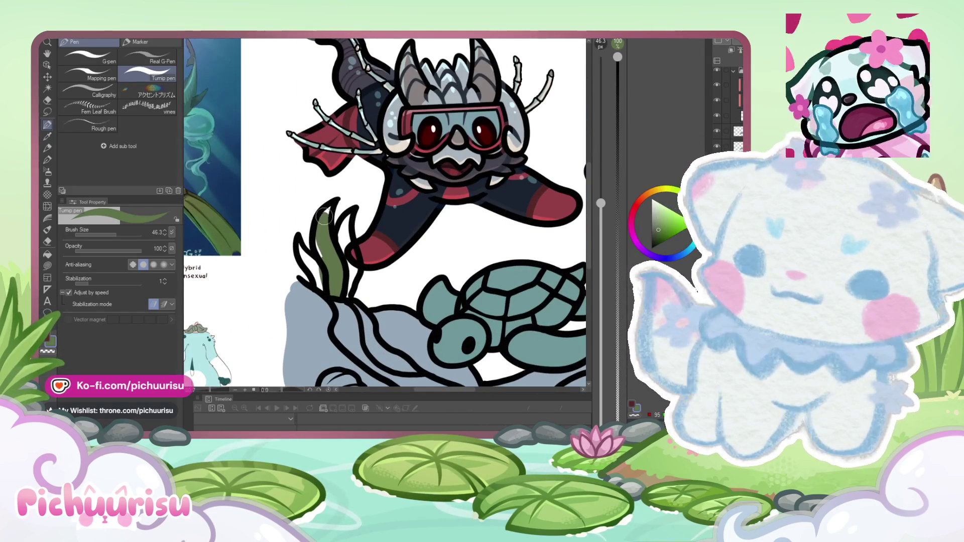
pyautogui.moveTo(324, 216); pyautogui.dragTo(347, 246)
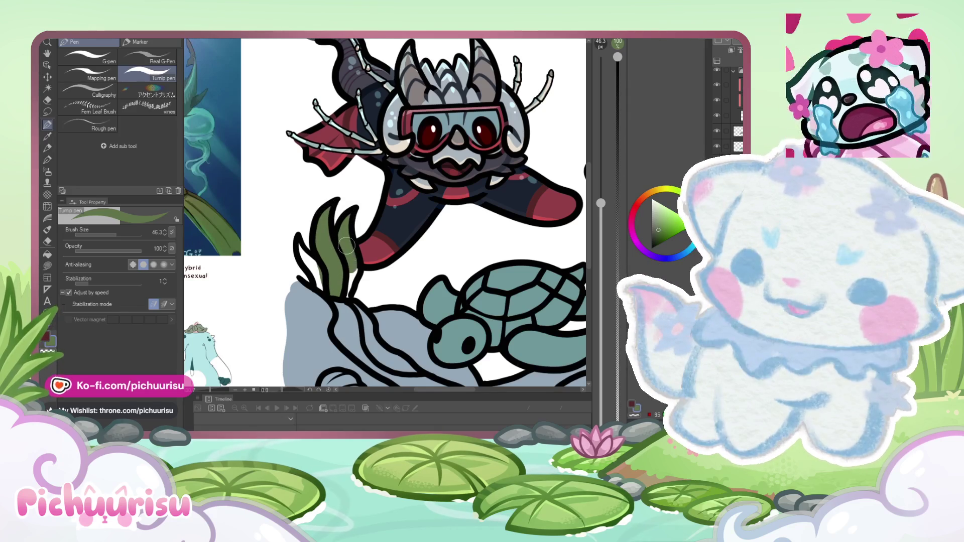
# Step: Fill the leftmost seaweed blade green and fit the whole canvas in view
pyautogui.moveTo(314, 272); pyautogui.dragTo(299, 245)
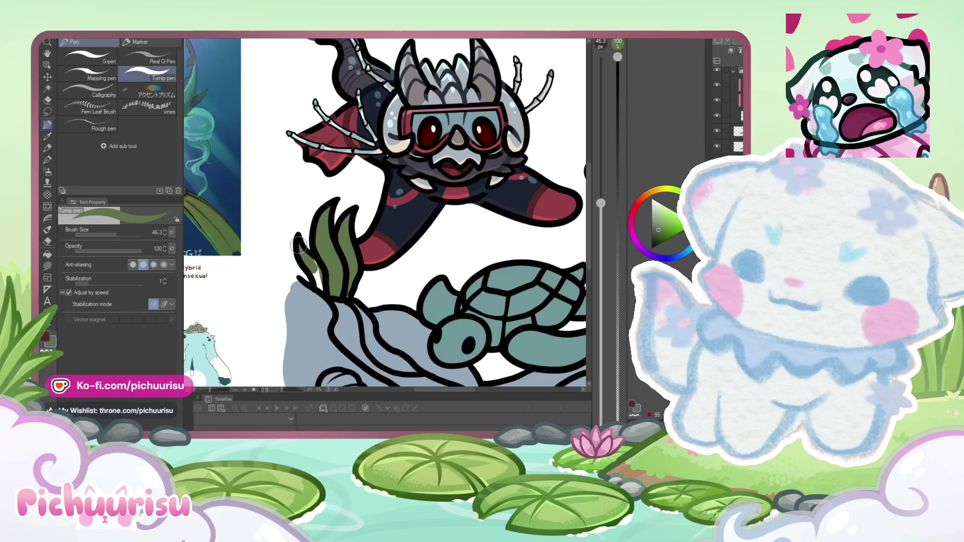
pyautogui.hotkey('ctrl', '0')
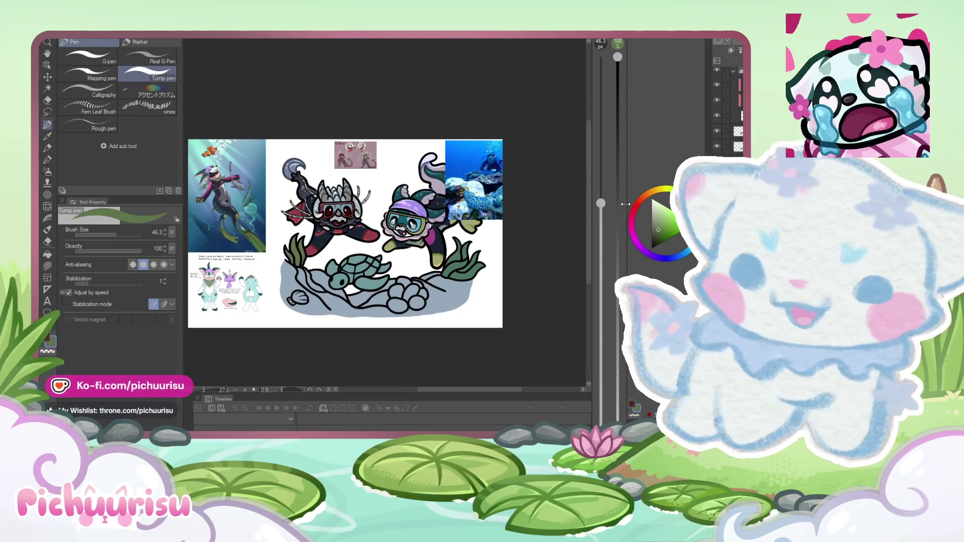
pyautogui.click(631, 222)
# Step: Paint the small shell on the rock a light pink
pyautogui.click(659, 206)
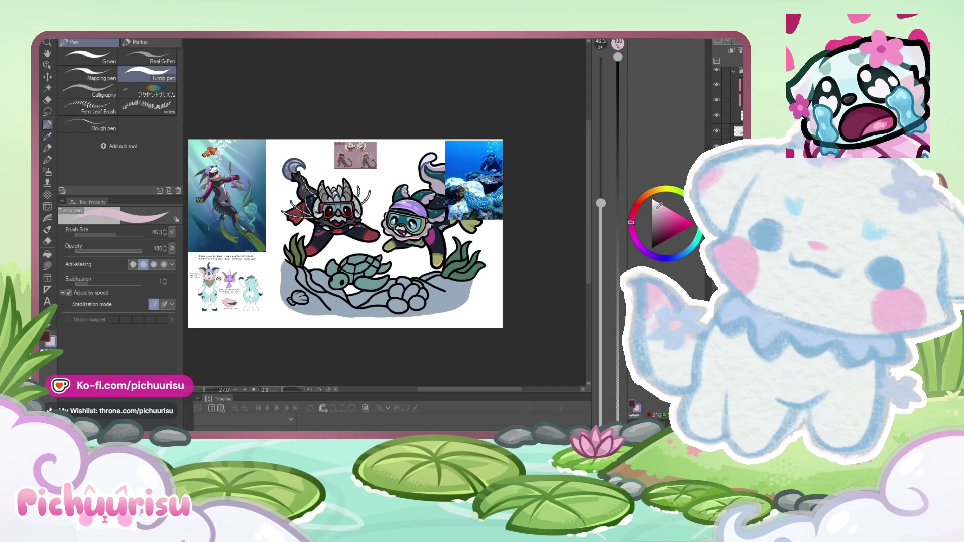
pyautogui.scroll(3, 297, 301)
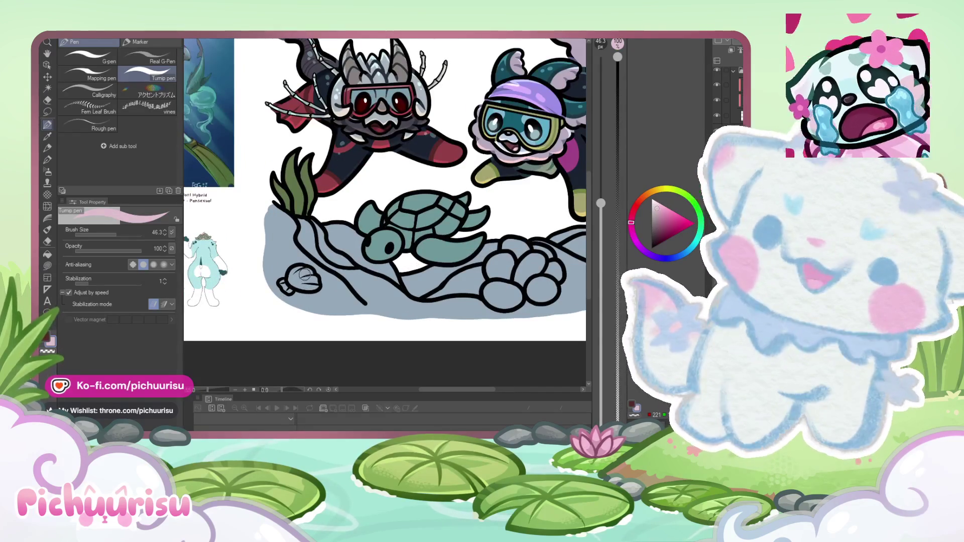
pyautogui.scroll(2, 304, 274)
pyautogui.moveTo(296, 281)
pyautogui.mouseDown()
pyautogui.moveTo(336, 283)
pyautogui.moveTo(256, 296)
pyautogui.moveTo(277, 308)
pyautogui.mouseUp()
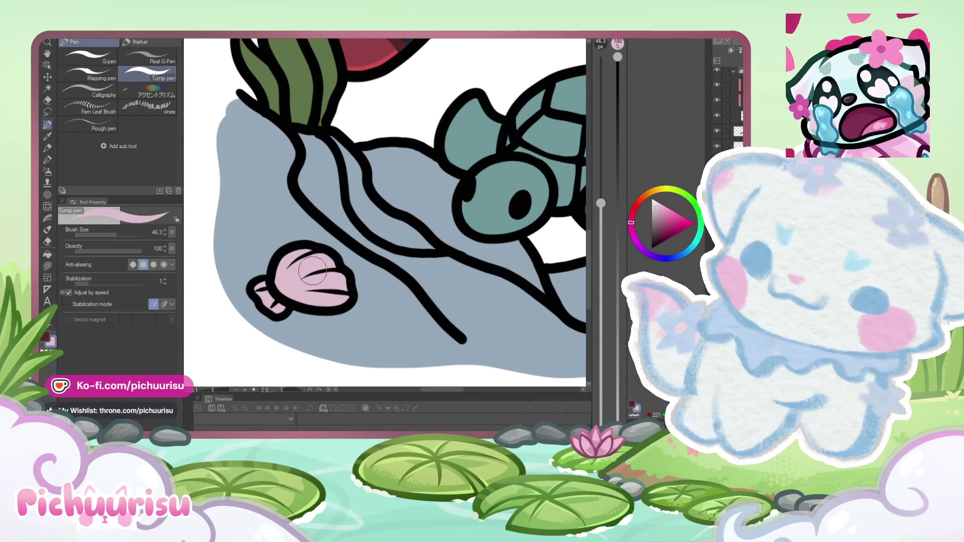
# Step: Fill the round rock cluster's left, upper and lower-left lobes with pale beige
pyautogui.scroll(-6, 312, 271)
pyautogui.scroll(3, 477, 259)
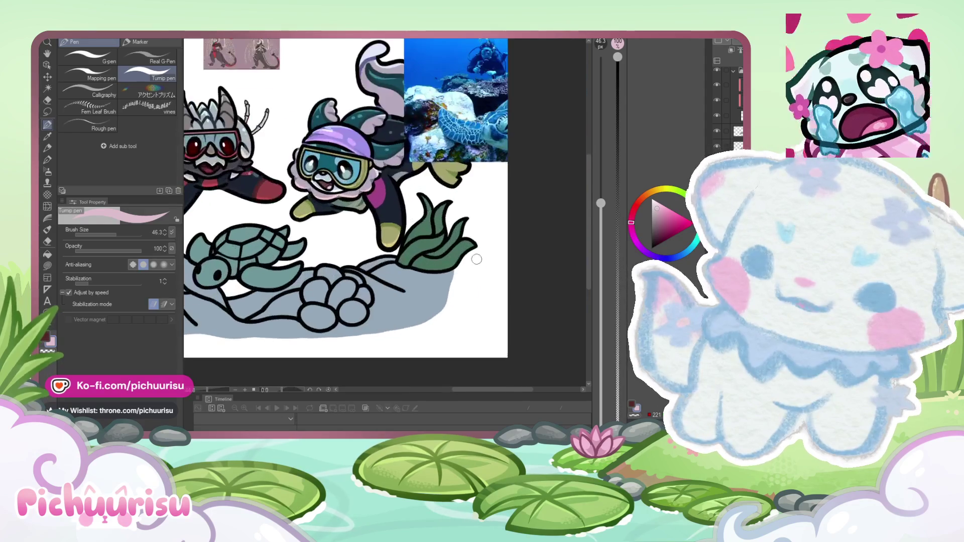
pyautogui.scroll(2, 326, 286)
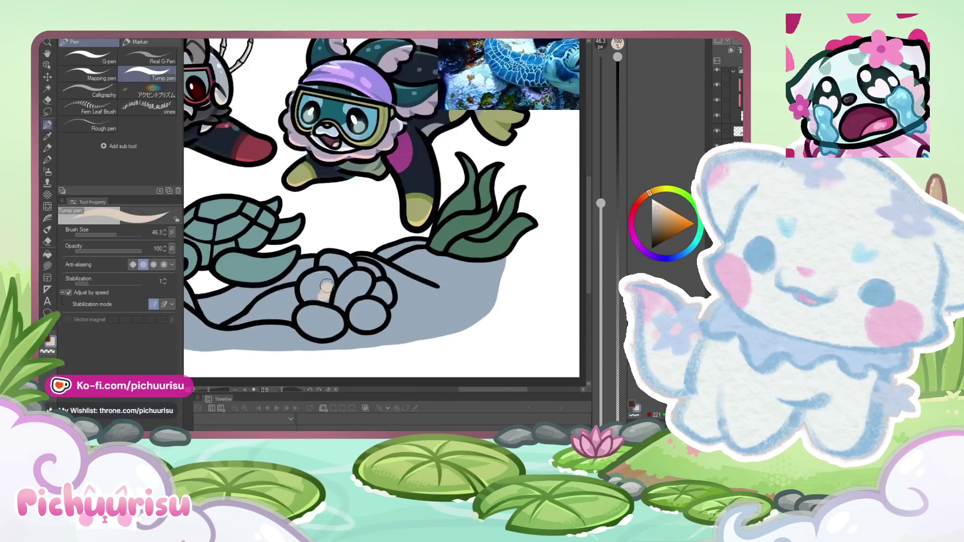
pyautogui.moveTo(326, 285)
pyautogui.mouseDown()
pyautogui.moveTo(311, 291)
pyautogui.moveTo(346, 265)
pyautogui.moveTo(314, 296)
pyautogui.moveTo(372, 271)
pyautogui.mouseUp()
pyautogui.click(648, 206)
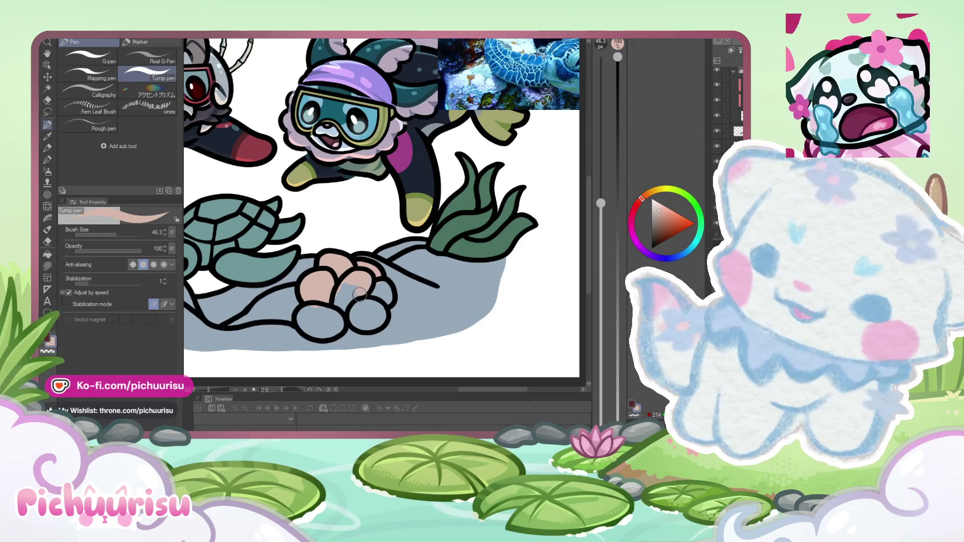
pyautogui.moveTo(386, 297); pyautogui.dragTo(303, 320)
pyautogui.scroll(-5, 323, 327)
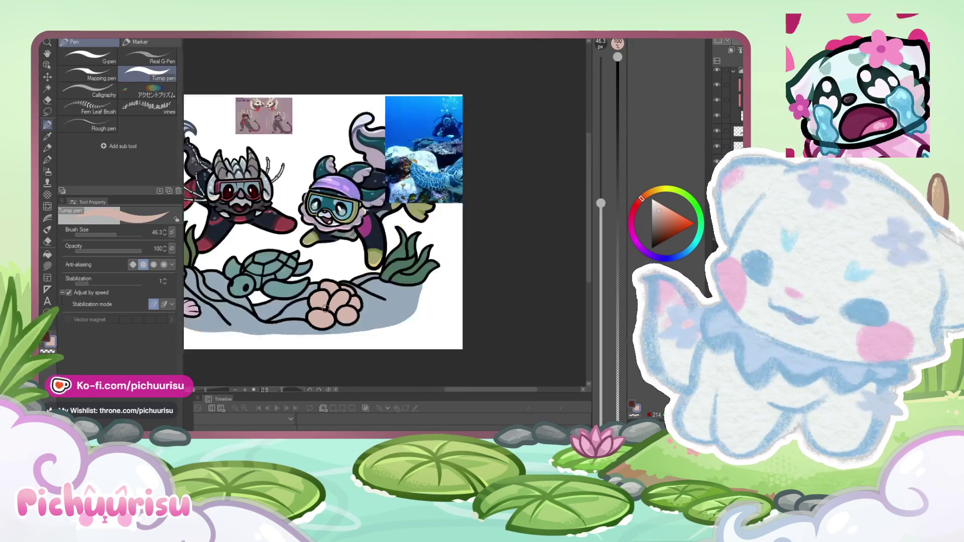
pyautogui.press('^')
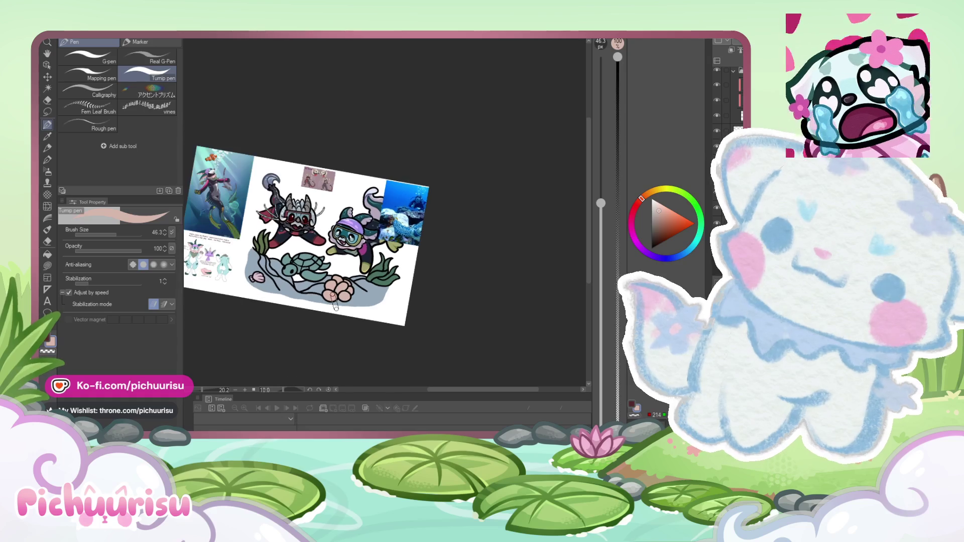
# Step: Rotate the canvas further clockwise and dab tan paint on the seabed left of the turtle
pyautogui.press('^')
pyautogui.scroll(1, 406, 213)
pyautogui.scroll(1, 423, 227)
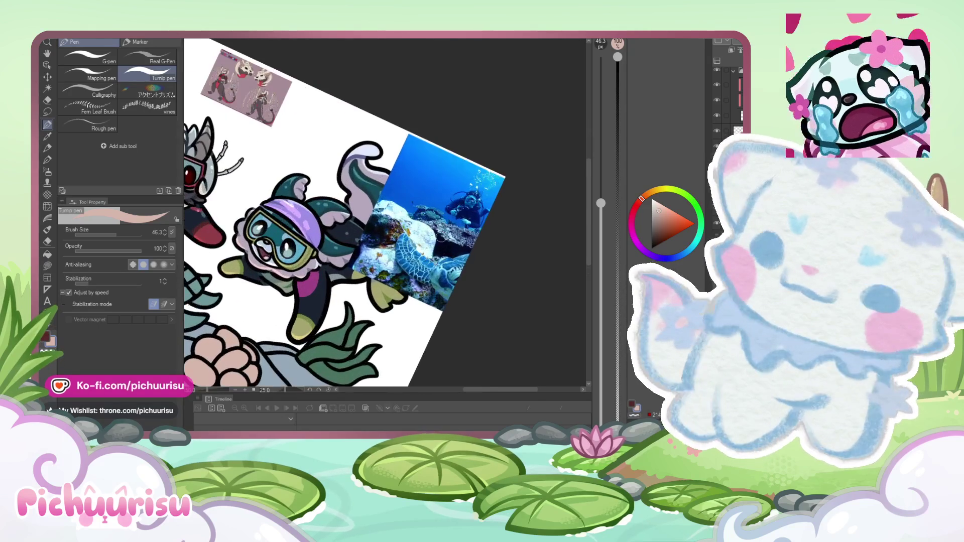
pyautogui.scroll(-2, 440, 237)
pyautogui.scroll(1, 440, 236)
pyautogui.press('^')
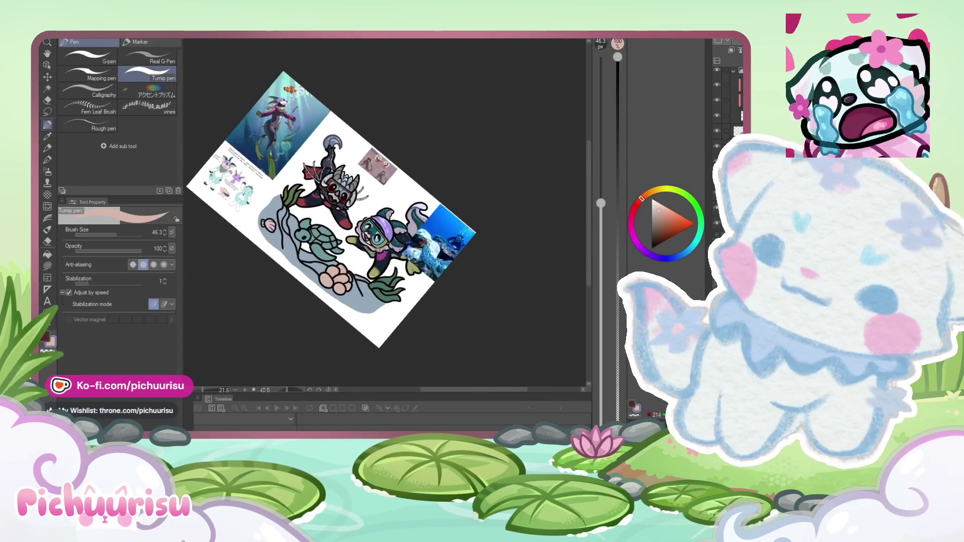
pyautogui.scroll(2, 494, 177)
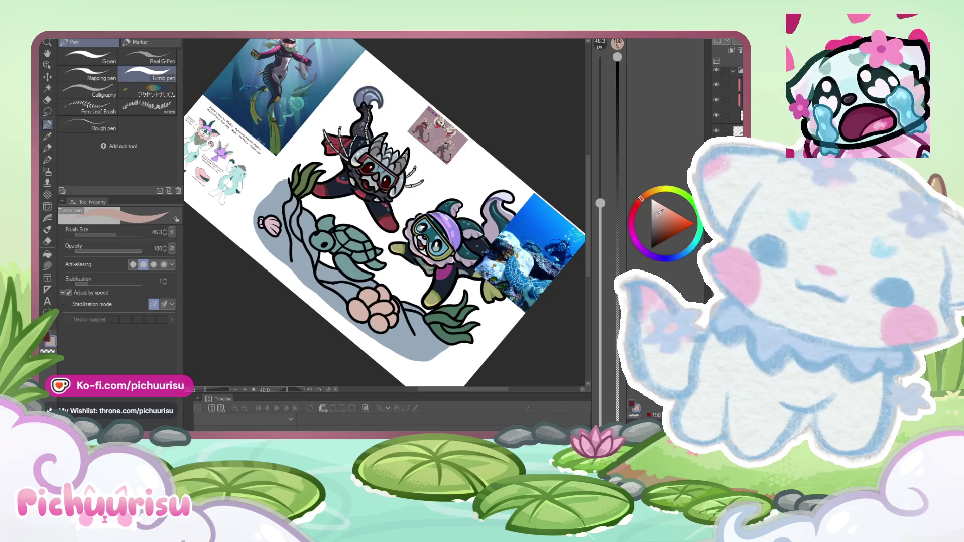
pyautogui.scroll(2, 288, 253)
pyautogui.moveTo(288, 253); pyautogui.dragTo(279, 236)
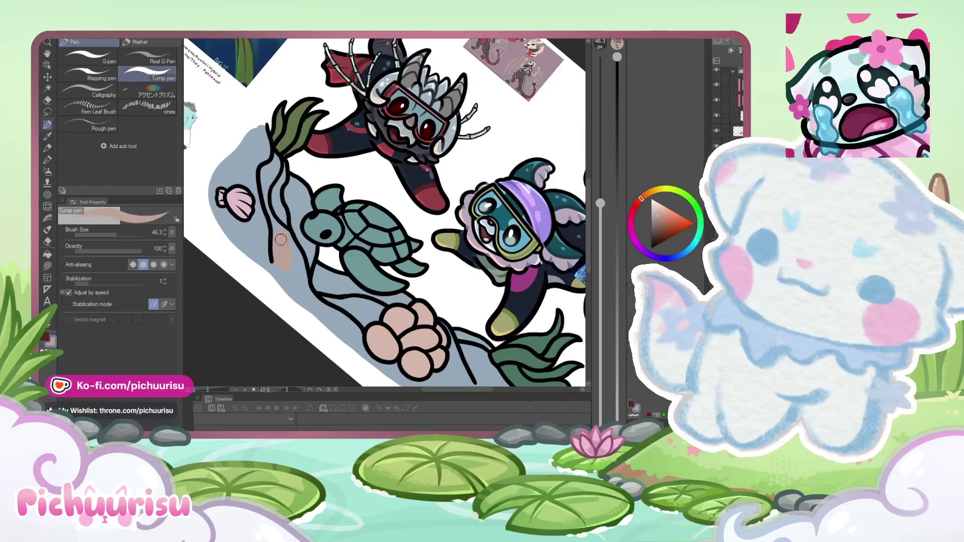
# Step: Brush a light teal band over the tan mark and down along the seaweed stem
pyautogui.moveTo(696, 244); pyautogui.dragTo(699, 231)
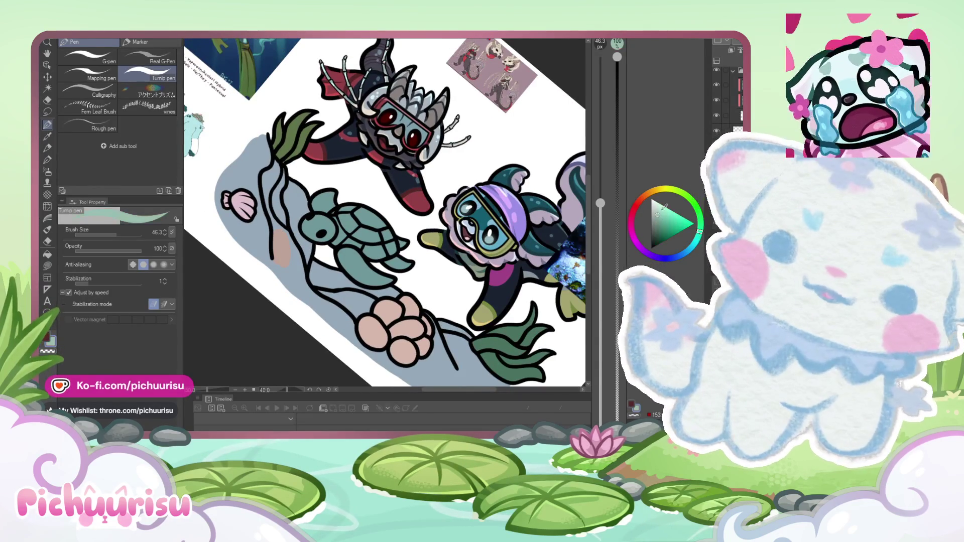
pyautogui.moveTo(283, 264); pyautogui.dragTo(269, 200)
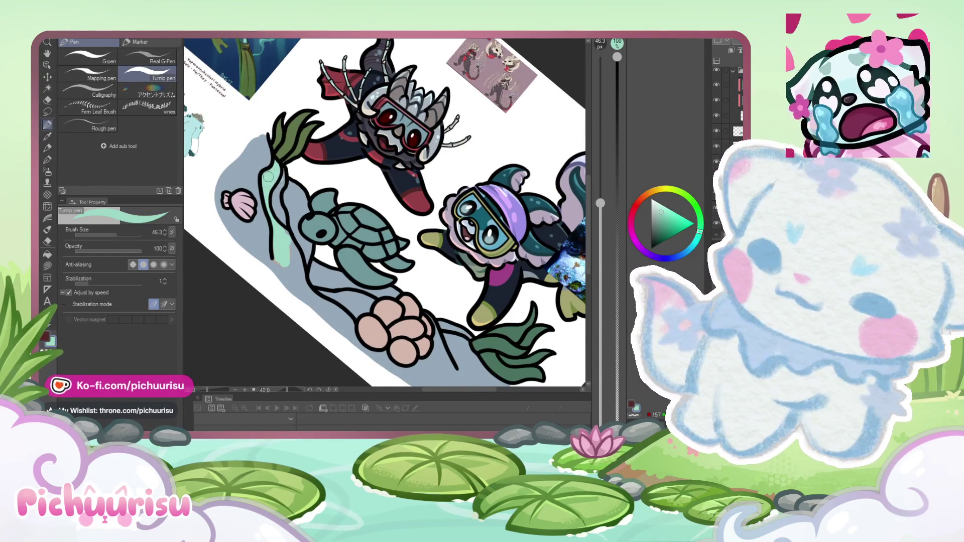
pyautogui.keyDown('alt'); pyautogui.click(283, 268); pyautogui.keyUp('alt')
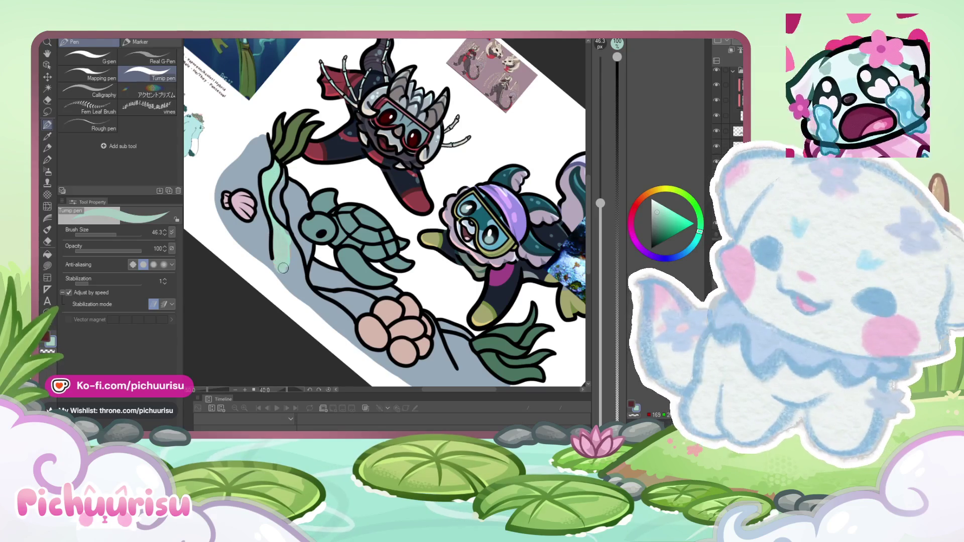
pyautogui.moveTo(283, 268); pyautogui.dragTo(291, 244)
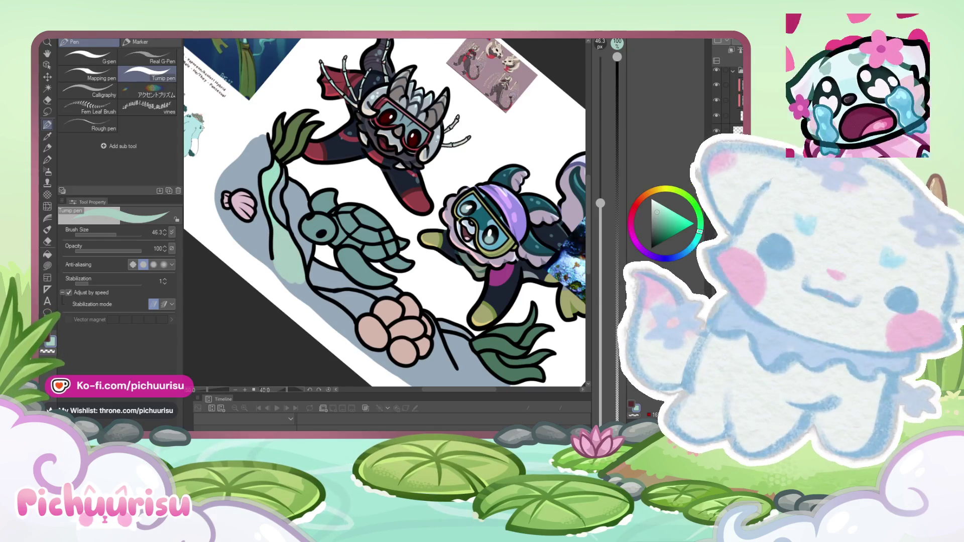
pyautogui.moveTo(277, 254); pyautogui.dragTo(288, 280)
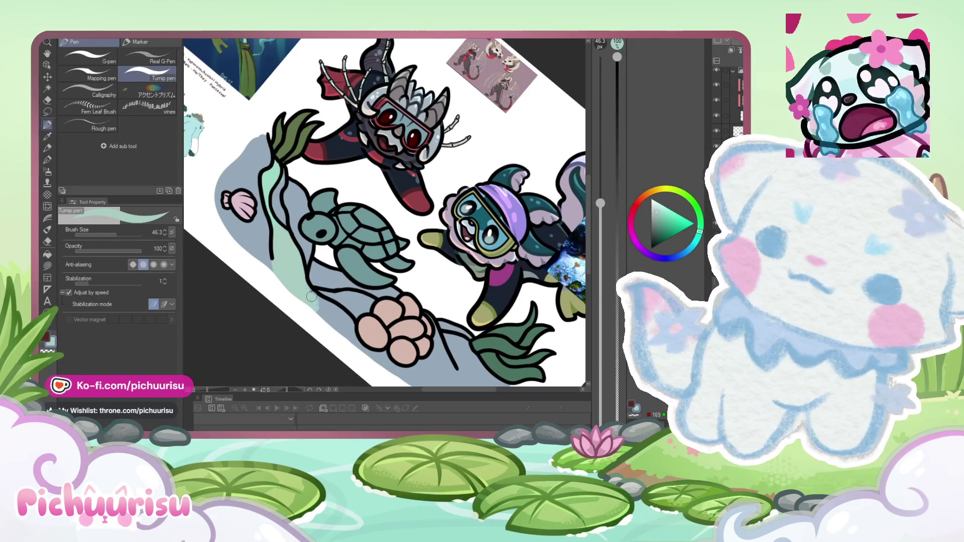
# Step: Switch the pen to the transparent colour
pyautogui.press('c')
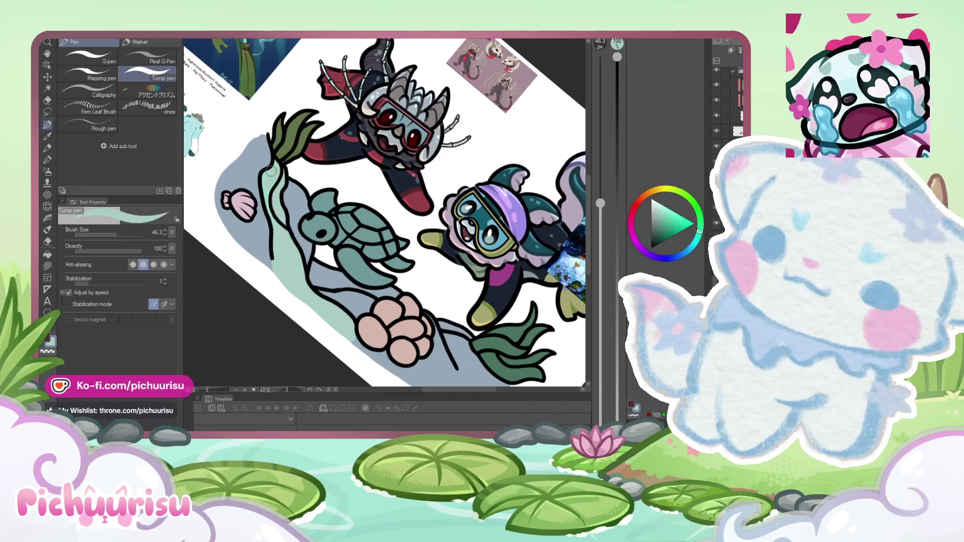
pyautogui.scroll(-5, 270, 171)
pyautogui.scroll(5, 260, 206)
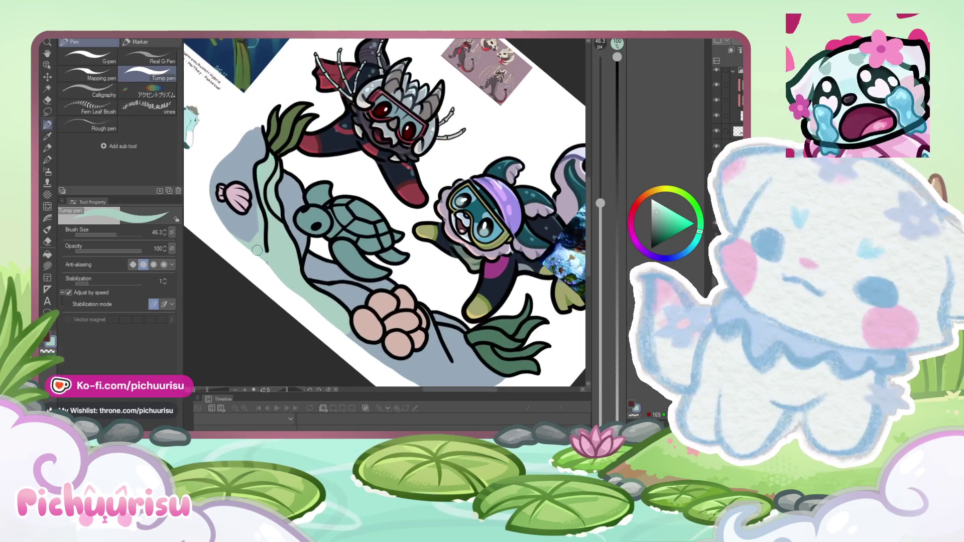
pyautogui.scroll(-5, 257, 250)
pyautogui.scroll(6, 290, 289)
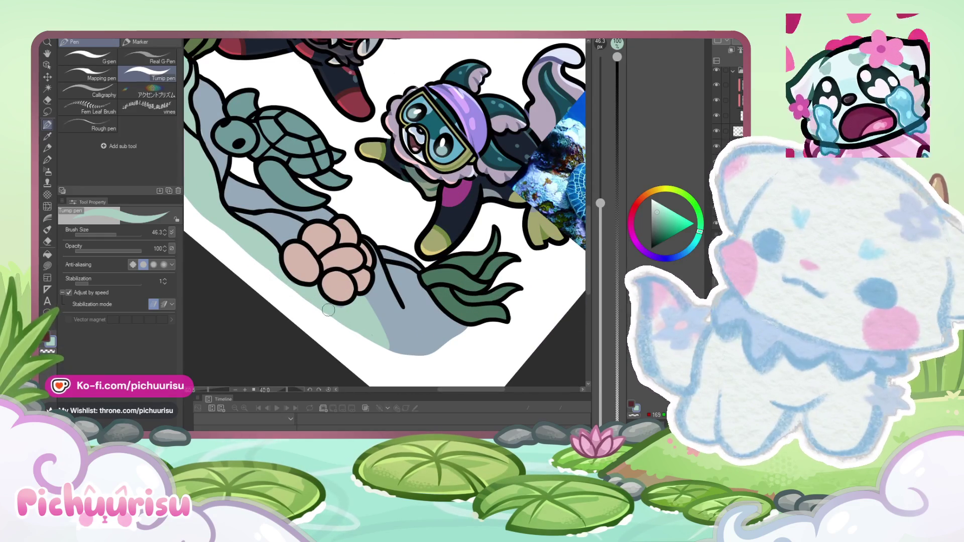
pyautogui.scroll(-5, 379, 281)
pyautogui.scroll(6, 376, 263)
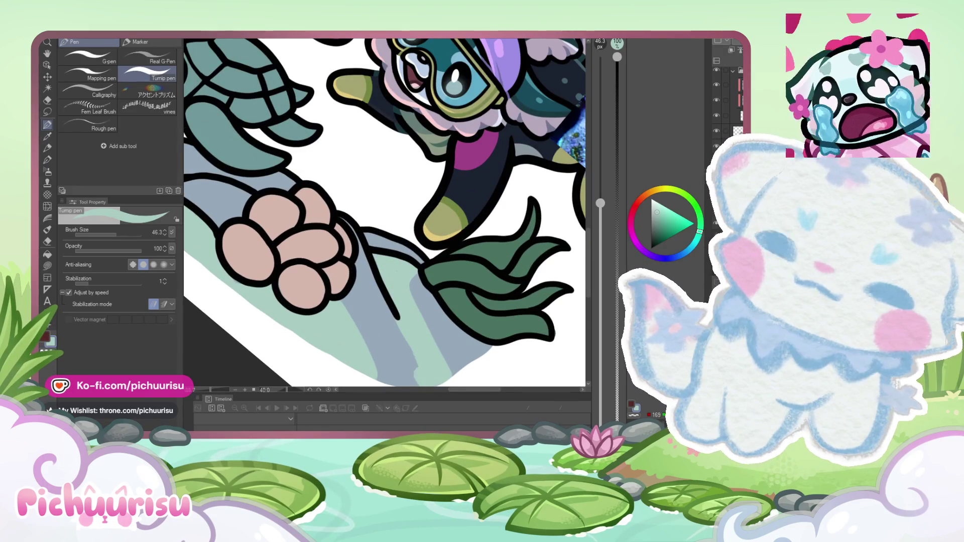
pyautogui.scroll(-5, 293, 248)
pyautogui.scroll(6, 292, 247)
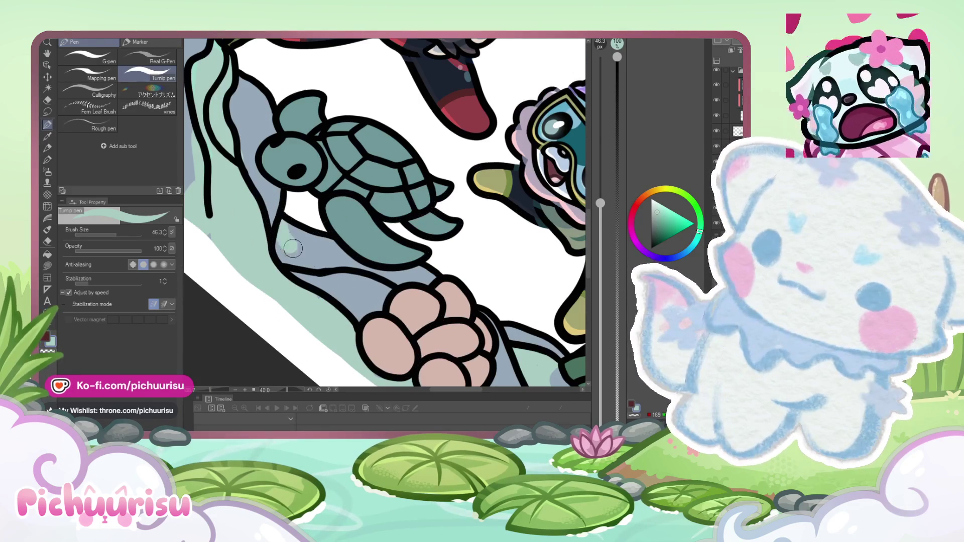
pyautogui.scroll(-2, 317, 274)
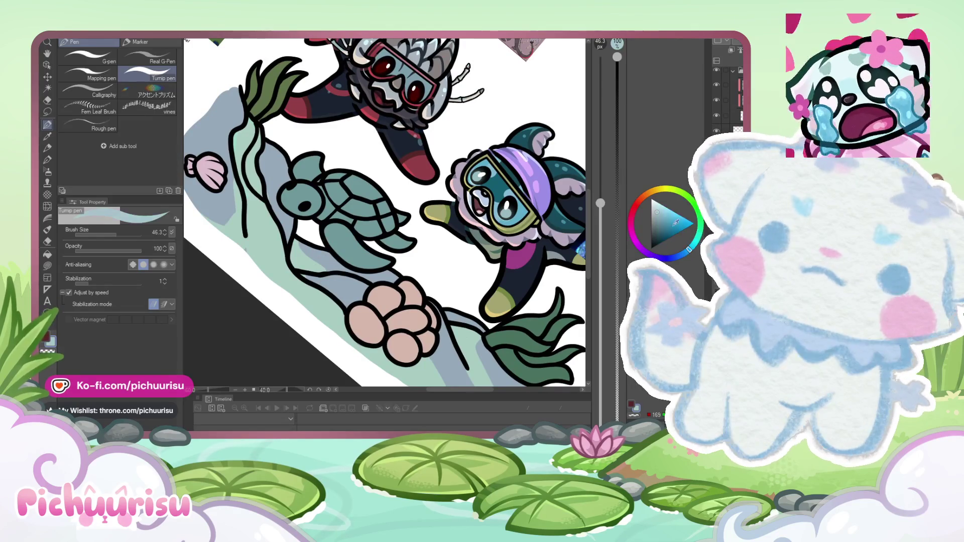
pyautogui.scroll(-4, 307, 221)
pyautogui.scroll(4, 307, 221)
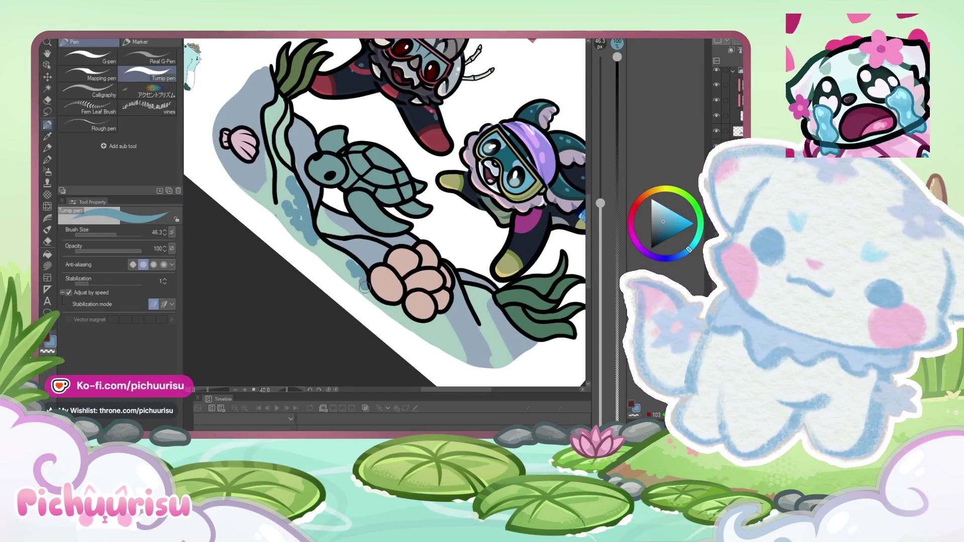
# Step: Sample the seabed's muted blue and dab blue texture onto the lower seabed
pyautogui.keyDown('alt'); pyautogui.click(331, 264); pyautogui.keyUp('alt')
pyautogui.scroll(-4, 352, 287)
pyautogui.scroll(5, 300, 145)
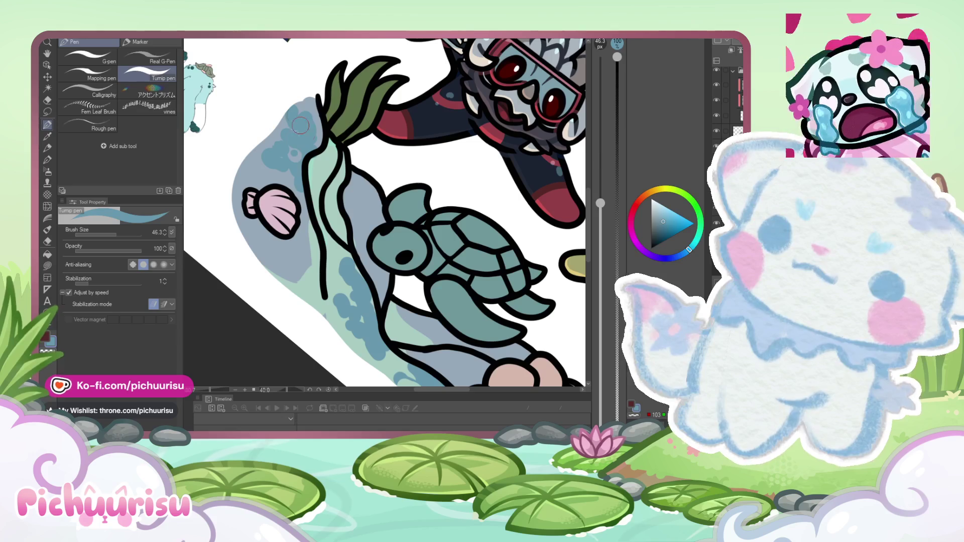
pyautogui.scroll(-5, 270, 135)
pyautogui.scroll(5, 389, 277)
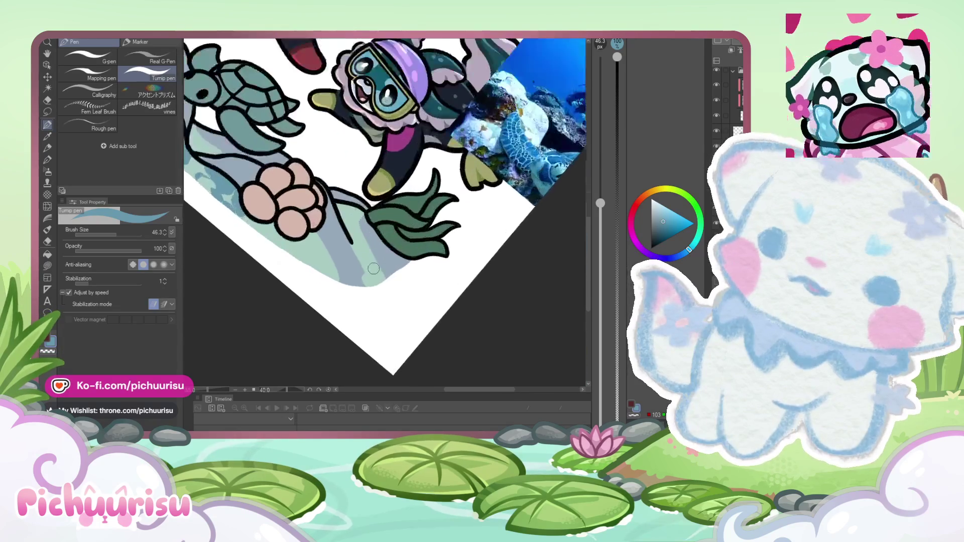
pyautogui.moveTo(374, 271); pyautogui.dragTo(389, 277)
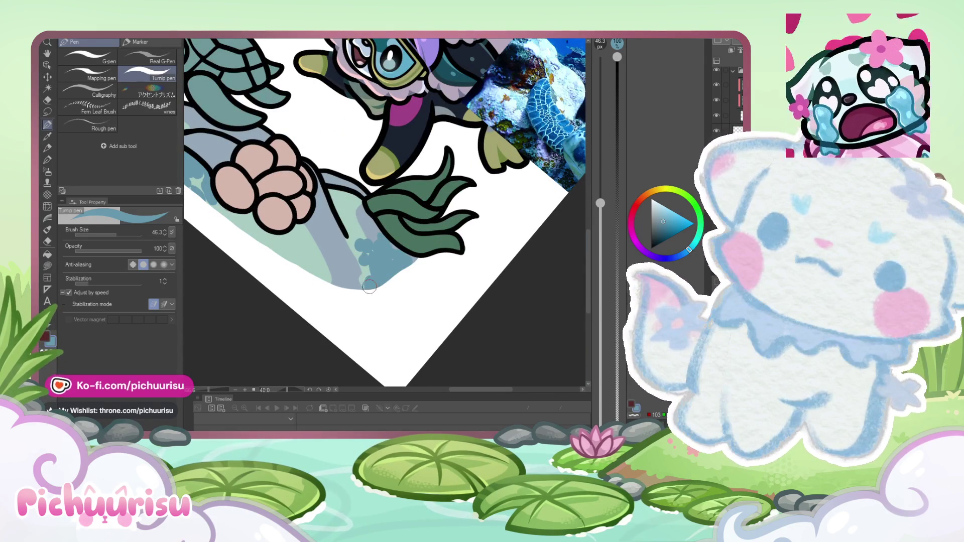
# Step: Add lighter blue highlights on the seabed left of the turtle and beside its head
pyautogui.scroll(-3, 336, 295)
pyautogui.scroll(3, 261, 199)
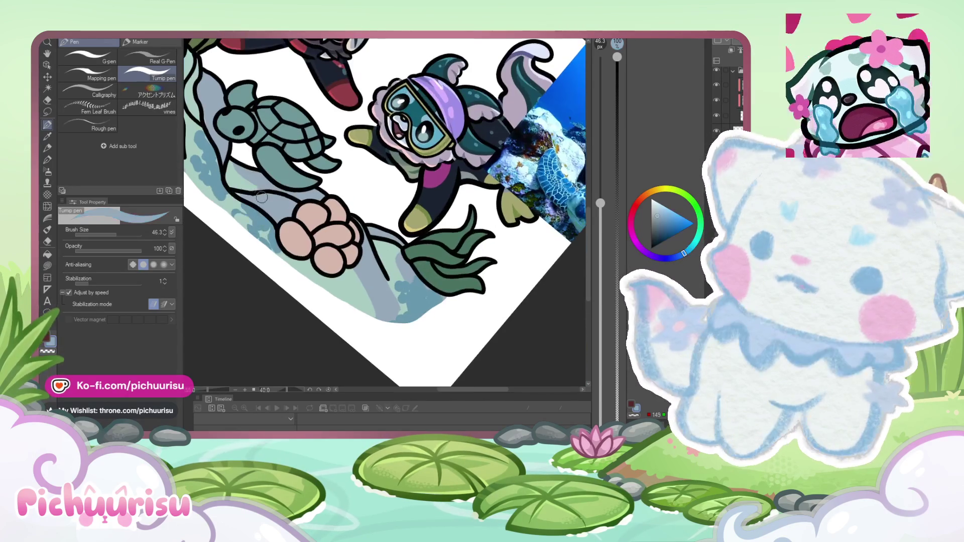
pyautogui.scroll(1, 284, 199)
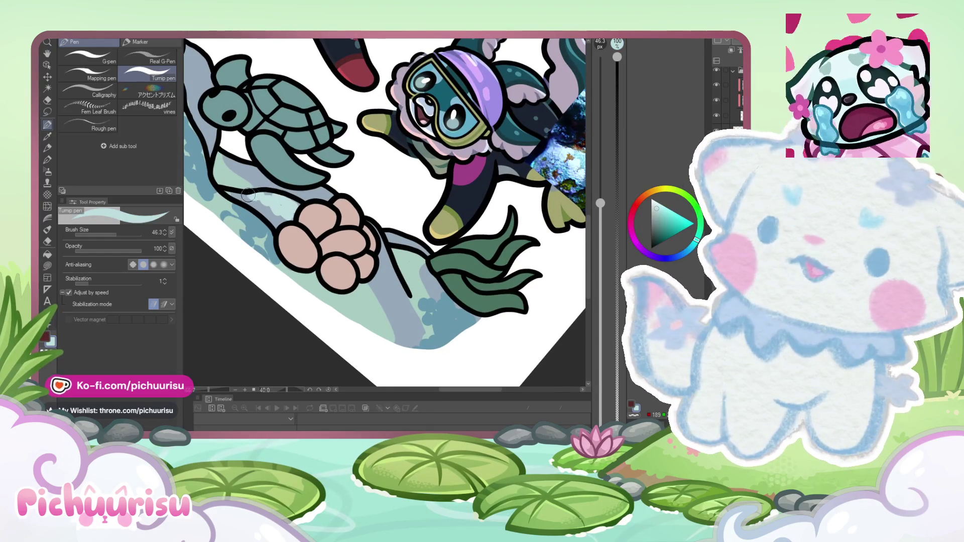
pyautogui.scroll(-4, 248, 195)
pyautogui.scroll(3, 298, 223)
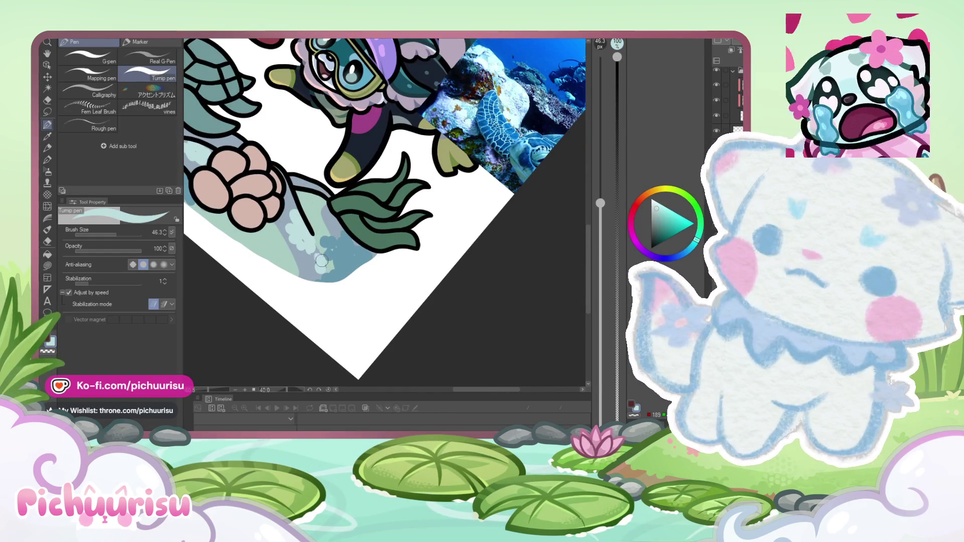
pyautogui.scroll(-1, 317, 249)
pyautogui.scroll(3, 351, 245)
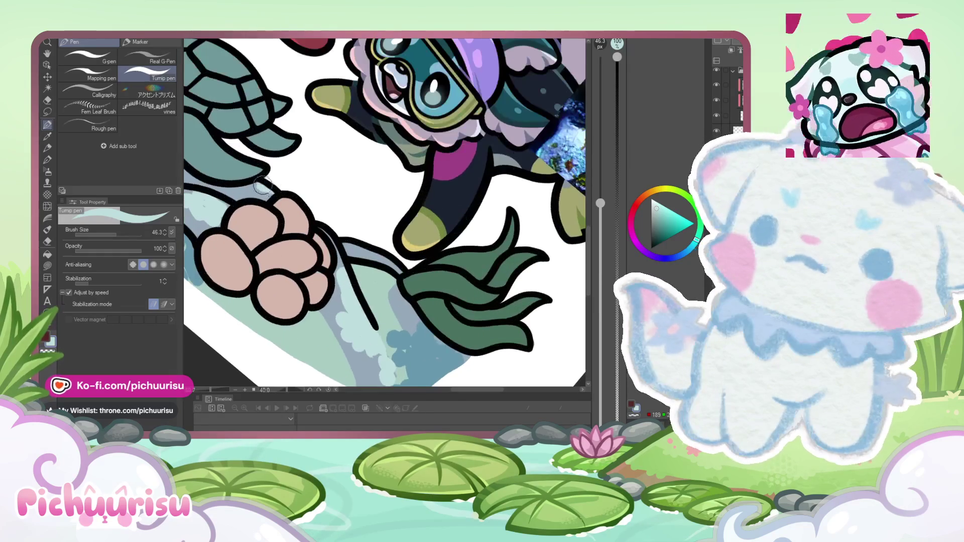
pyautogui.scroll(-3, 354, 243)
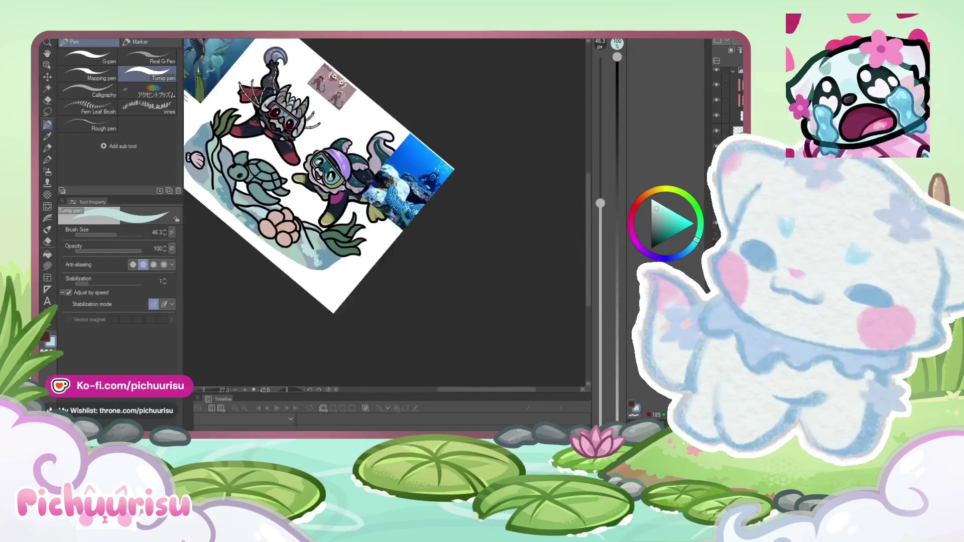
pyautogui.scroll(2, 227, 176)
pyautogui.moveTo(227, 177)
pyautogui.mouseDown()
pyautogui.moveTo(216, 202)
pyautogui.moveTo(221, 248)
pyautogui.mouseUp()
pyautogui.scroll(-3, 221, 248)
pyautogui.scroll(3, 223, 178)
pyautogui.moveTo(232, 165); pyautogui.dragTo(250, 151)
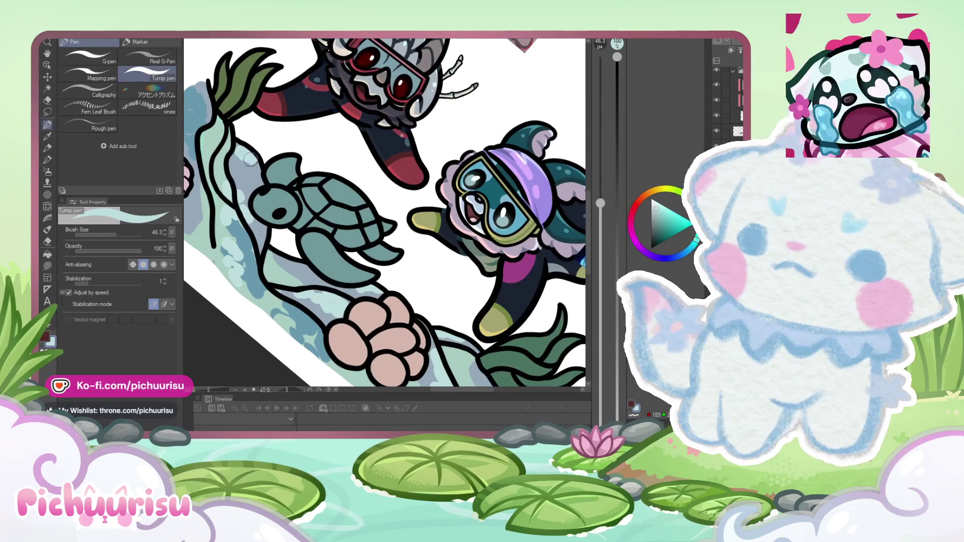
pyautogui.scroll(-3, 240, 147)
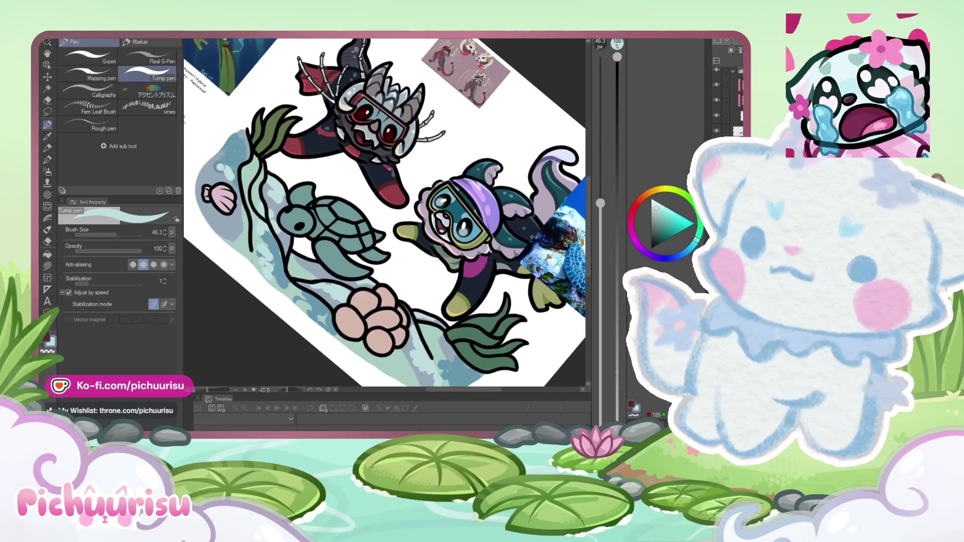
pyautogui.scroll(4, 434, 235)
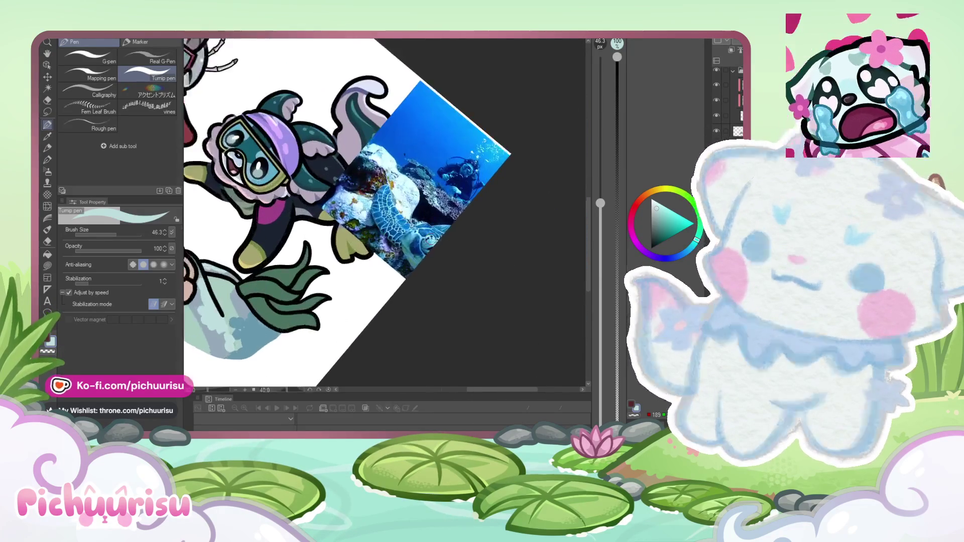
# Step: Paint purple and paler, duller purple shading on the seabed below the peach rock cluster
pyautogui.click(659, 258)
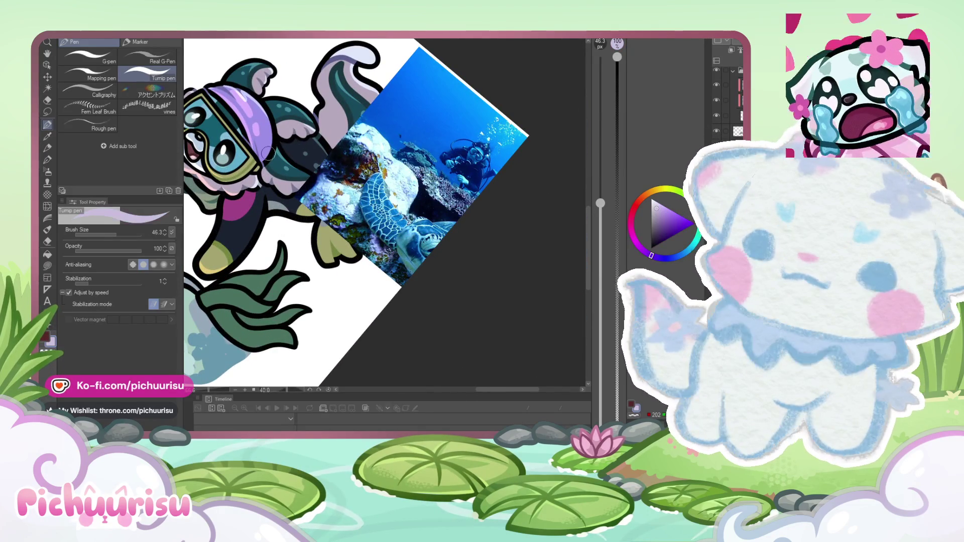
pyautogui.scroll(-3, 355, 169)
pyautogui.scroll(5, 355, 169)
pyautogui.moveTo(298, 256); pyautogui.dragTo(286, 232)
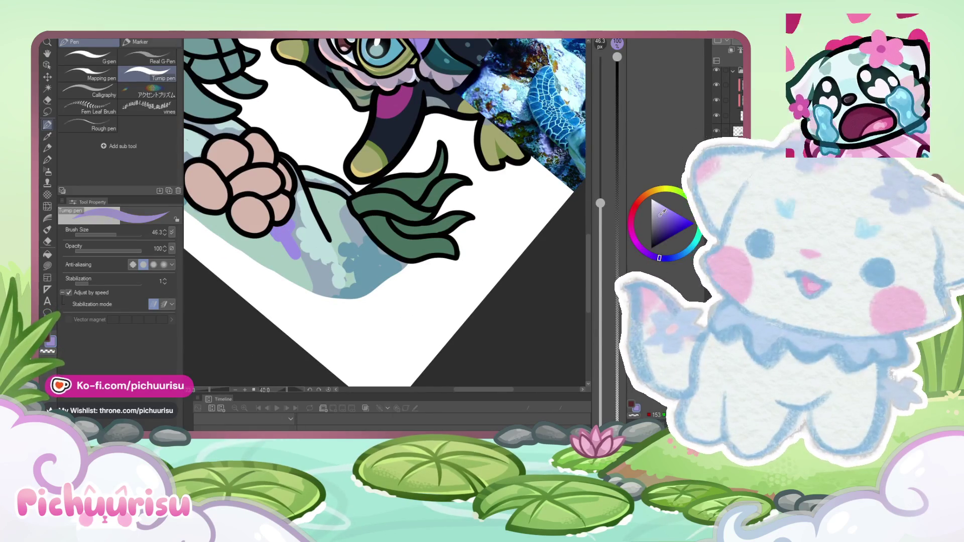
pyautogui.keyDown('alt'); pyautogui.click(273, 239); pyautogui.keyUp('alt')
pyautogui.moveTo(272, 239)
pyautogui.mouseDown()
pyautogui.moveTo(310, 248)
pyautogui.moveTo(266, 246)
pyautogui.moveTo(292, 258)
pyautogui.moveTo(316, 256)
pyautogui.moveTo(303, 273)
pyautogui.moveTo(252, 217)
pyautogui.moveTo(289, 183)
pyautogui.moveTo(245, 160)
pyautogui.mouseUp()
pyautogui.scroll(-5, 244, 159)
pyautogui.scroll(3, 226, 201)
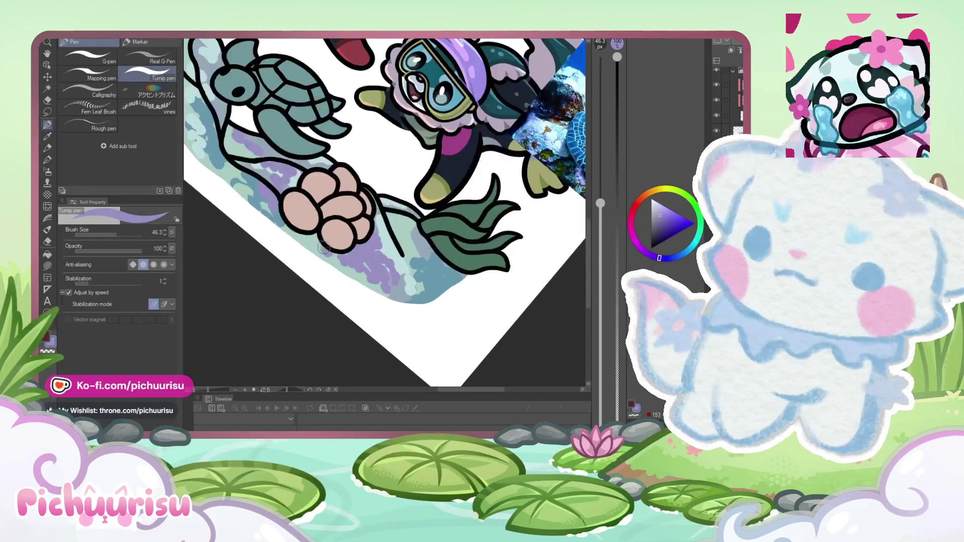
pyautogui.scroll(-3, 223, 206)
pyautogui.scroll(3, 222, 206)
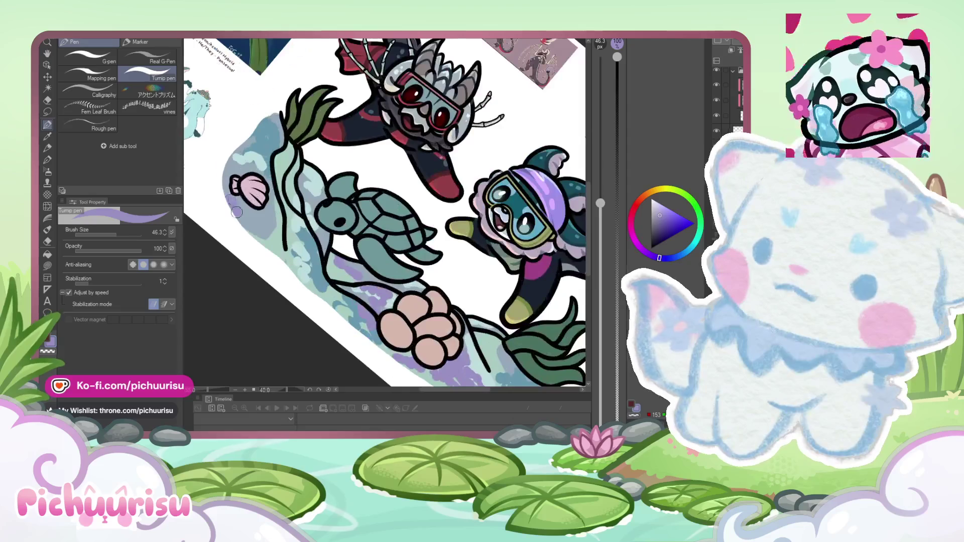
pyautogui.scroll(-3, 223, 188)
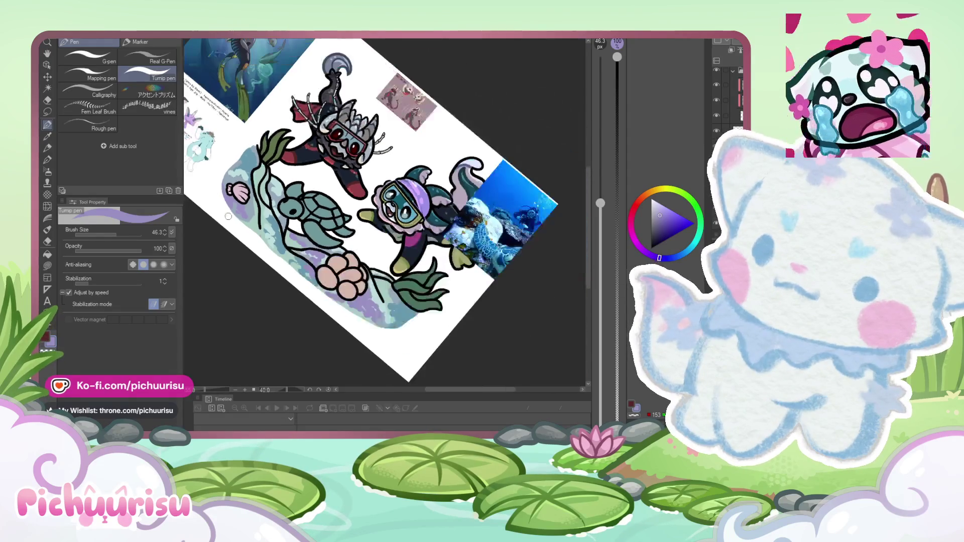
# Step: Eyedrop the rock cluster's peach and stroke a darker peach tone on its left lobe
pyautogui.keyDown('alt'); pyautogui.click(318, 271); pyautogui.keyUp('alt')
pyautogui.scroll(3, 324, 272)
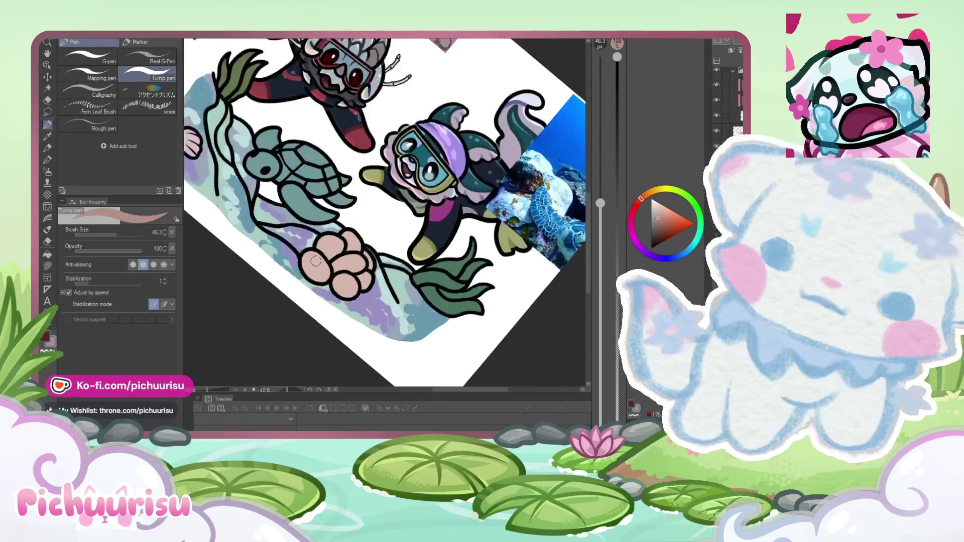
pyautogui.moveTo(309, 259); pyautogui.dragTo(325, 272)
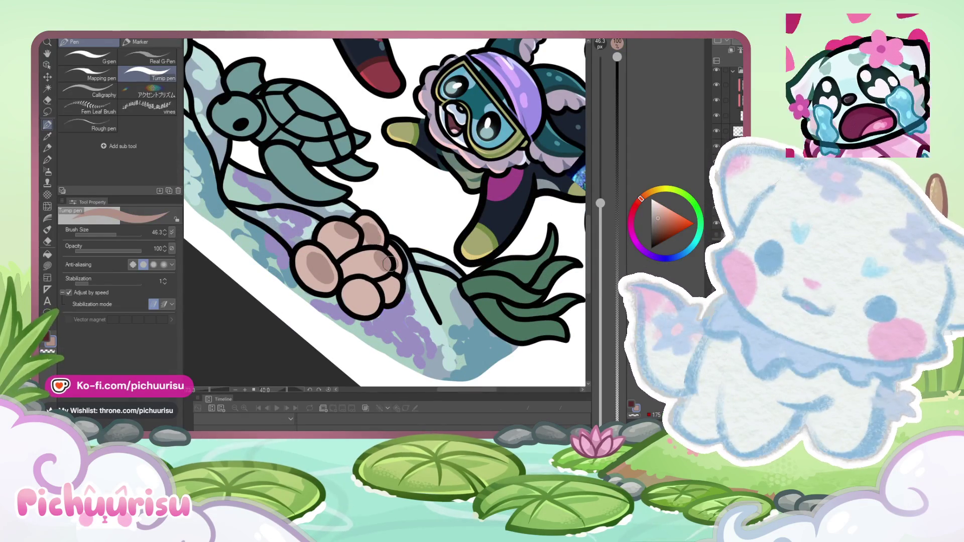
pyautogui.scroll(-5, 364, 306)
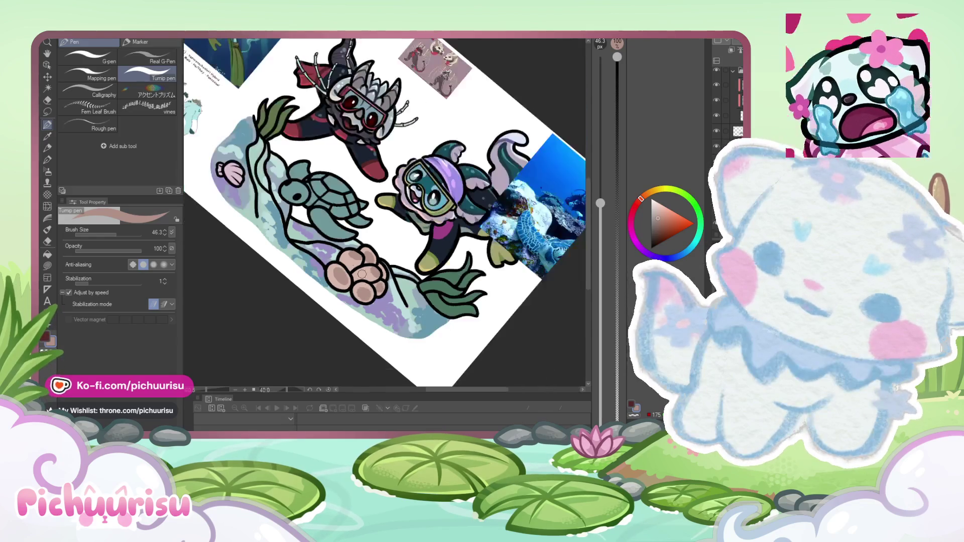
pyautogui.scroll(3, 259, 207)
pyautogui.scroll(-2, 259, 208)
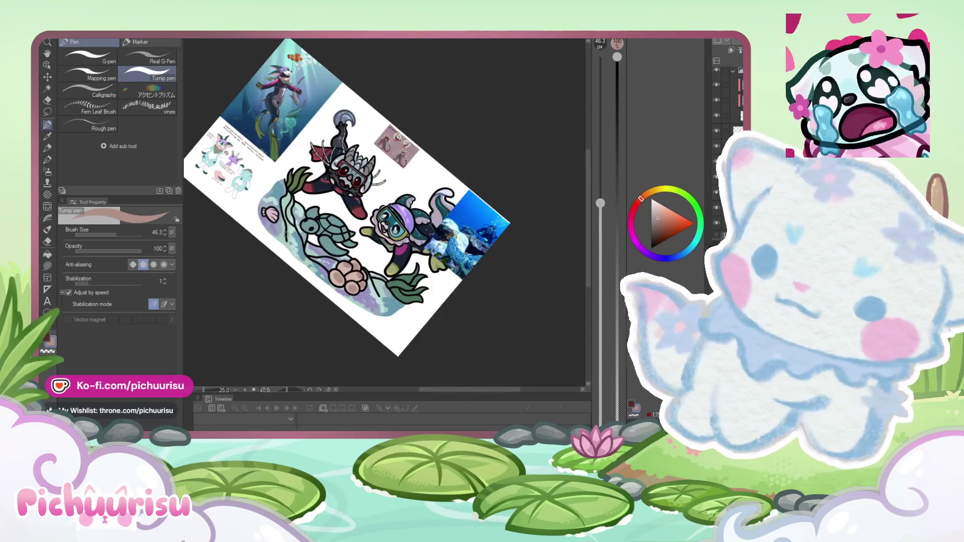
pyautogui.scroll(4, 290, 245)
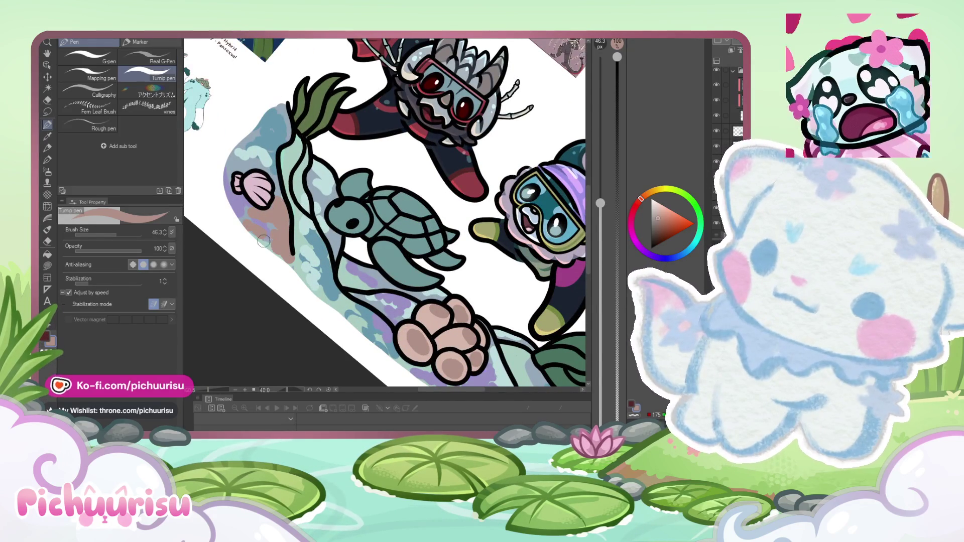
pyautogui.scroll(-3, 236, 209)
pyautogui.scroll(4, 318, 250)
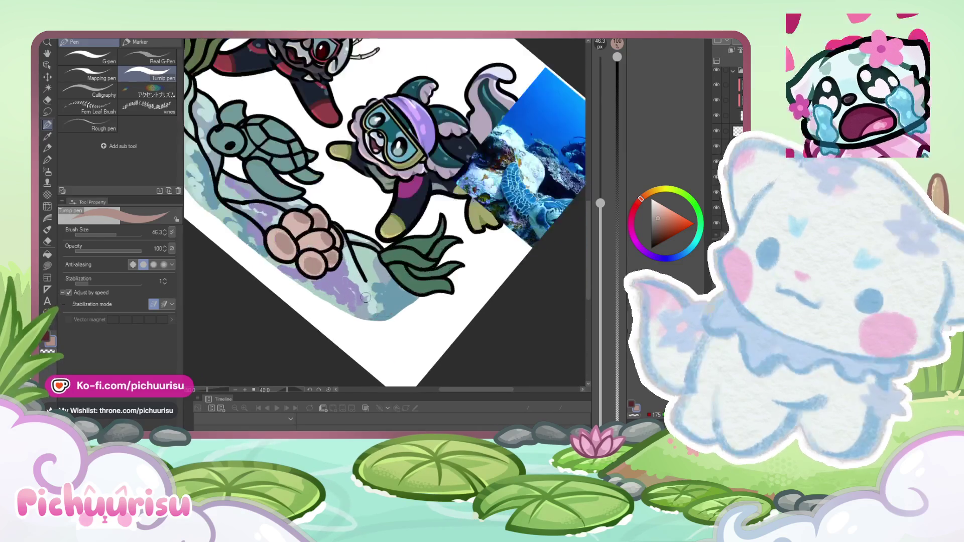
pyautogui.scroll(-3, 354, 232)
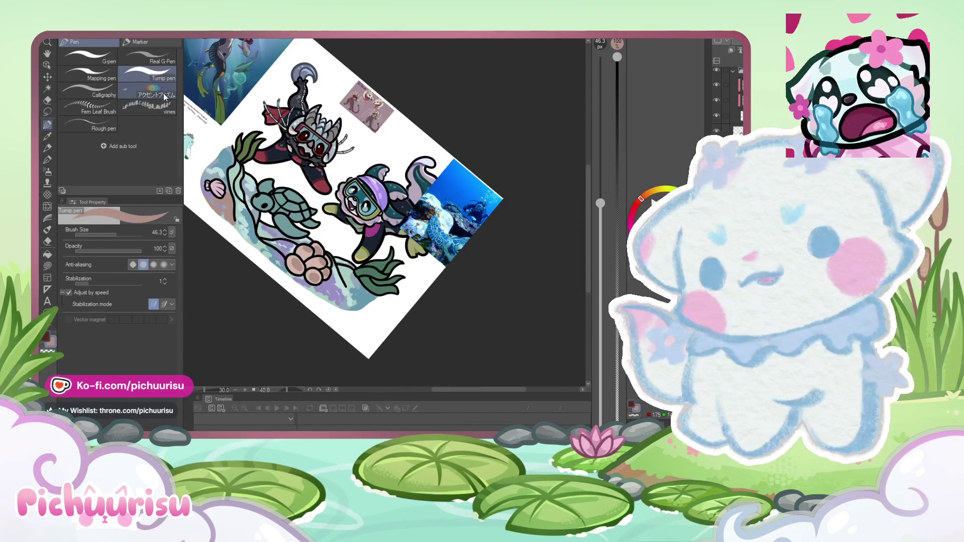
pyautogui.scroll(2, 394, 198)
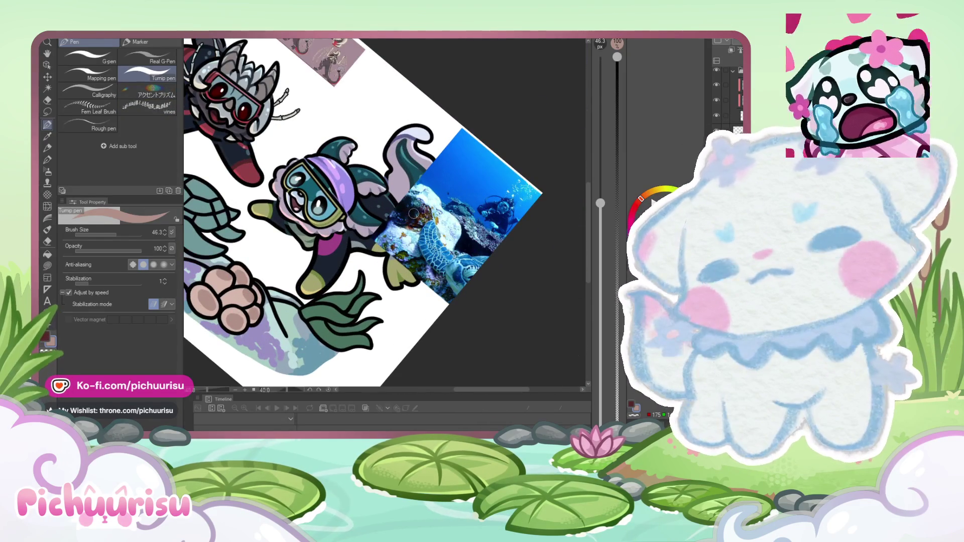
pyautogui.scroll(-3, 395, 199)
pyautogui.click(633, 207)
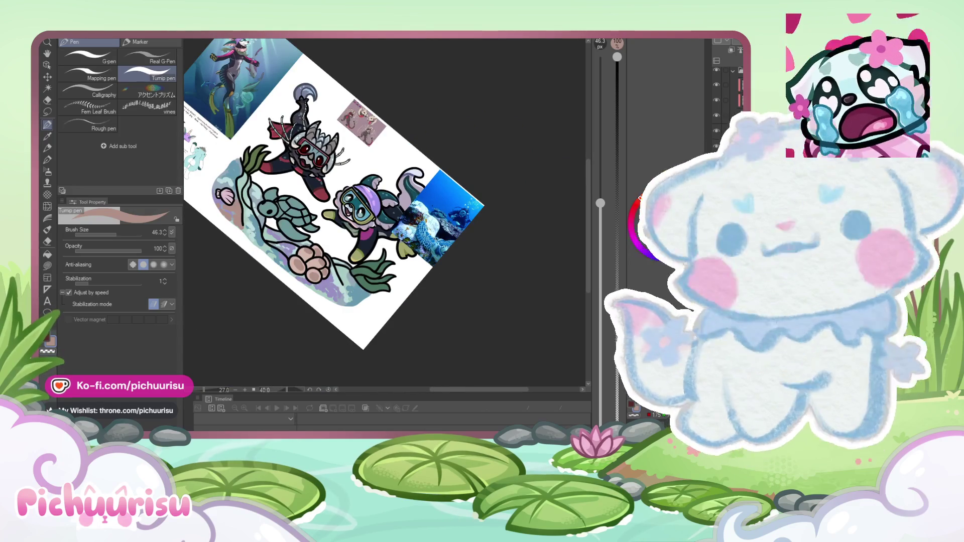
pyautogui.scroll(3, 201, 170)
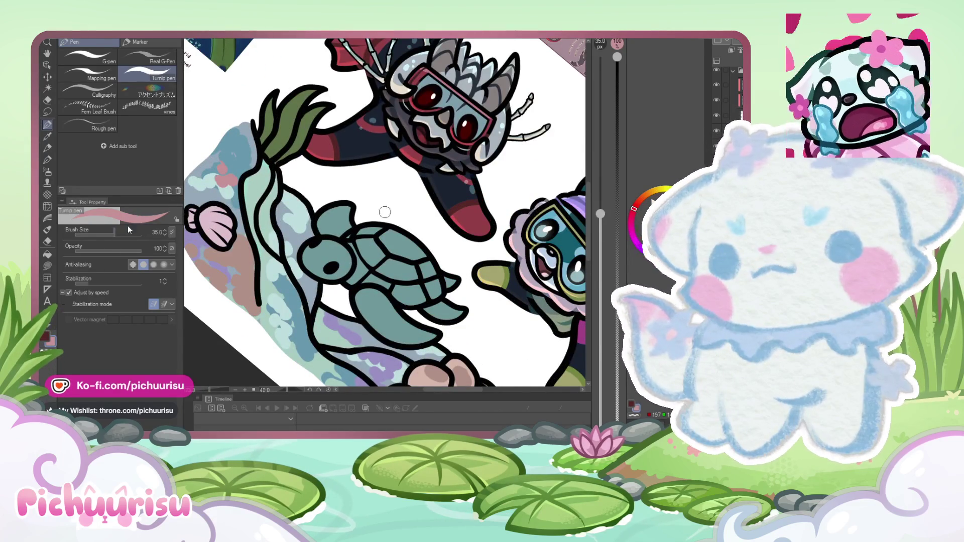
# Step: Switch the painting colour to light cyan for pale speckles on the seabed beside the turtle
pyautogui.scroll(1, 226, 128)
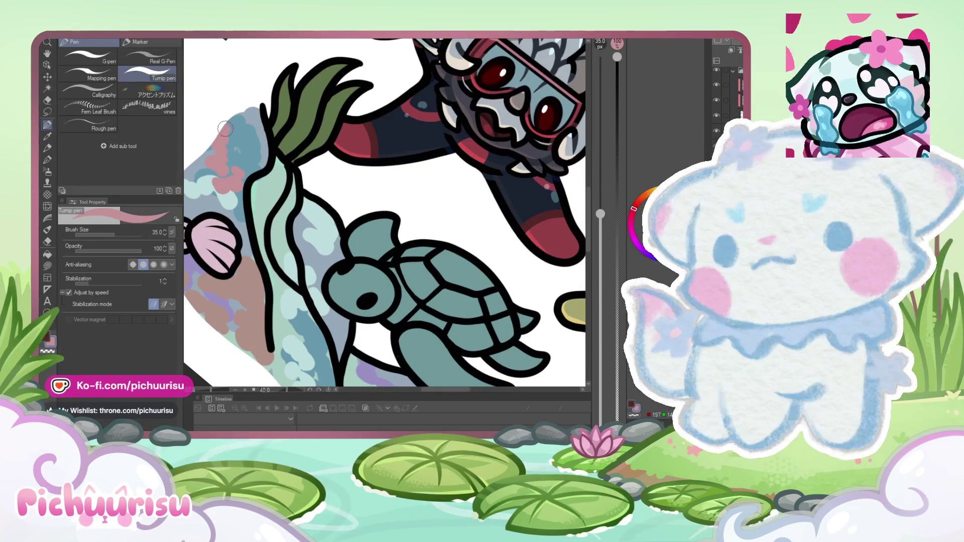
pyautogui.scroll(-3, 226, 129)
pyautogui.scroll(2, 262, 220)
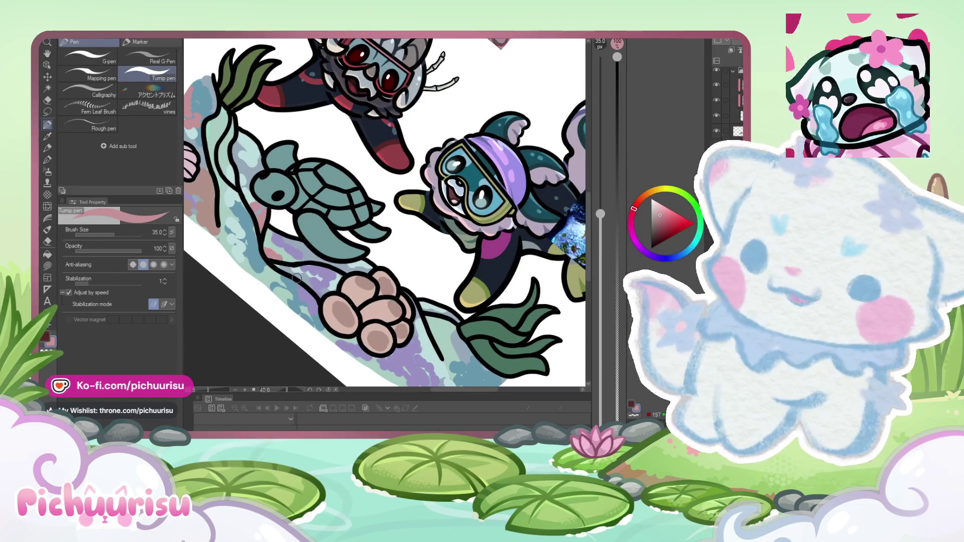
pyautogui.scroll(-3, 297, 278)
pyautogui.scroll(3, 345, 261)
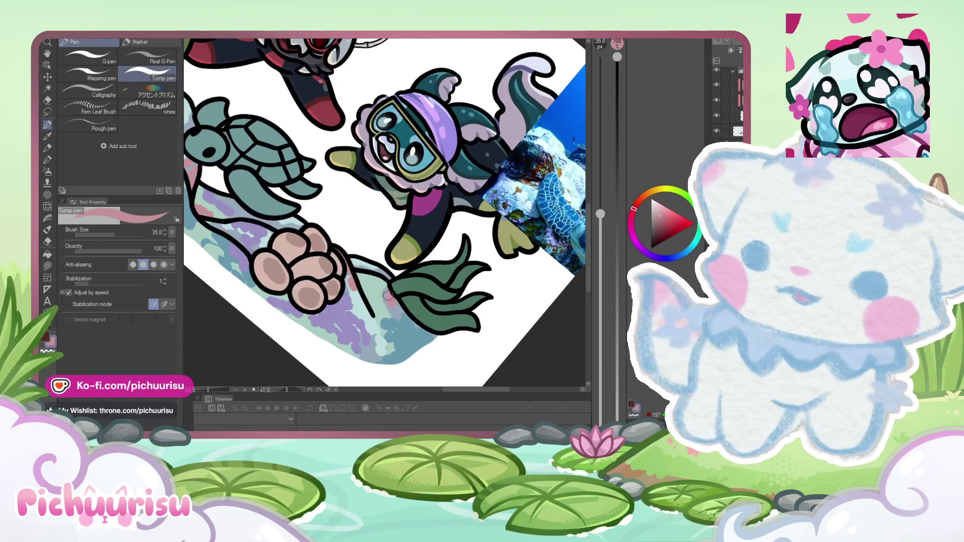
pyautogui.scroll(-3, 388, 295)
pyautogui.scroll(2, 270, 241)
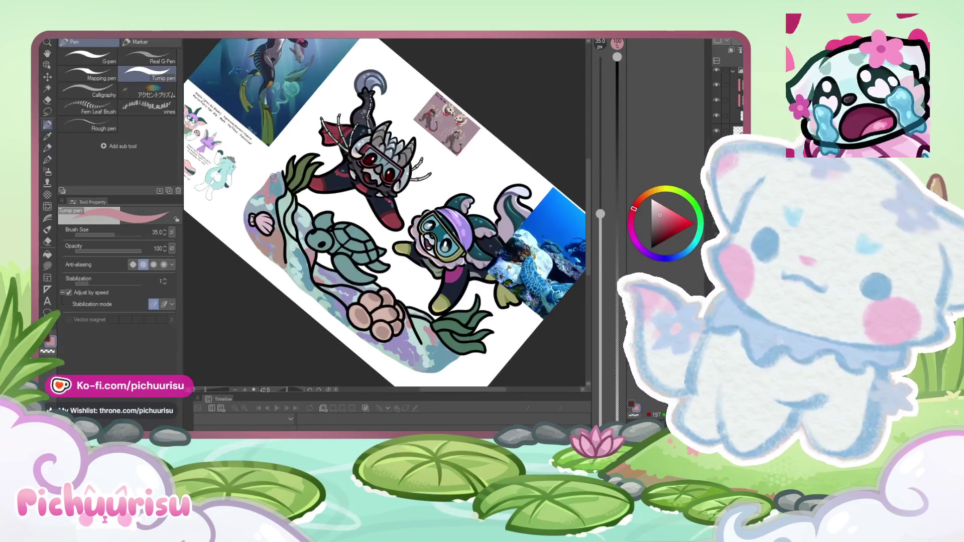
pyautogui.scroll(-3, 269, 241)
pyautogui.moveTo(641, 201); pyautogui.dragTo(697, 240)
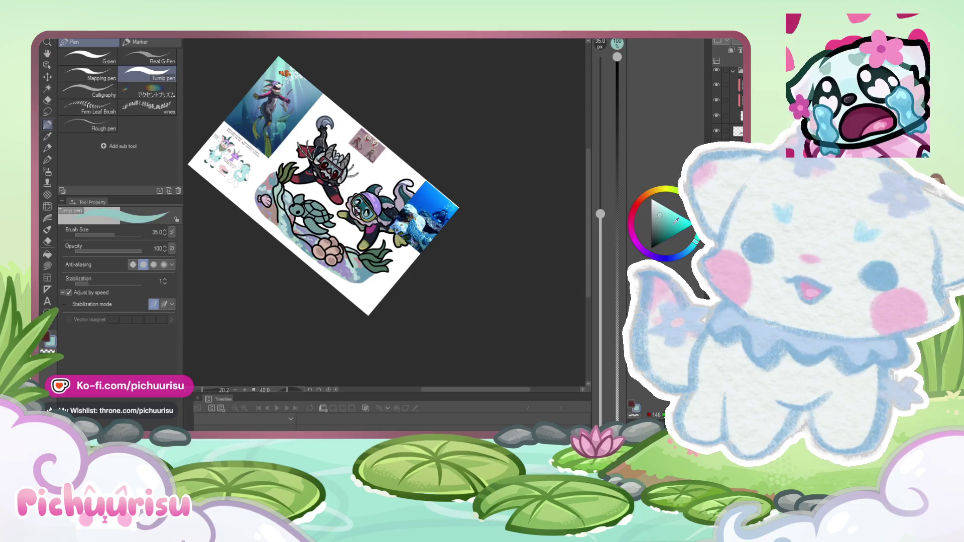
pyautogui.scroll(3, 280, 217)
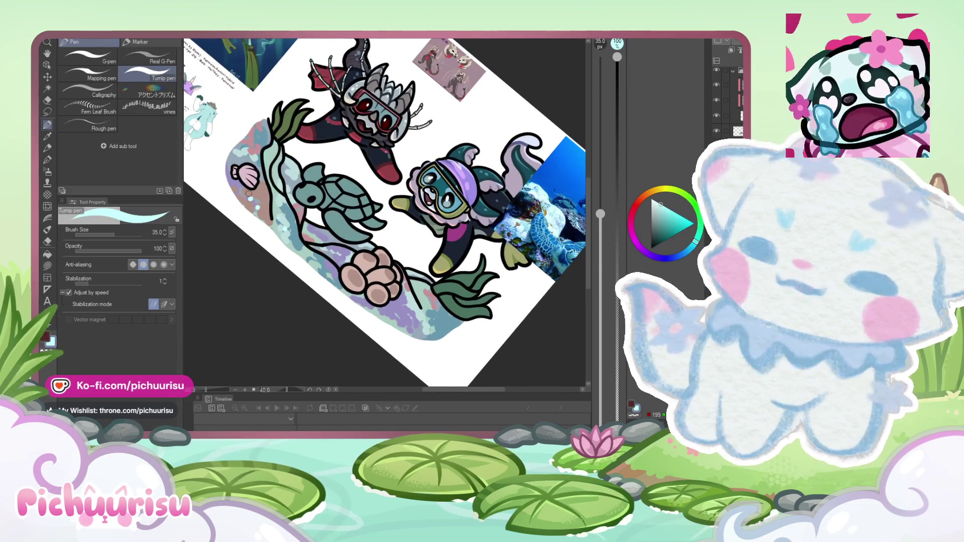
pyautogui.scroll(2, 402, 317)
pyautogui.scroll(-3, 396, 303)
pyautogui.scroll(4, 285, 172)
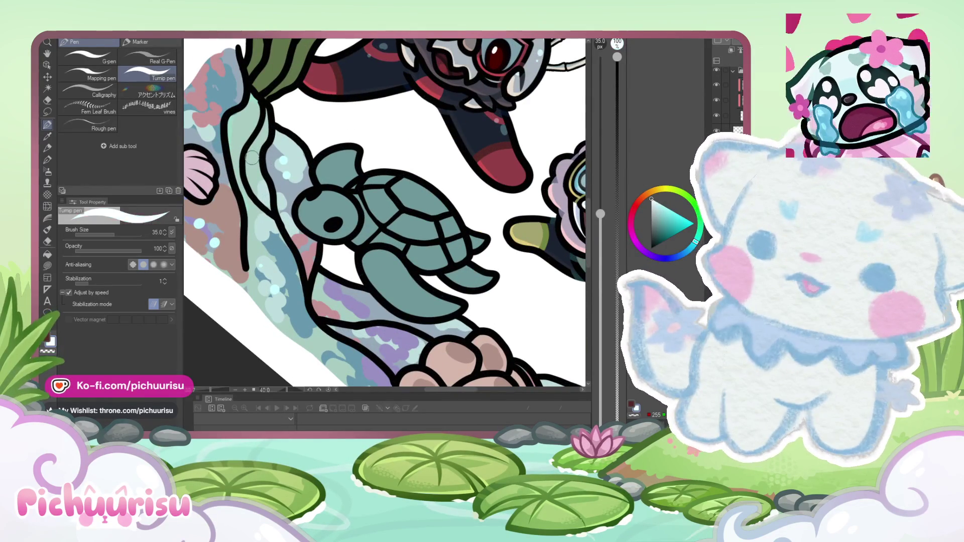
pyautogui.scroll(-3, 229, 133)
pyautogui.scroll(1, 302, 191)
pyautogui.scroll(-2, 361, 226)
pyautogui.scroll(2, 421, 254)
pyautogui.scroll(-1, 420, 254)
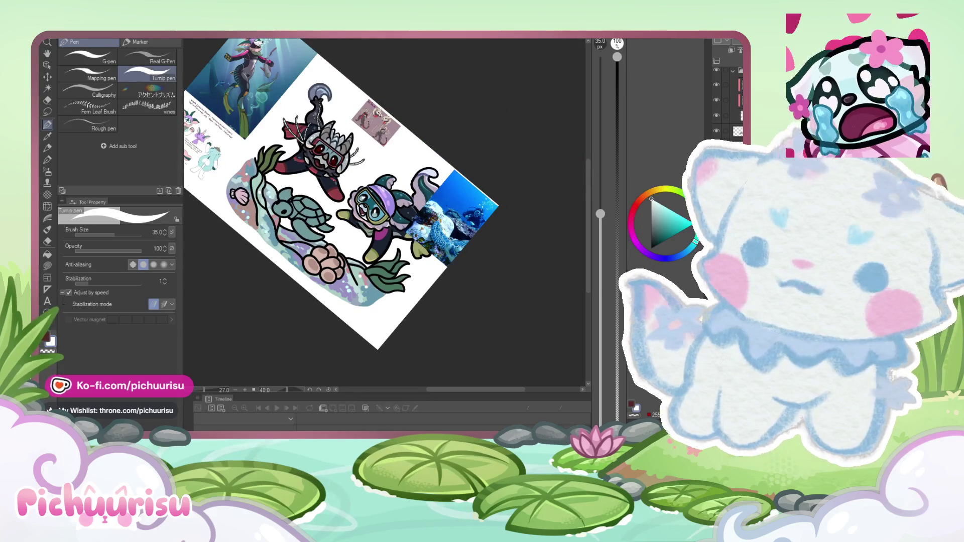
# Step: Rotate the page back to level and undo/redo the seabed fill to compare it
pyautogui.press('-')
pyautogui.press('-')
pyautogui.press('-')
pyautogui.press('-')
pyautogui.press('-')
pyautogui.press('-')
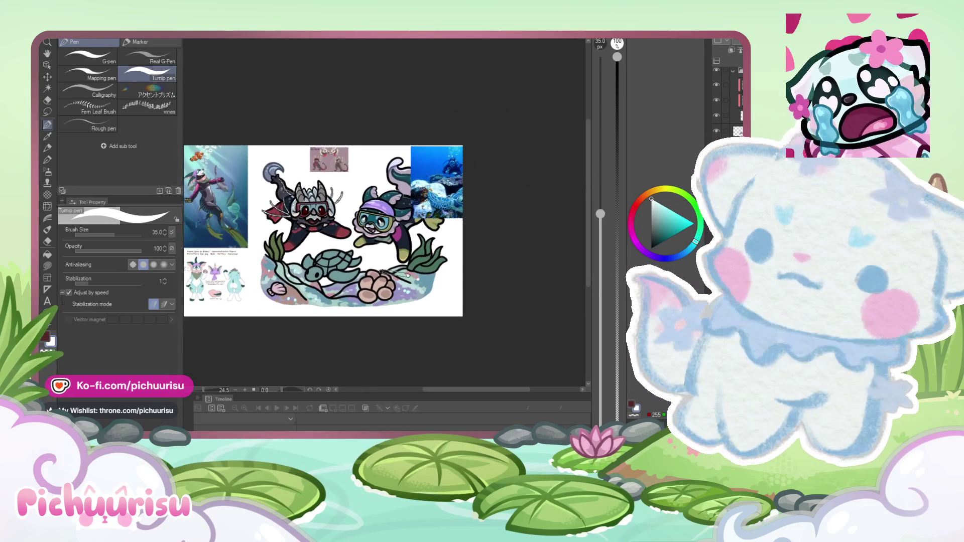
pyautogui.scroll(2, 359, 292)
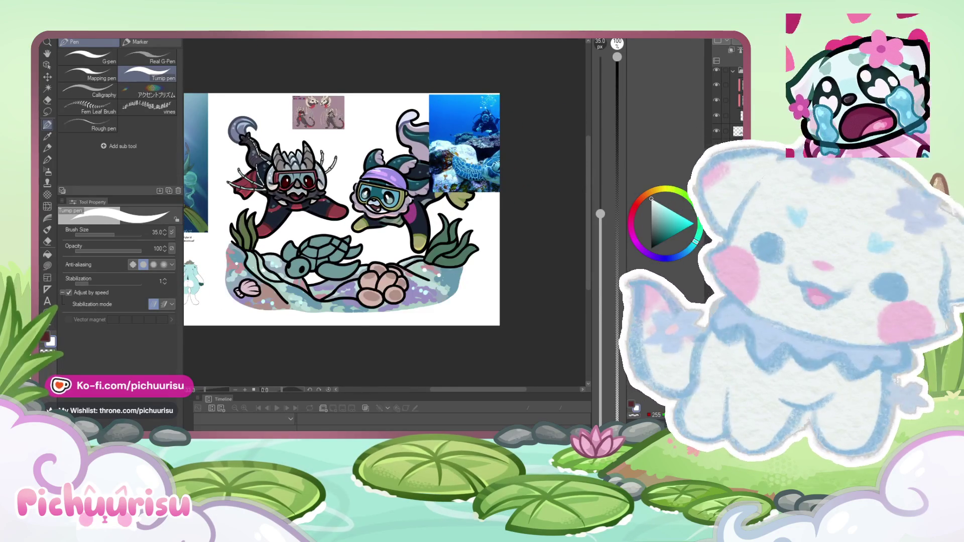
pyautogui.hotkey('ctrl', 'z')
pyautogui.hotkey('ctrl', 'y')
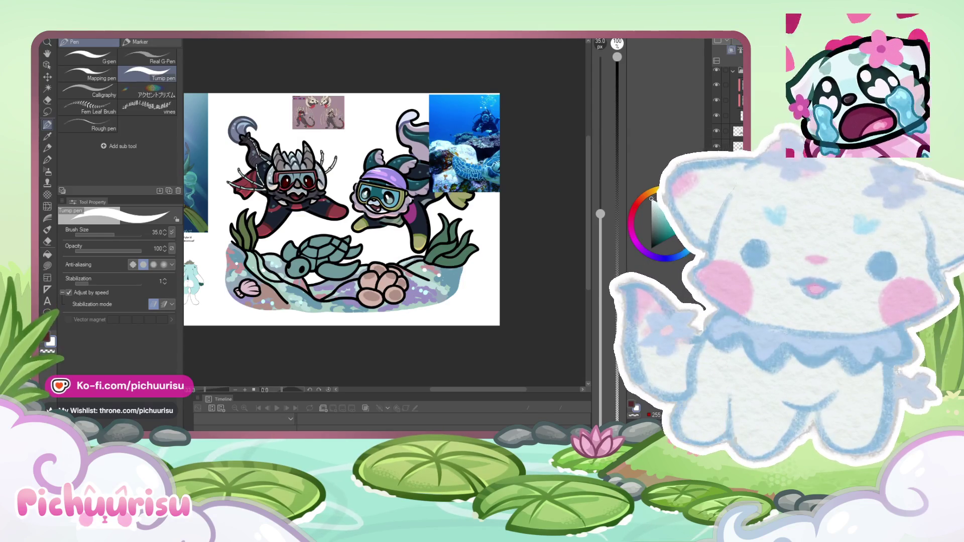
# Step: Sample a dark colour, enlarge the brush to 2000 and darken the whole seabed
pyautogui.moveTo(397, 201)
pyautogui.mouseDown()
pyautogui.moveTo(407, 121)
pyautogui.moveTo(385, 204)
pyautogui.mouseUp()
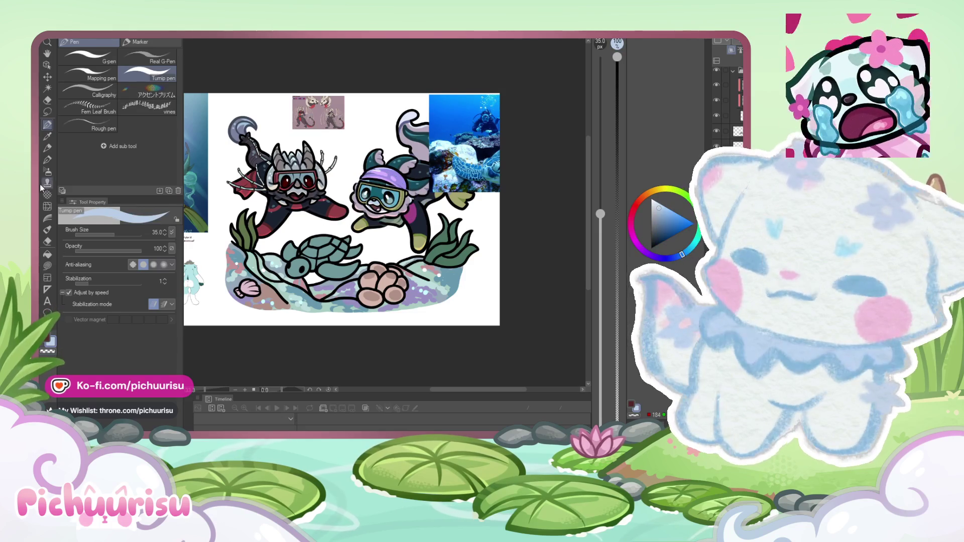
pyautogui.moveTo(135, 238); pyautogui.dragTo(140, 237)
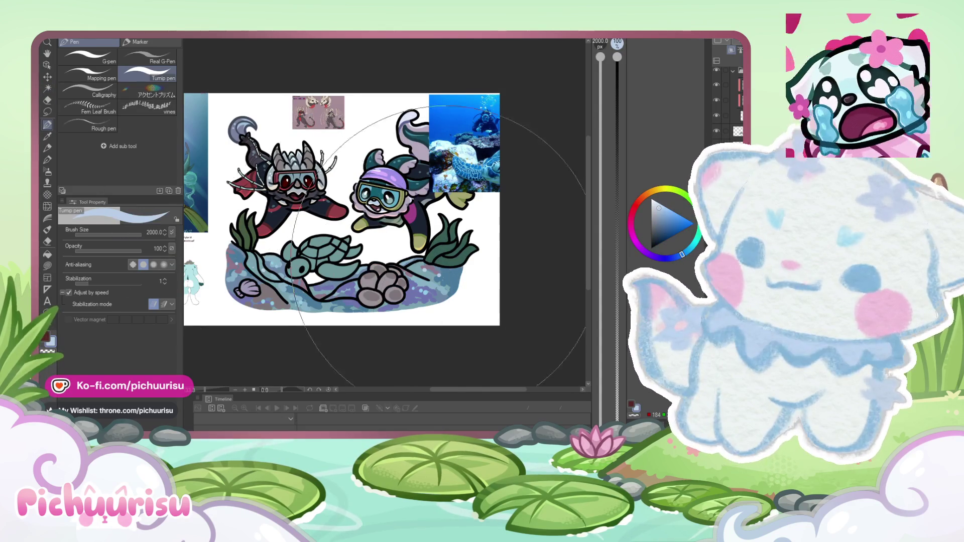
pyautogui.scroll(3, 382, 251)
pyautogui.press('m')
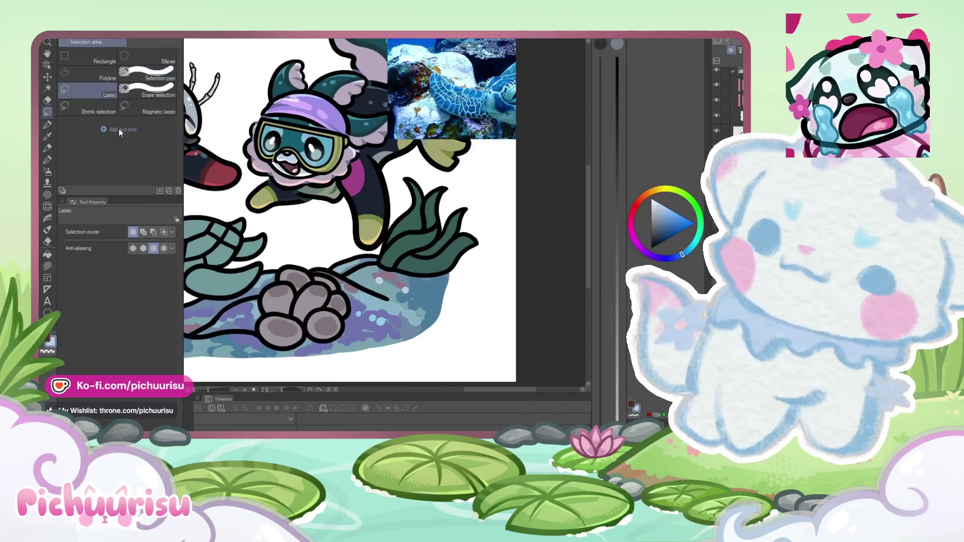
# Step: Lasso small gap areas under the reef and on the lower rock
pyautogui.moveTo(401, 279)
pyautogui.mouseDown()
pyautogui.moveTo(286, 275)
pyautogui.moveTo(291, 284)
pyautogui.mouseUp()
pyautogui.click(303, 232)
pyautogui.click(305, 259)
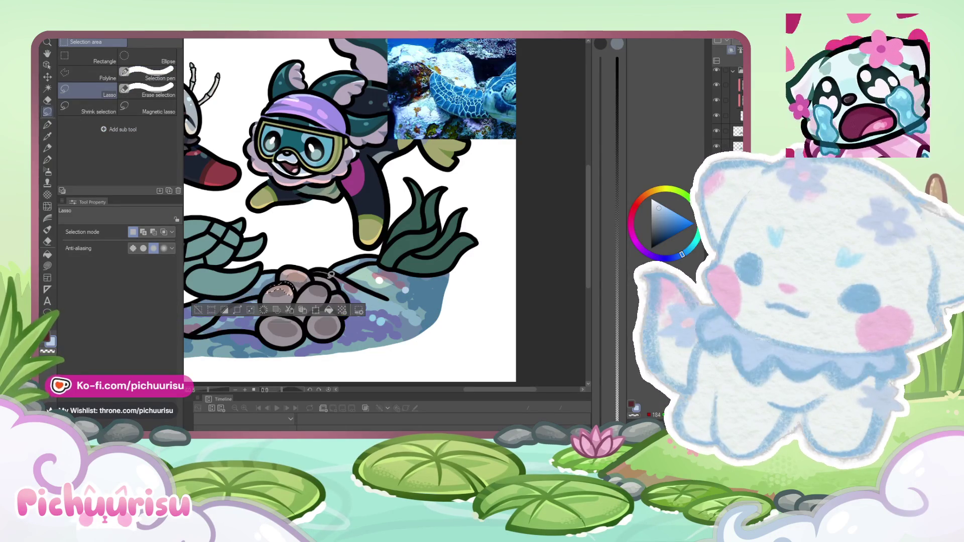
pyautogui.click(324, 288)
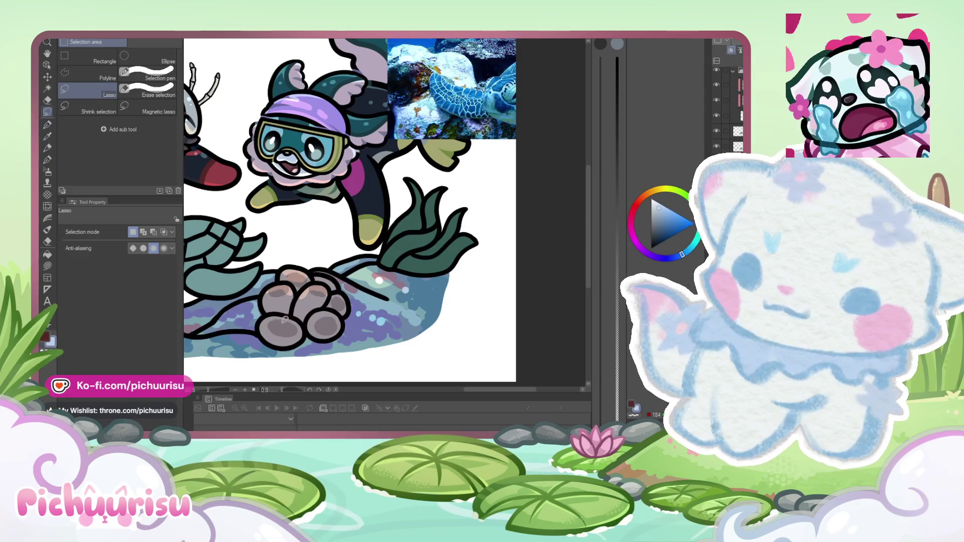
pyautogui.moveTo(273, 326)
pyautogui.mouseDown()
pyautogui.moveTo(318, 305)
pyautogui.moveTo(289, 317)
pyautogui.mouseUp()
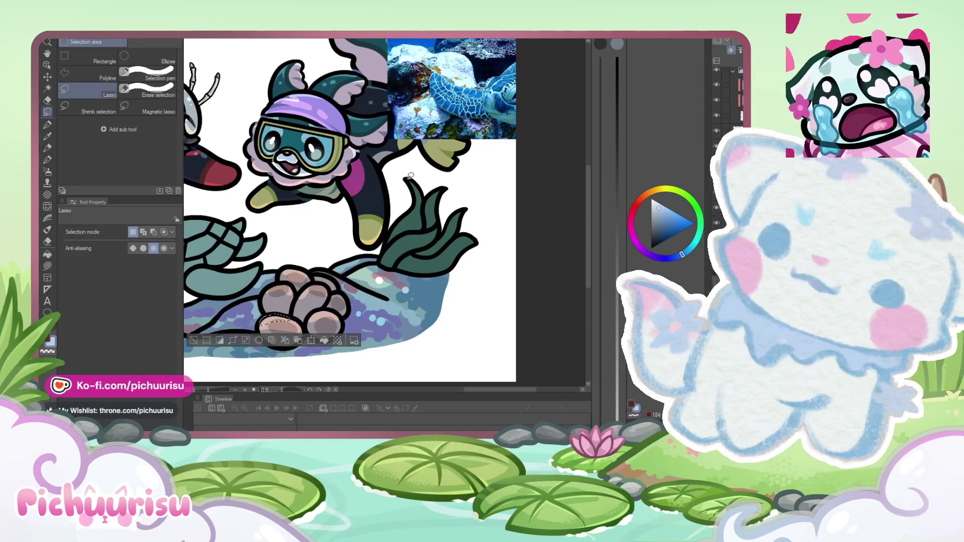
# Step: Lasso and patch gaps along the seaweed's left edge, base and leaf tip, deselecting after each
pyautogui.moveTo(402, 218)
pyautogui.mouseDown()
pyautogui.moveTo(411, 179)
pyautogui.moveTo(428, 191)
pyautogui.mouseUp()
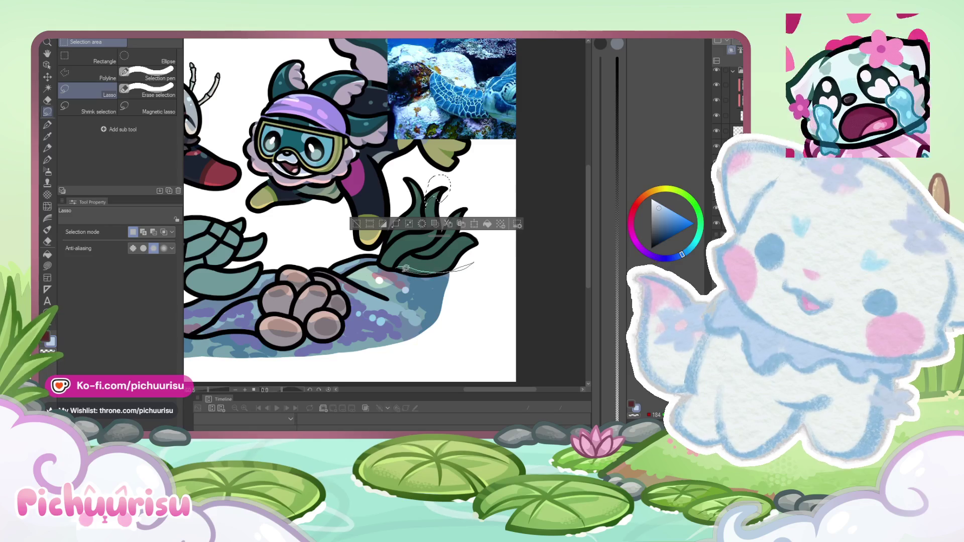
pyautogui.moveTo(404, 268); pyautogui.dragTo(401, 260)
pyautogui.hotkey('ctrl', 'd')
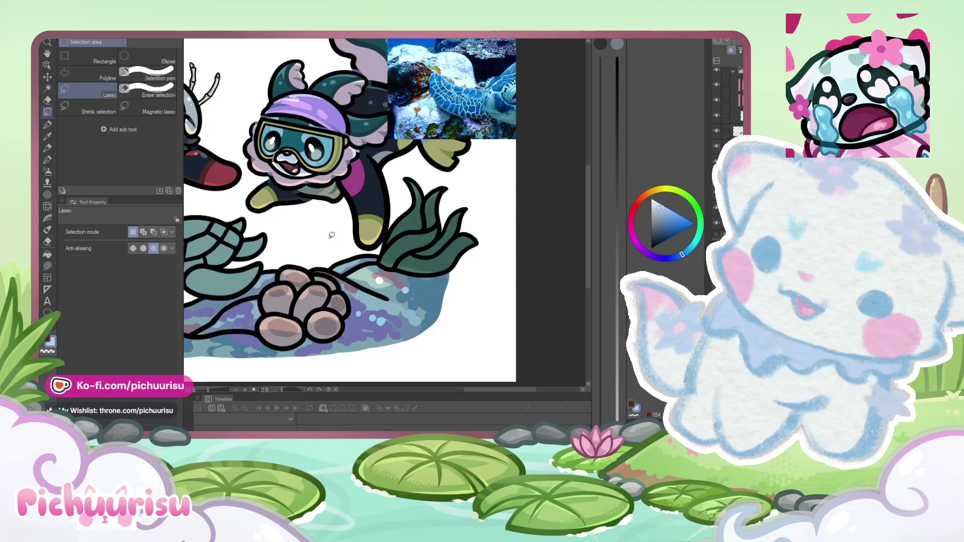
pyautogui.moveTo(453, 219); pyautogui.dragTo(451, 223)
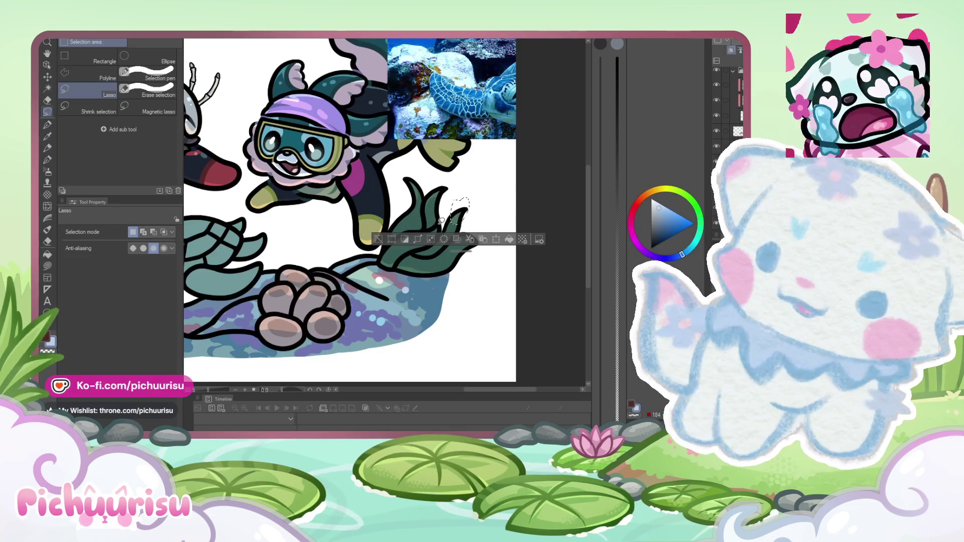
pyautogui.hotkey('ctrl', 'd')
pyautogui.scroll(-3, 248, 235)
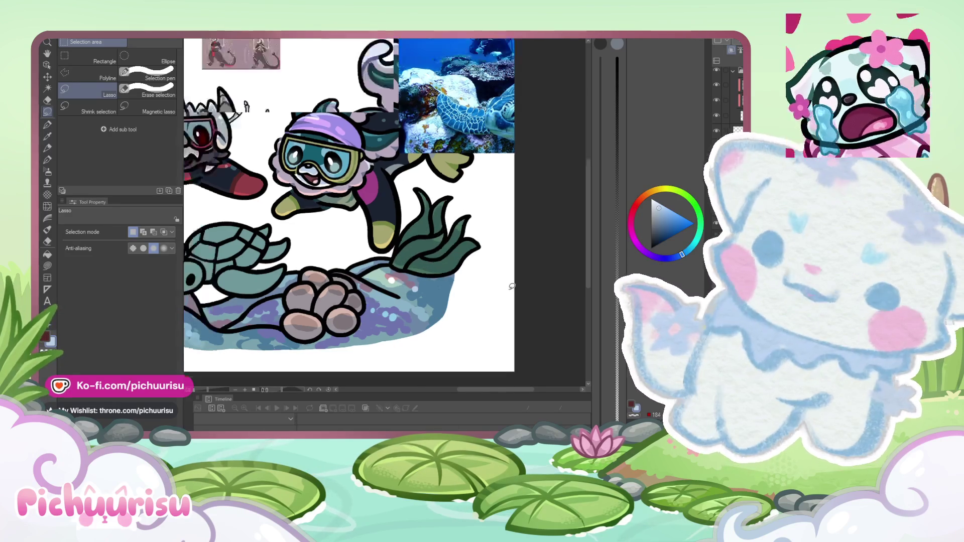
pyautogui.scroll(2, 248, 235)
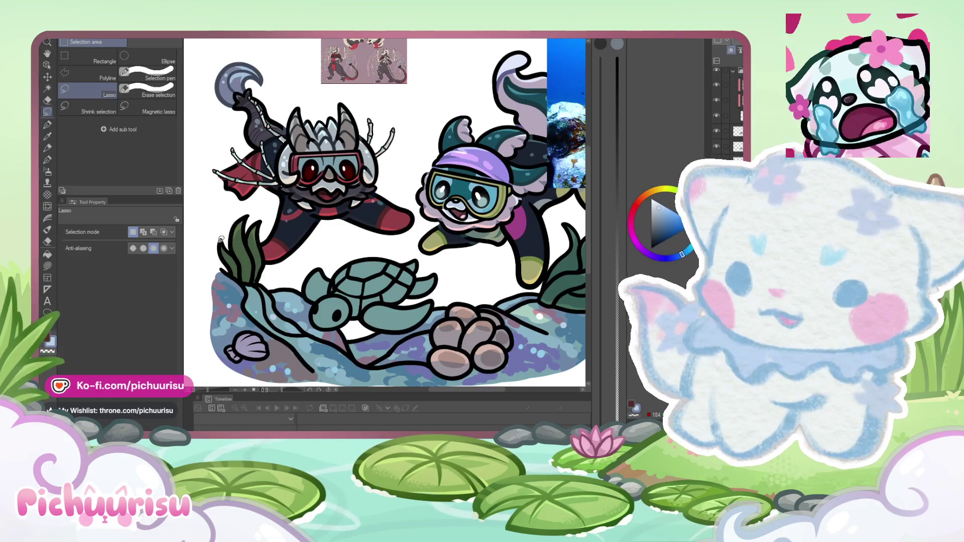
# Step: Lasso the empty areas near the turtle's head and below the turtle
pyautogui.moveTo(270, 294)
pyautogui.mouseDown()
pyautogui.moveTo(234, 274)
pyautogui.moveTo(216, 281)
pyautogui.mouseUp()
pyautogui.click(272, 297)
pyautogui.moveTo(356, 334)
pyautogui.mouseDown()
pyautogui.moveTo(359, 316)
pyautogui.moveTo(326, 346)
pyautogui.moveTo(266, 307)
pyautogui.mouseUp()
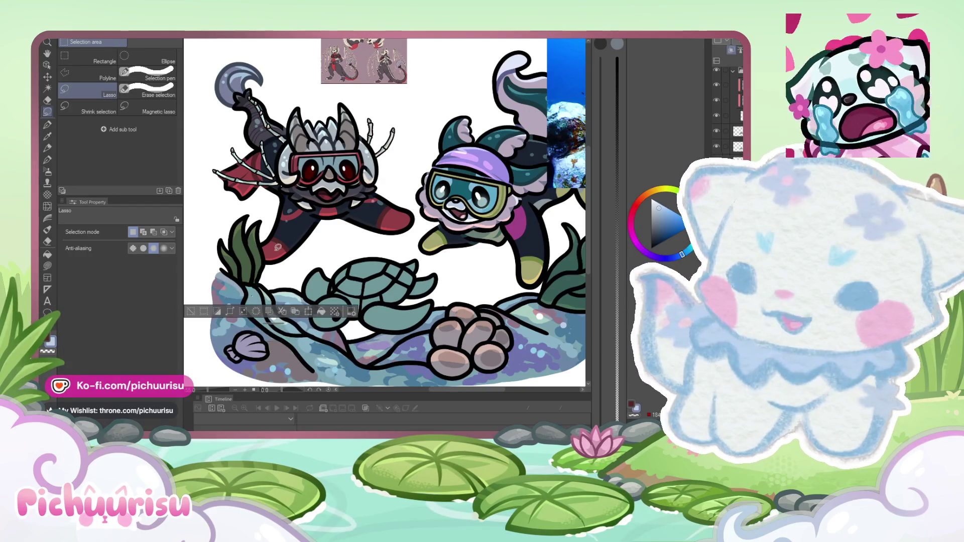
pyautogui.scroll(-5, 426, 316)
pyautogui.scroll(5, 427, 316)
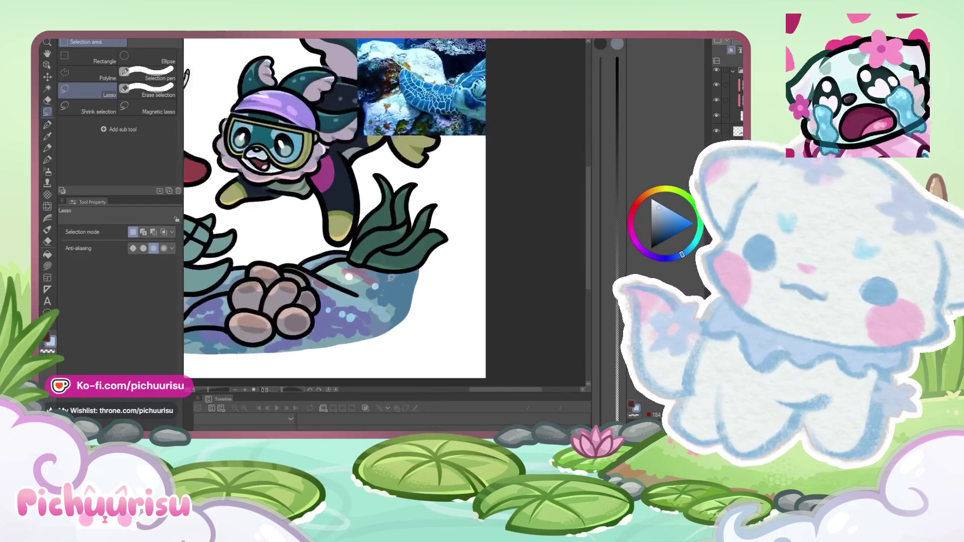
# Step: Fill small gaps on the rocks, below them and at the seabed's bottom with texture, then deselect
pyautogui.moveTo(404, 285)
pyautogui.mouseDown()
pyautogui.moveTo(391, 307)
pyautogui.moveTo(351, 322)
pyautogui.moveTo(281, 311)
pyautogui.moveTo(233, 278)
pyautogui.moveTo(201, 311)
pyautogui.moveTo(216, 329)
pyautogui.moveTo(351, 329)
pyautogui.moveTo(363, 284)
pyautogui.mouseUp()
pyautogui.scroll(-5, 363, 283)
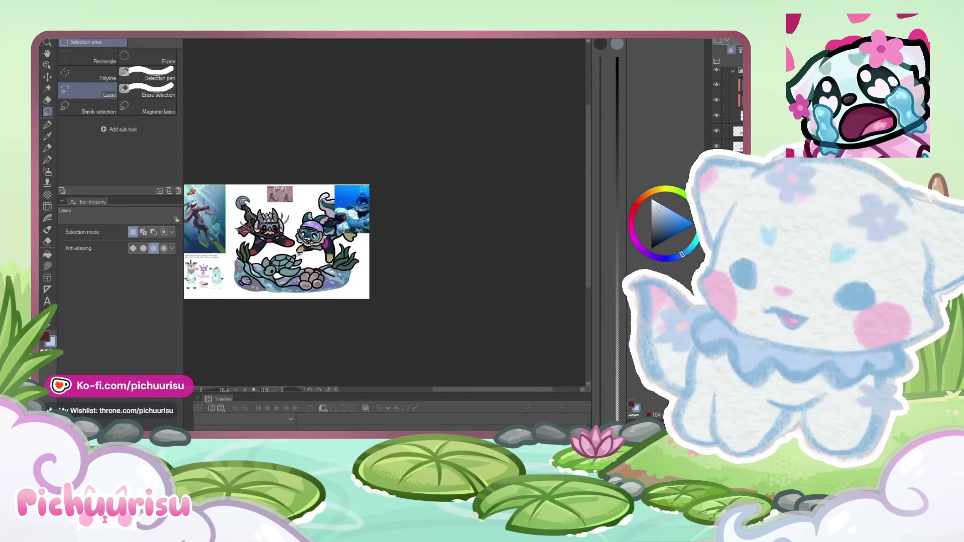
pyautogui.scroll(4, 345, 314)
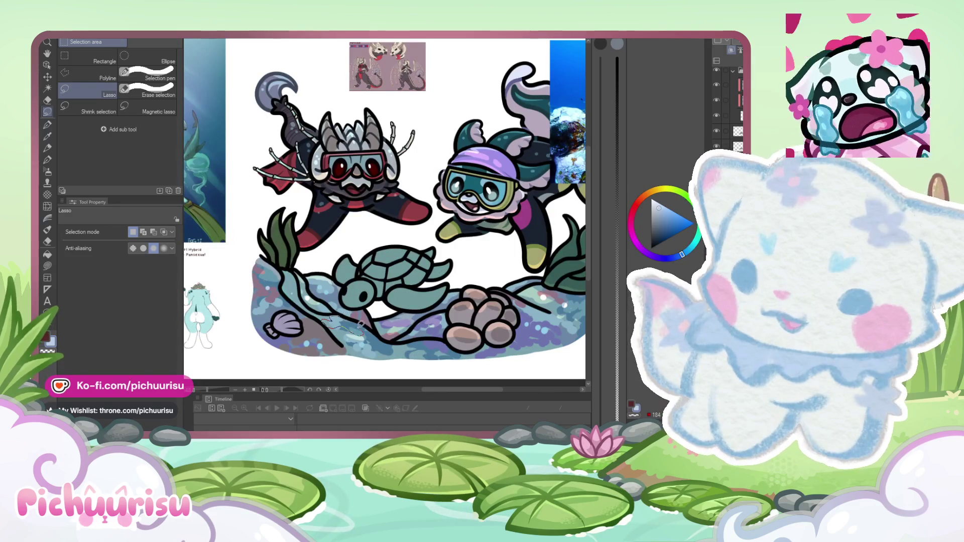
pyautogui.moveTo(326, 312); pyautogui.dragTo(346, 338)
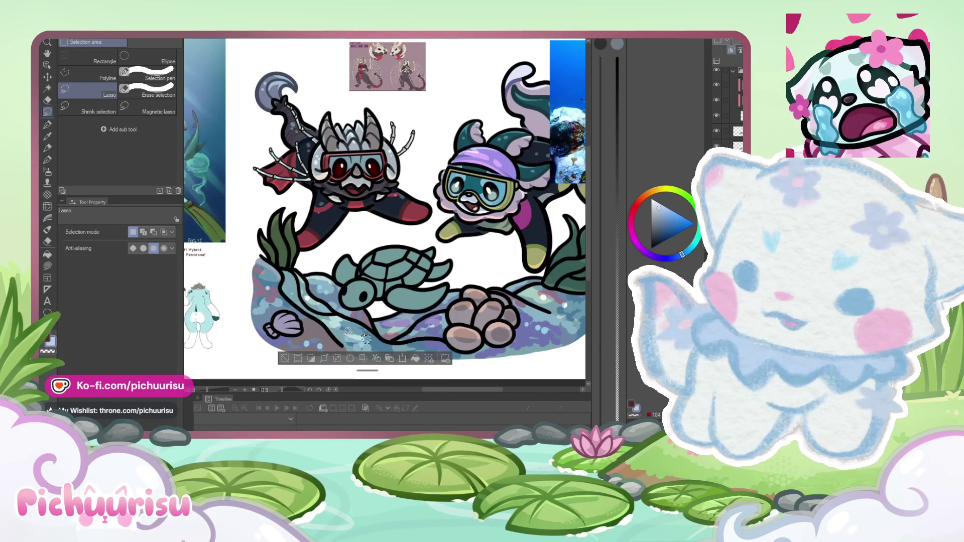
pyautogui.hotkey('ctrl', 'd')
pyautogui.moveTo(314, 282); pyautogui.dragTo(301, 261)
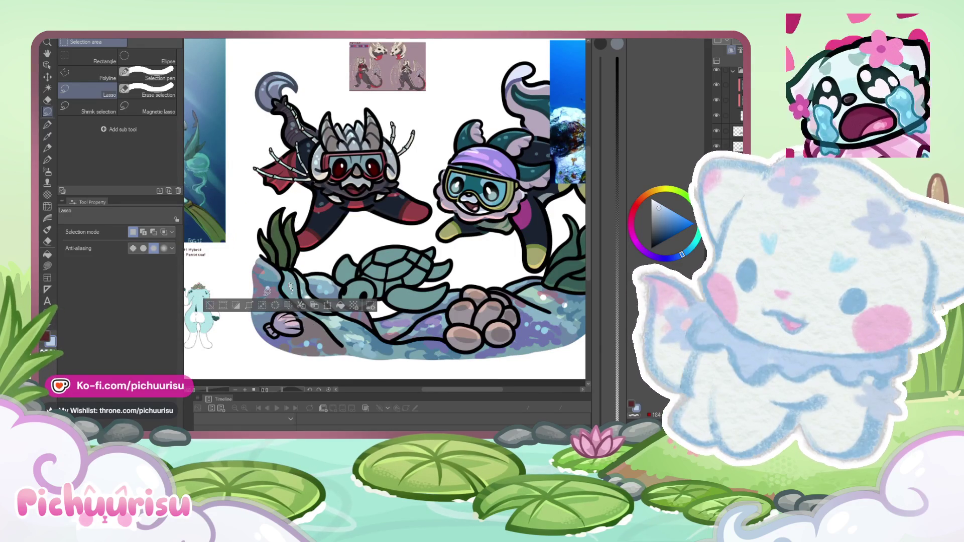
pyautogui.hotkey('ctrl', 'd')
pyautogui.scroll(-3, 304, 279)
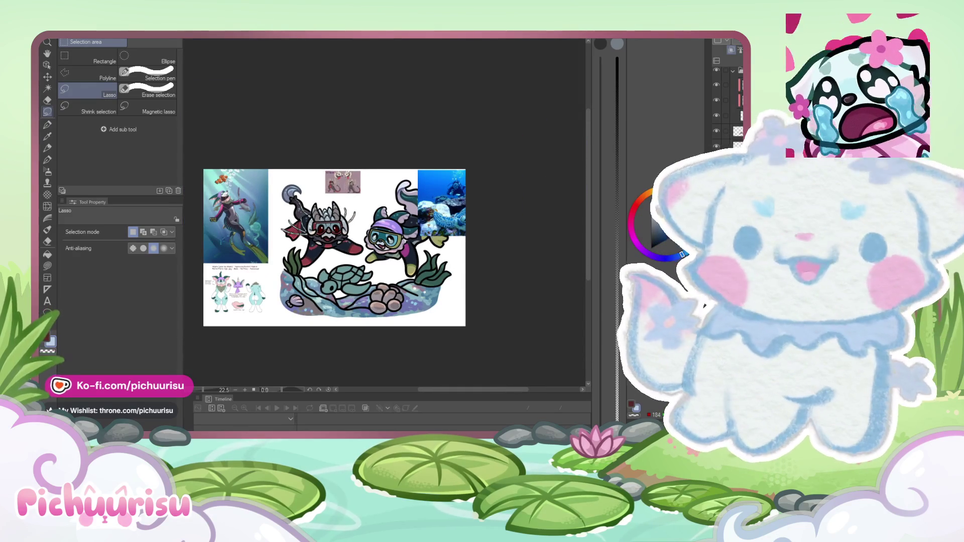
pyautogui.scroll(1, 483, 267)
# Step: Rough-erase the rock mass's bottom edge into an uneven, bumpy outline
pyautogui.press('e')
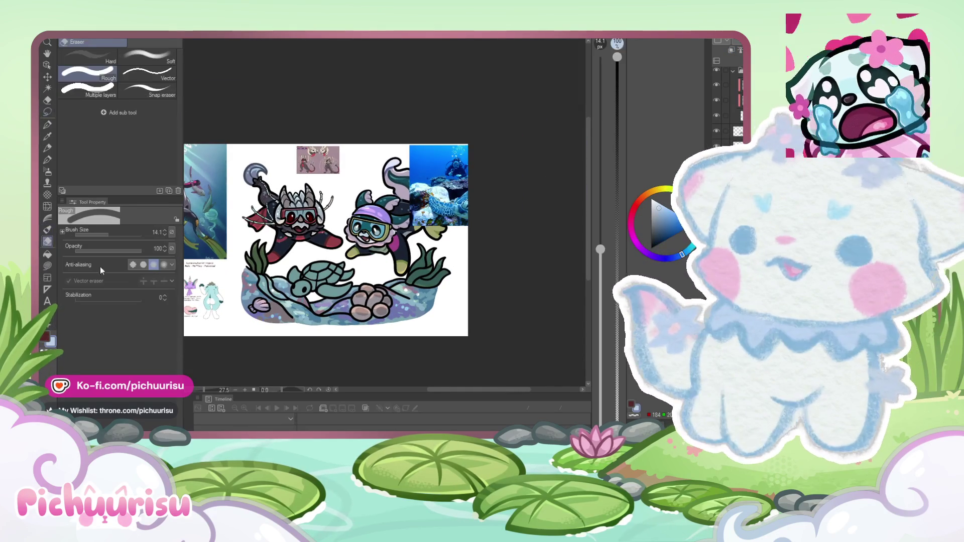
pyautogui.scroll(2, 459, 276)
pyautogui.scroll(1, 223, 274)
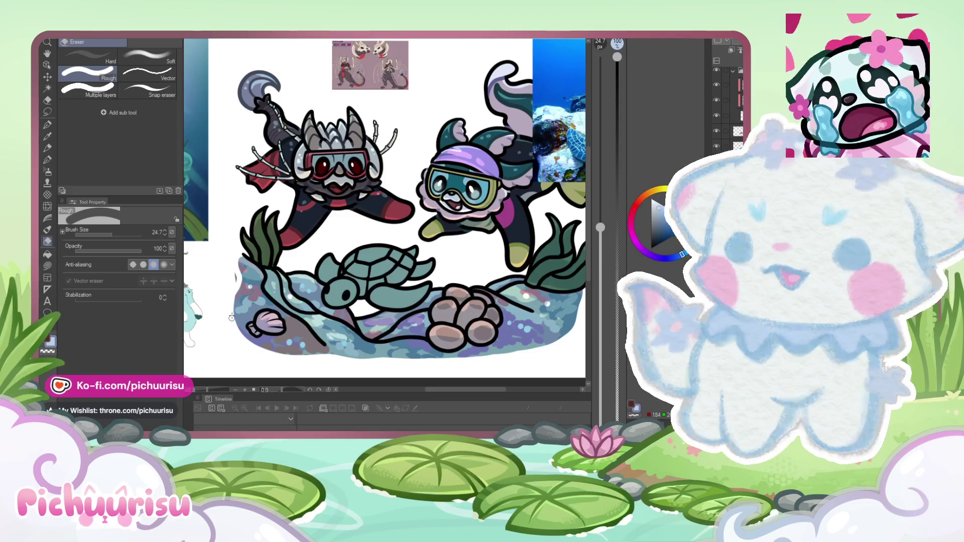
pyautogui.scroll(-2, 235, 284)
pyautogui.scroll(3, 408, 279)
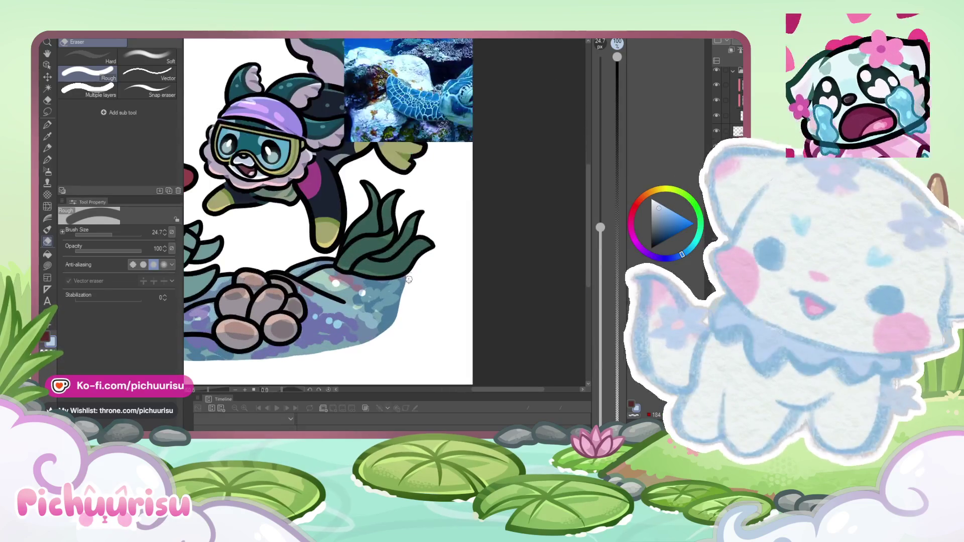
pyautogui.scroll(1, 399, 302)
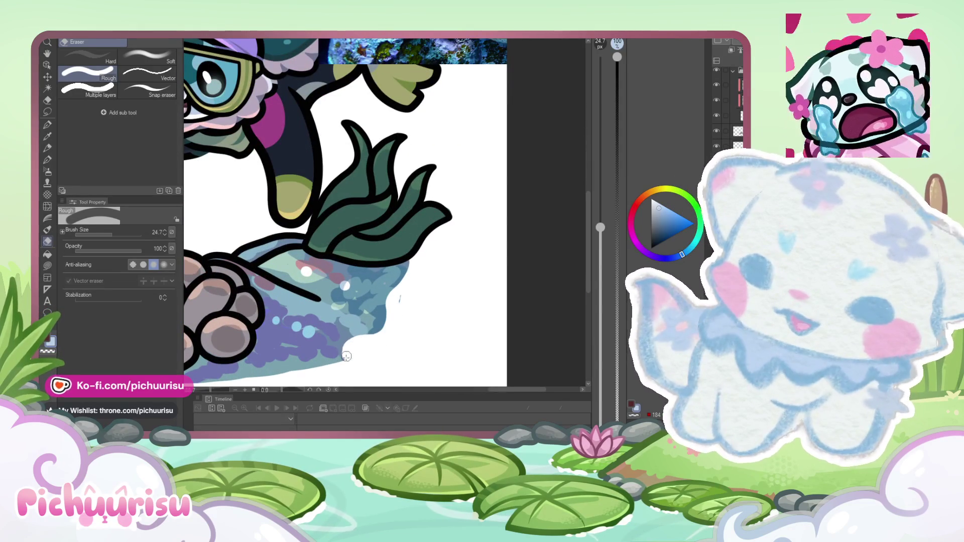
pyautogui.scroll(-5, 325, 264)
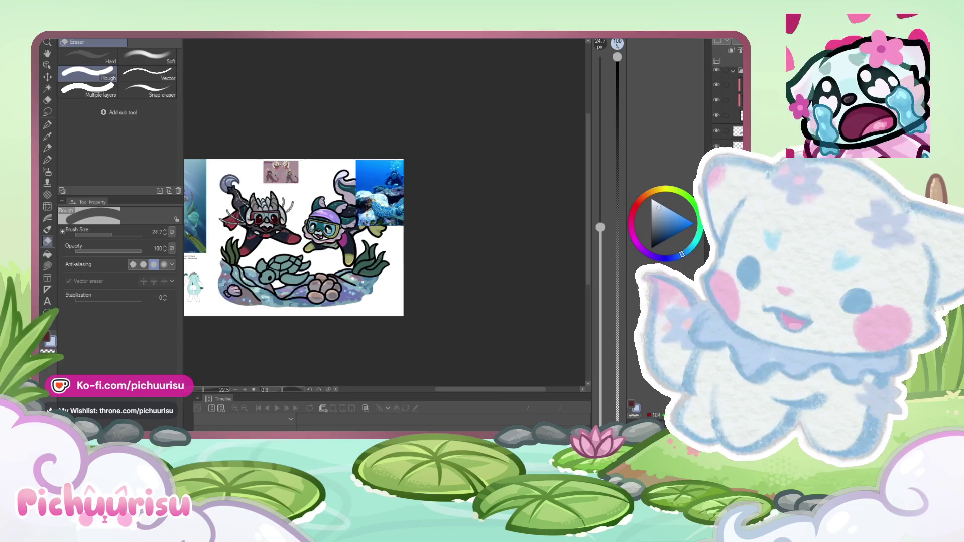
pyautogui.scroll(5, 231, 288)
pyautogui.moveTo(280, 323); pyautogui.dragTo(344, 339)
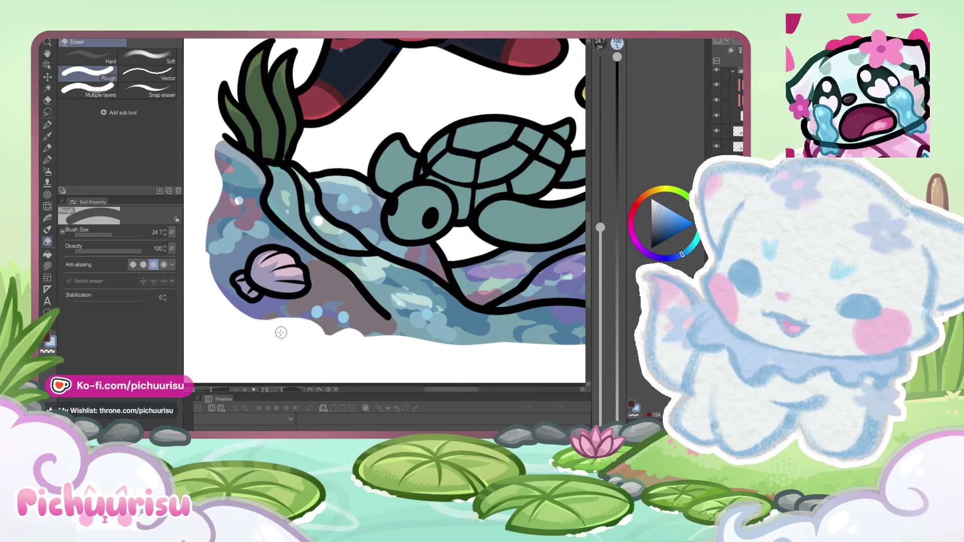
pyautogui.scroll(2, 356, 337)
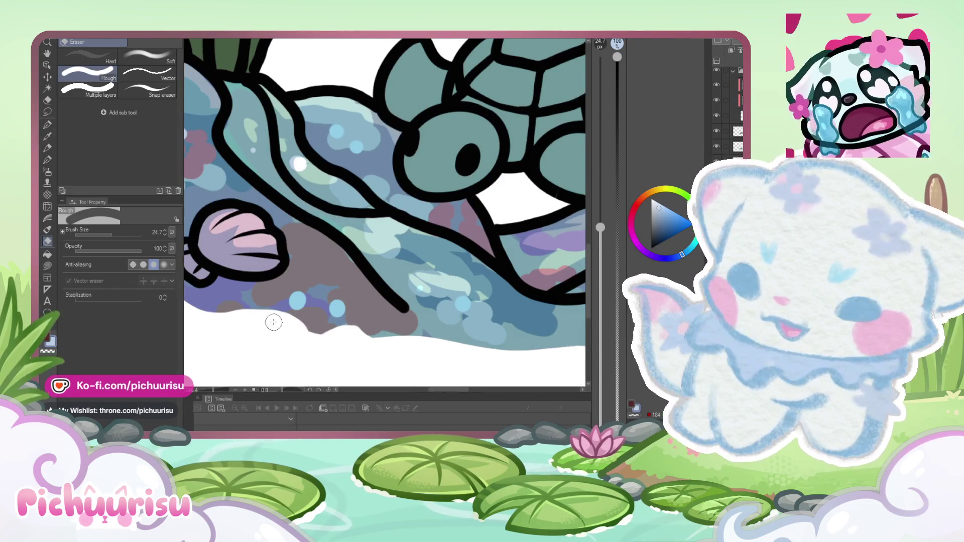
pyautogui.scroll(-5, 358, 338)
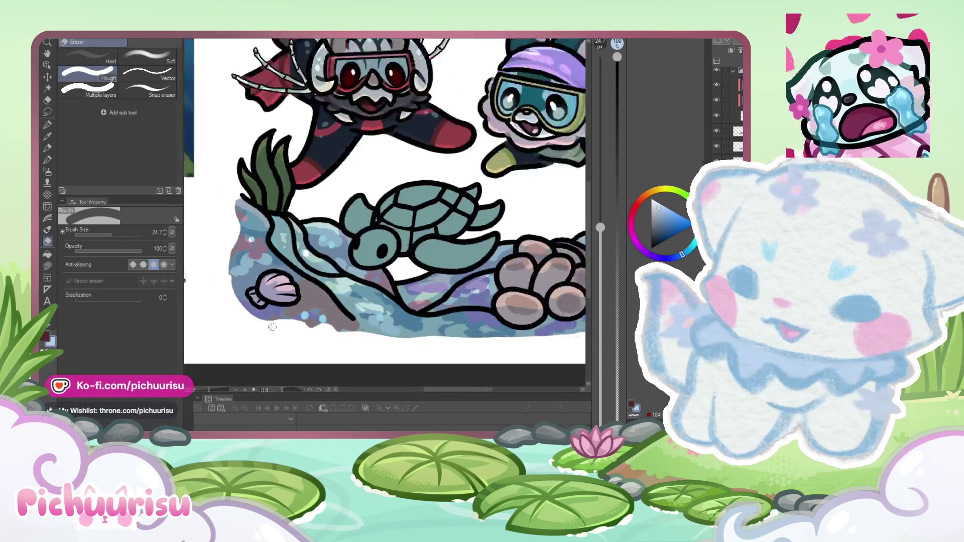
pyautogui.scroll(4, 416, 333)
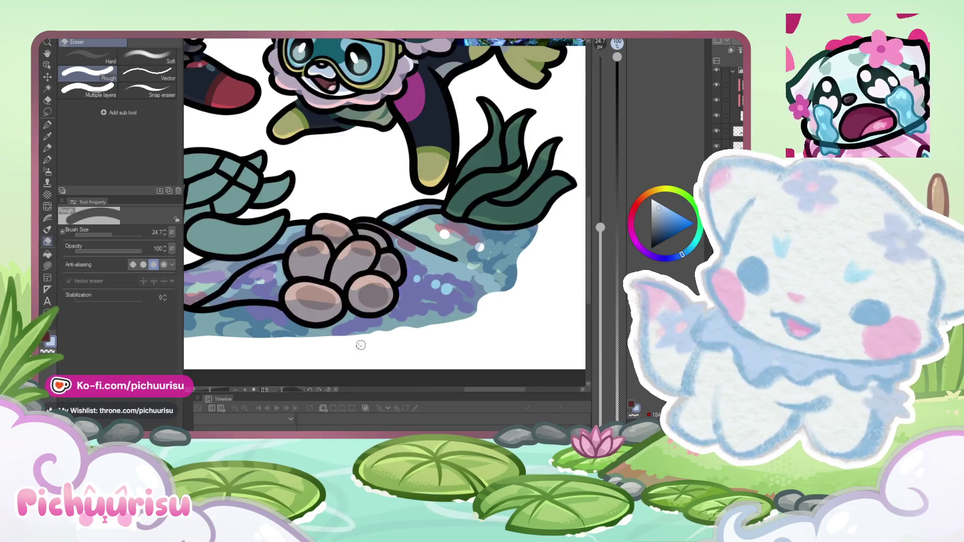
pyautogui.scroll(-5, 360, 345)
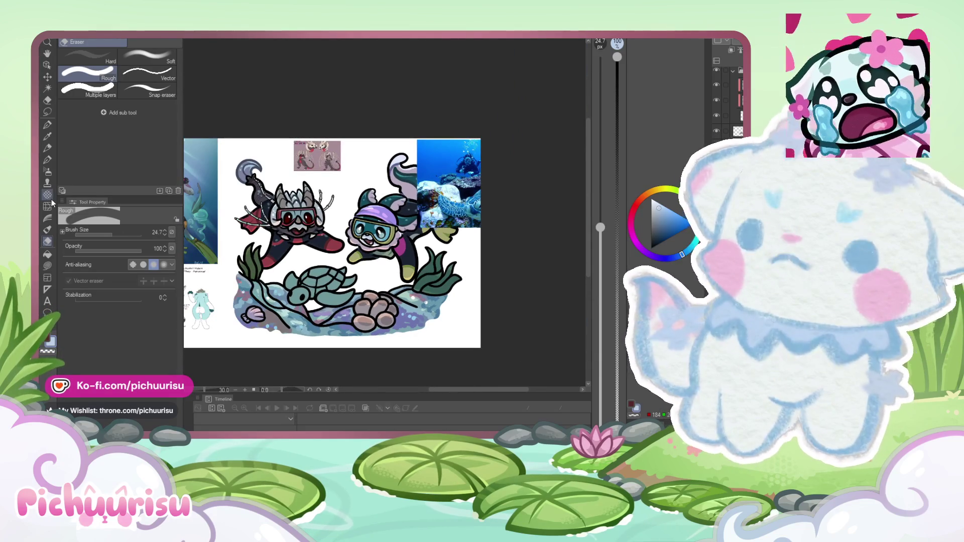
pyautogui.click(47, 196)
pyautogui.click(47, 206)
# Step: Set the Liquify brush size to 349.8 and push the seabed's lower-right rock edge inward
pyautogui.scroll(1, 409, 324)
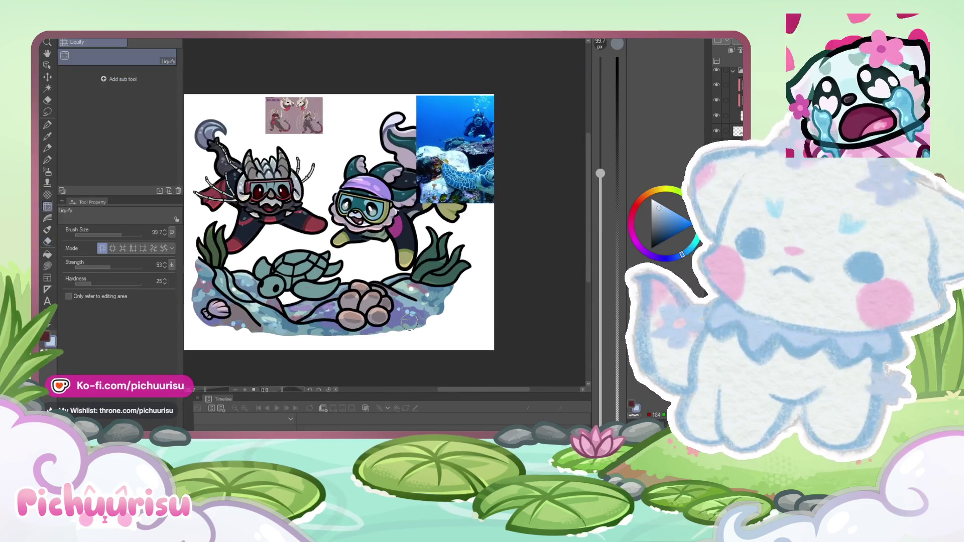
pyautogui.click(133, 235)
pyautogui.moveTo(435, 315); pyautogui.dragTo(433, 318)
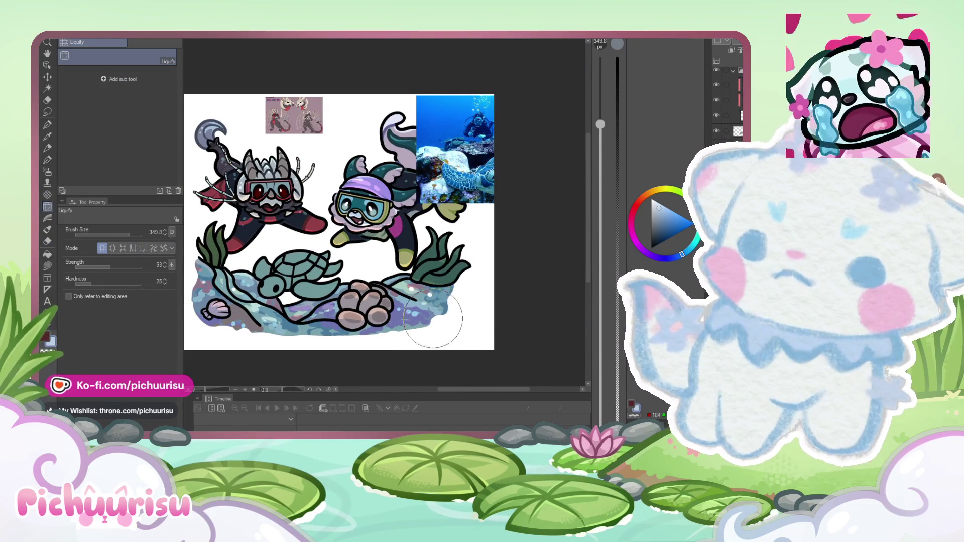
pyautogui.moveTo(182, 311); pyautogui.dragTo(184, 311)
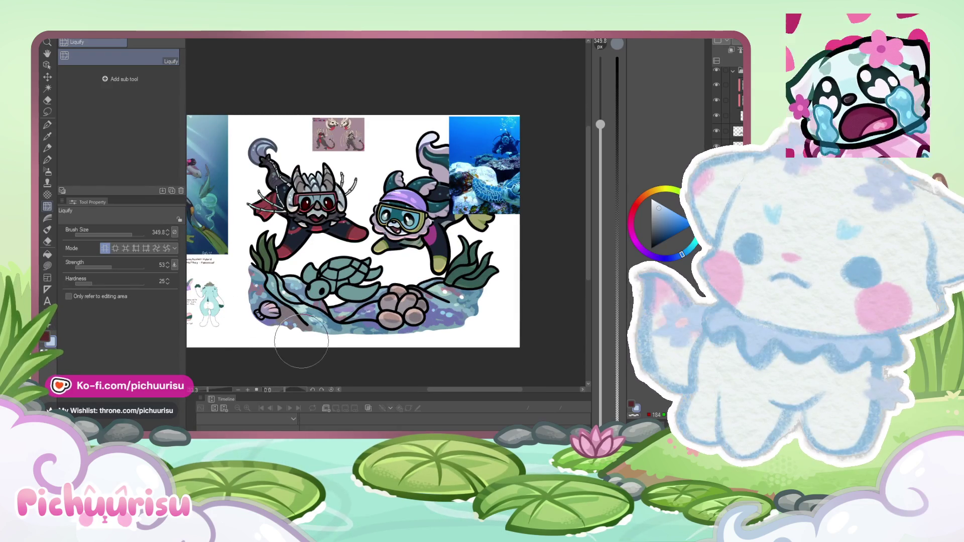
pyautogui.scroll(-2, 302, 341)
pyautogui.scroll(1, 416, 296)
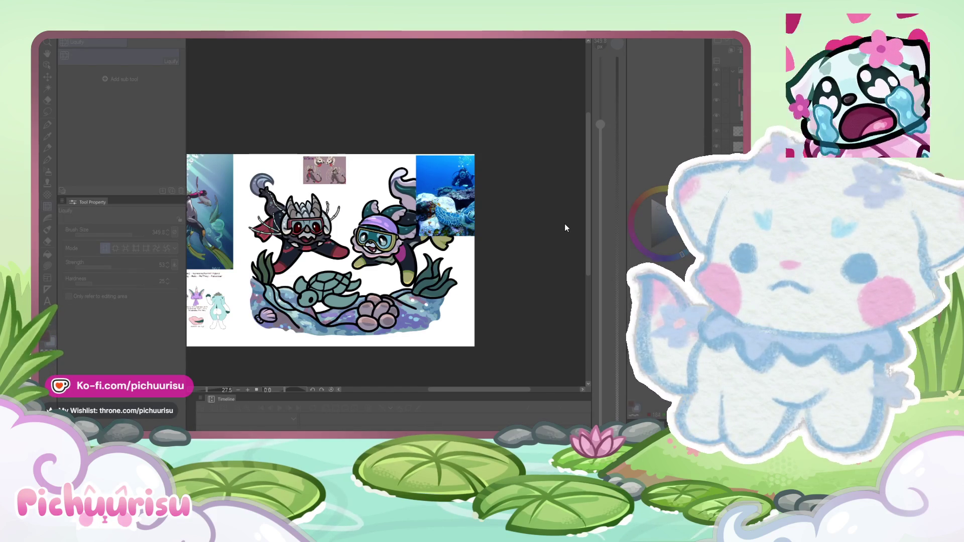
pyautogui.scroll(1, 564, 224)
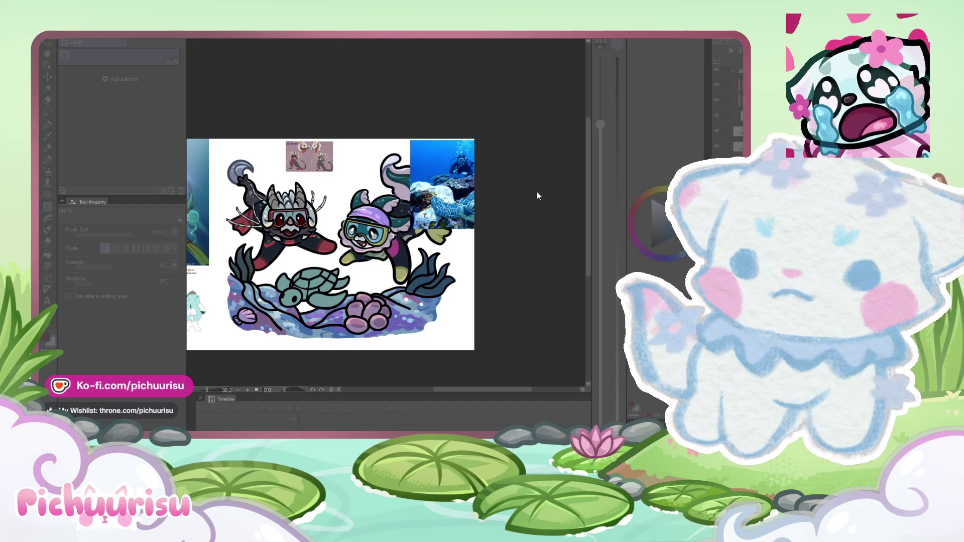
pyautogui.hotkey('ctrl', '-')
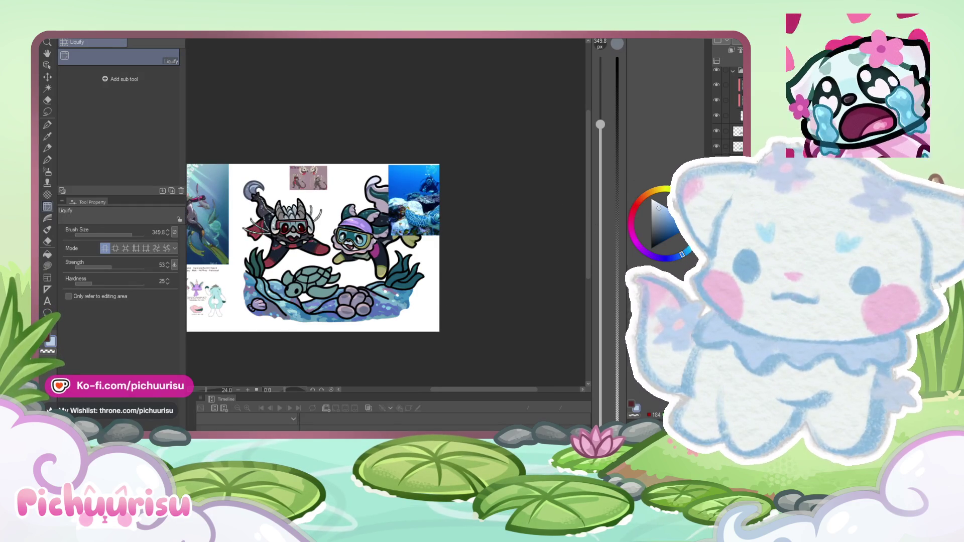
pyautogui.scroll(1, 726, 111)
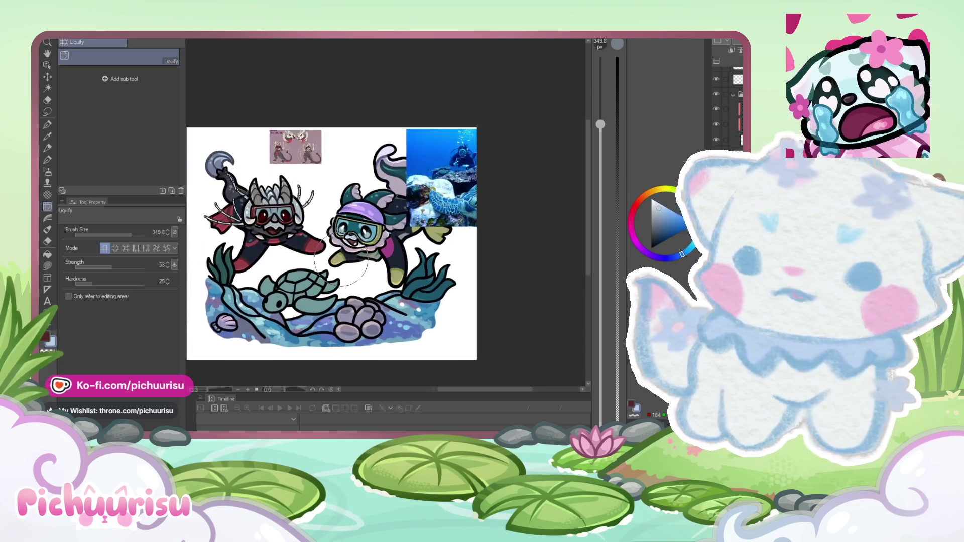
pyautogui.scroll(2, 463, 222)
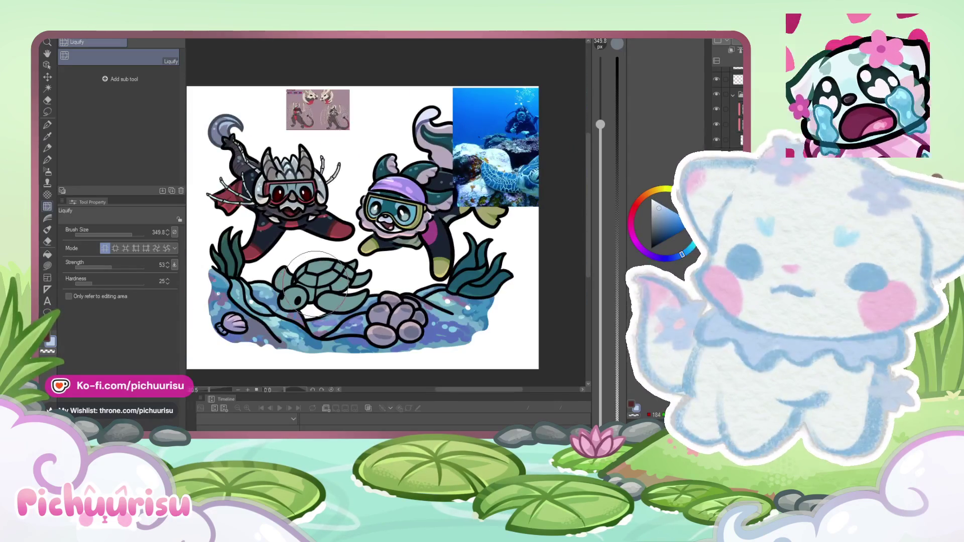
pyautogui.scroll(3, 281, 281)
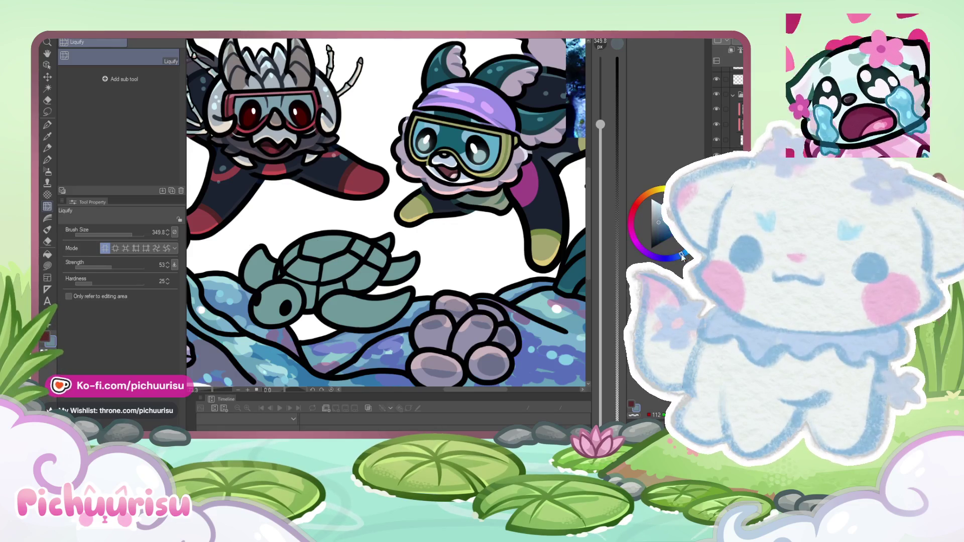
pyautogui.scroll(-4, 387, 211)
pyautogui.scroll(1, 387, 211)
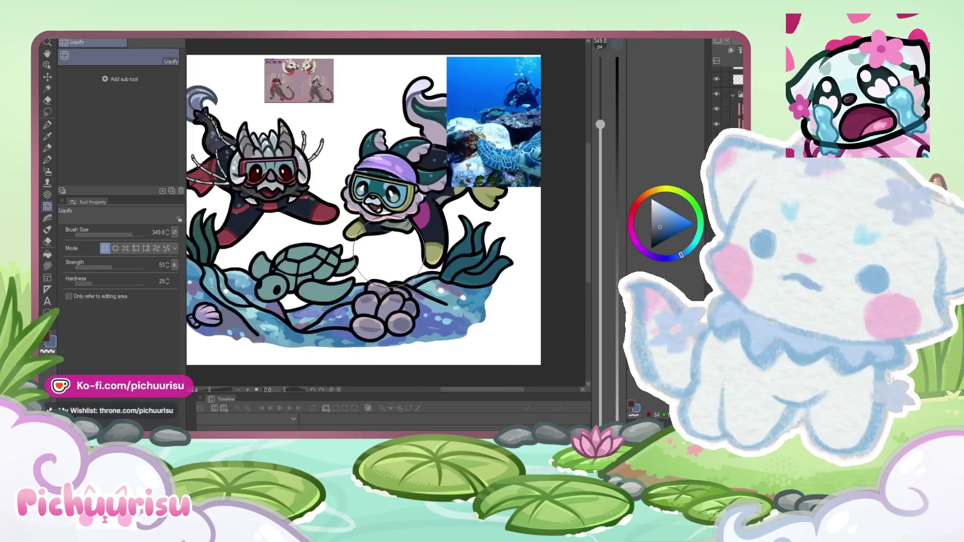
pyautogui.press('p')
pyautogui.scroll(2, 291, 279)
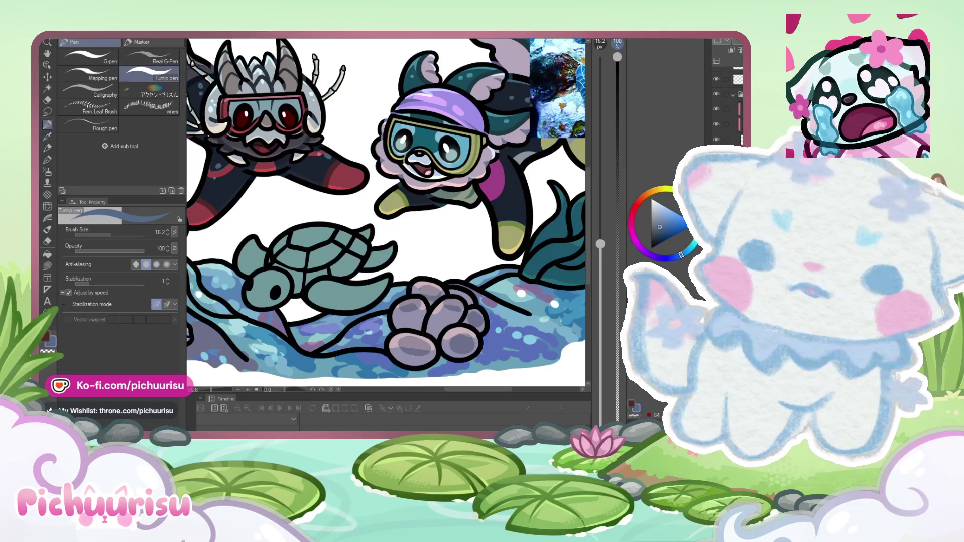
# Step: Dab dark blue-grey spots across the sea turtle's head, including its left side
pyautogui.scroll(3, 253, 275)
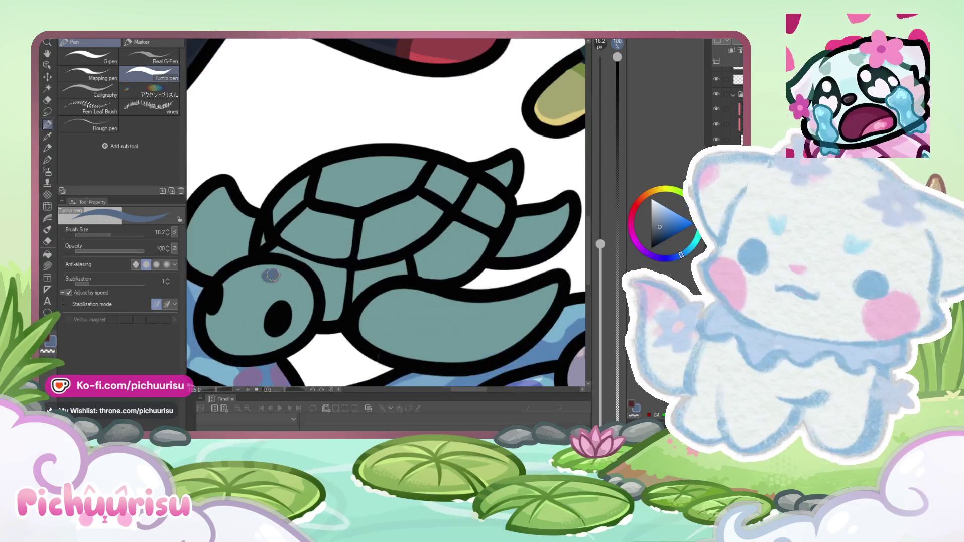
pyautogui.click(253, 296)
pyautogui.click(257, 286)
pyautogui.click(275, 290)
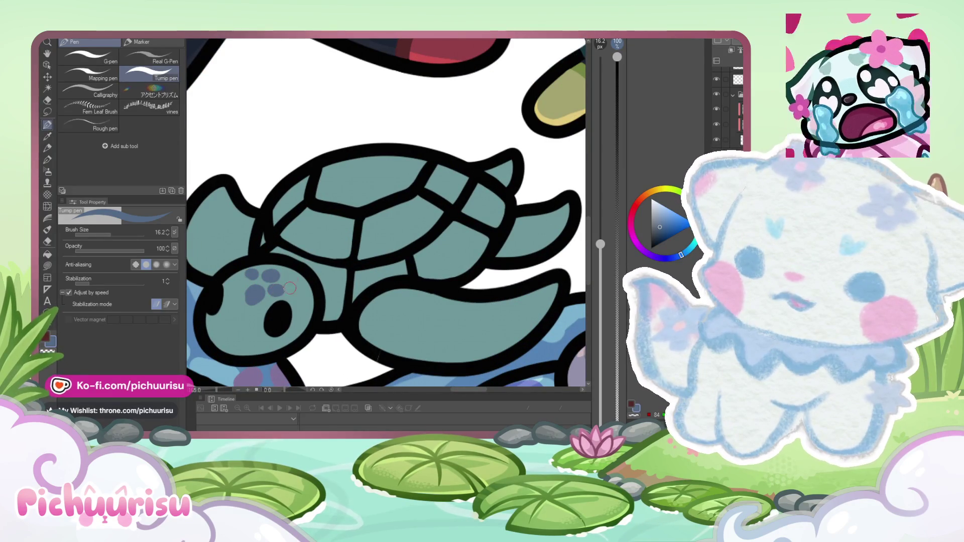
pyautogui.click(295, 282)
pyautogui.click(296, 302)
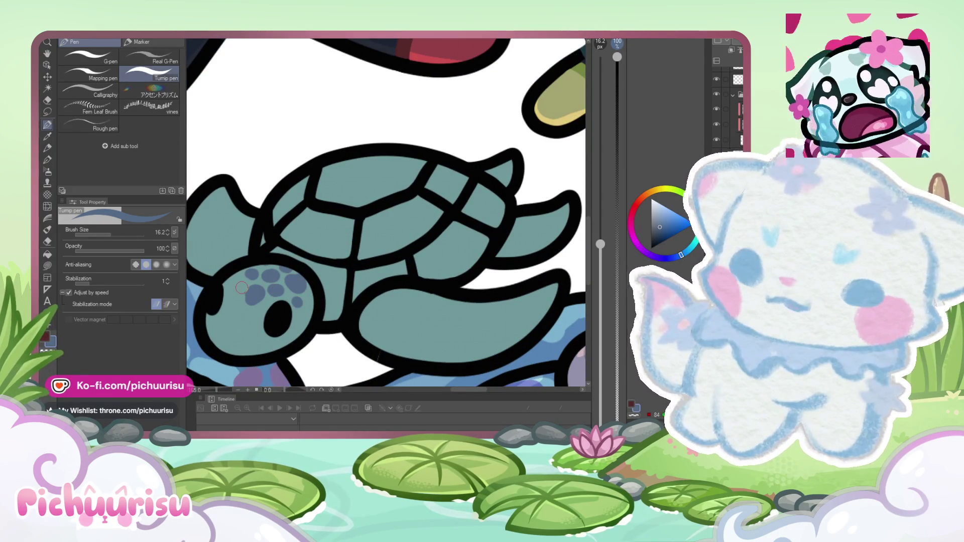
pyautogui.click(240, 285)
pyautogui.click(234, 280)
pyautogui.click(244, 293)
# Step: Shade the front flipper's top edge darker blue and paint dark spots on it
pyautogui.scroll(-5, 243, 293)
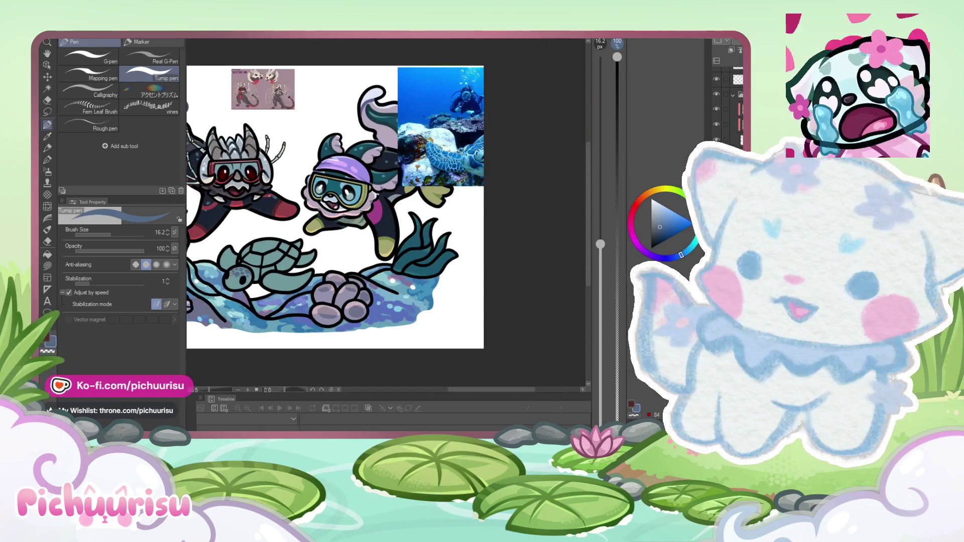
pyautogui.scroll(3, 301, 226)
pyautogui.scroll(3, 248, 282)
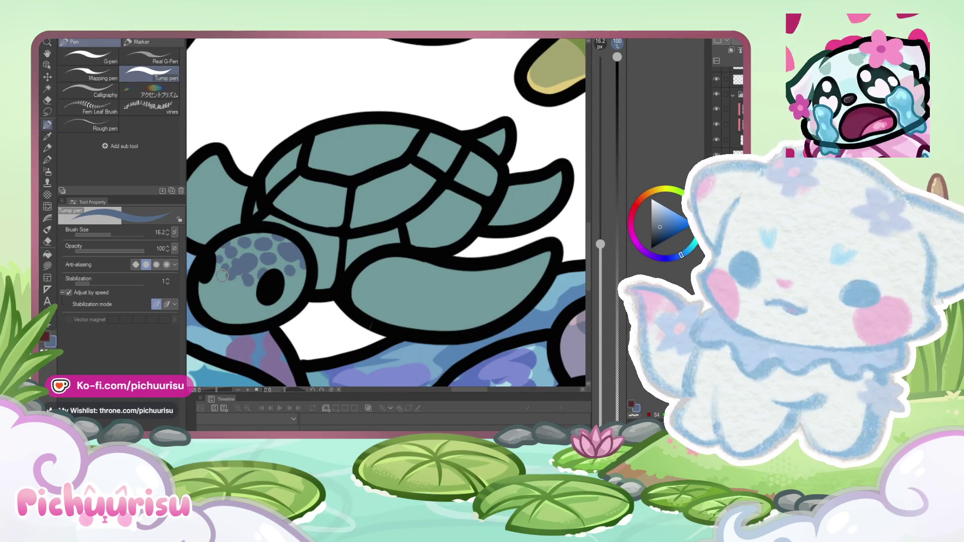
pyautogui.scroll(-5, 222, 275)
pyautogui.scroll(3, 268, 293)
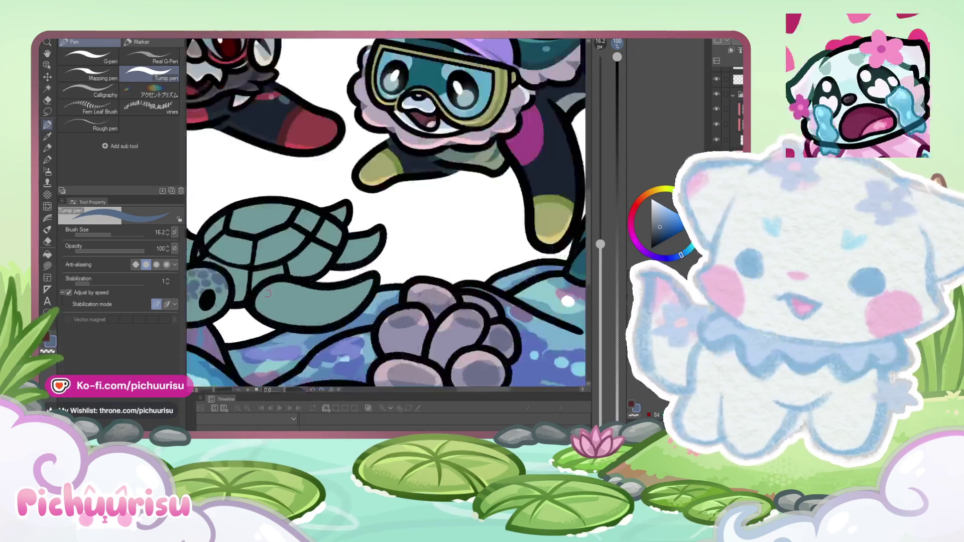
pyautogui.scroll(2, 268, 291)
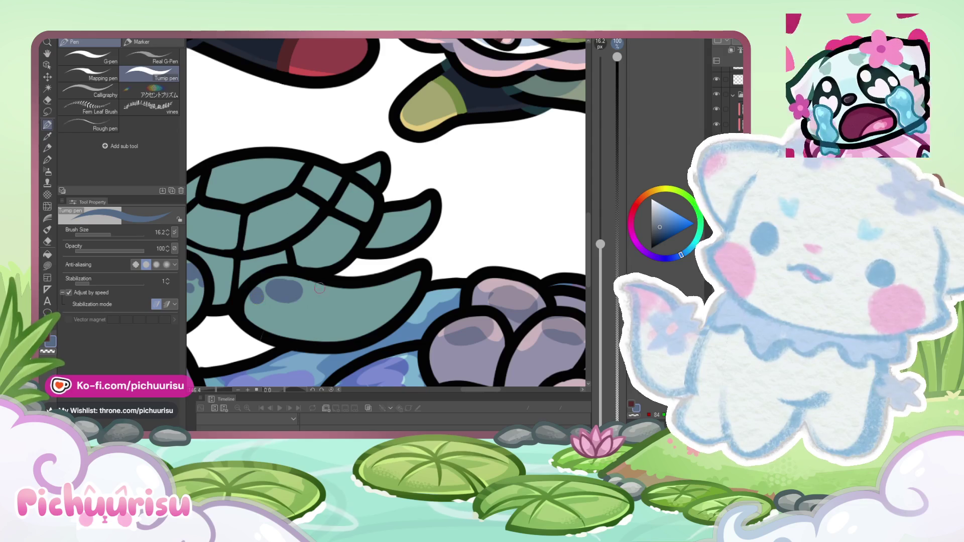
pyautogui.scroll(-3, 282, 309)
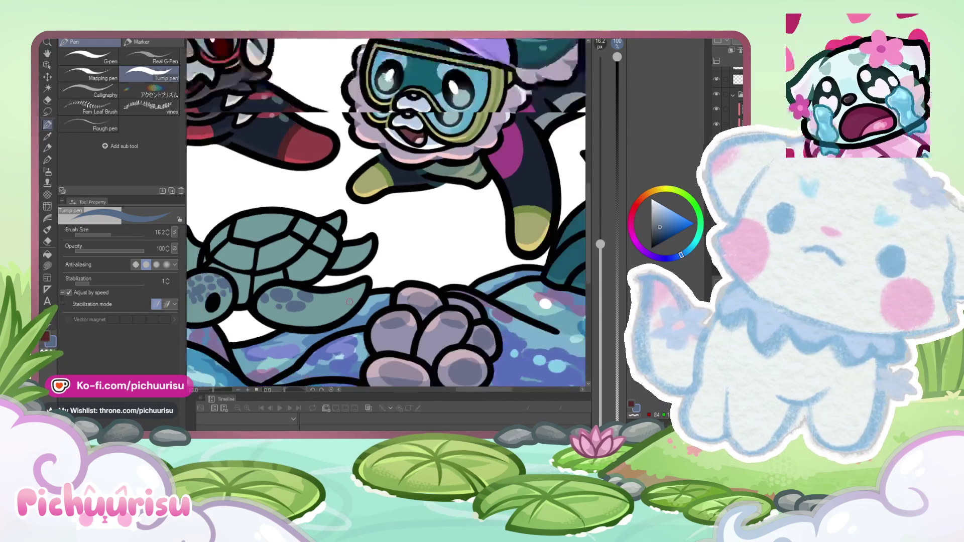
pyautogui.scroll(4, 314, 293)
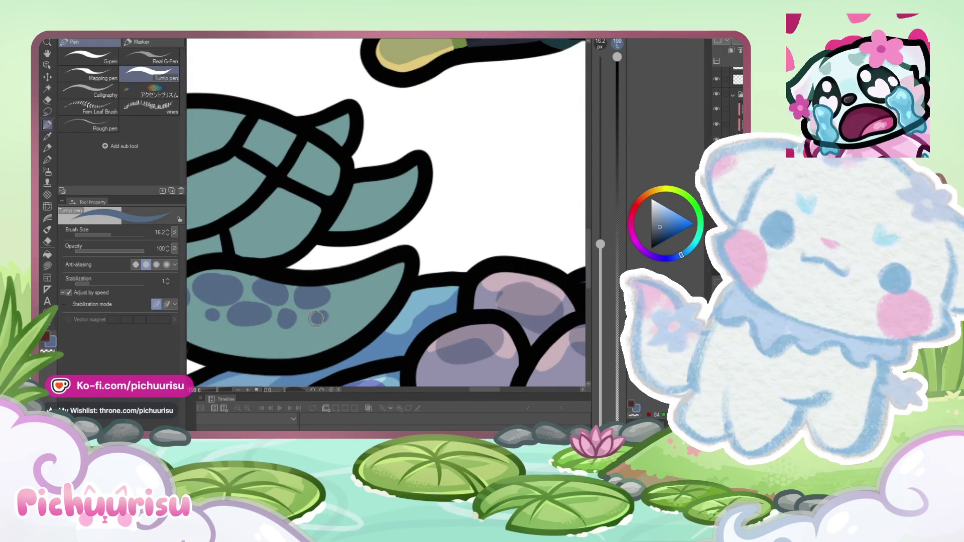
pyautogui.moveTo(349, 289)
pyautogui.mouseDown()
pyautogui.moveTo(377, 277)
pyautogui.moveTo(372, 296)
pyautogui.mouseUp()
pyautogui.scroll(-3, 327, 301)
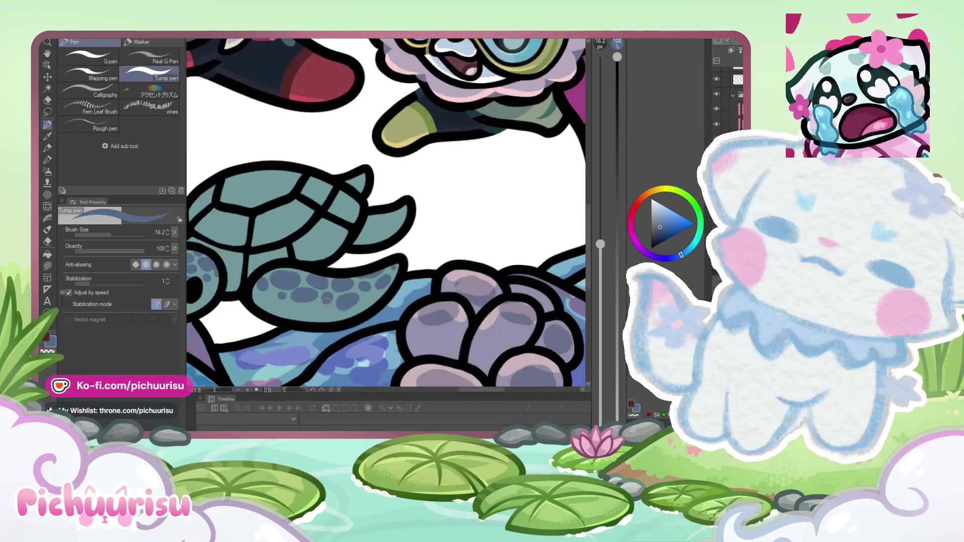
pyautogui.scroll(3, 301, 309)
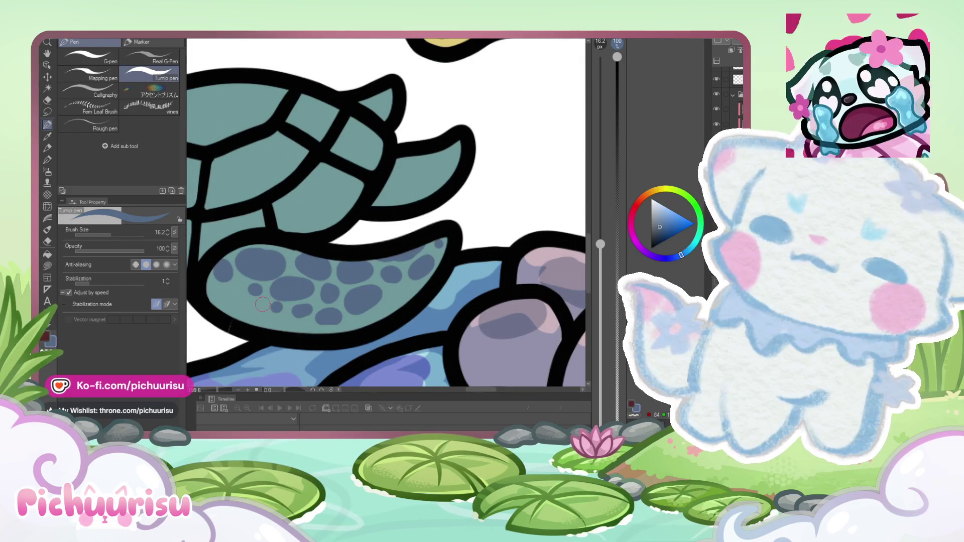
pyautogui.scroll(-1, 380, 287)
pyautogui.scroll(-2, 380, 286)
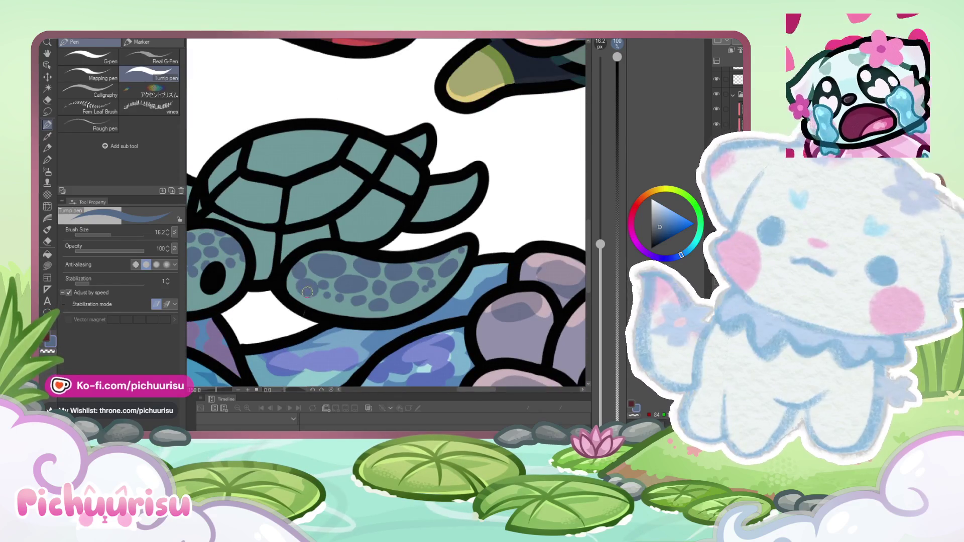
pyautogui.scroll(-2, 257, 232)
pyautogui.scroll(3, 297, 236)
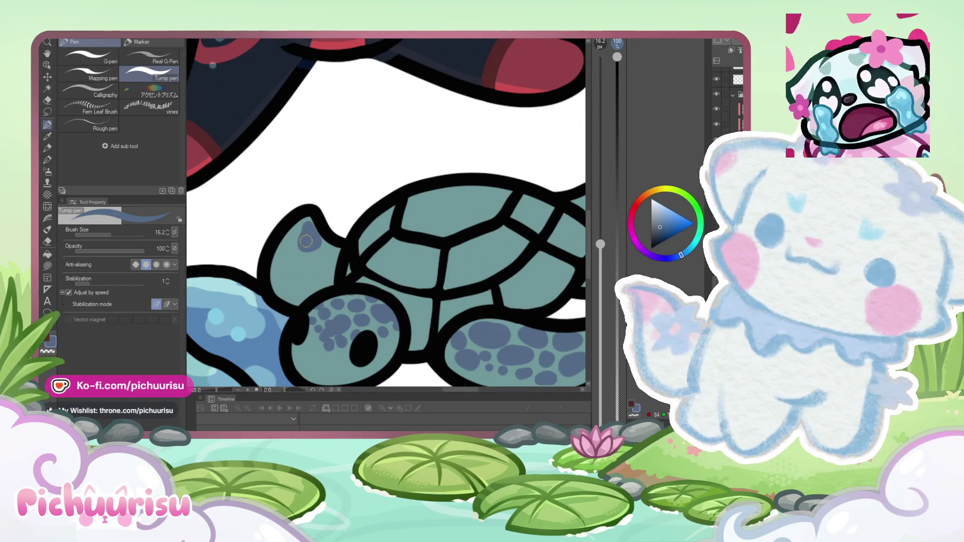
pyautogui.moveTo(331, 259); pyautogui.dragTo(309, 281)
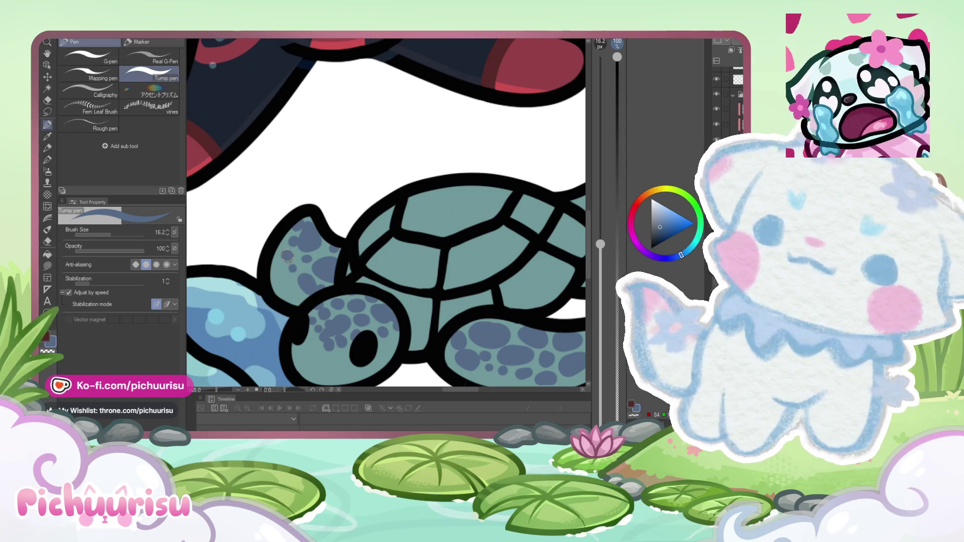
pyautogui.scroll(-2, 278, 262)
pyautogui.scroll(-2, 278, 263)
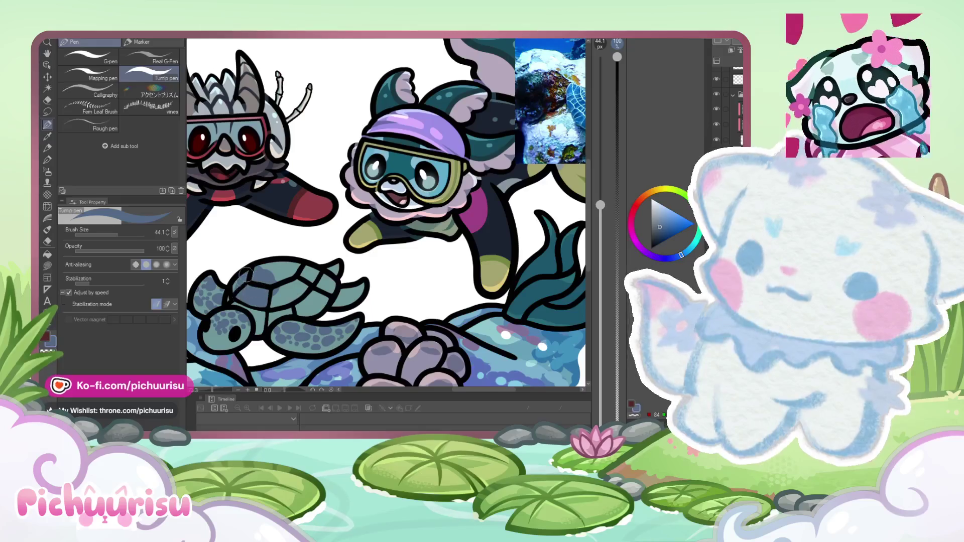
# Step: Choose a darker colour on the wheel, then eyedrop the shell's blue-grey as the drawing colour
pyautogui.click(658, 229)
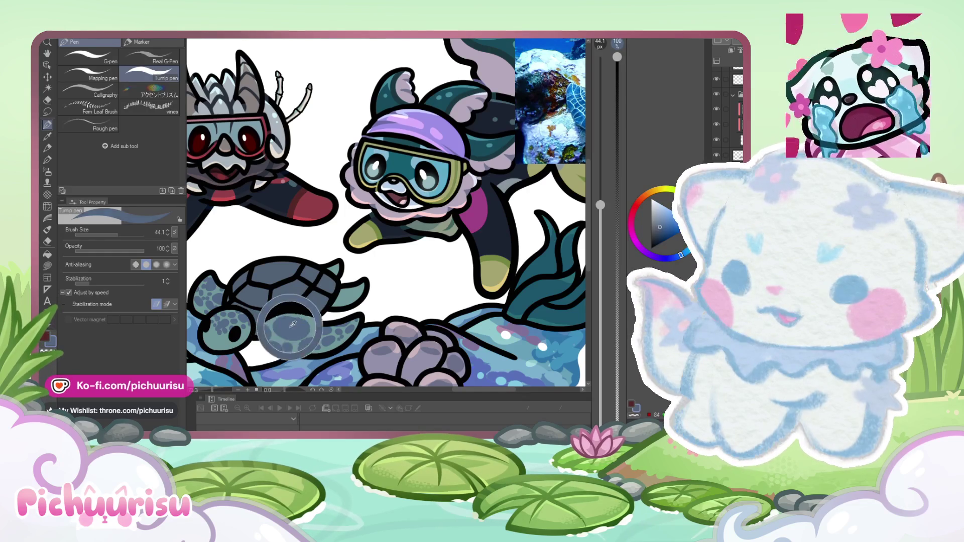
pyautogui.scroll(2, 341, 295)
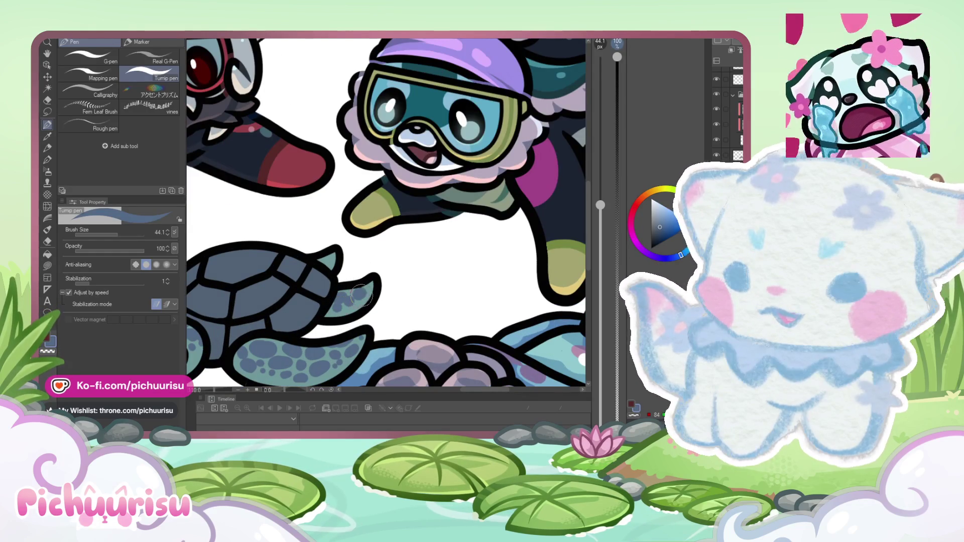
pyautogui.scroll(-1, 361, 295)
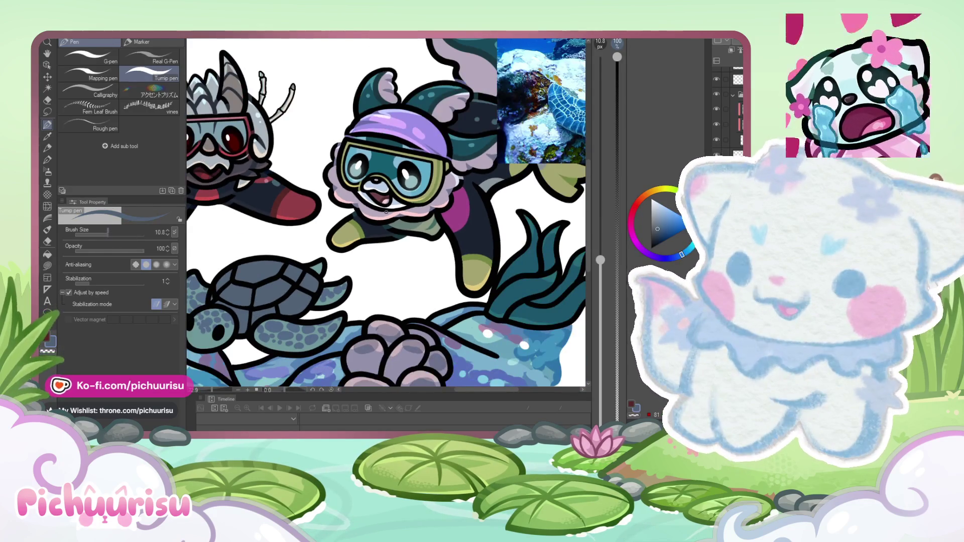
pyautogui.scroll(3, 282, 258)
pyautogui.keyDown('alt'); pyautogui.click(287, 259); pyautogui.keyUp('alt')
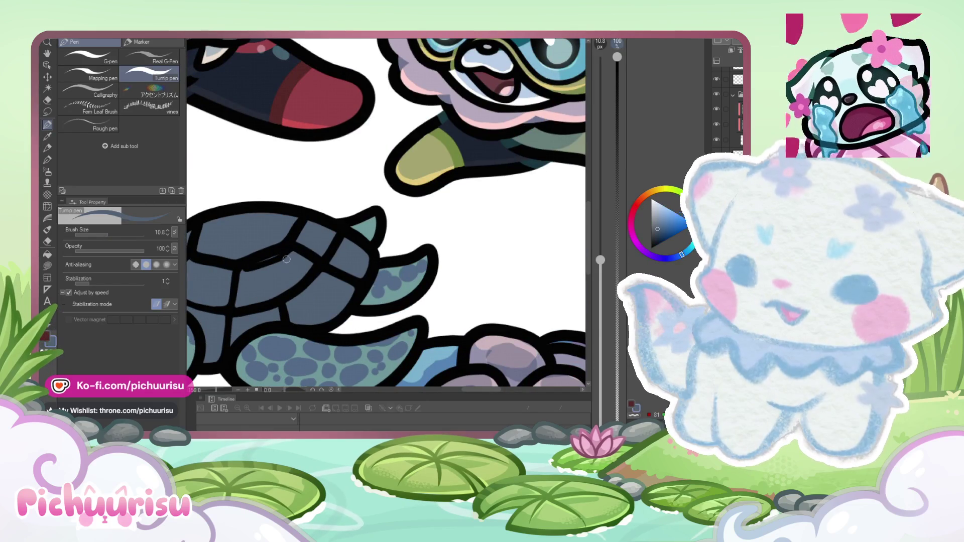
pyautogui.keyDown('alt'); pyautogui.click(287, 261); pyautogui.keyUp('alt')
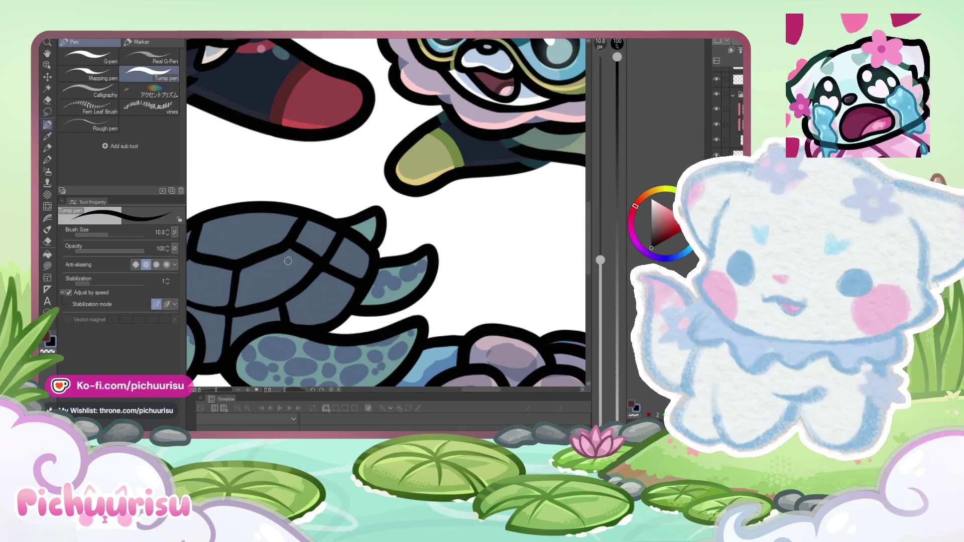
pyautogui.keyDown('alt'); pyautogui.click(282, 272); pyautogui.keyUp('alt')
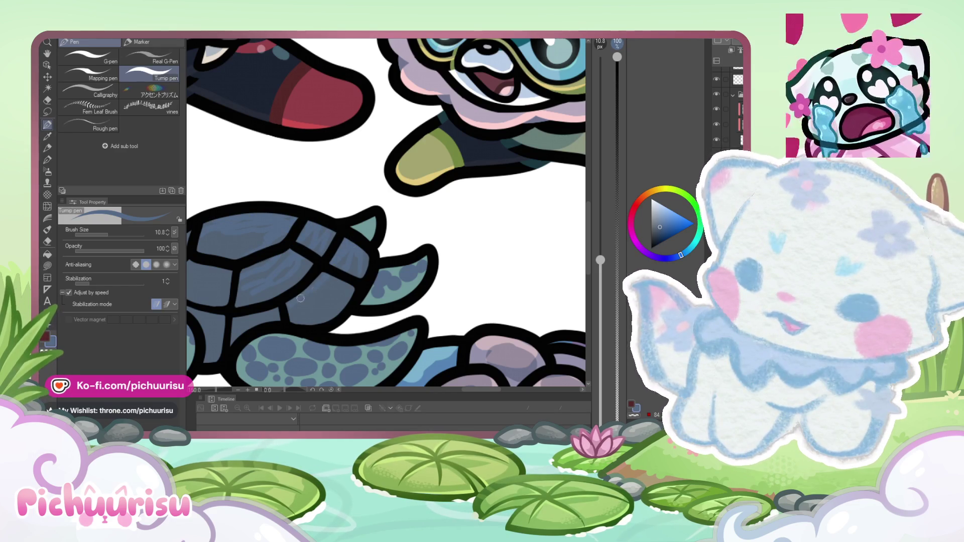
pyautogui.scroll(-5, 341, 292)
pyautogui.scroll(3, 290, 264)
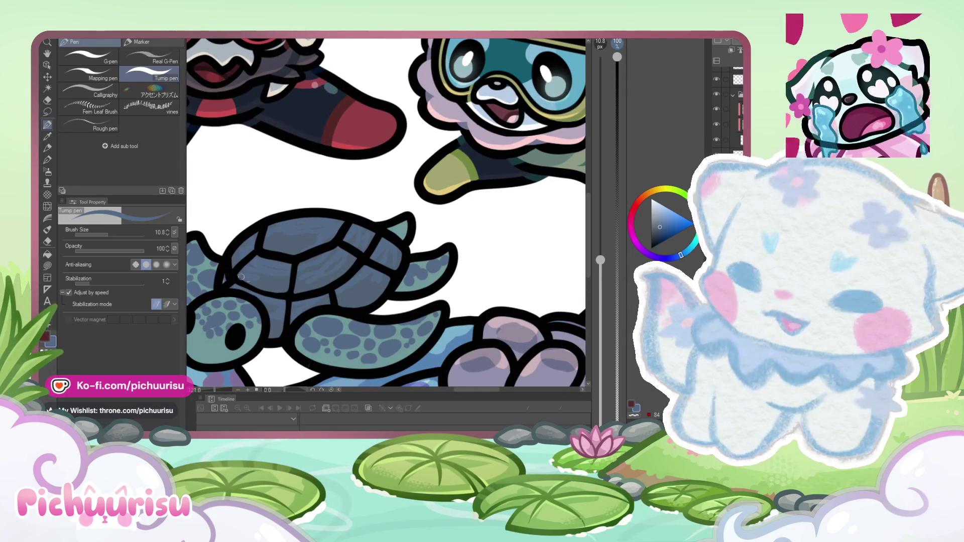
pyautogui.scroll(-1, 245, 240)
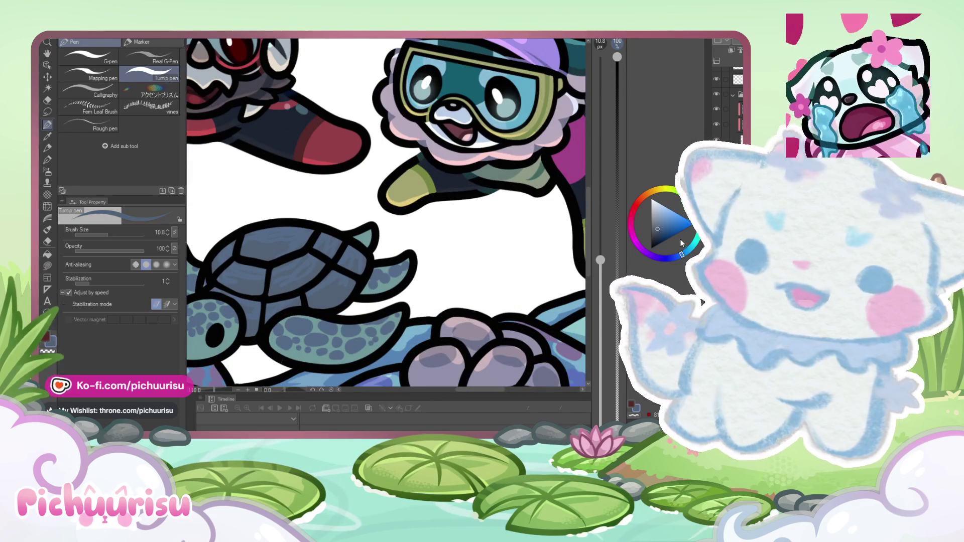
pyautogui.scroll(1, 259, 243)
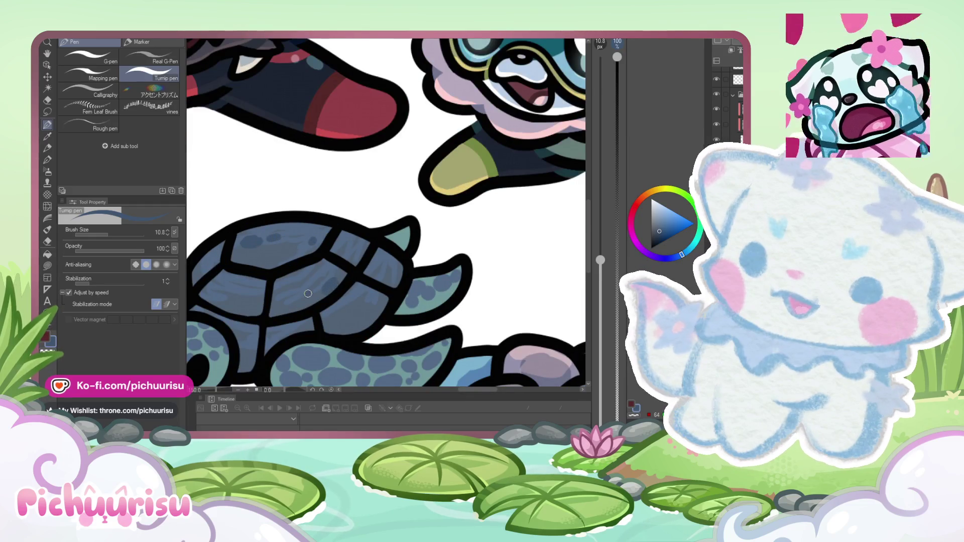
pyautogui.scroll(-1, 267, 286)
pyautogui.scroll(-2, 254, 286)
pyautogui.scroll(1, 304, 285)
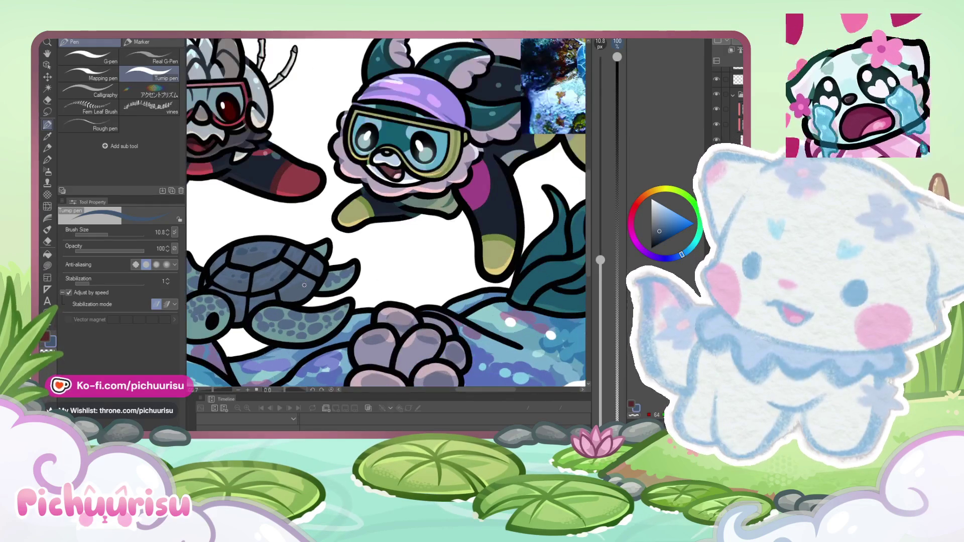
# Step: Pick a lighter blue from the colour wheel as the paint colour
pyautogui.scroll(-4, 244, 305)
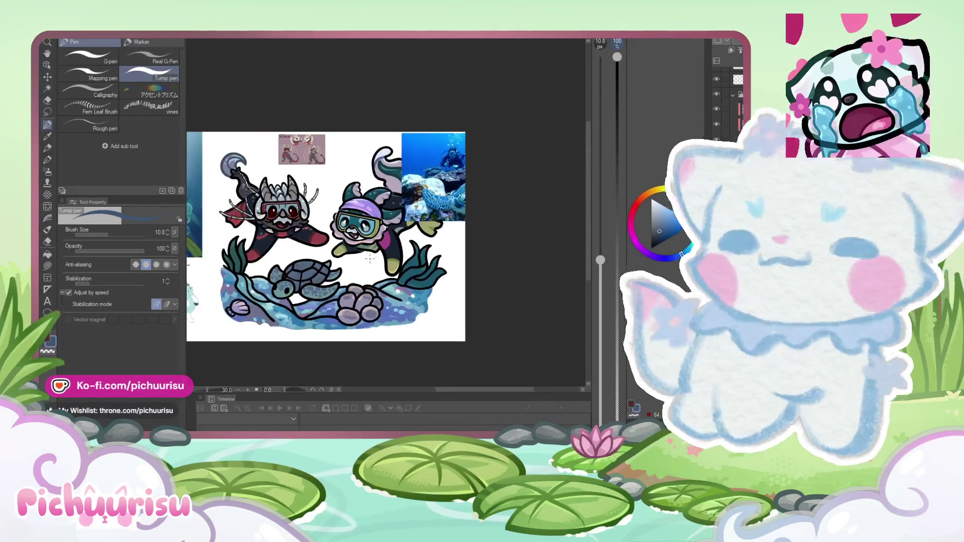
pyautogui.scroll(1, 334, 292)
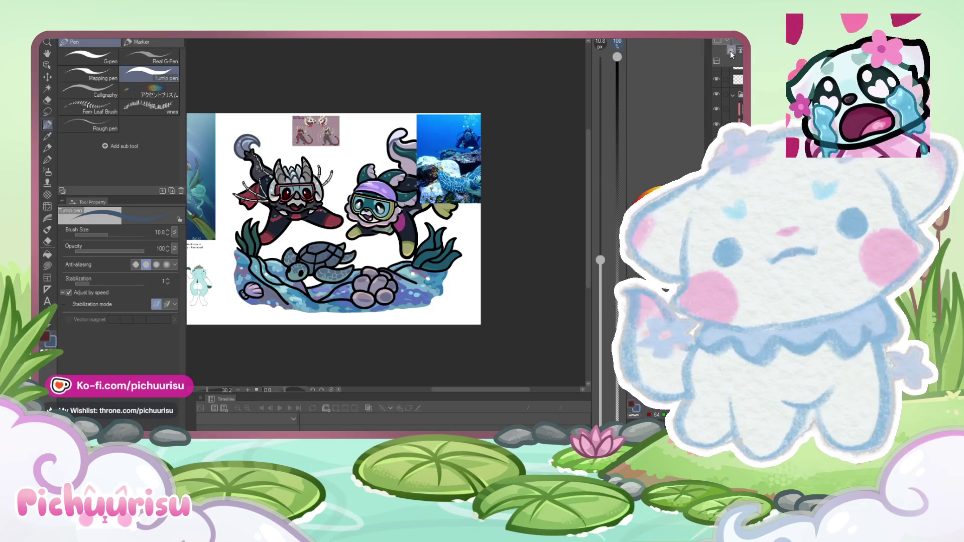
pyautogui.scroll(-1, 401, 262)
pyautogui.scroll(1, 401, 262)
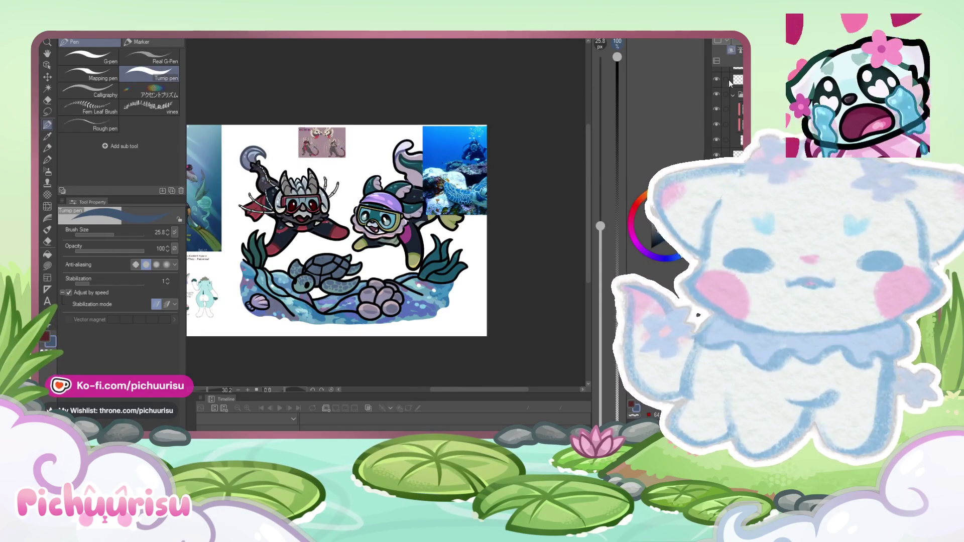
pyautogui.click(666, 205)
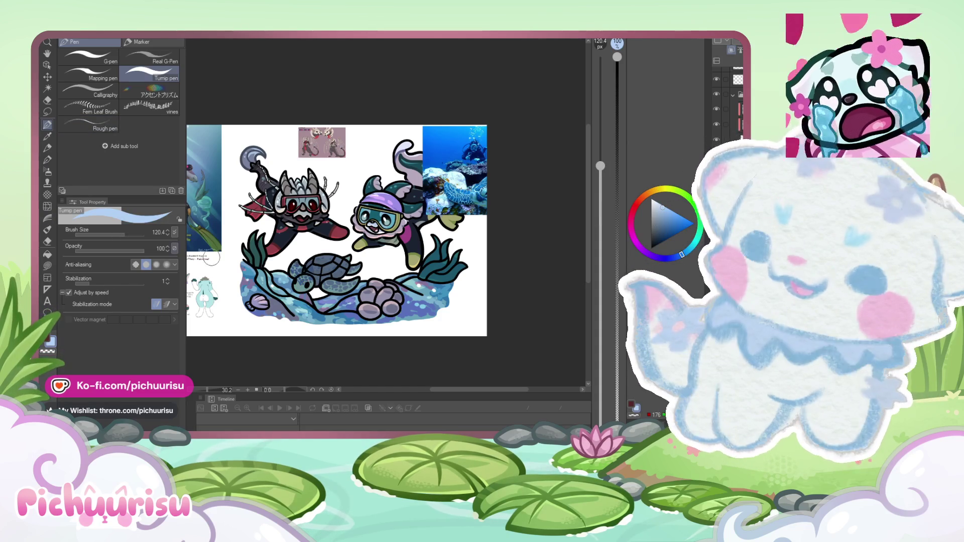
# Step: Set Brush Size to about 896 and switch to the Rough eraser
pyautogui.moveTo(132, 234); pyautogui.dragTo(138, 235)
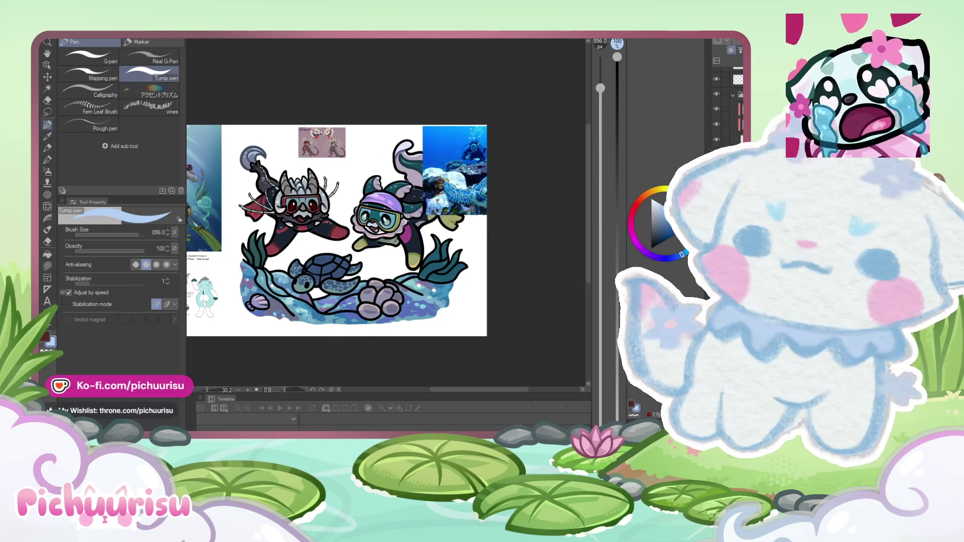
pyautogui.scroll(3, 417, 222)
pyautogui.press('e')
pyautogui.scroll(4, 240, 289)
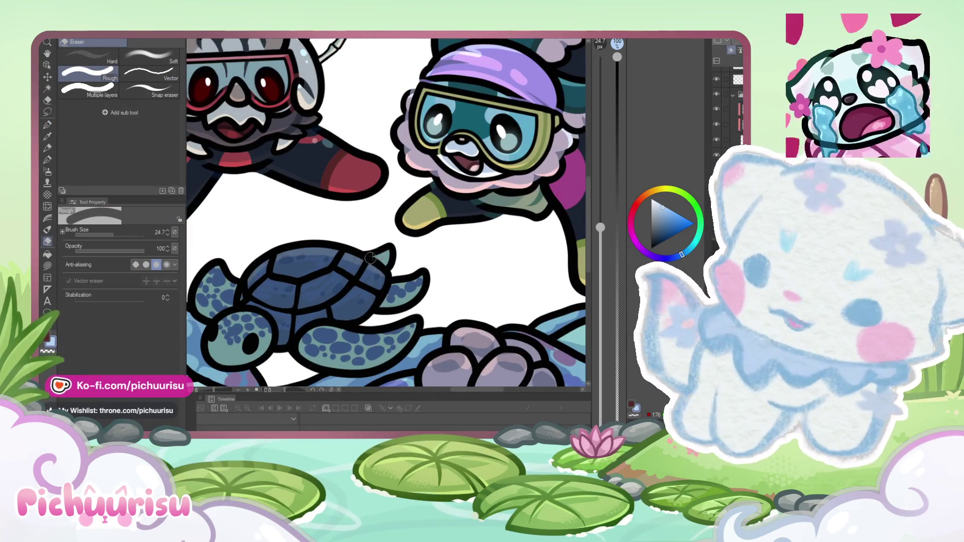
# Step: Hide and re-show the turtle shell shading layer to compare, then zoom out
pyautogui.scroll(2, 326, 261)
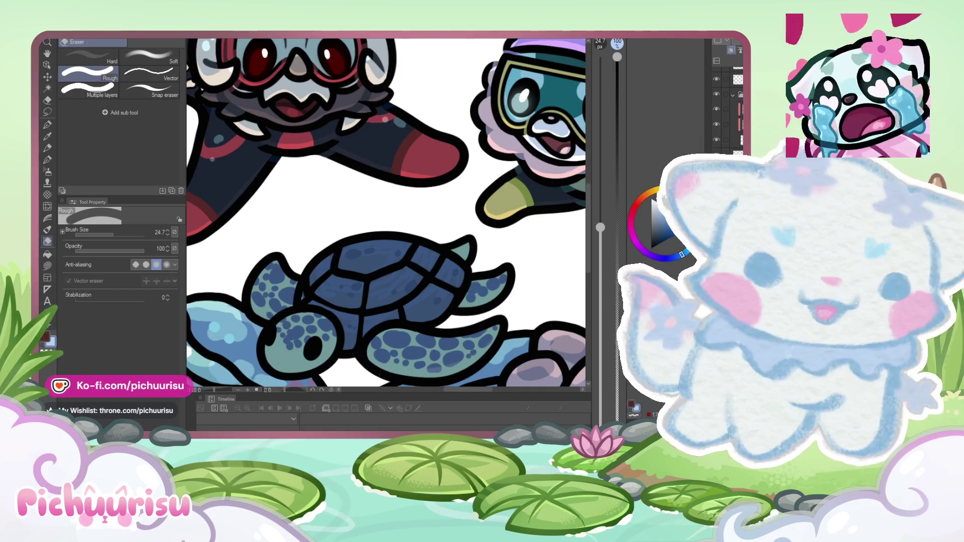
pyautogui.click(734, 59)
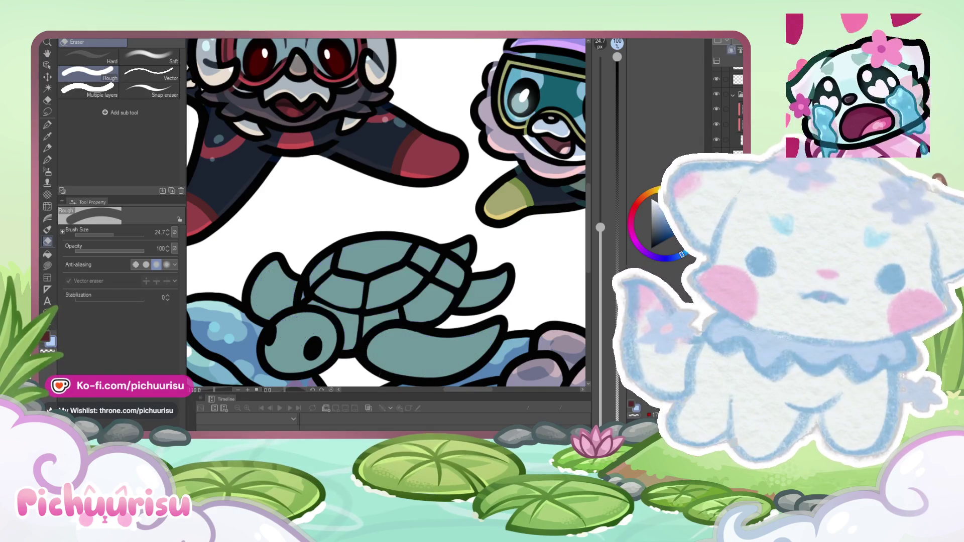
pyautogui.click(732, 56)
pyautogui.hotkey('ctrl', '-')
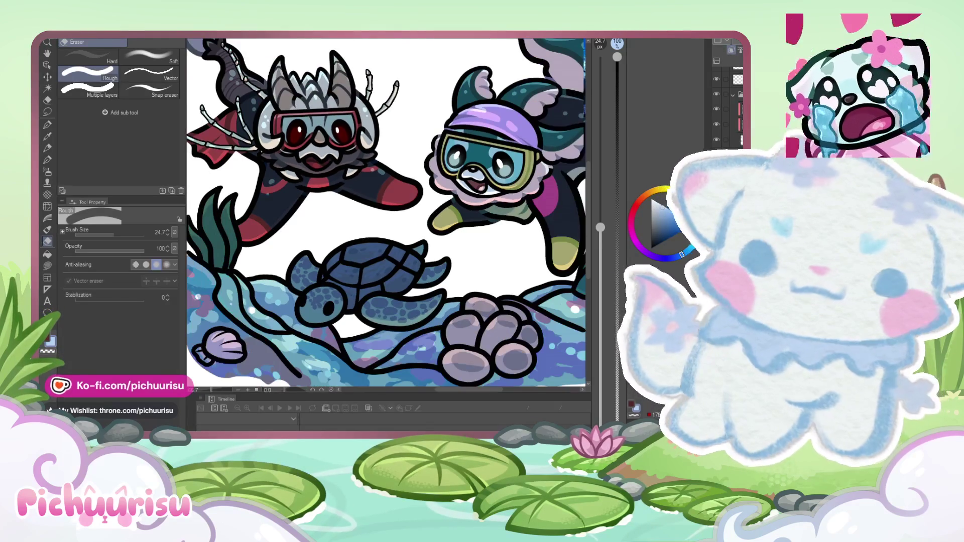
# Step: Rotate the canvas clockwise and, with the Turnip pen, cover the turtle in flat light cyan
pyautogui.scroll(4, 277, 328)
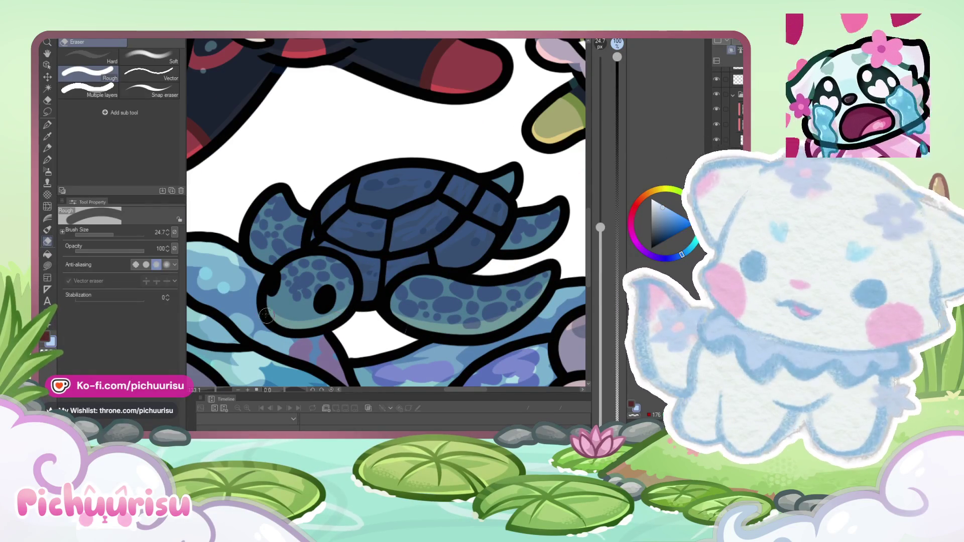
pyautogui.scroll(-2, 255, 221)
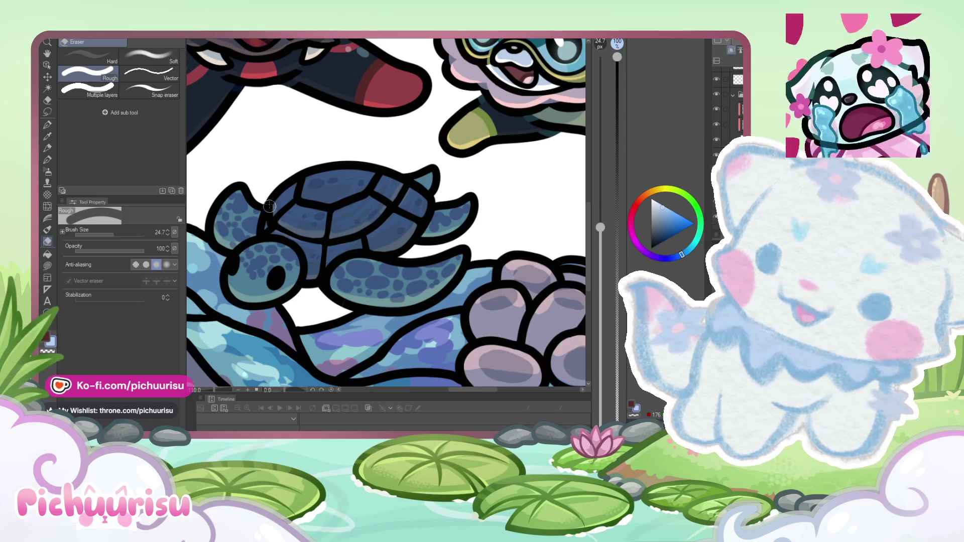
pyautogui.scroll(-5, 389, 219)
pyautogui.scroll(4, 392, 231)
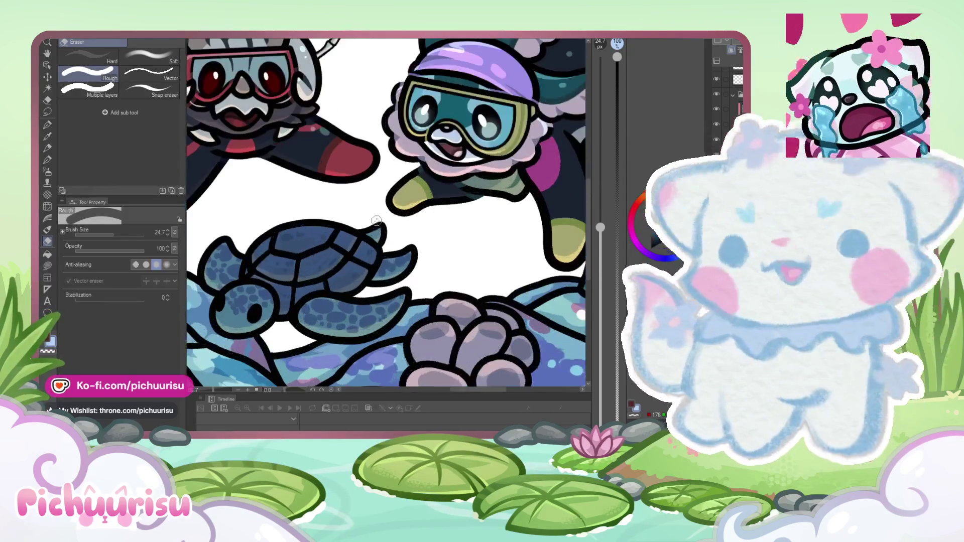
pyautogui.scroll(-3, 395, 247)
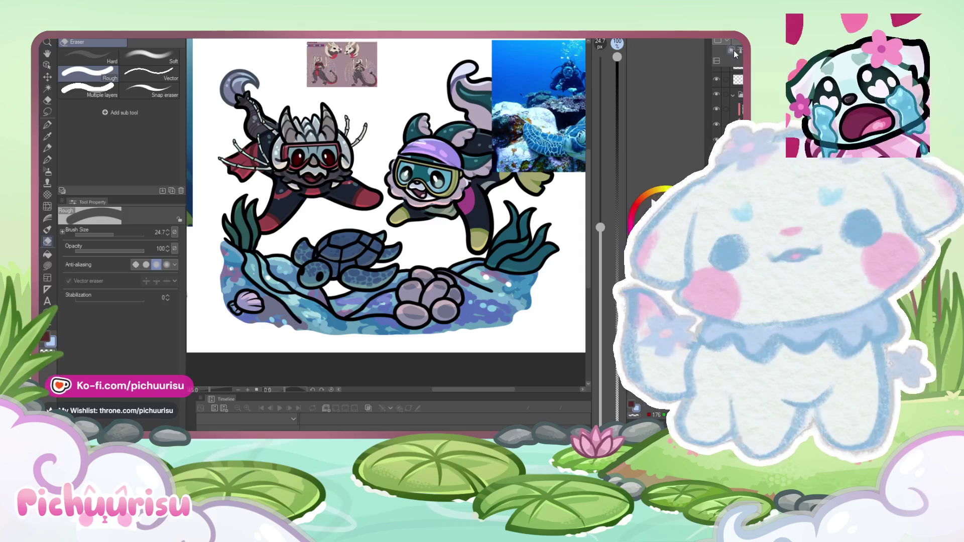
pyautogui.scroll(-2, 386, 211)
pyautogui.moveTo(406, 178)
pyautogui.mouseDown()
pyautogui.moveTo(387, 226)
pyautogui.moveTo(377, 206)
pyautogui.mouseUp()
pyautogui.scroll(3, 353, 152)
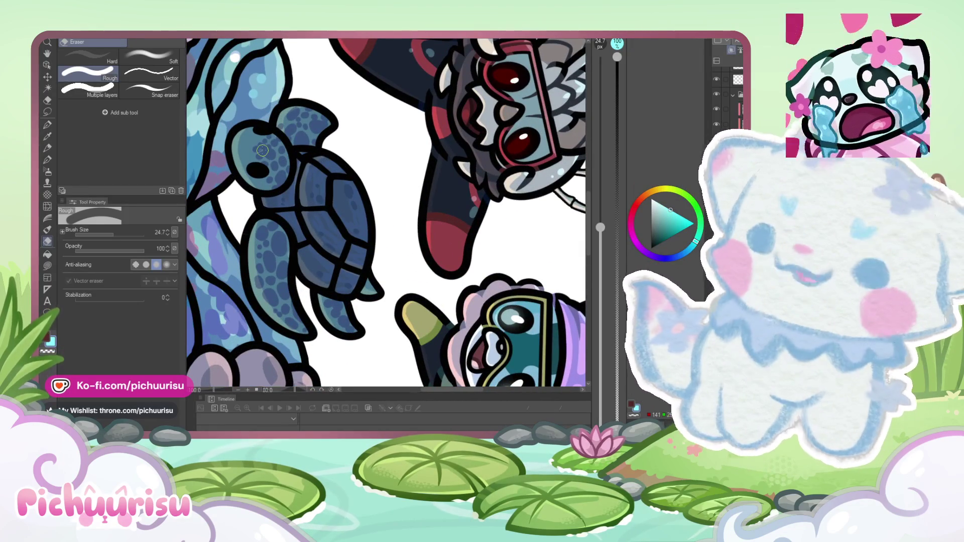
pyautogui.press('p')
pyautogui.hotkey('ctrl', 'z')
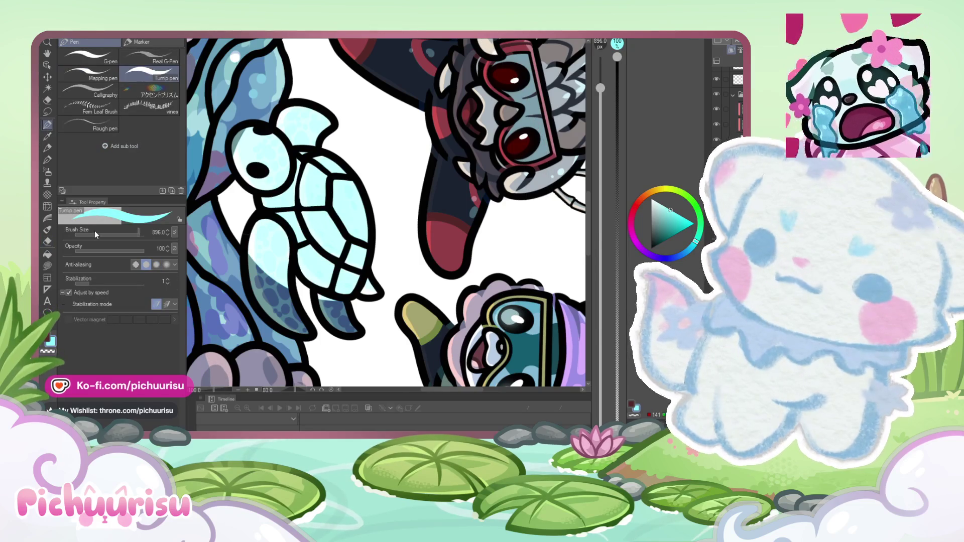
# Step: Undo the flat cyan fill and paint broad light-cyan strokes across the turtle's shell
pyautogui.click(95, 232)
pyautogui.hotkey('ctrl', 'y')
pyautogui.moveTo(336, 181); pyautogui.dragTo(339, 215)
pyautogui.moveTo(92, 234); pyautogui.dragTo(118, 233)
pyautogui.moveTo(301, 201)
pyautogui.mouseDown()
pyautogui.moveTo(327, 171)
pyautogui.moveTo(352, 231)
pyautogui.mouseUp()
pyautogui.moveTo(301, 135); pyautogui.dragTo(314, 122)
# Step: Add small cyan highlights on the flippers and head, then undo all the cyan highlights
pyautogui.click(113, 235)
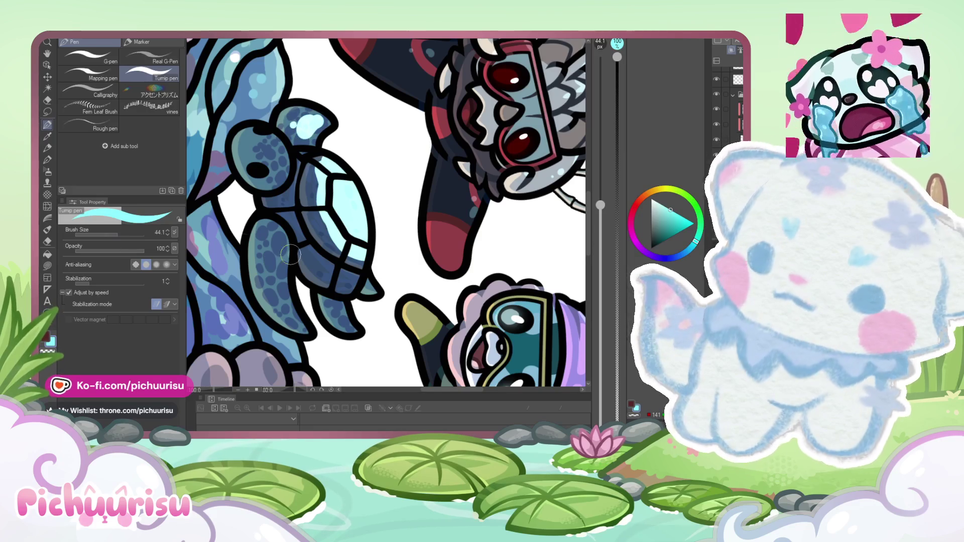
pyautogui.click(120, 234)
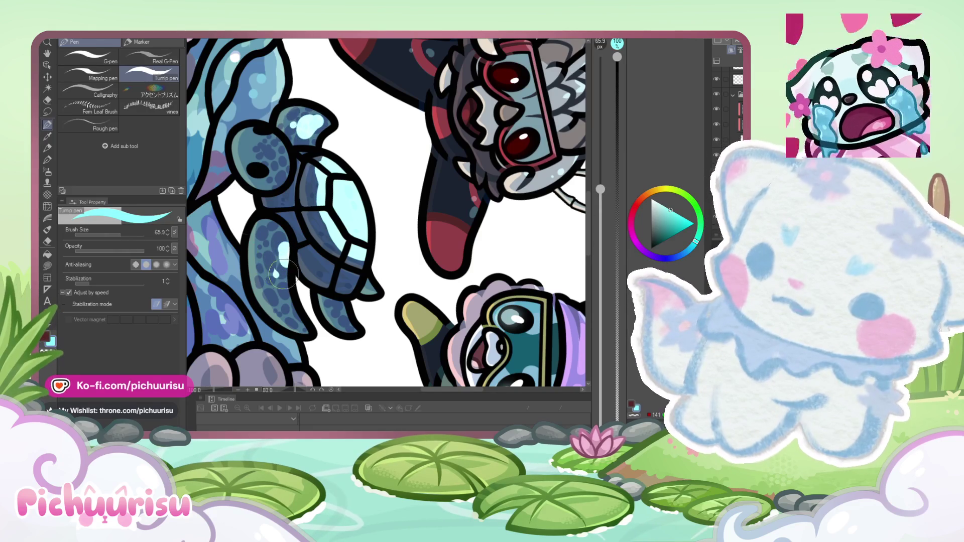
pyautogui.click(112, 235)
pyautogui.moveTo(278, 289); pyautogui.dragTo(274, 252)
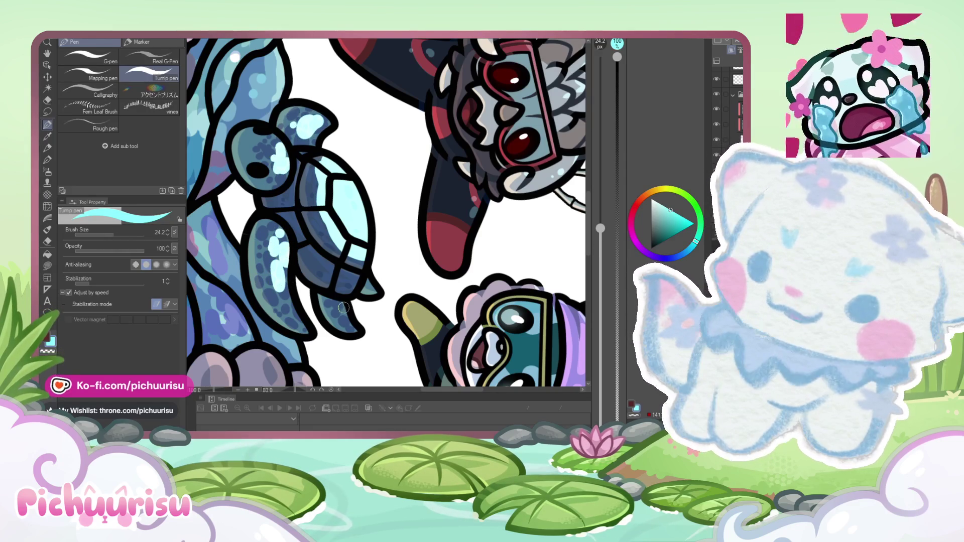
pyautogui.moveTo(342, 314); pyautogui.dragTo(349, 325)
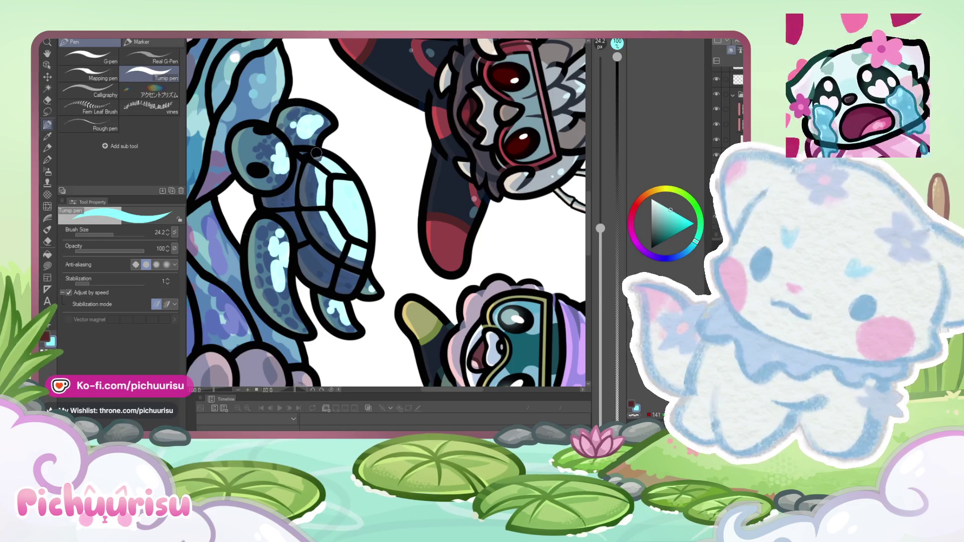
pyautogui.moveTo(308, 113); pyautogui.dragTo(302, 147)
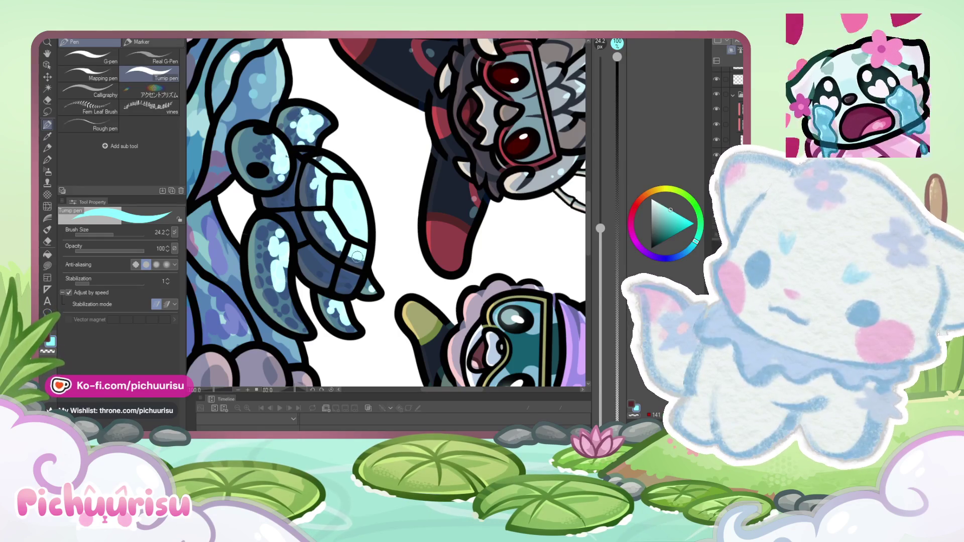
pyautogui.hotkey('ctrl', 'z')
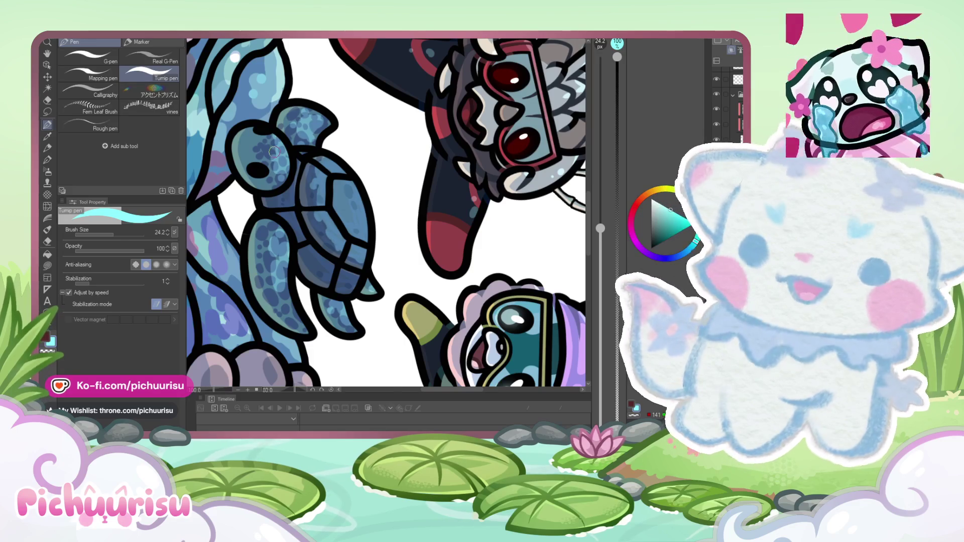
pyautogui.scroll(-5, 271, 140)
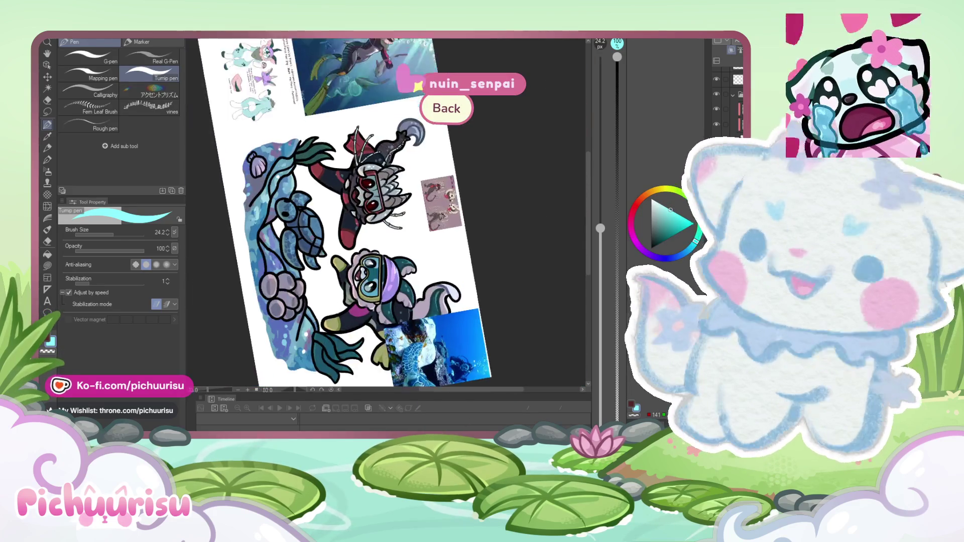
# Step: Sample the turtle's dark blue, enlarge the brush to 75.3, and switch to dark navy
pyautogui.scroll(5, 312, 236)
pyautogui.keyDown('alt'); pyautogui.click(312, 236); pyautogui.keyUp('alt')
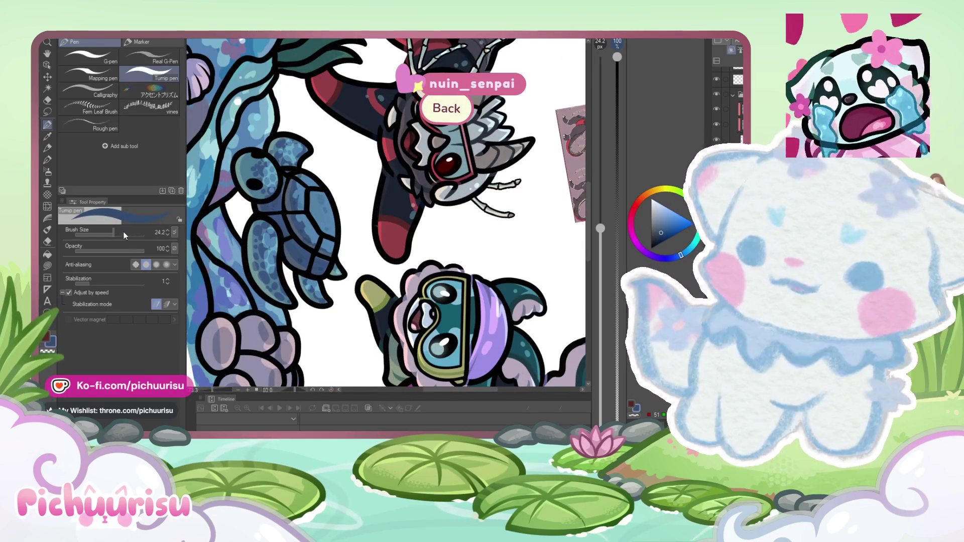
pyautogui.click(123, 234)
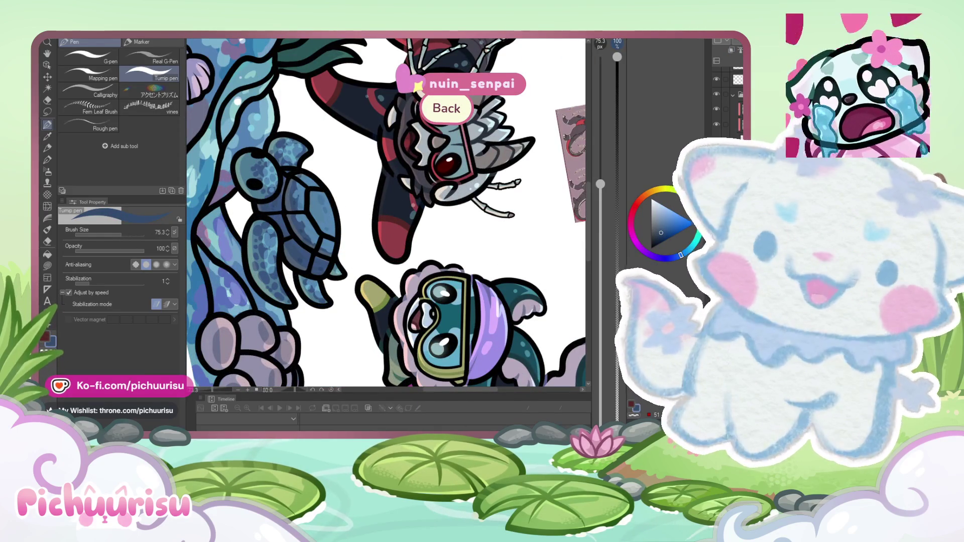
pyautogui.scroll(2, 317, 266)
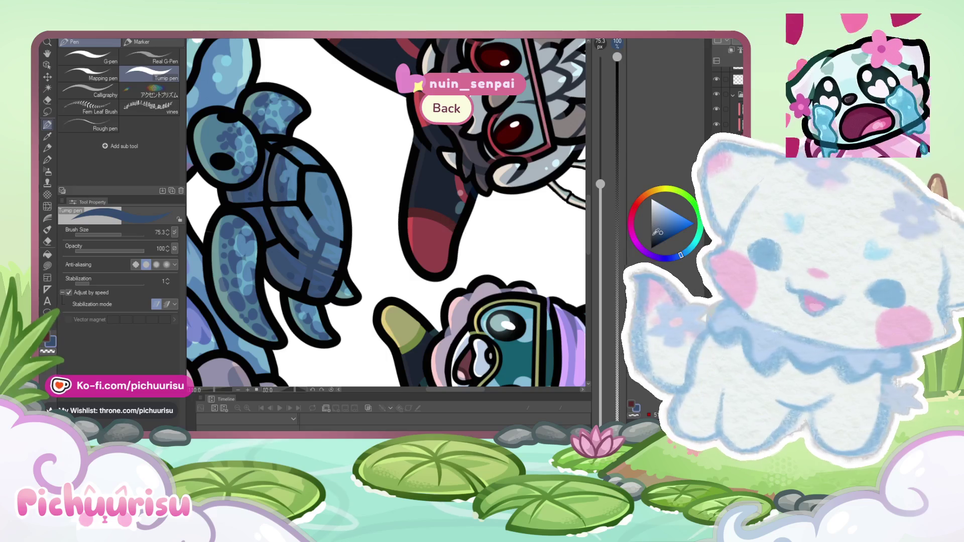
pyautogui.scroll(1, 312, 260)
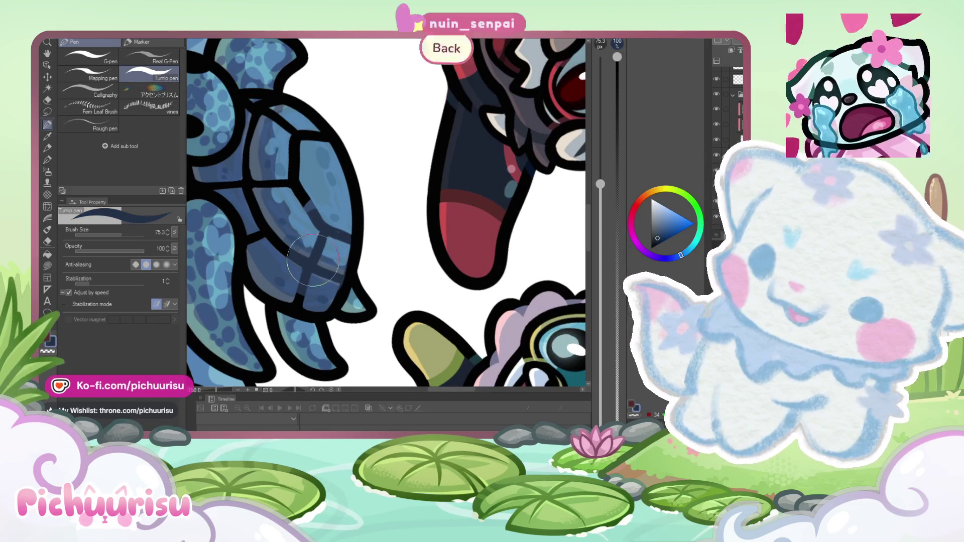
pyautogui.scroll(1, 251, 257)
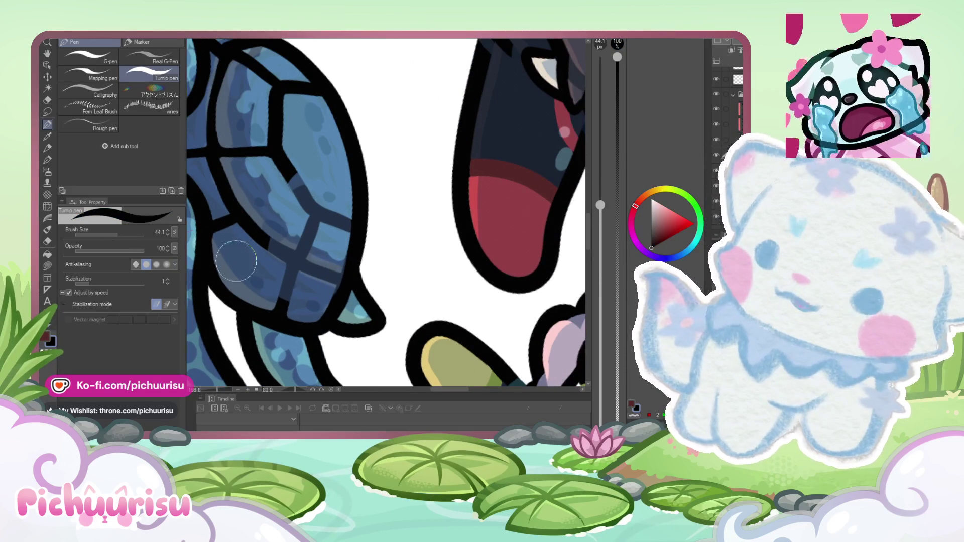
pyautogui.keyDown('alt'); pyautogui.click(324, 273); pyautogui.keyUp('alt')
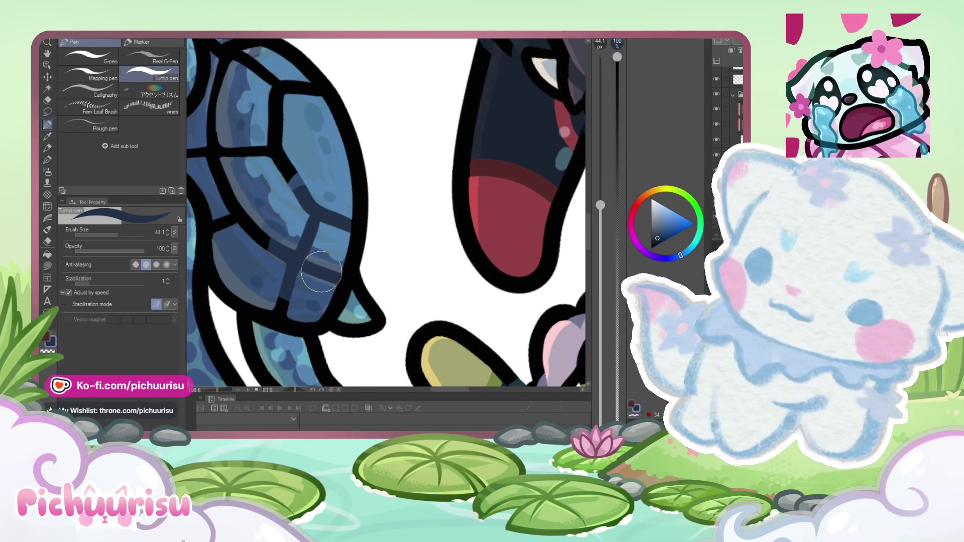
pyautogui.scroll(-1, 281, 297)
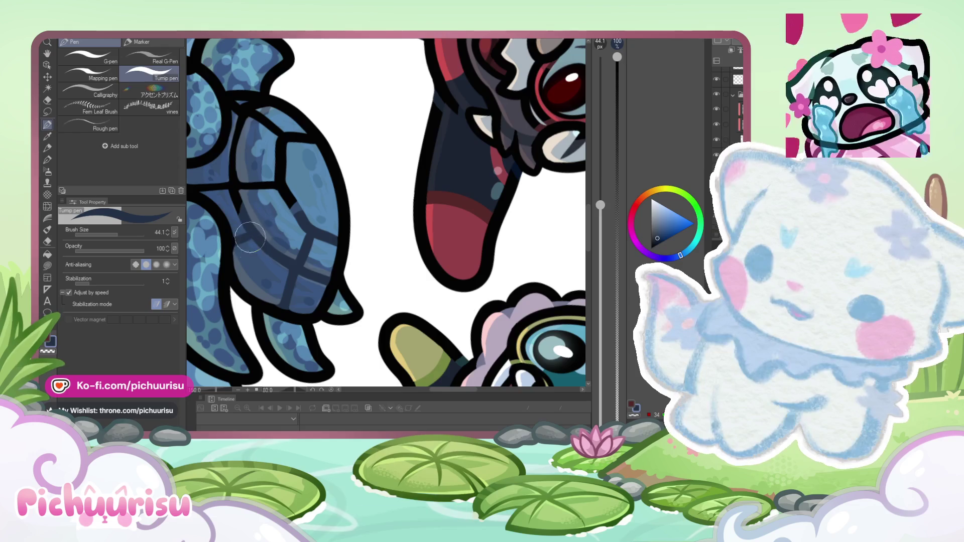
pyautogui.scroll(-2, 250, 237)
pyautogui.scroll(1, 251, 231)
pyautogui.scroll(1, 304, 246)
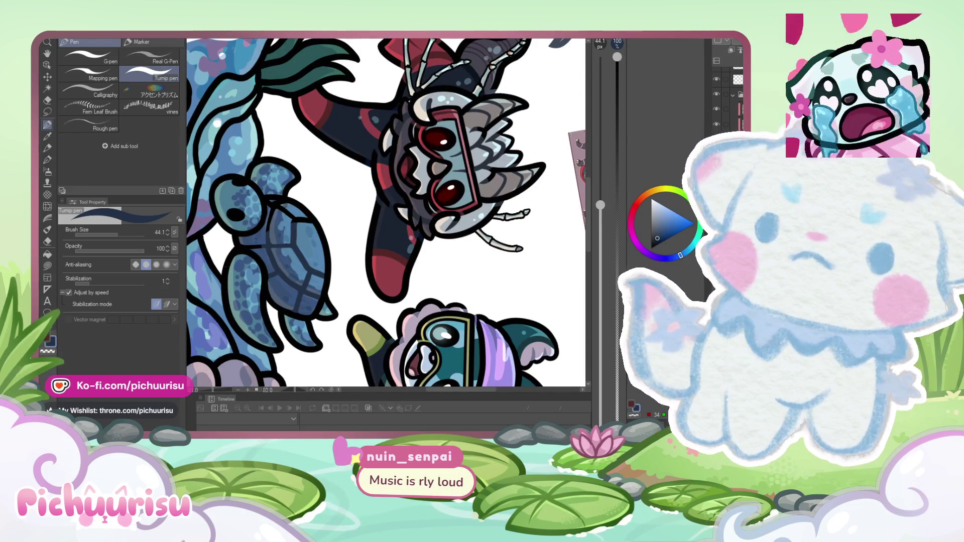
pyautogui.scroll(3, 307, 221)
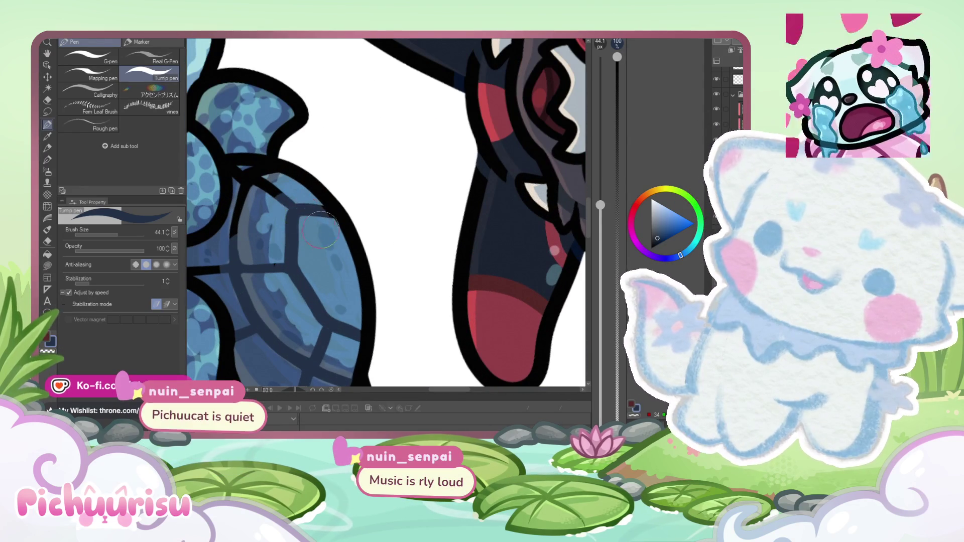
pyautogui.scroll(1, 236, 231)
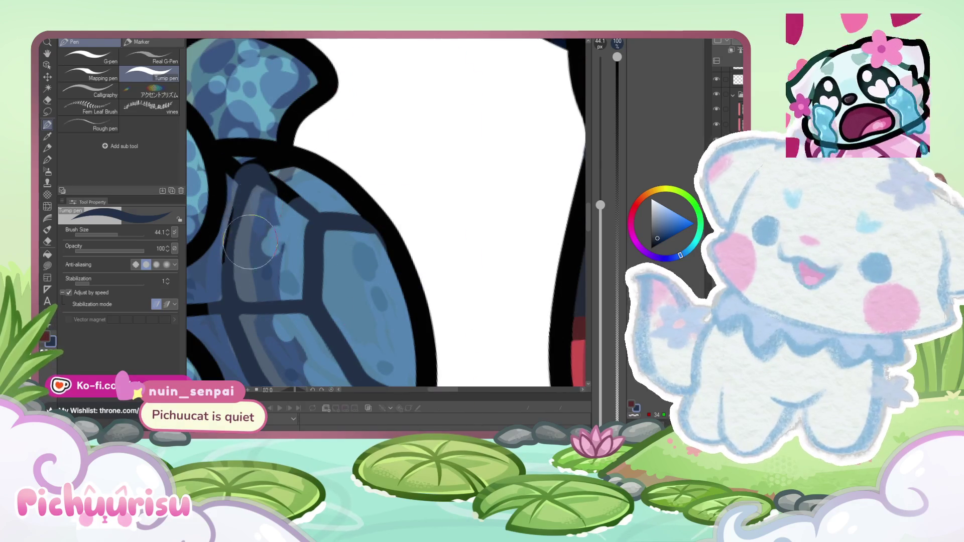
pyautogui.scroll(-2, 212, 228)
# Step: With a smaller brush, paint a lighter blue stroke across the shell plates
pyautogui.press('[')
pyautogui.press('[')
pyautogui.press('[')
pyautogui.scroll(2, 262, 177)
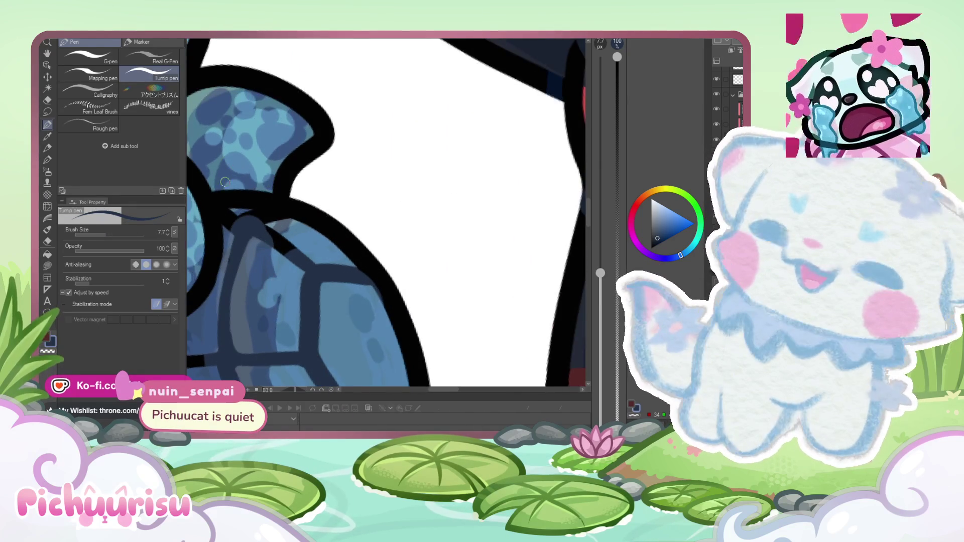
pyautogui.scroll(1, 225, 182)
pyautogui.moveTo(249, 221)
pyautogui.mouseDown()
pyautogui.moveTo(316, 229)
pyautogui.moveTo(325, 268)
pyautogui.mouseUp()
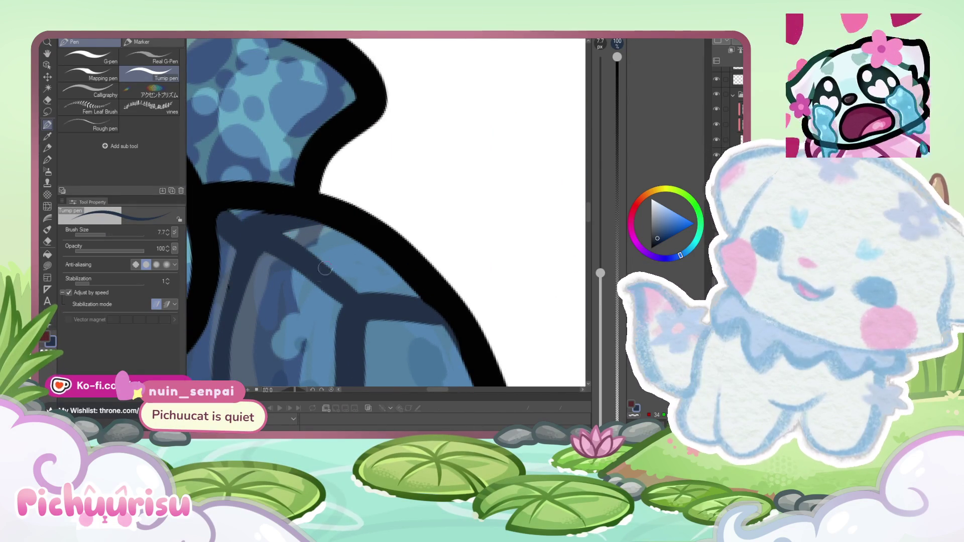
pyautogui.scroll(-5, 226, 265)
pyautogui.press(']')
pyautogui.press(']')
pyautogui.press(']')
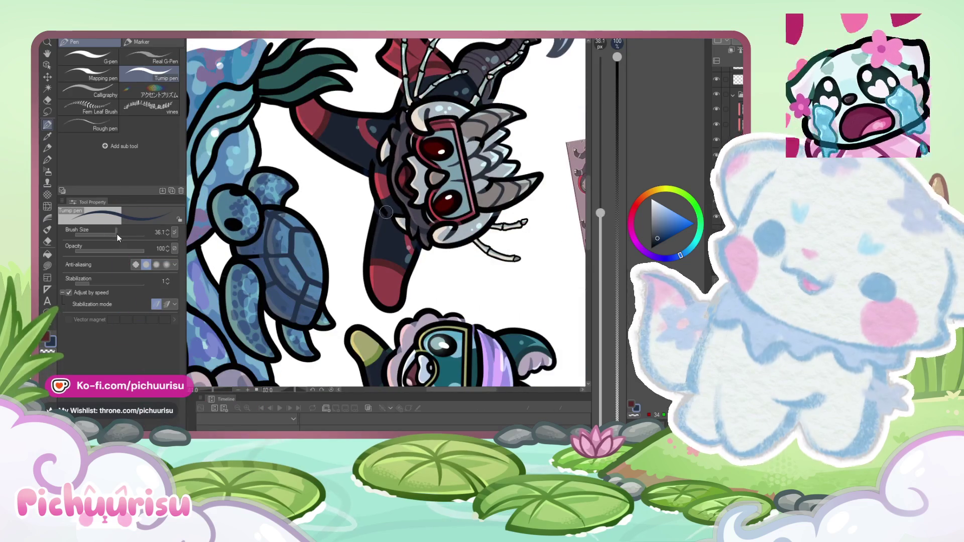
pyautogui.scroll(6, 262, 255)
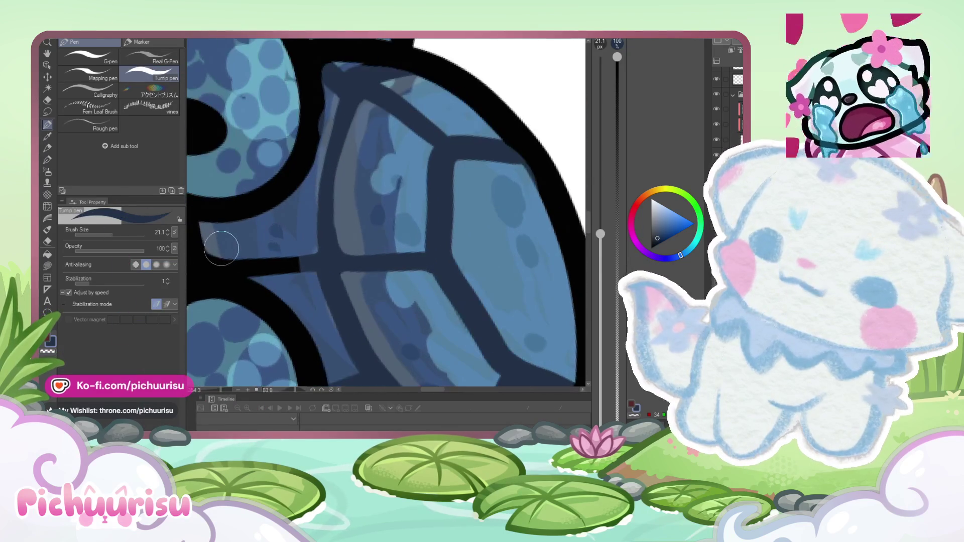
pyautogui.scroll(-6, 302, 272)
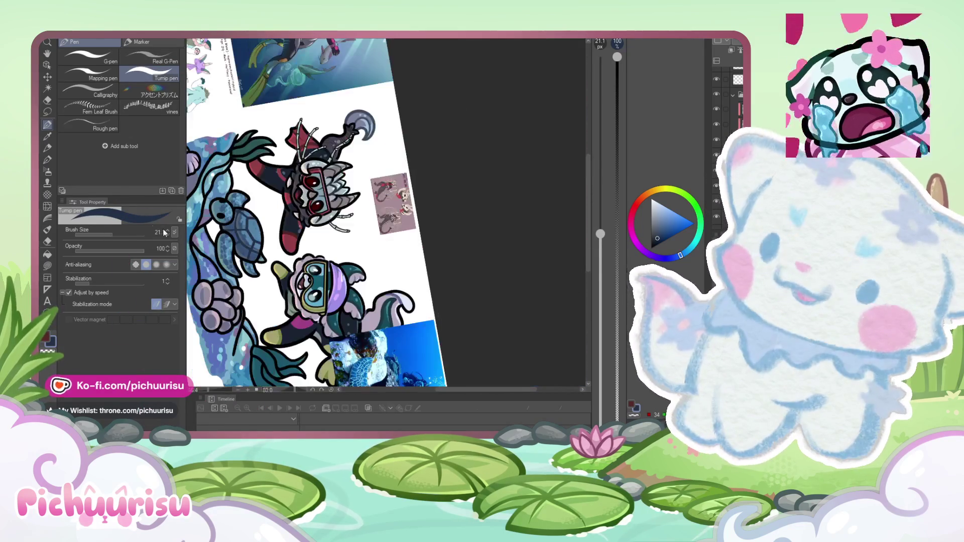
# Step: Set the brush to about 38.6 and paint darker shading across the shell and its left side
pyautogui.click(117, 235)
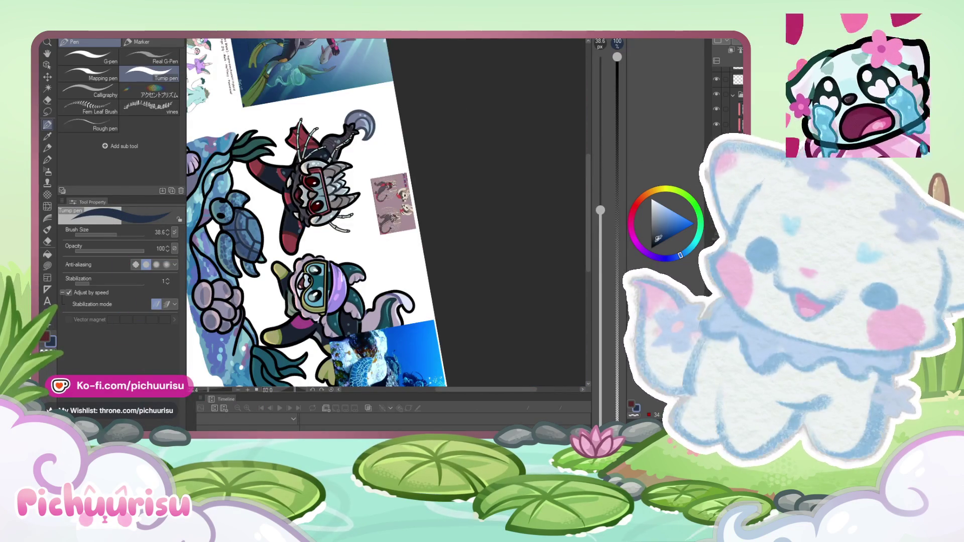
pyautogui.scroll(5, 244, 222)
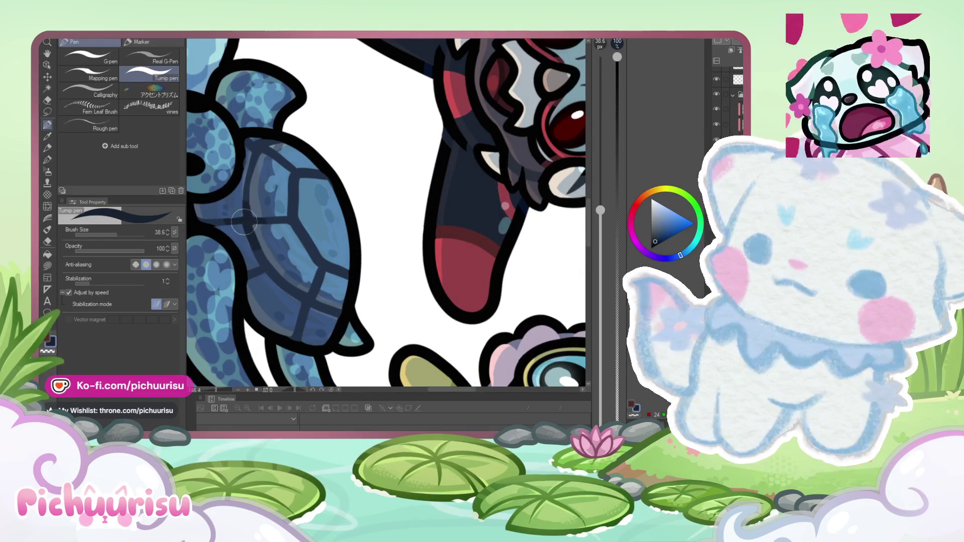
pyautogui.moveTo(214, 218)
pyautogui.mouseDown()
pyautogui.moveTo(301, 331)
pyautogui.moveTo(323, 253)
pyautogui.moveTo(291, 216)
pyautogui.moveTo(290, 169)
pyautogui.moveTo(319, 187)
pyautogui.mouseUp()
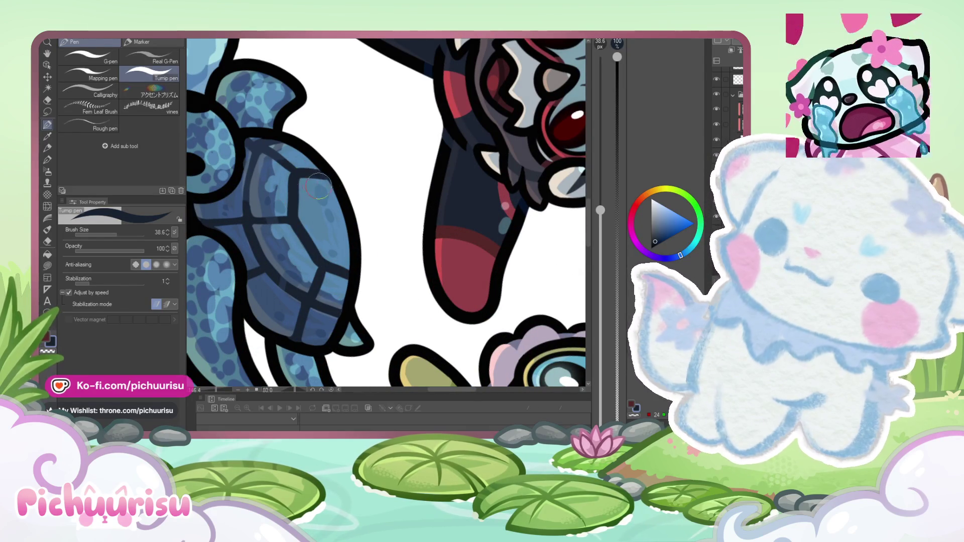
pyautogui.scroll(1, 258, 160)
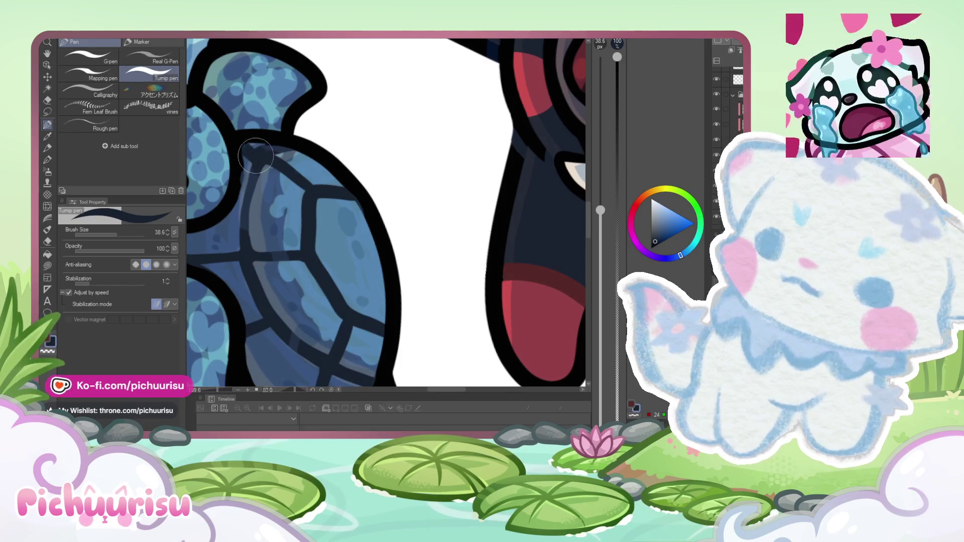
pyautogui.moveTo(261, 171); pyautogui.dragTo(260, 213)
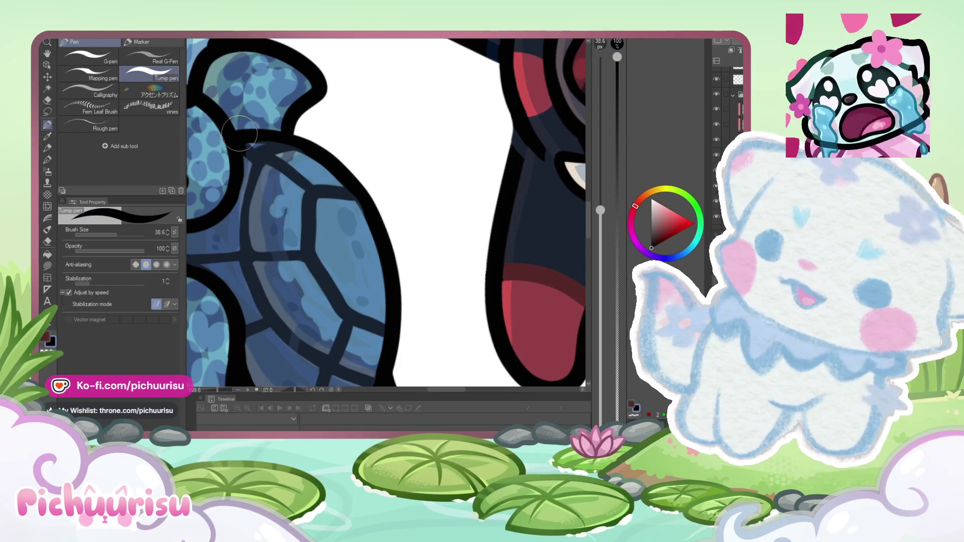
# Step: Switch to a near-black red colour and set the brush size to 8.3
pyautogui.keyDown('alt'); pyautogui.click(353, 188); pyautogui.keyUp('alt')
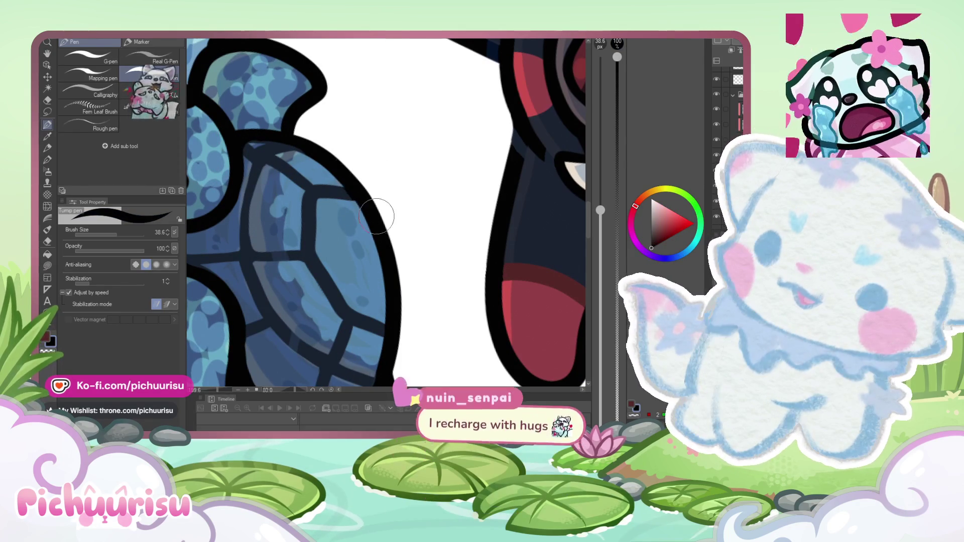
pyautogui.scroll(-5, 342, 192)
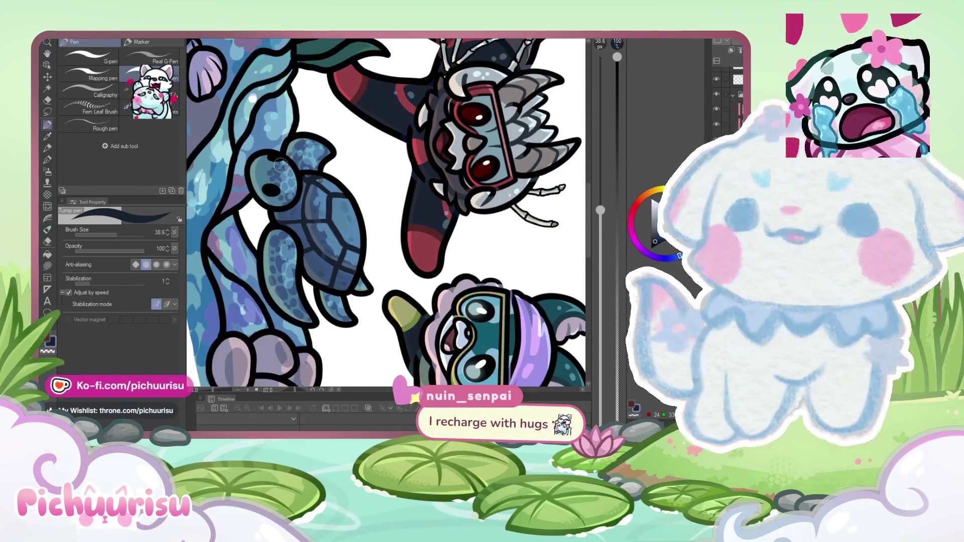
pyautogui.scroll(5, 290, 192)
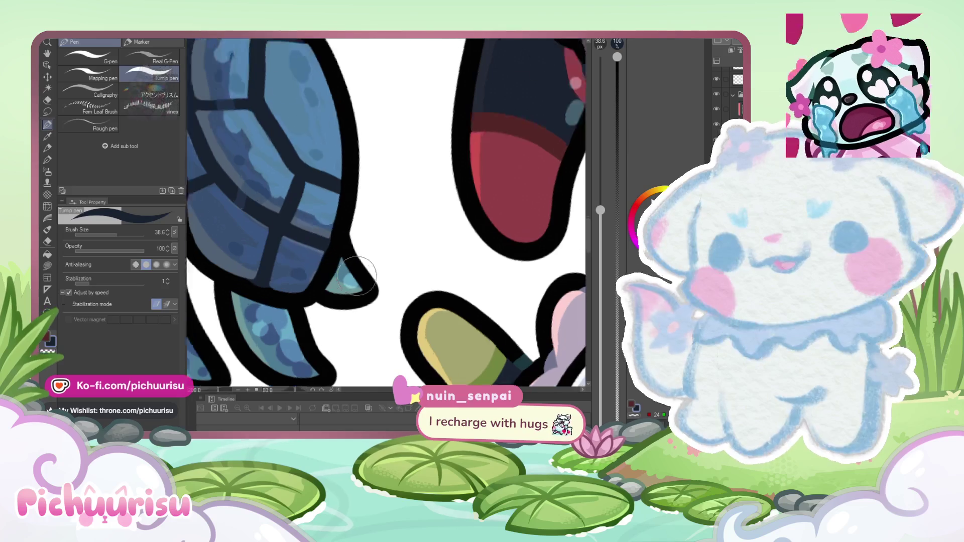
pyautogui.scroll(-5, 390, 286)
pyautogui.scroll(5, 265, 263)
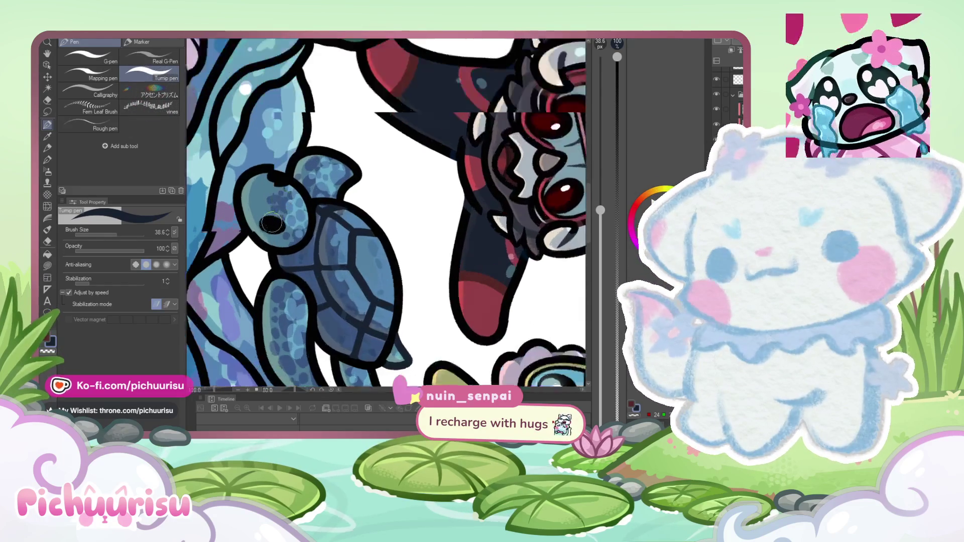
pyautogui.scroll(4, 266, 263)
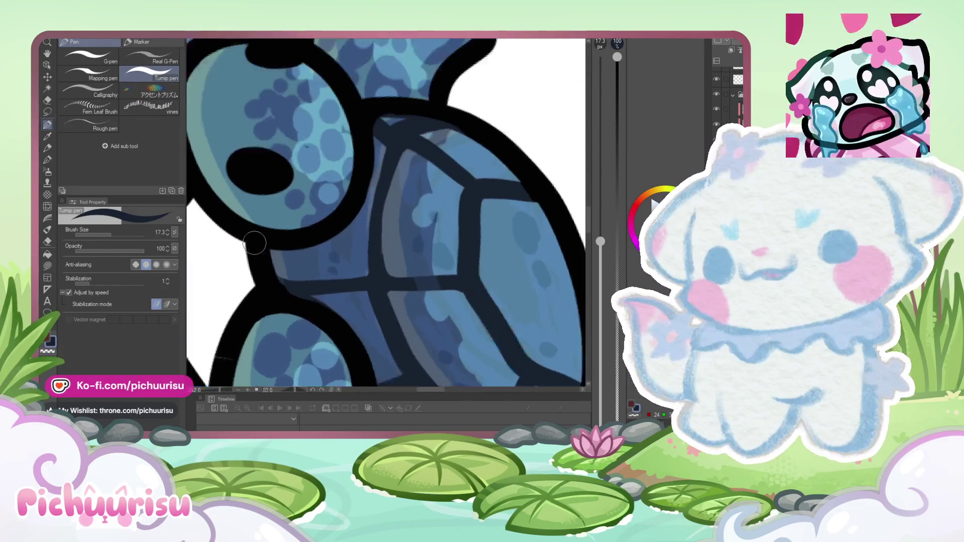
pyautogui.scroll(-3, 279, 261)
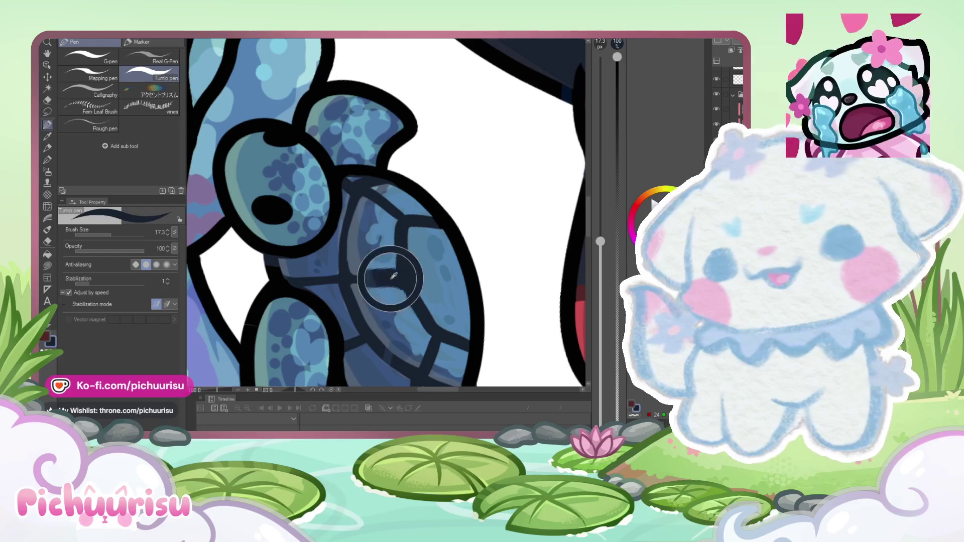
pyautogui.scroll(-3, 269, 258)
pyautogui.scroll(4, 304, 181)
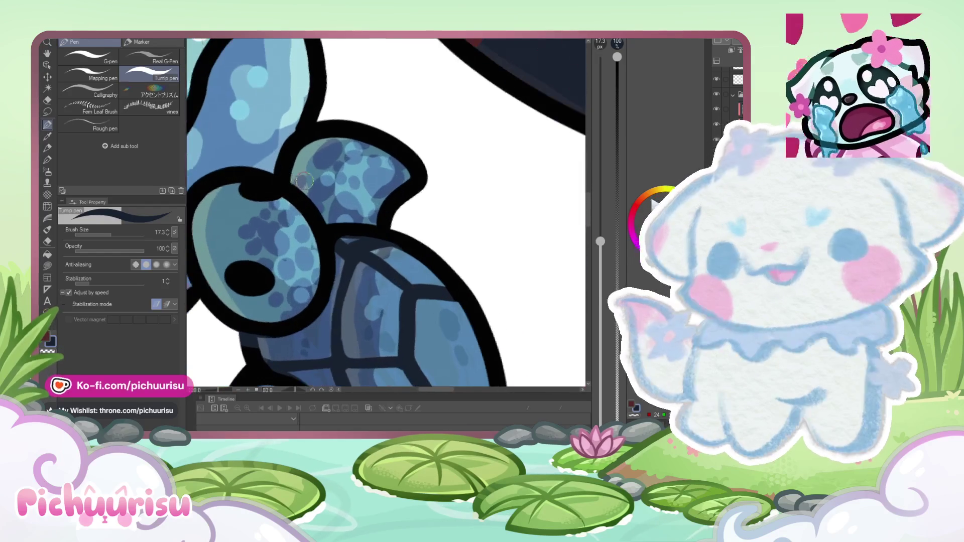
pyautogui.scroll(-2, 310, 188)
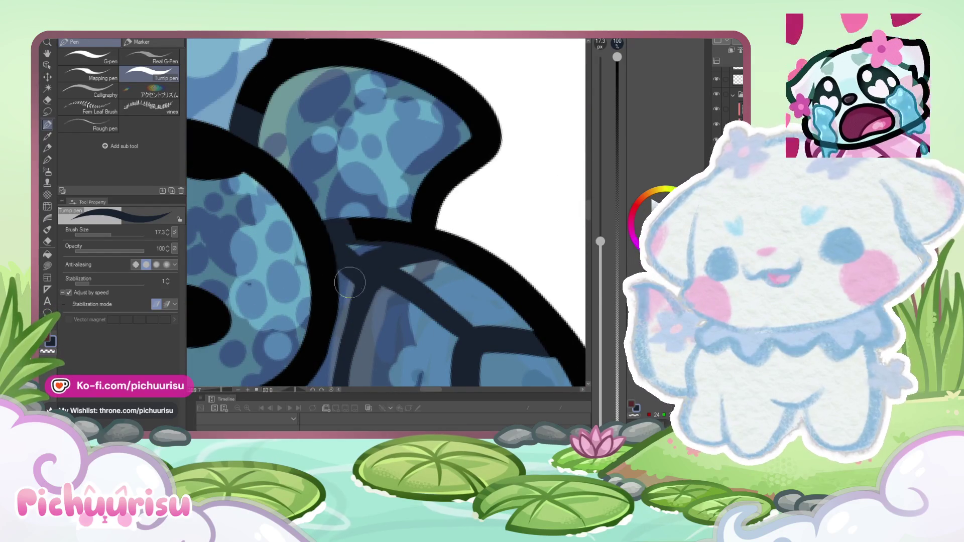
pyautogui.scroll(-3, 379, 232)
pyautogui.scroll(-5, 379, 232)
pyautogui.scroll(7, 342, 191)
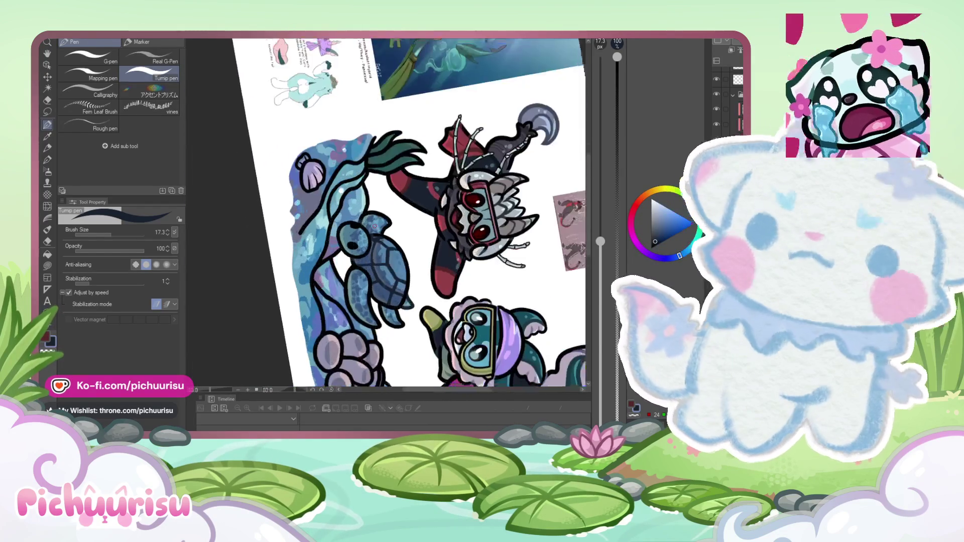
pyautogui.scroll(2, 334, 267)
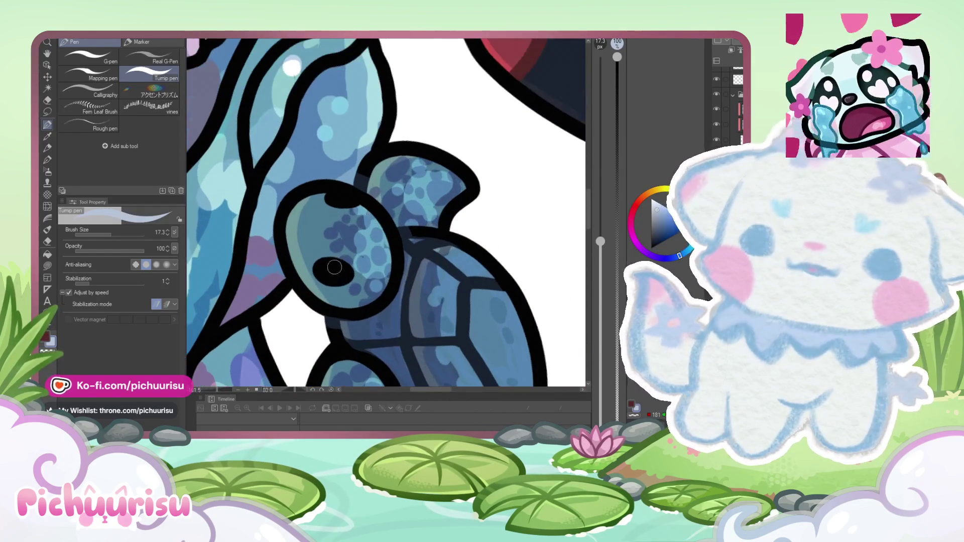
pyautogui.scroll(-5, 341, 197)
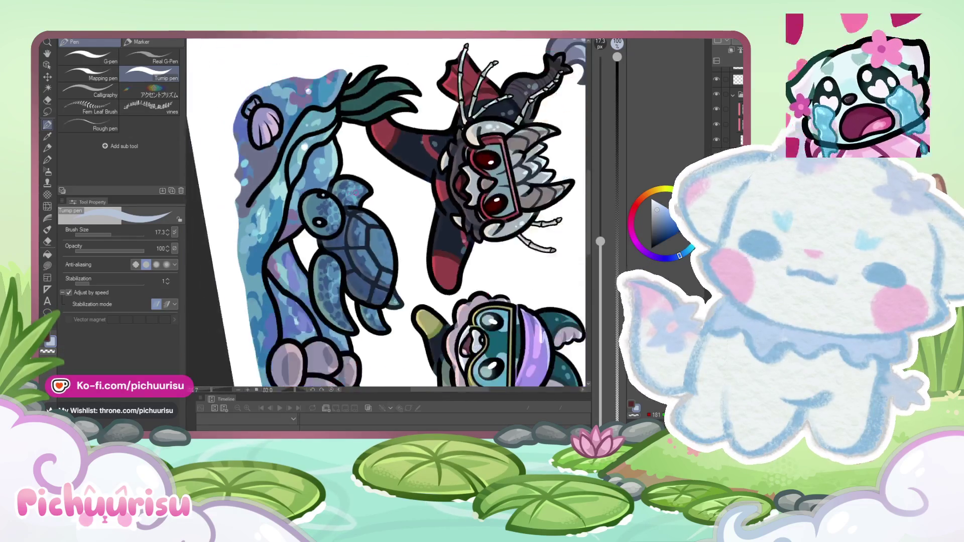
pyautogui.scroll(5, 386, 212)
pyautogui.click(100, 236)
pyautogui.click(99, 235)
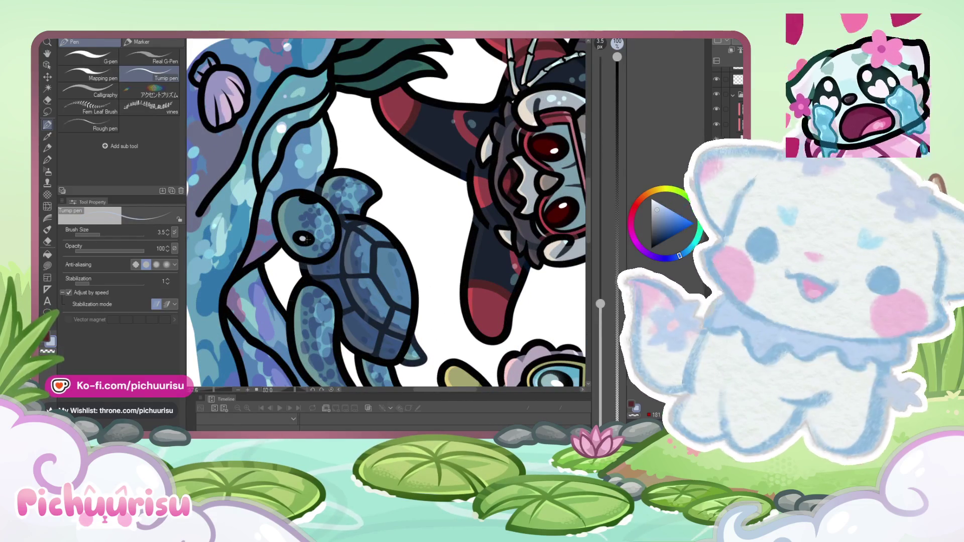
pyautogui.click(107, 233)
pyautogui.scroll(3, 305, 241)
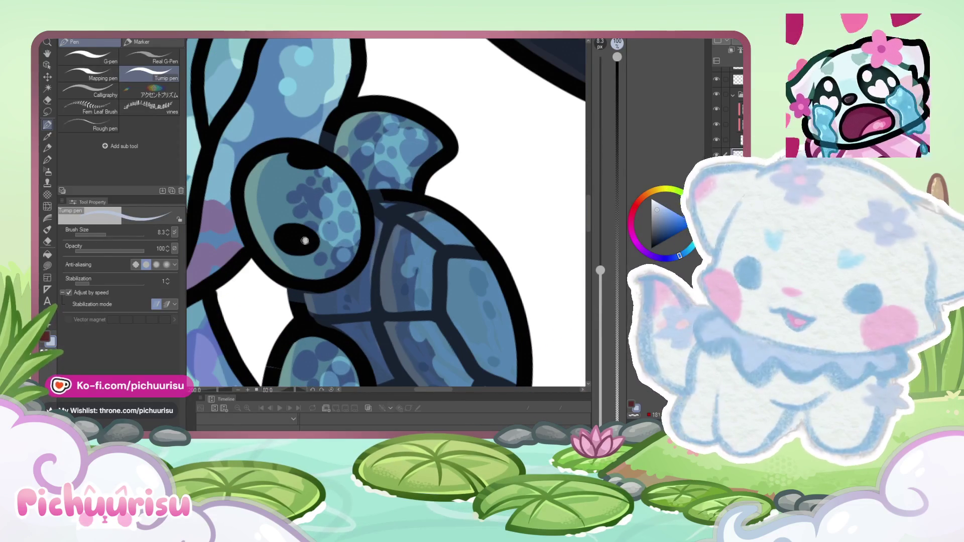
pyautogui.scroll(-5, 314, 157)
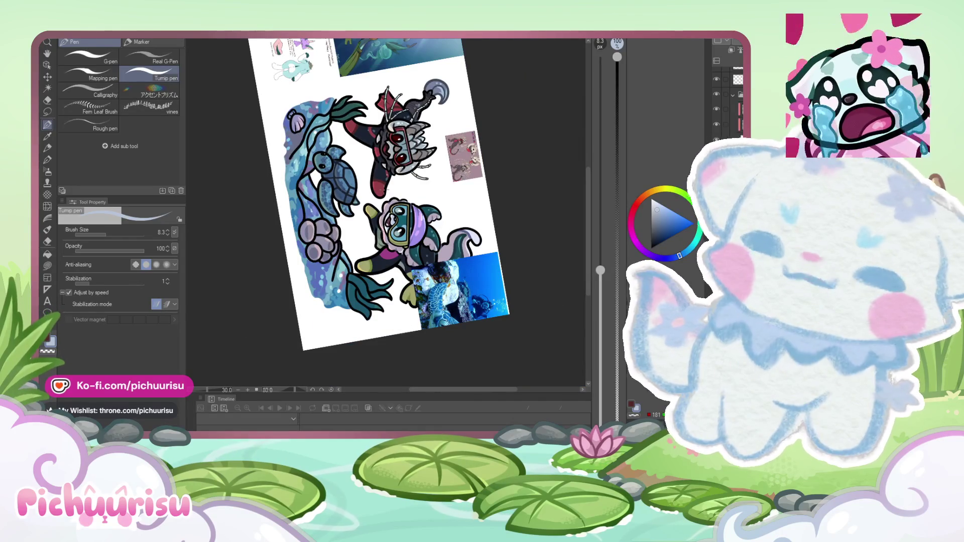
# Step: Turn the canvas back to nearly upright and pick a darker blue in the colour wheel
pyautogui.moveTo(383, 305)
pyautogui.mouseDown()
pyautogui.moveTo(372, 281)
pyautogui.moveTo(383, 305)
pyautogui.mouseUp()
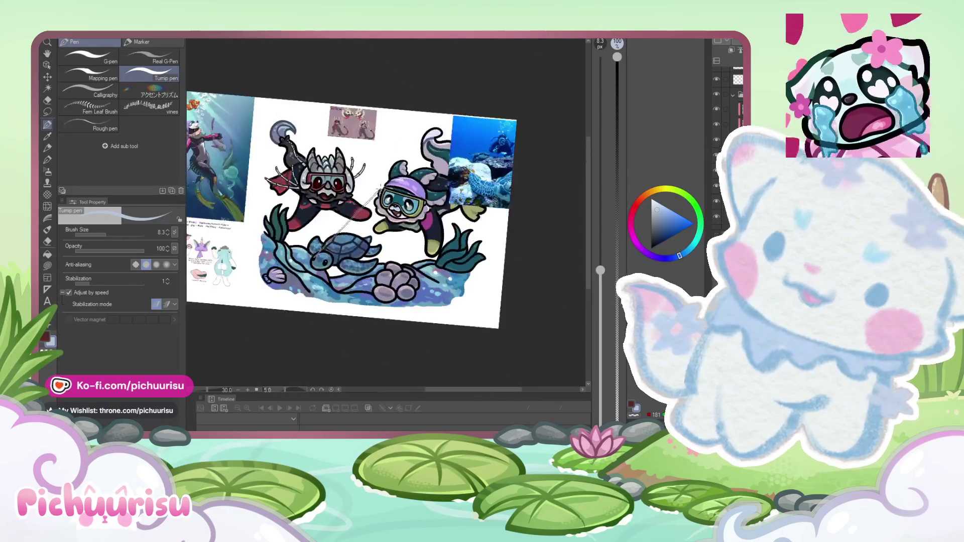
pyautogui.scroll(2, 383, 305)
pyautogui.scroll(2, 383, 305)
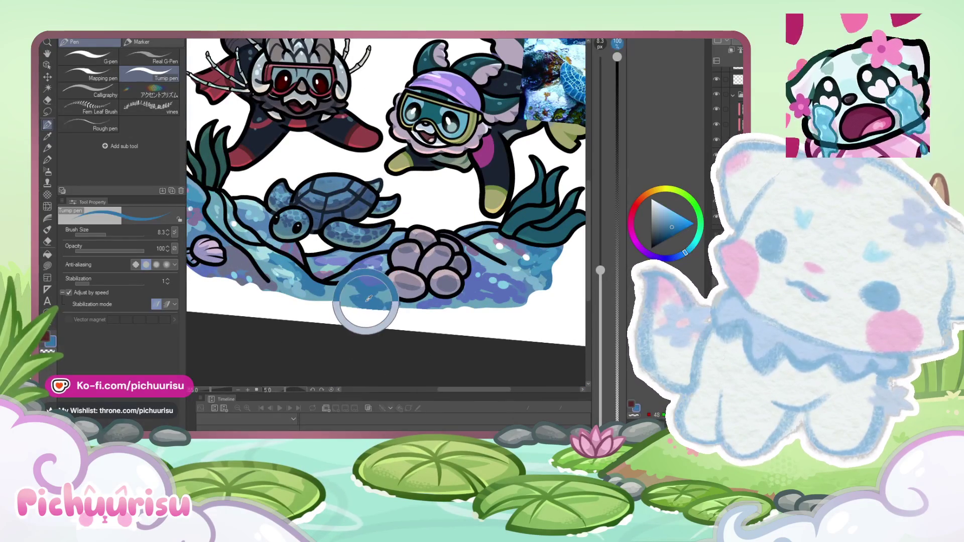
pyautogui.click(672, 227)
pyautogui.click(667, 233)
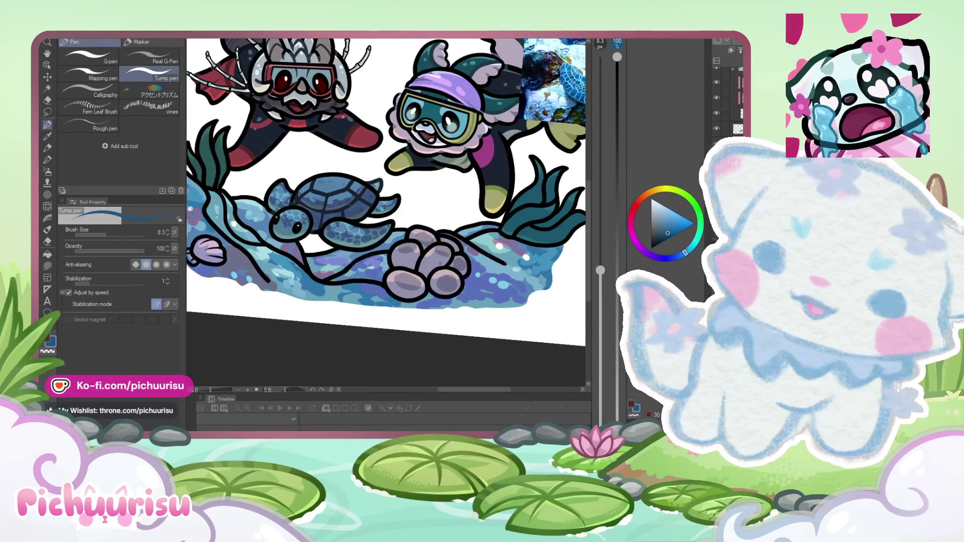
pyautogui.scroll(-3, 440, 263)
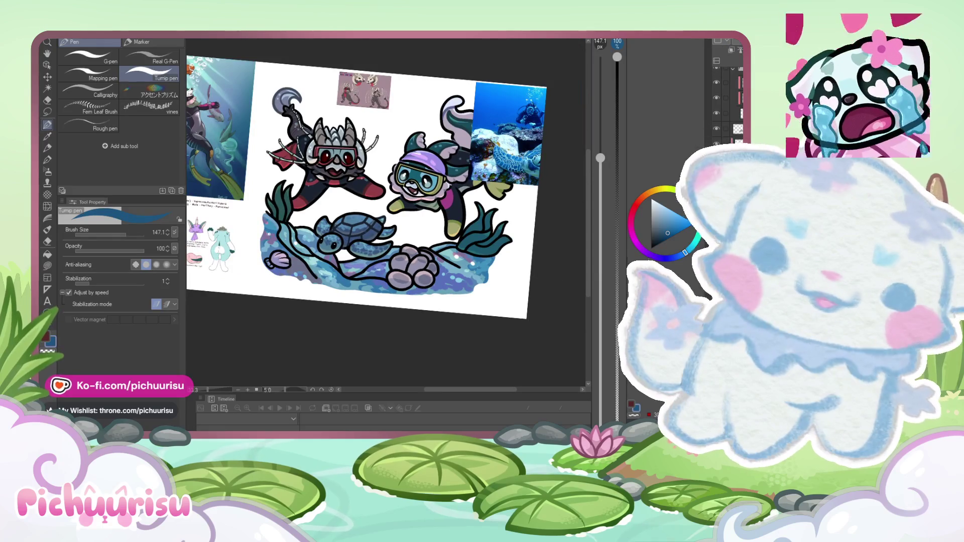
# Step: Resize the pen brush to 98.5 for broad strokes
pyautogui.moveTo(600, 158); pyautogui.dragTo(600, 111)
pyautogui.moveTo(407, 216)
pyautogui.mouseDown()
pyautogui.moveTo(326, 201)
pyautogui.moveTo(301, 241)
pyautogui.moveTo(460, 229)
pyautogui.mouseUp()
pyautogui.scroll(-2, 458, 229)
pyautogui.scroll(3, 311, 291)
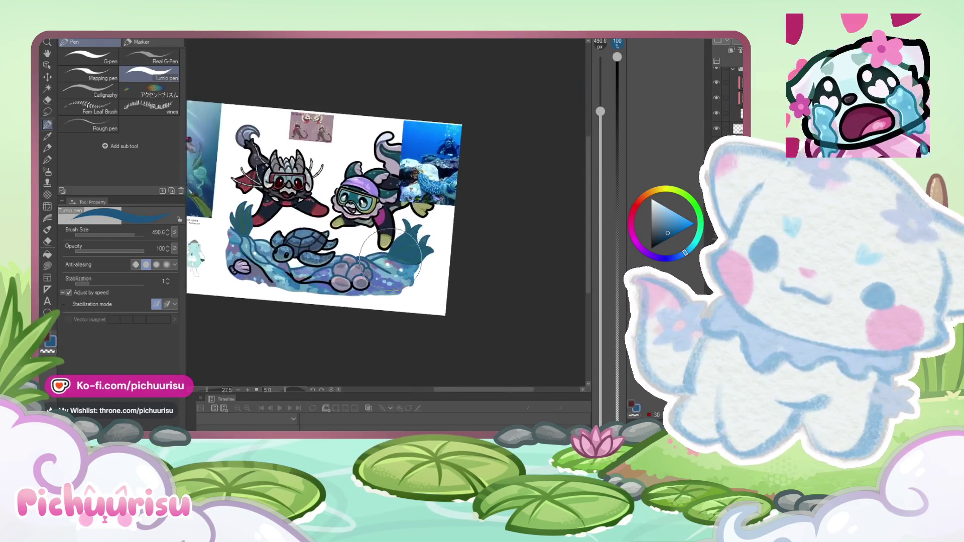
# Step: Eyedrop the dark teal from the seaweed and darken it in the colour wheel
pyautogui.keyDown('alt'); pyautogui.click(312, 291); pyautogui.keyUp('alt')
pyautogui.moveTo(312, 292)
pyautogui.mouseDown()
pyautogui.moveTo(392, 237)
pyautogui.moveTo(406, 245)
pyautogui.mouseUp()
pyautogui.click(660, 237)
pyautogui.scroll(-1, 432, 271)
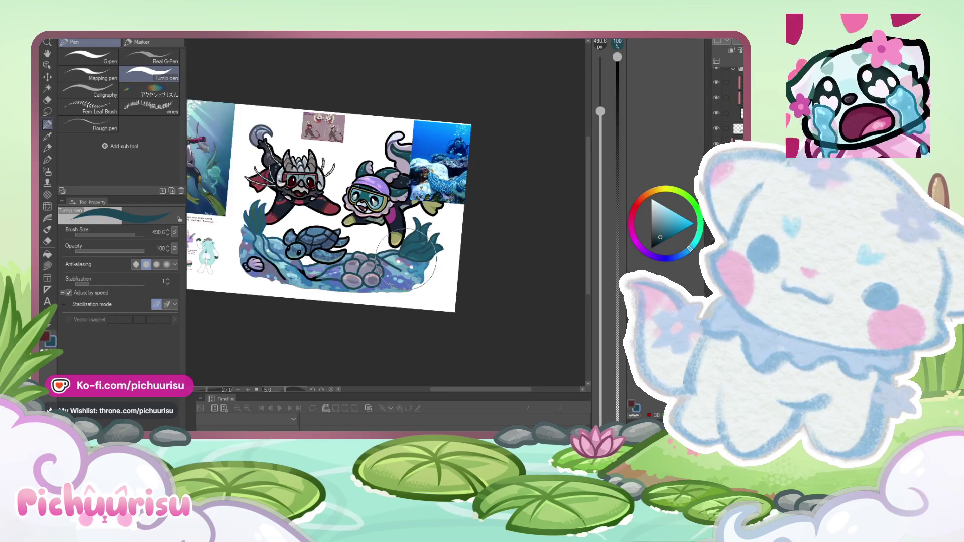
pyautogui.scroll(-1, 476, 296)
pyautogui.scroll(2, 499, 223)
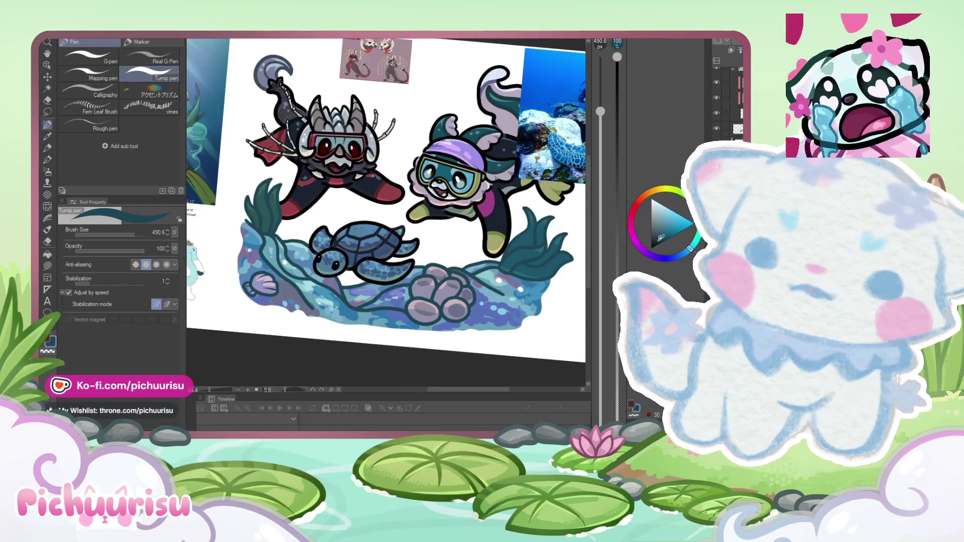
pyautogui.click(658, 240)
pyautogui.scroll(-1, 522, 271)
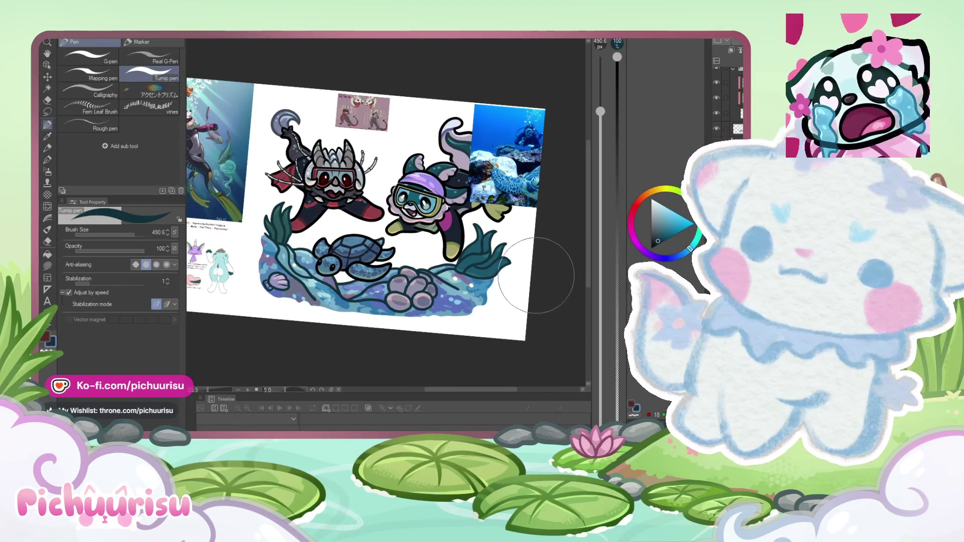
pyautogui.scroll(3, 434, 280)
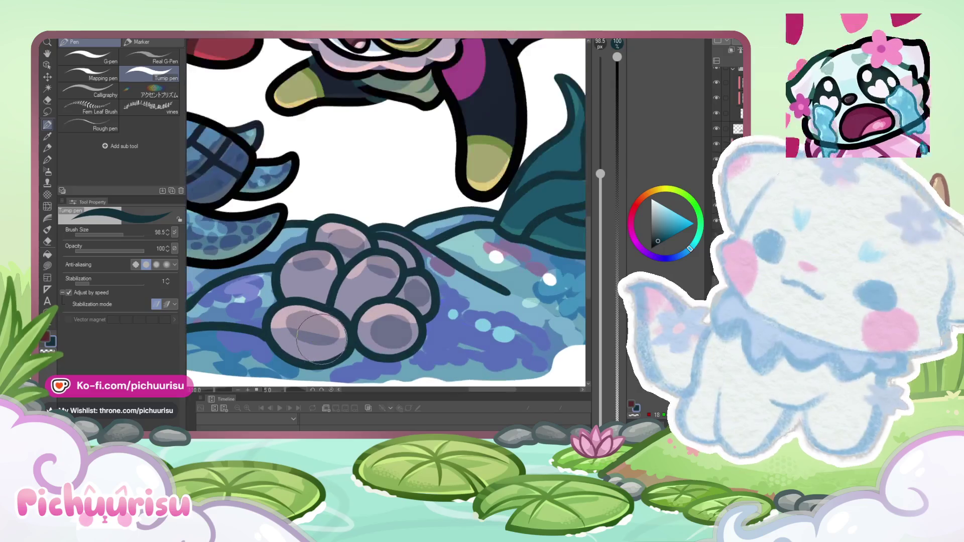
# Step: At brush size 33.8, sample the coral pink and shade the lower coral a darker purple
pyautogui.moveTo(123, 235); pyautogui.dragTo(115, 234)
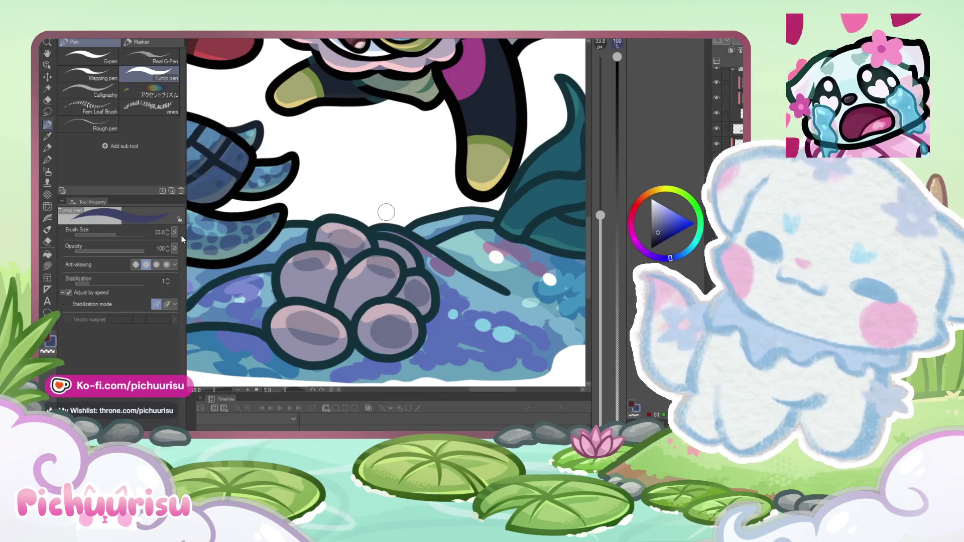
pyautogui.keyDown('alt'); pyautogui.click(377, 309); pyautogui.keyUp('alt')
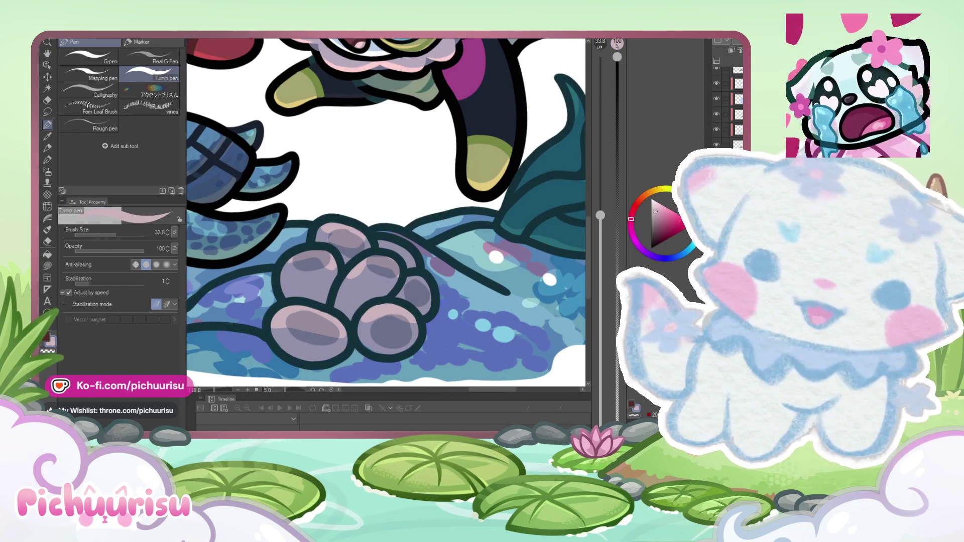
pyautogui.keyDown('alt'); pyautogui.click(387, 315); pyautogui.keyUp('alt')
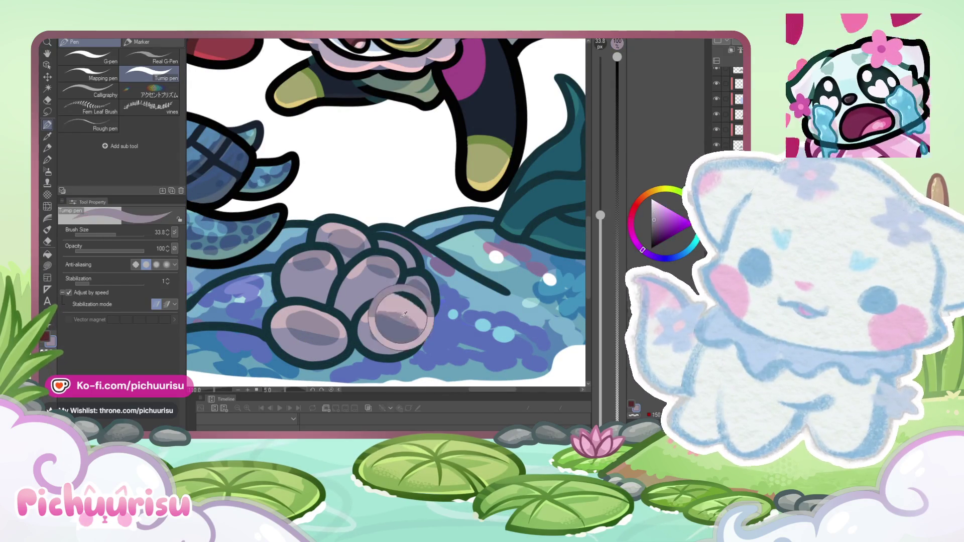
pyautogui.moveTo(386, 346); pyautogui.dragTo(390, 312)
# Step: Paint dark blue shading into the gaps between the lower corals
pyautogui.click(670, 258)
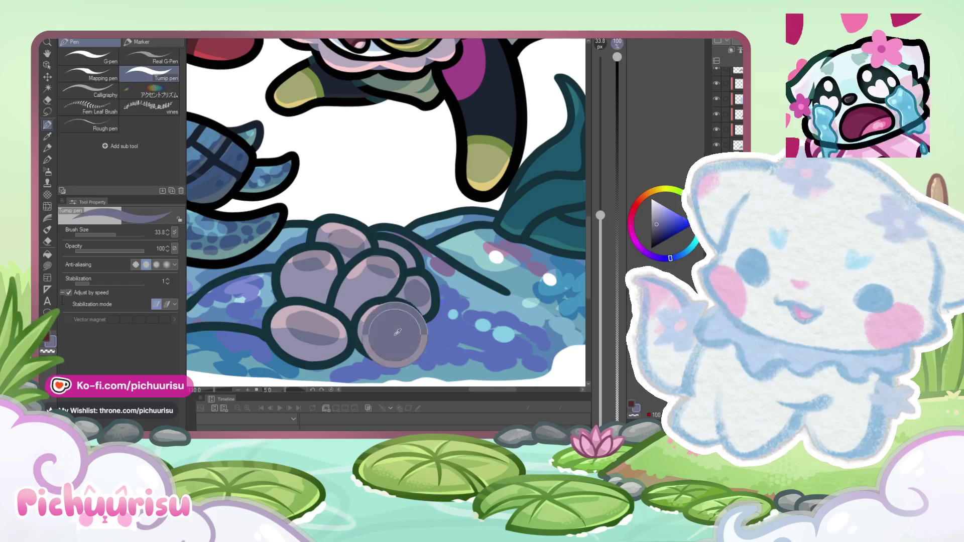
pyautogui.click(660, 231)
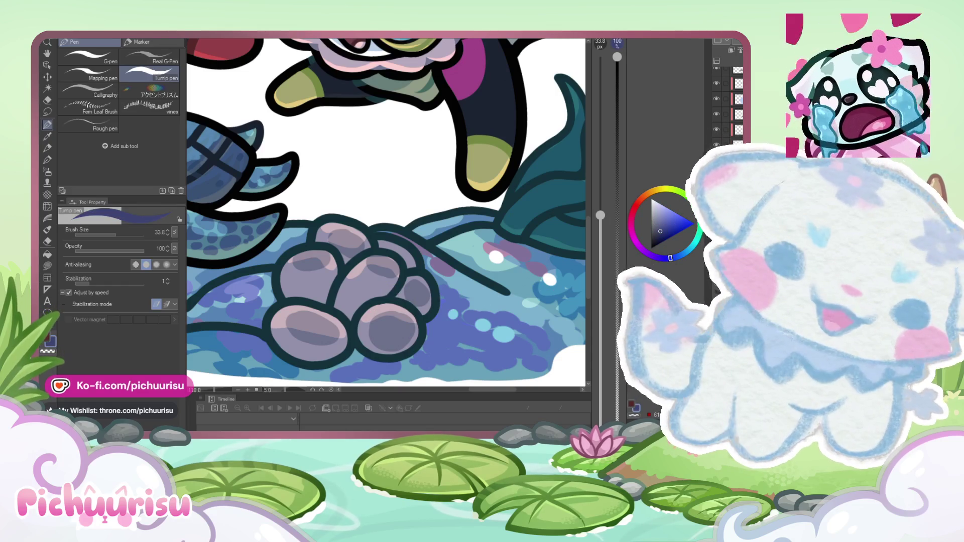
pyautogui.moveTo(355, 332)
pyautogui.mouseDown()
pyautogui.moveTo(387, 300)
pyautogui.moveTo(413, 303)
pyautogui.mouseUp()
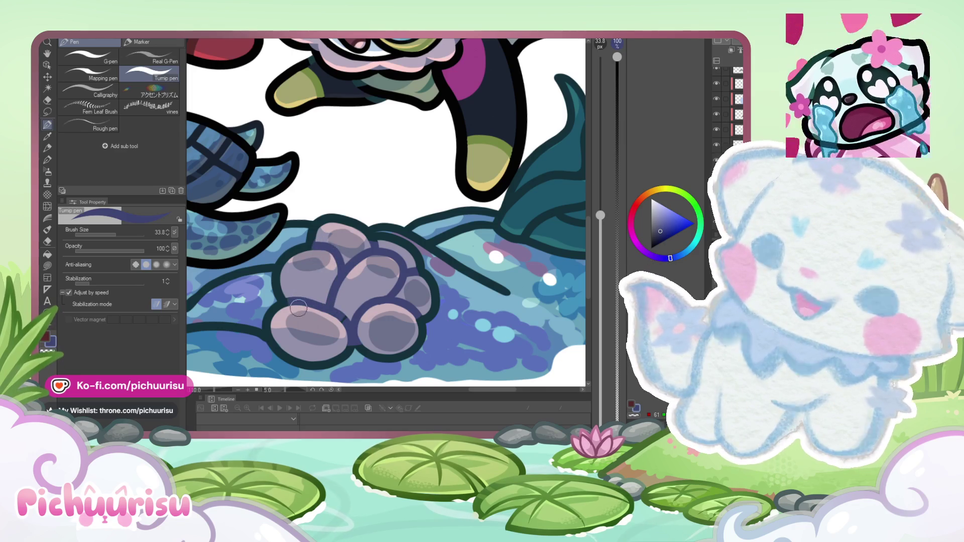
pyautogui.scroll(-5, 301, 306)
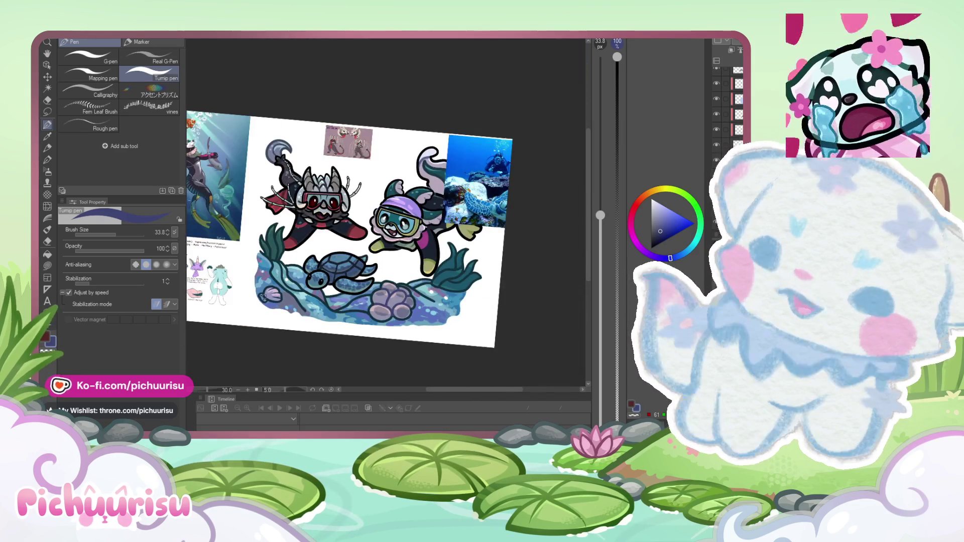
pyautogui.scroll(5, 269, 294)
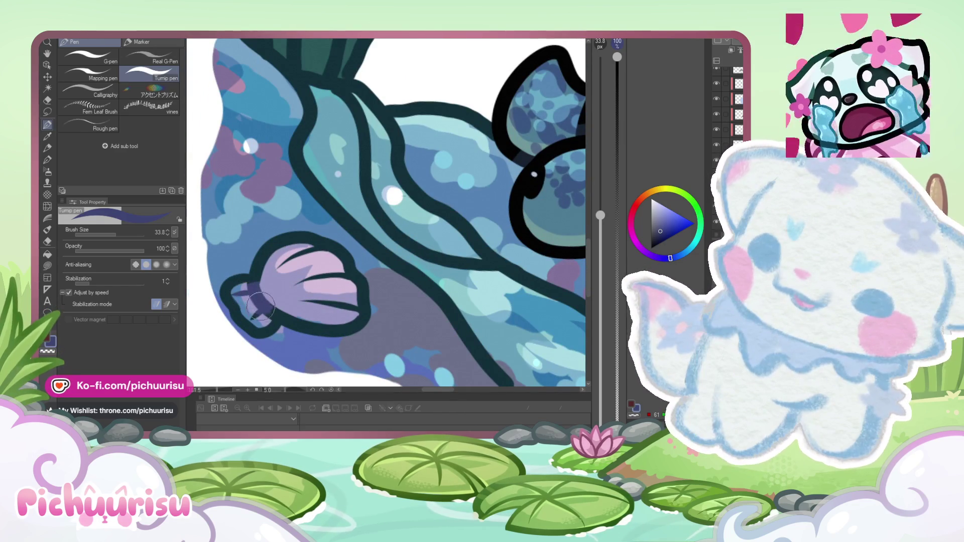
# Step: Add a lighter stroke across the purple shell and a short stroke on its upper left
pyautogui.moveTo(309, 310); pyautogui.dragTo(345, 300)
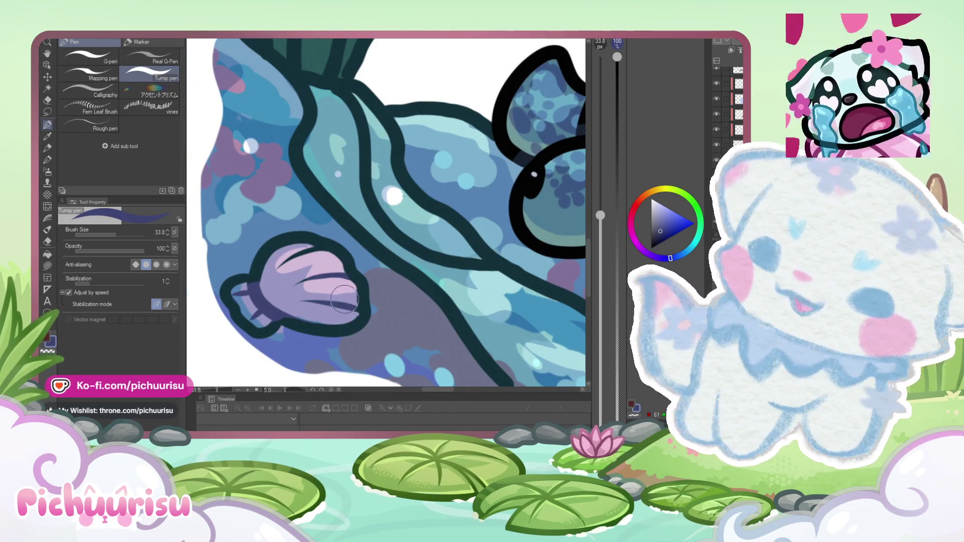
pyautogui.moveTo(304, 266)
pyautogui.mouseDown()
pyautogui.moveTo(303, 258)
pyautogui.moveTo(316, 287)
pyautogui.mouseUp()
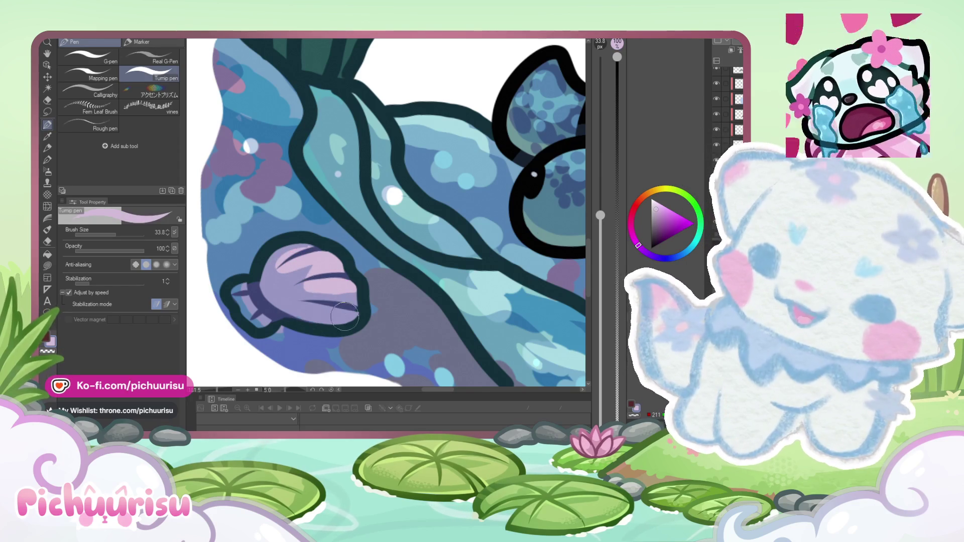
pyautogui.scroll(-5, 345, 317)
pyautogui.scroll(-5, 329, 307)
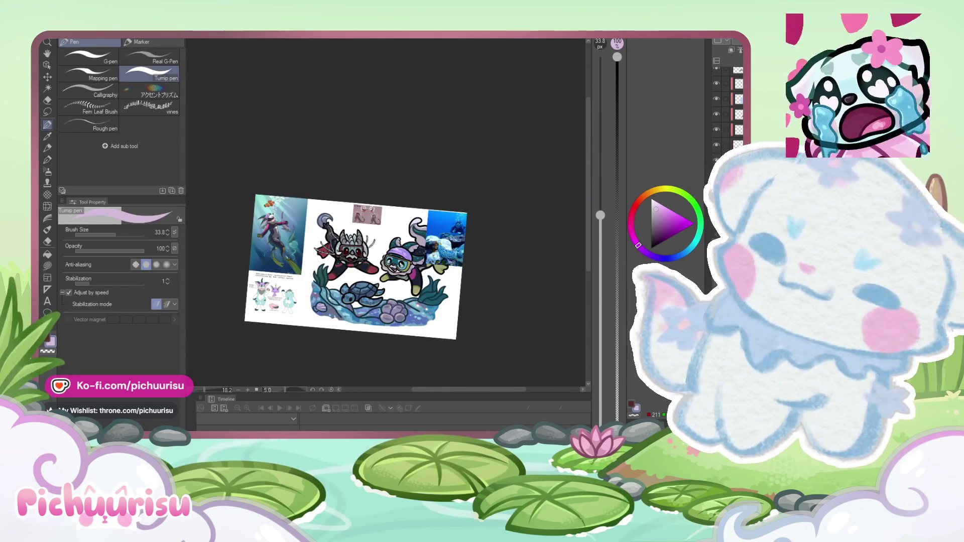
# Step: Eyedrop a blue from the reef as the new brush colour
pyautogui.scroll(2, 231, 225)
pyautogui.scroll(-2, 231, 225)
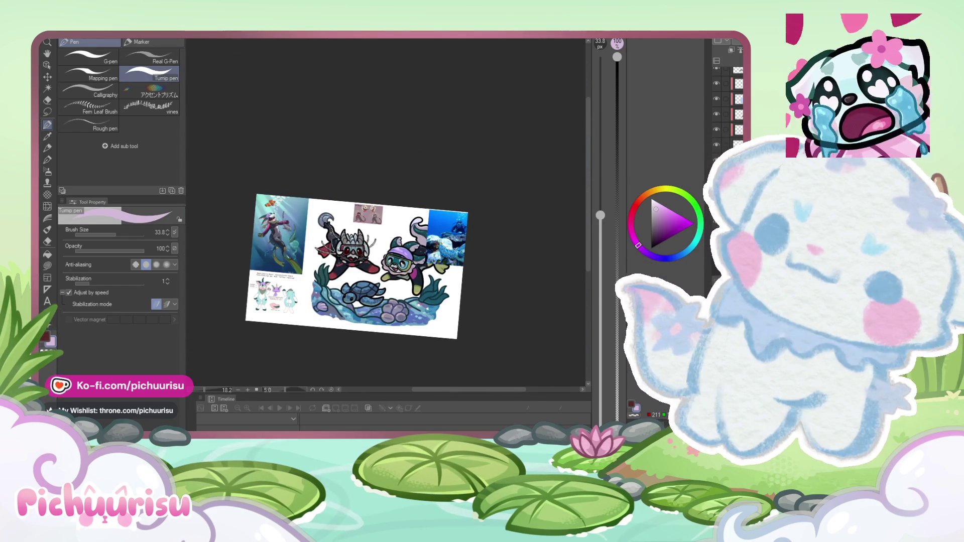
pyautogui.scroll(6, 346, 301)
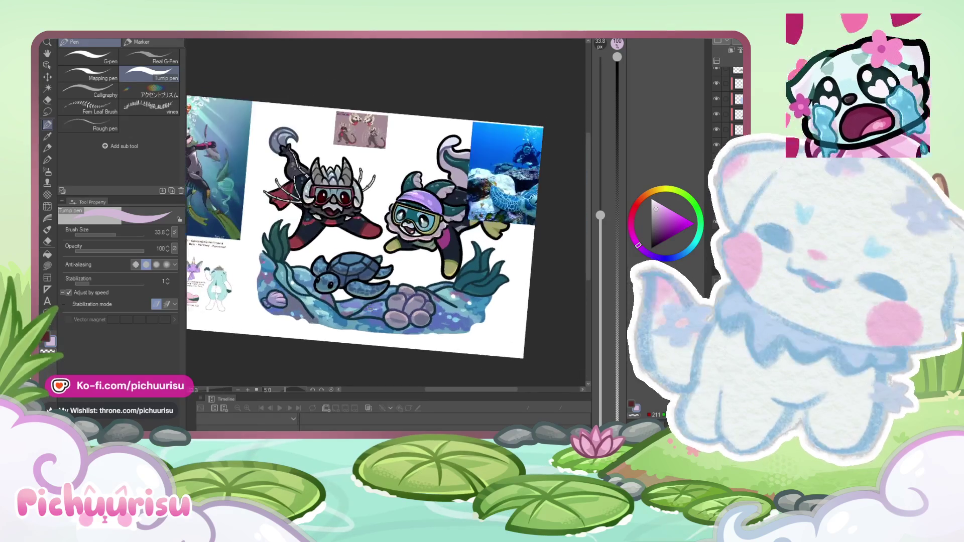
pyautogui.scroll(-2, 271, 249)
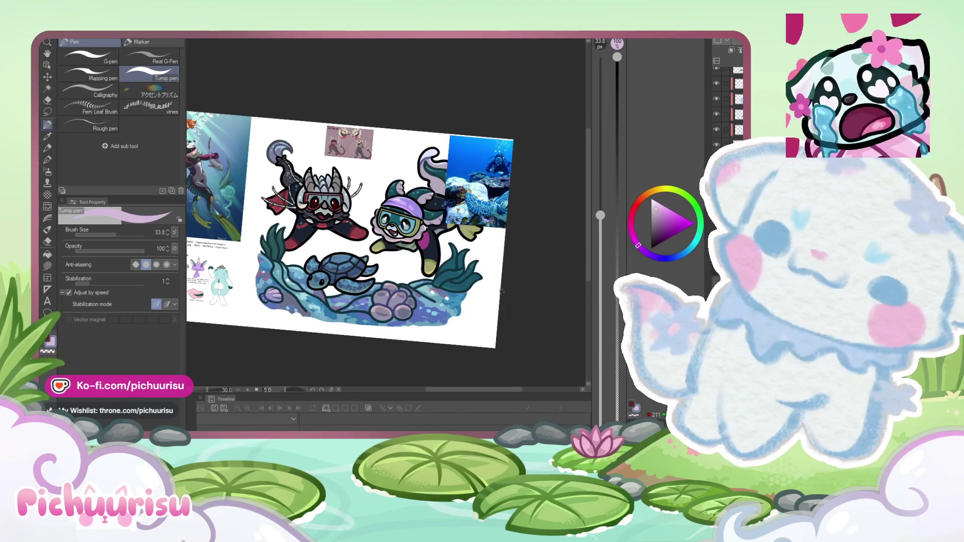
pyautogui.scroll(5, 461, 312)
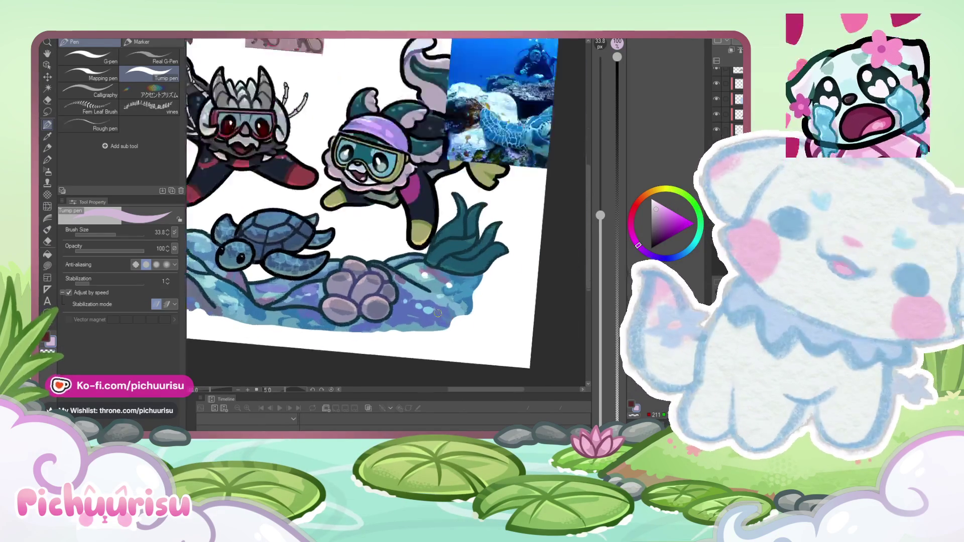
pyautogui.keyDown('alt'); pyautogui.click(472, 275); pyautogui.keyUp('alt')
# Step: Set Brush Size to 16.2 for detail work around the turtle and coral
pyautogui.scroll(2, 472, 275)
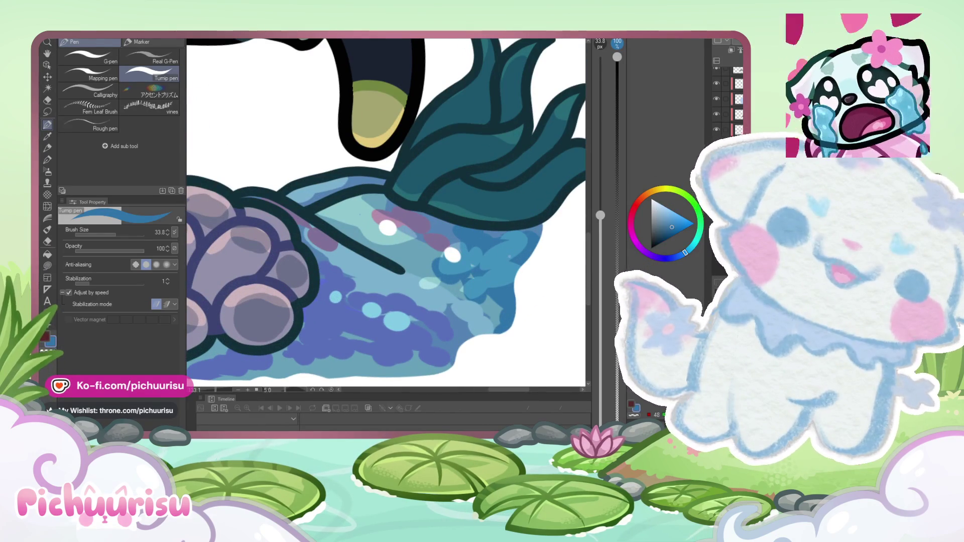
pyautogui.scroll(-3, 342, 269)
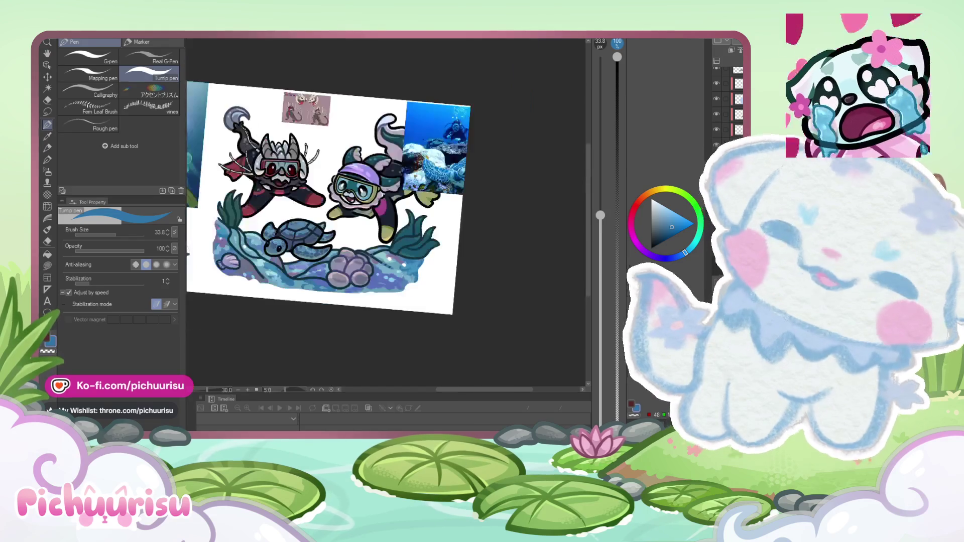
pyautogui.scroll(4, 290, 297)
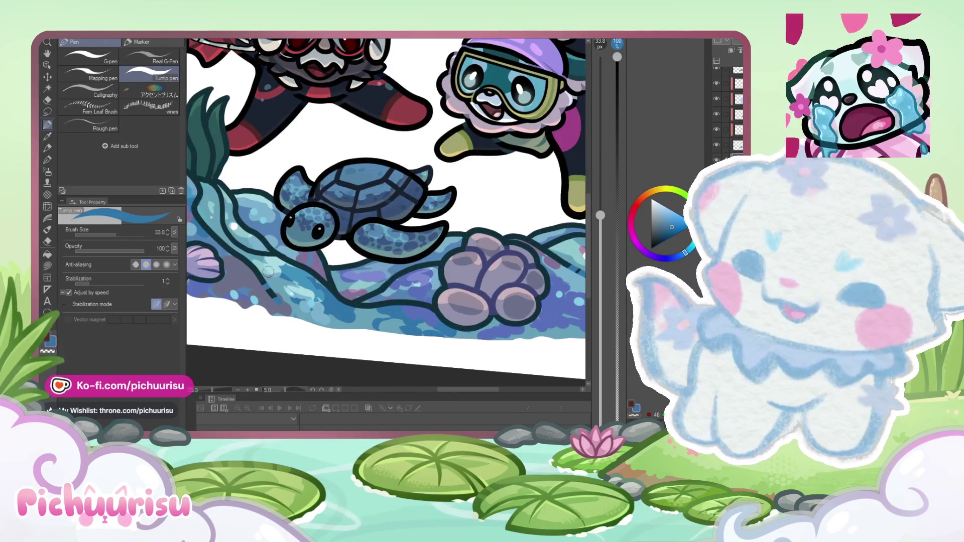
pyautogui.scroll(-2, 269, 272)
pyautogui.scroll(2, 261, 227)
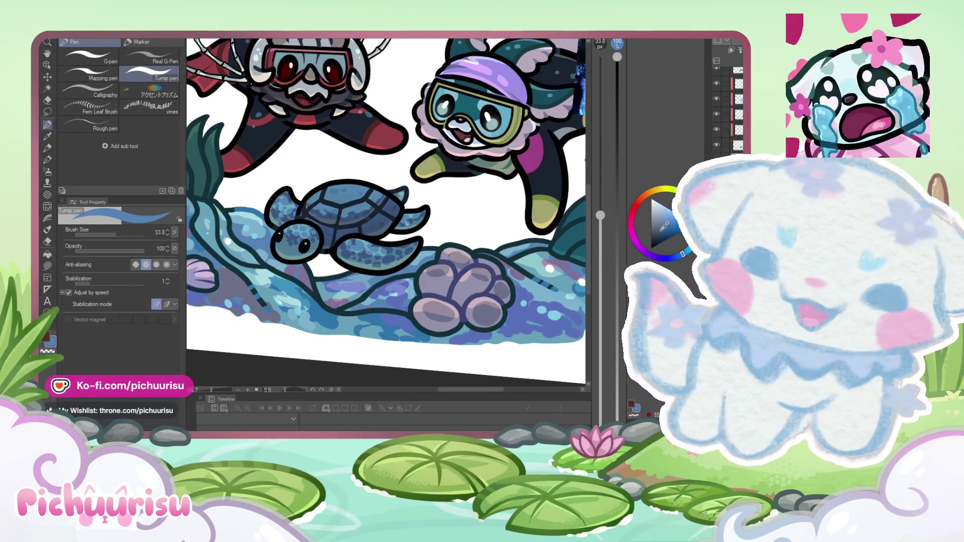
pyautogui.scroll(2, 265, 229)
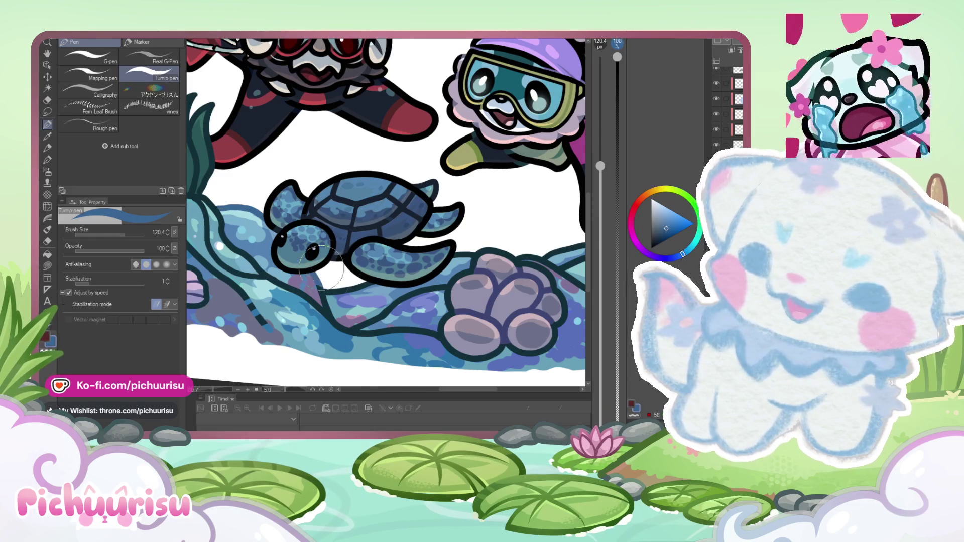
pyautogui.scroll(-1, 321, 271)
pyautogui.scroll(3, 314, 291)
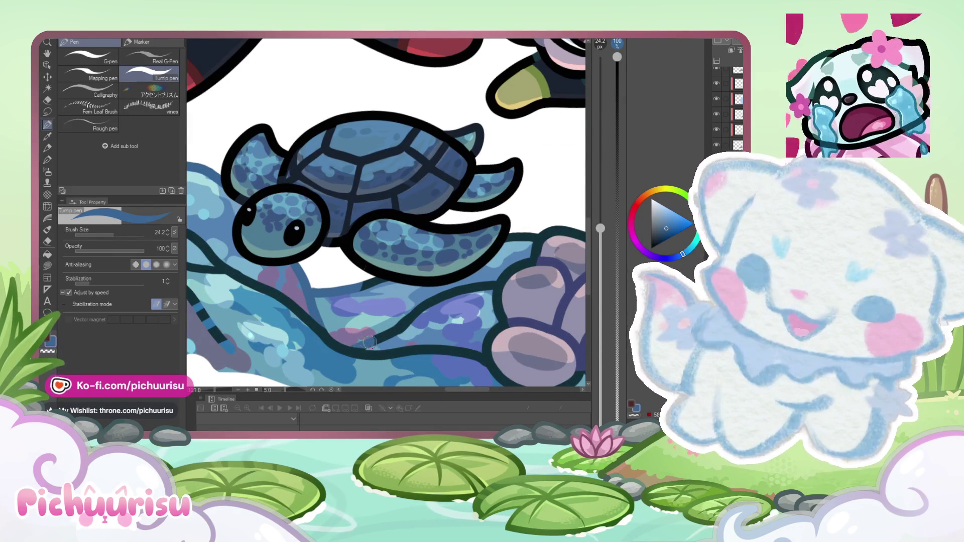
pyautogui.scroll(-4, 363, 341)
pyautogui.scroll(2, 363, 341)
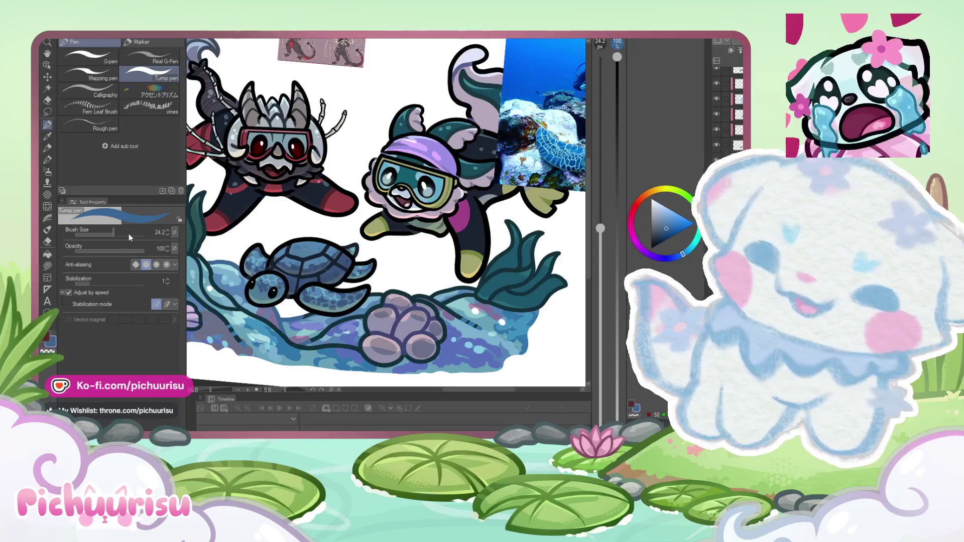
pyautogui.scroll(2, 298, 301)
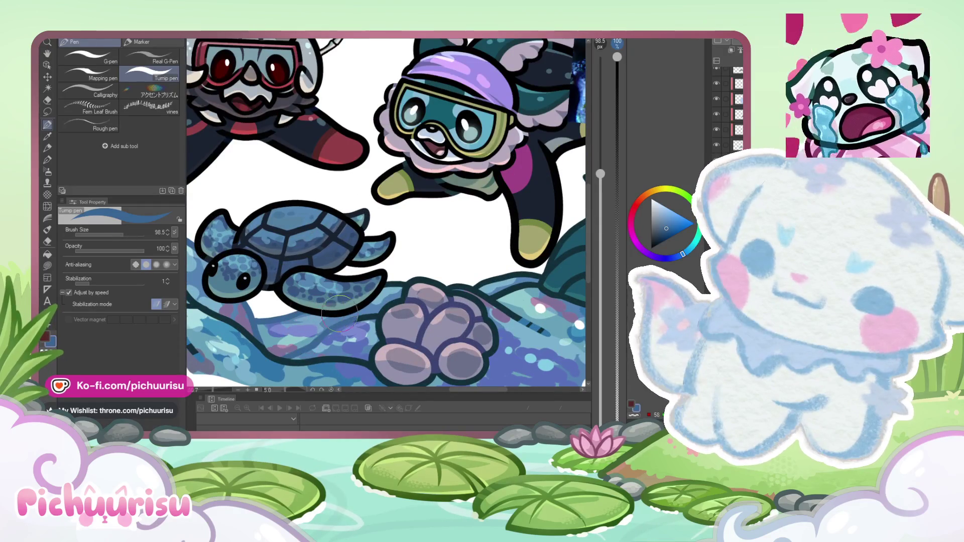
pyautogui.scroll(-5, 339, 312)
pyautogui.moveTo(105, 237); pyautogui.dragTo(110, 235)
pyautogui.scroll(5, 301, 283)
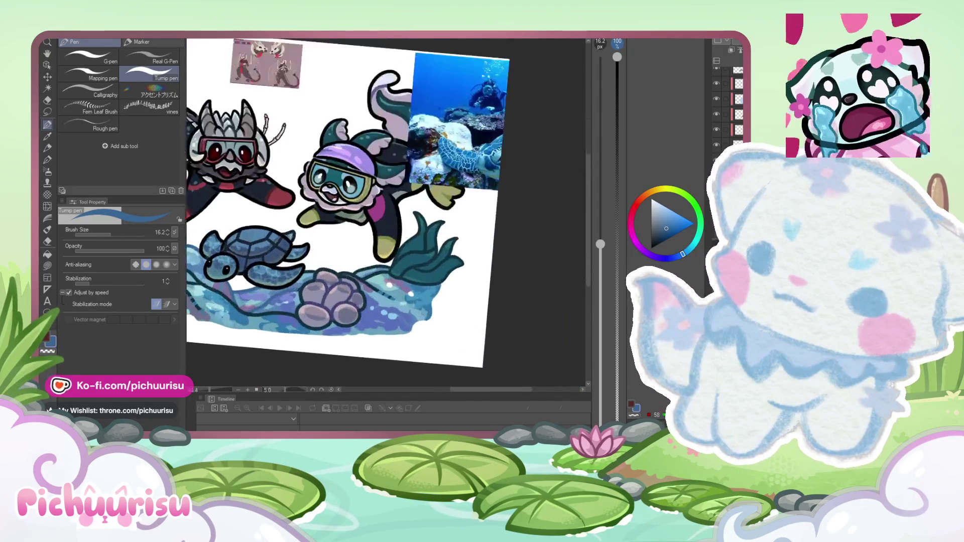
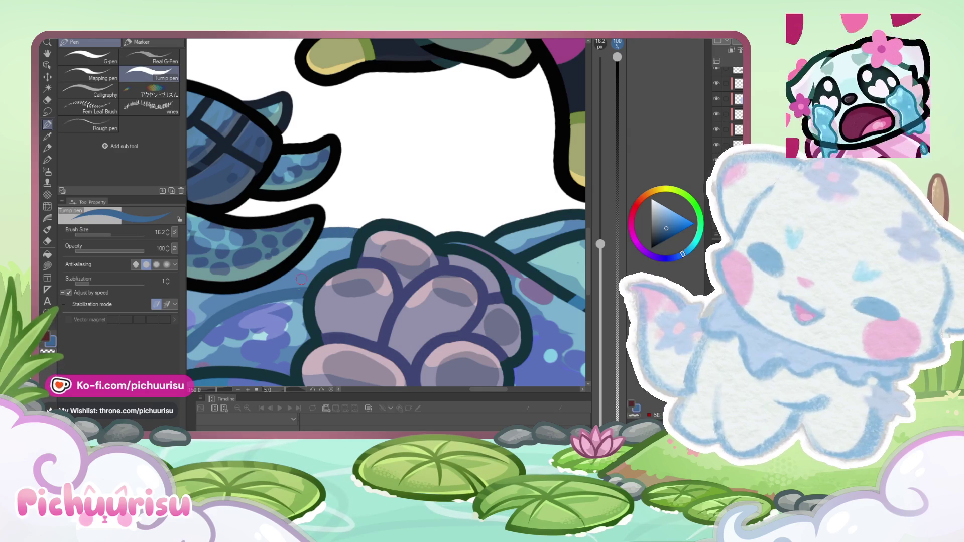
# Step: Resize the Turnip pen to 24.2 and repaint the light-blue seabed edge beside the coral and seaweed
pyautogui.scroll(-5, 298, 297)
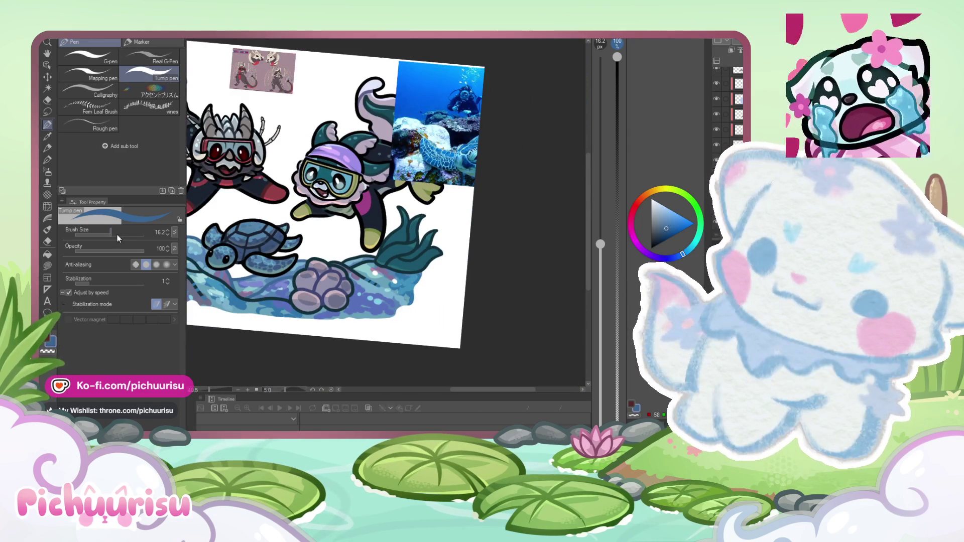
pyautogui.moveTo(118, 238); pyautogui.dragTo(127, 236)
pyautogui.scroll(5, 268, 270)
pyautogui.click(106, 234)
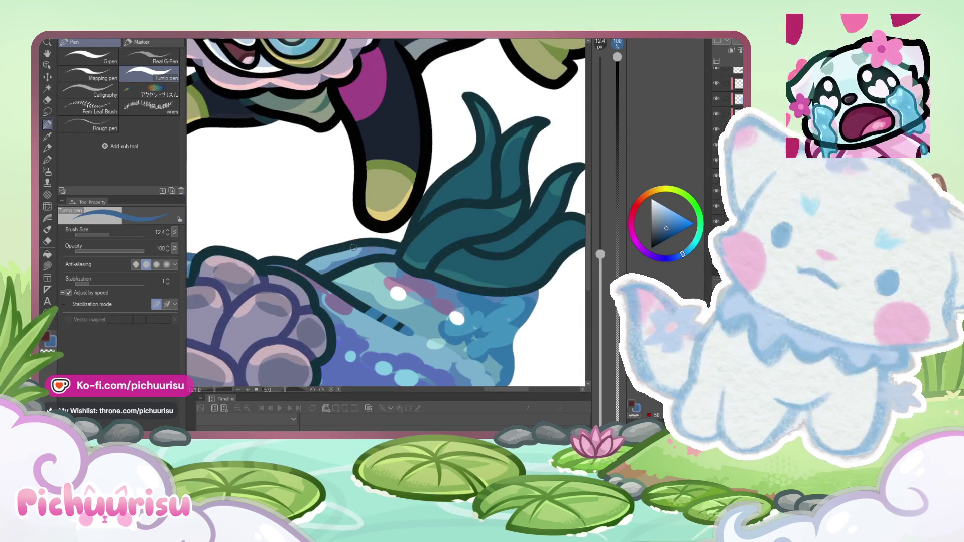
pyautogui.scroll(2, 301, 241)
pyautogui.moveTo(346, 271); pyautogui.dragTo(302, 240)
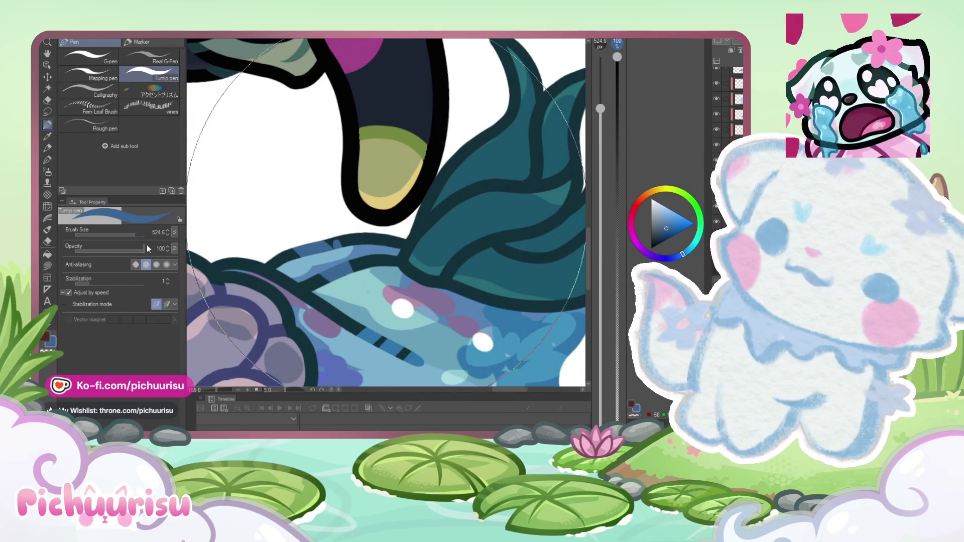
pyautogui.click(113, 235)
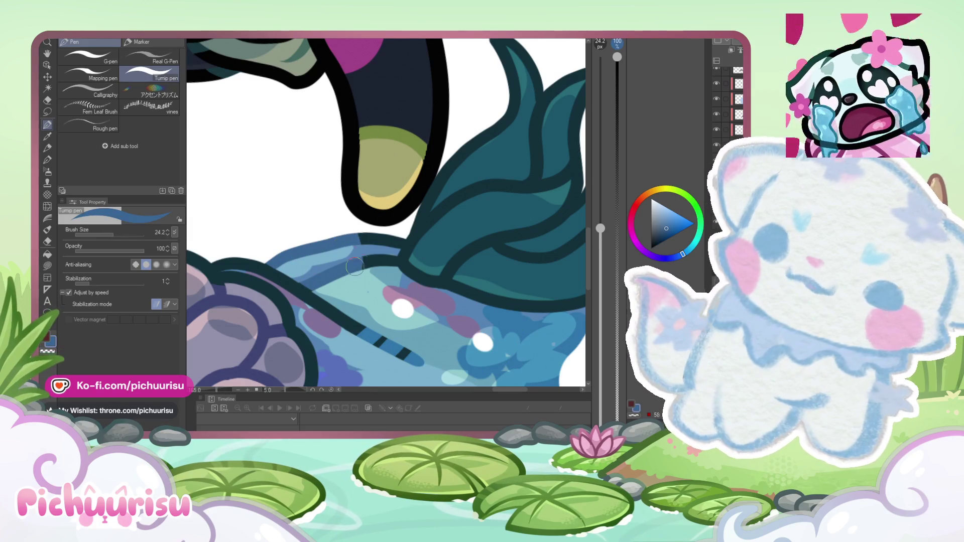
pyautogui.moveTo(355, 267); pyautogui.dragTo(391, 248)
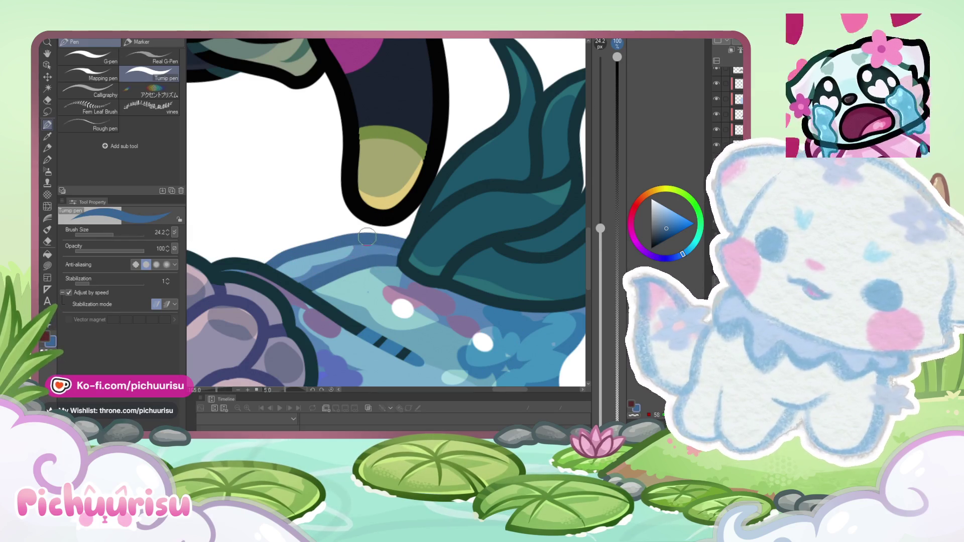
pyautogui.scroll(-6, 367, 237)
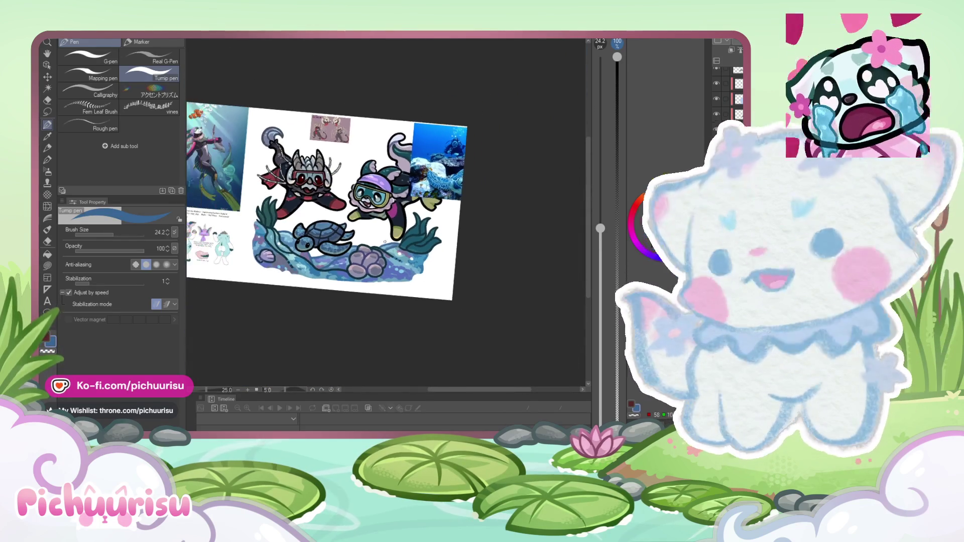
# Step: Hide the scuba photo, scuba-diver painting, small top photo and character sheet reference layers
pyautogui.scroll(1, 385, 241)
pyautogui.scroll(-2, 384, 241)
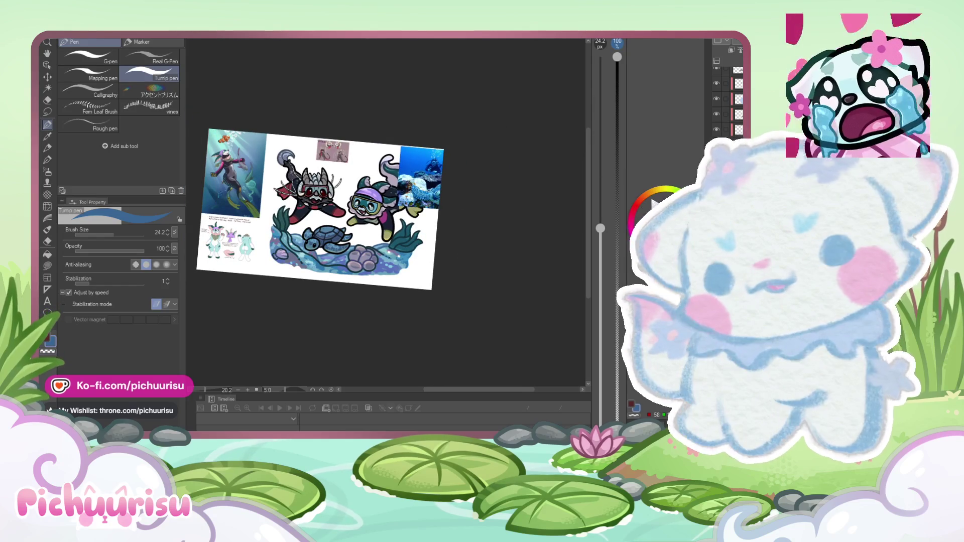
pyautogui.scroll(2, 442, 148)
pyautogui.scroll(2, 717, 78)
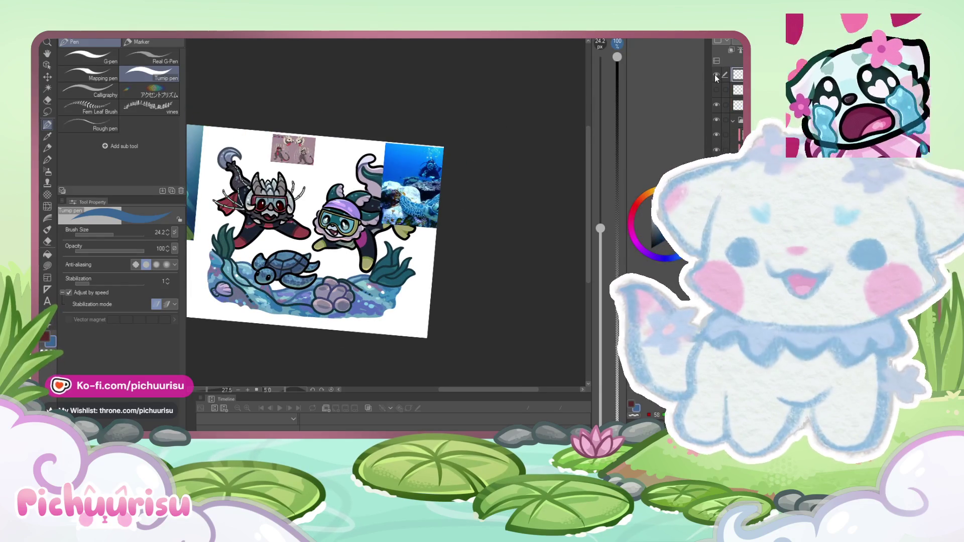
pyautogui.click(716, 76)
pyautogui.scroll(-2, 381, 231)
pyautogui.scroll(1, 382, 231)
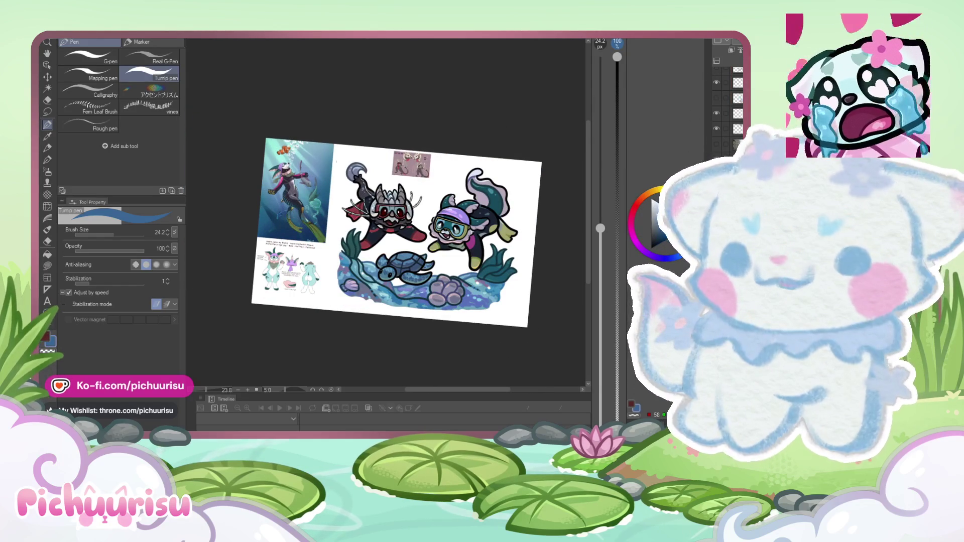
pyautogui.click(717, 144)
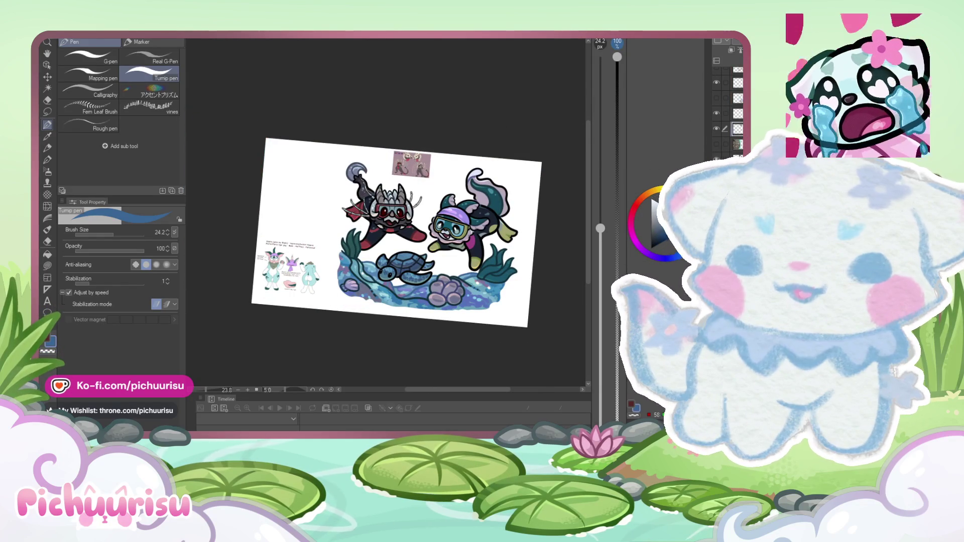
pyautogui.click(716, 129)
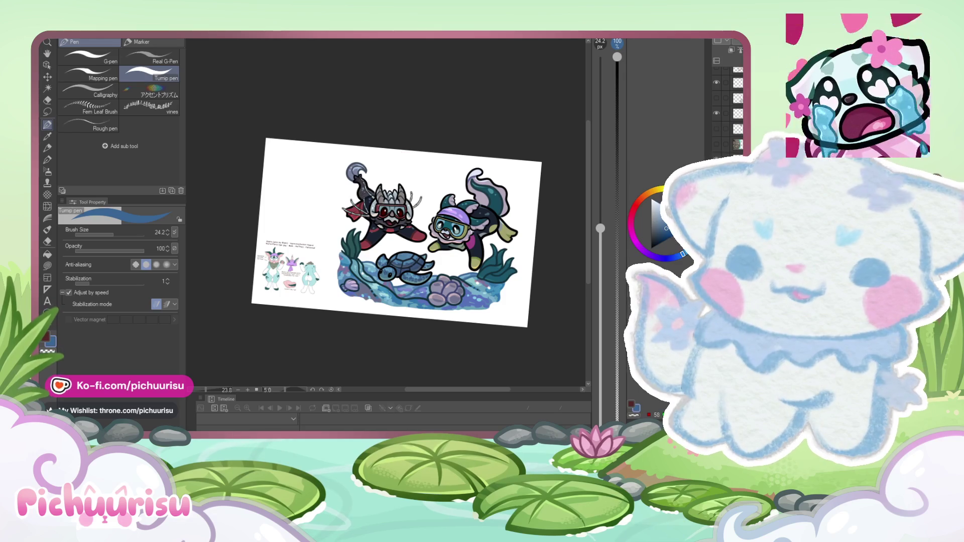
pyautogui.click(717, 113)
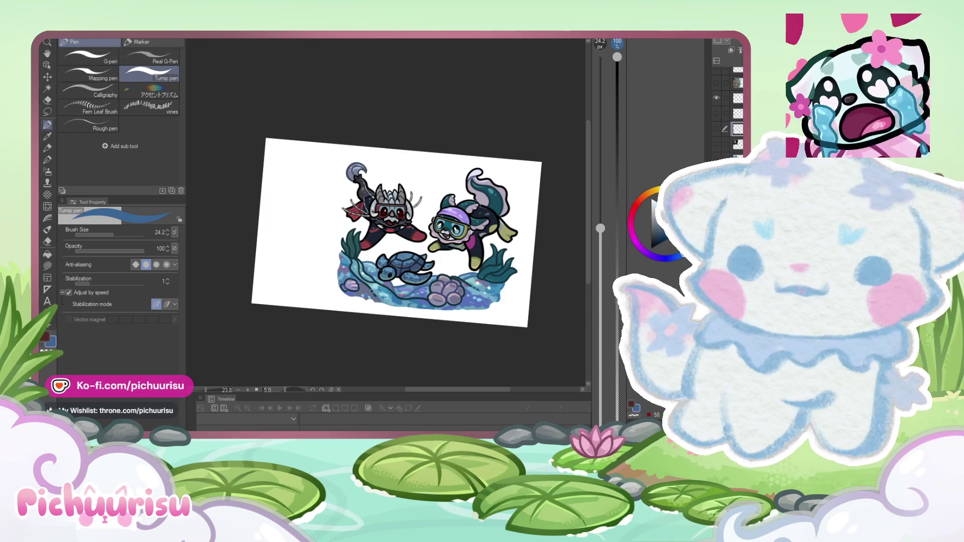
# Step: Reset the canvas rotation to upright and fit the view
pyautogui.scroll(-2, 274, 236)
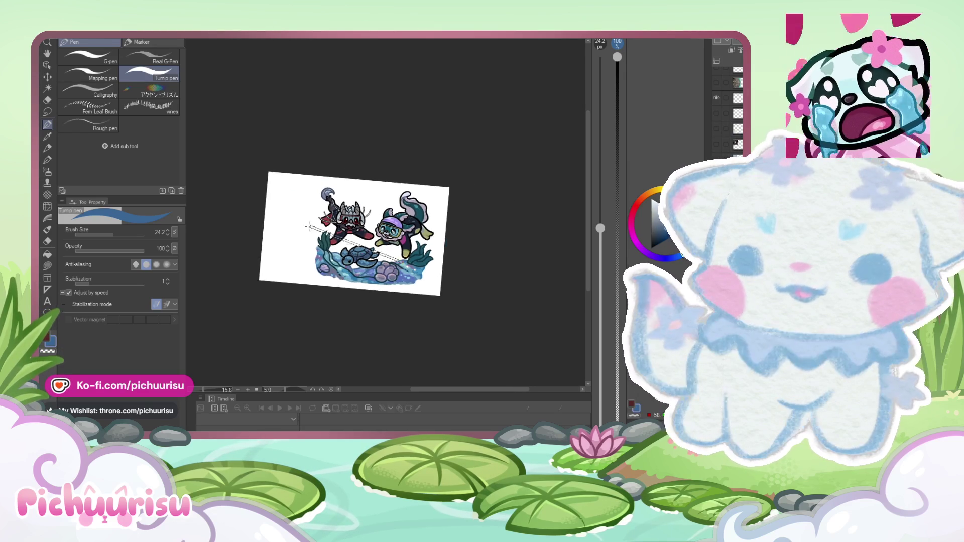
pyautogui.moveTo(307, 226); pyautogui.dragTo(352, 261)
pyautogui.hotkey('ctrl', '@')
pyautogui.scroll(3, 408, 226)
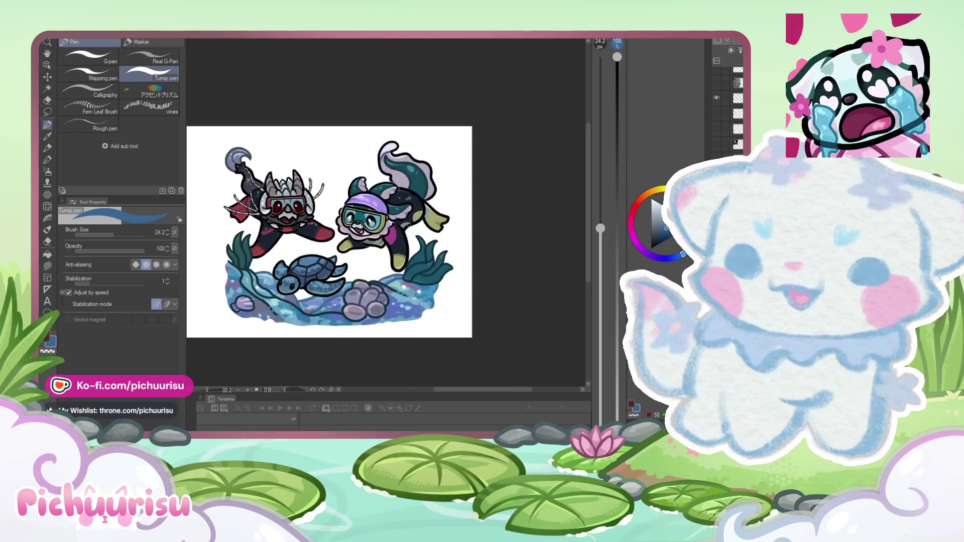
pyautogui.scroll(-1, 409, 226)
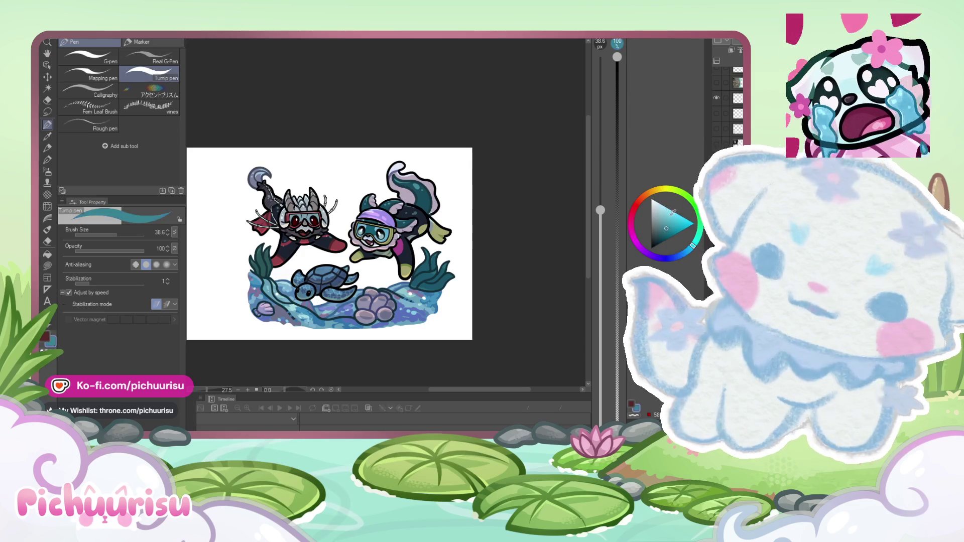
# Step: Enlarge the pen to about 600 and paint a large blue fill behind the characters
pyautogui.click(129, 235)
pyautogui.moveTo(129, 234); pyautogui.dragTo(135, 234)
pyautogui.moveTo(281, 262)
pyautogui.mouseDown()
pyautogui.moveTo(382, 261)
pyautogui.moveTo(359, 300)
pyautogui.moveTo(352, 271)
pyautogui.moveTo(376, 236)
pyautogui.moveTo(321, 196)
pyautogui.moveTo(397, 185)
pyautogui.moveTo(301, 175)
pyautogui.moveTo(278, 211)
pyautogui.moveTo(248, 216)
pyautogui.moveTo(254, 246)
pyautogui.mouseUp()
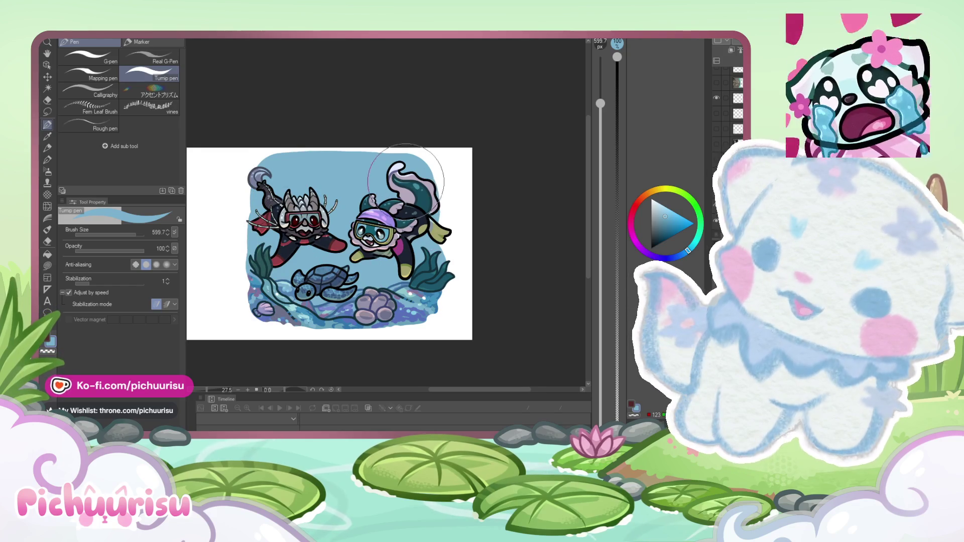
pyautogui.scroll(-3, 329, 244)
pyautogui.scroll(2, 314, 274)
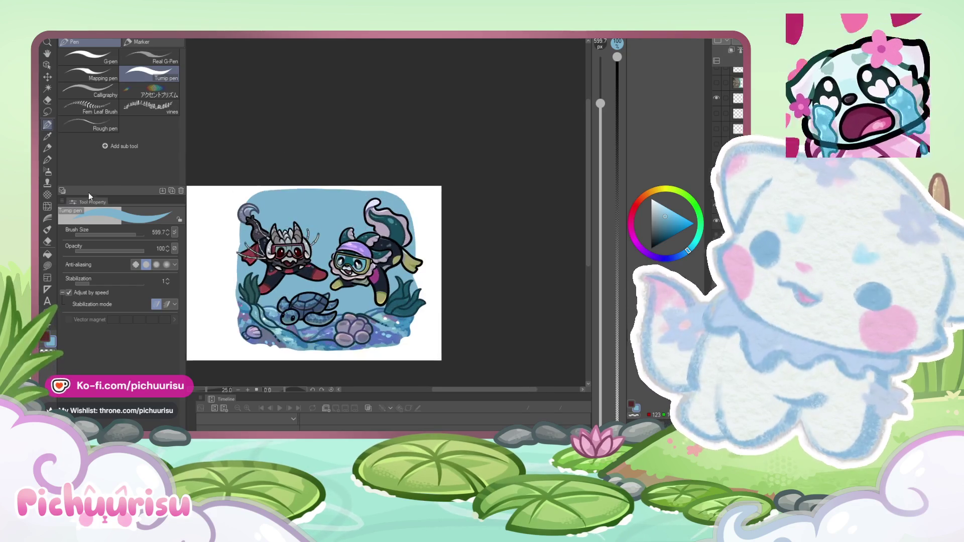
# Step: Use the Rough eraser at size 70.5 to round off the blue water edges
pyautogui.click(48, 241)
pyautogui.hotkey('ctrl', '+')
pyautogui.click(119, 236)
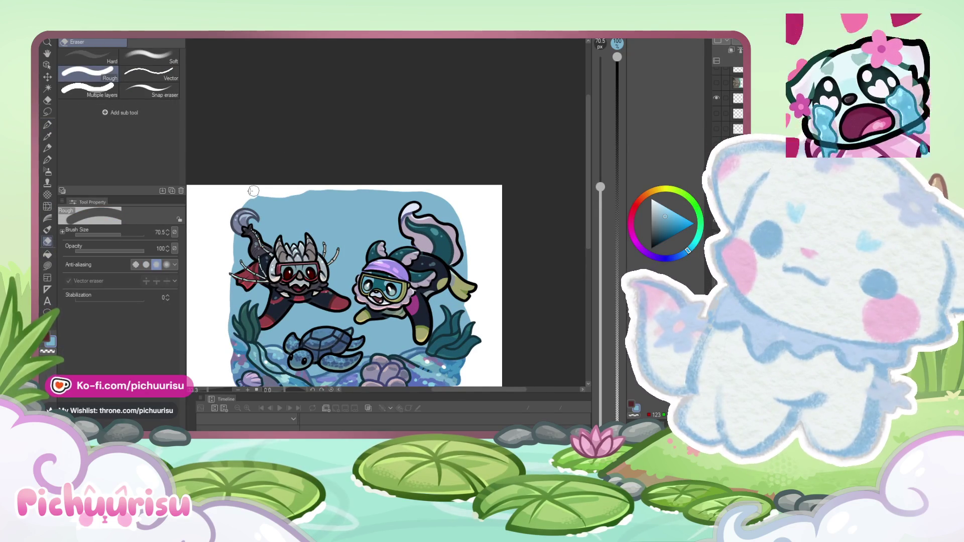
pyautogui.scroll(1, 264, 191)
pyautogui.scroll(-1, 235, 196)
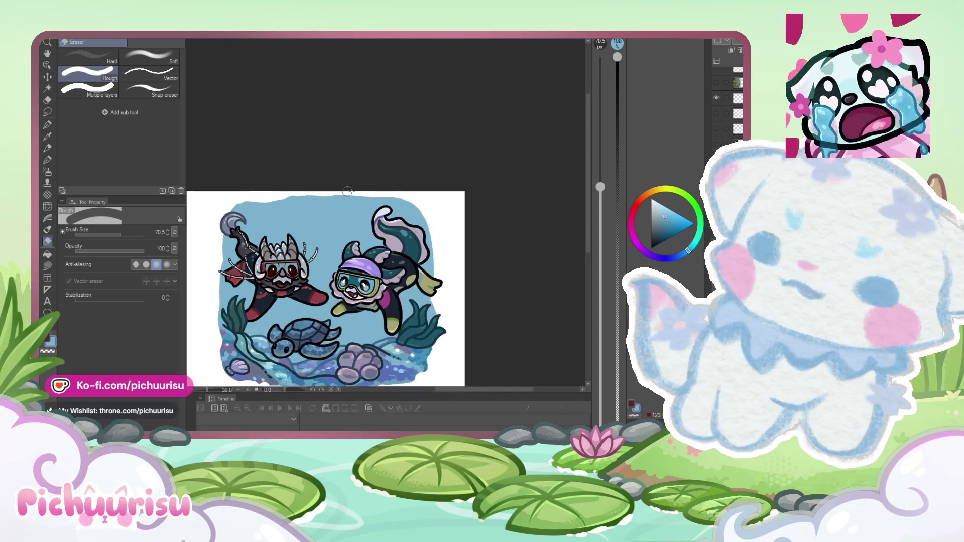
pyautogui.scroll(1, 310, 191)
pyautogui.scroll(1, 442, 216)
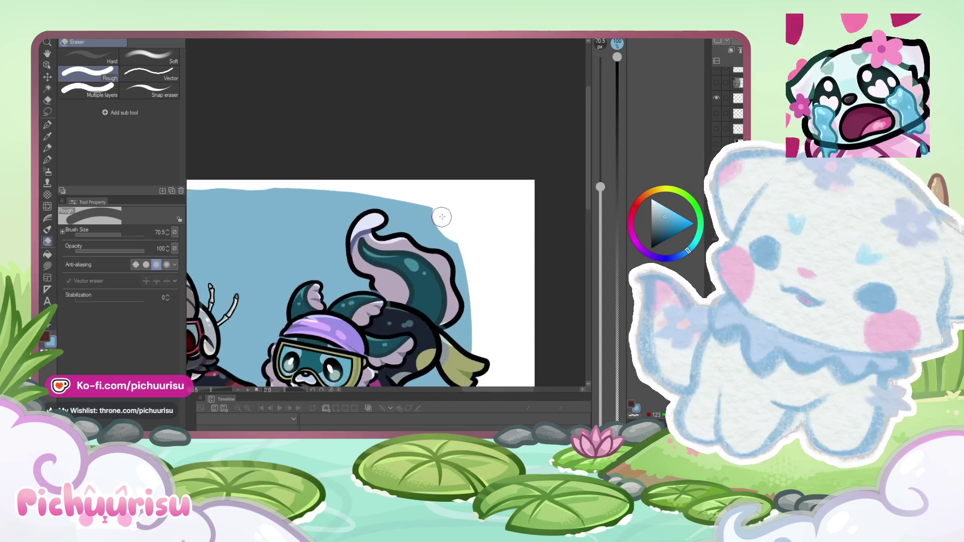
pyautogui.scroll(-5, 456, 224)
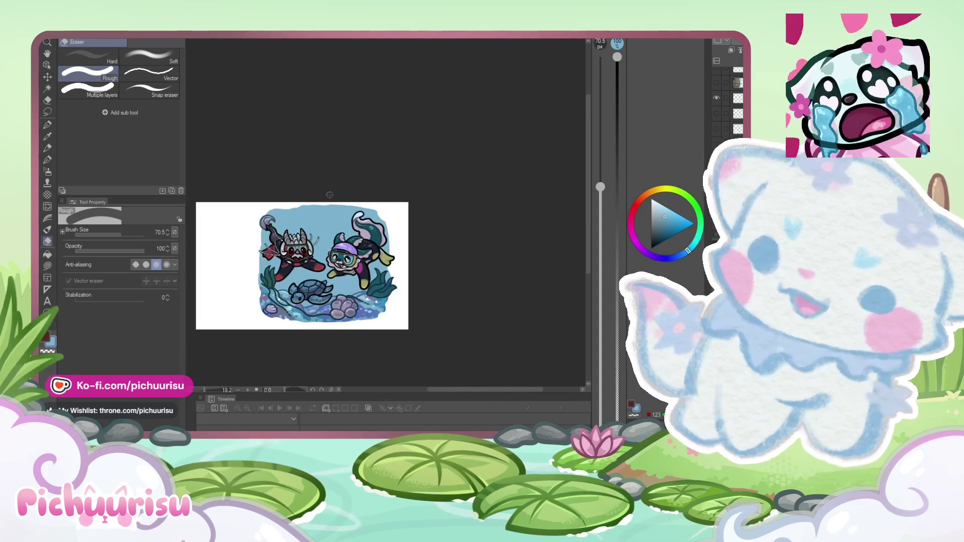
pyautogui.scroll(5, 424, 258)
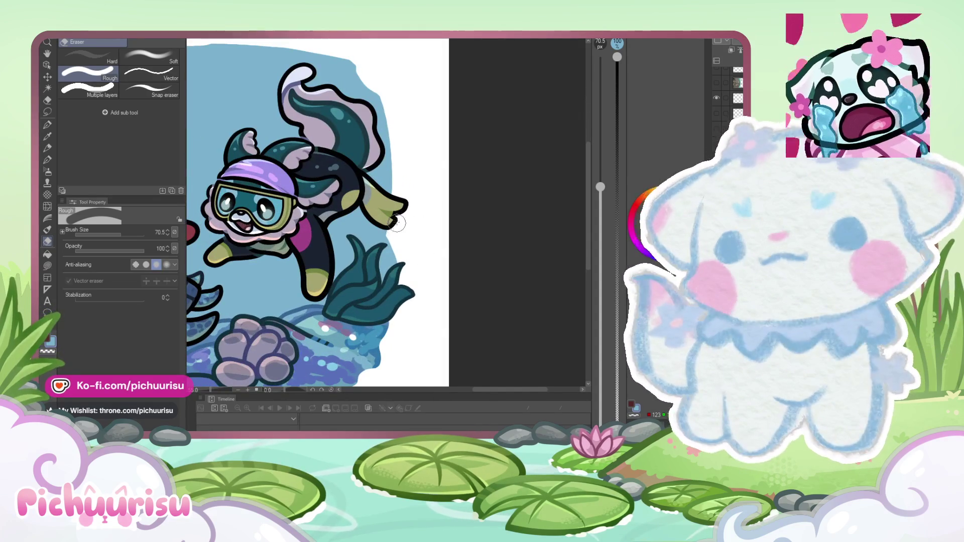
pyautogui.scroll(-5, 412, 251)
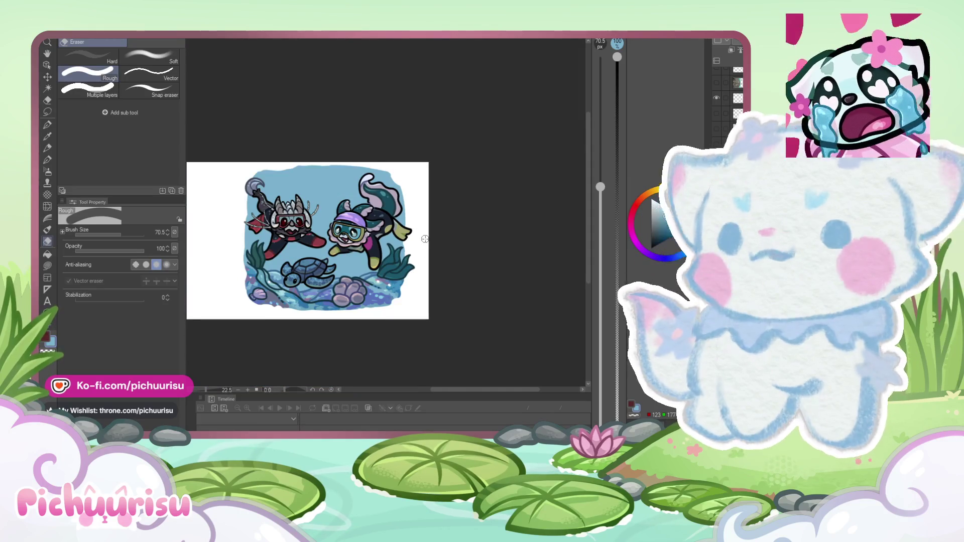
pyautogui.scroll(3, 425, 239)
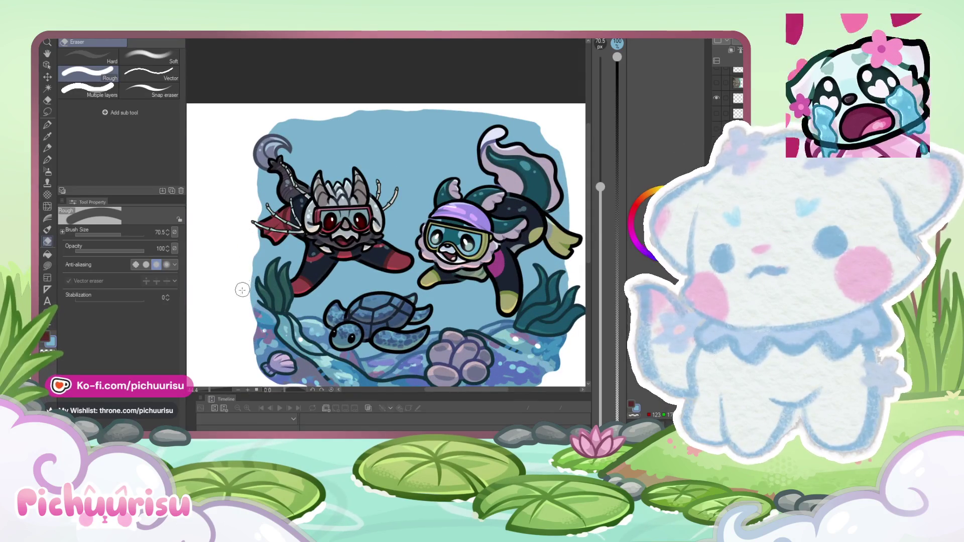
pyautogui.scroll(-3, 221, 241)
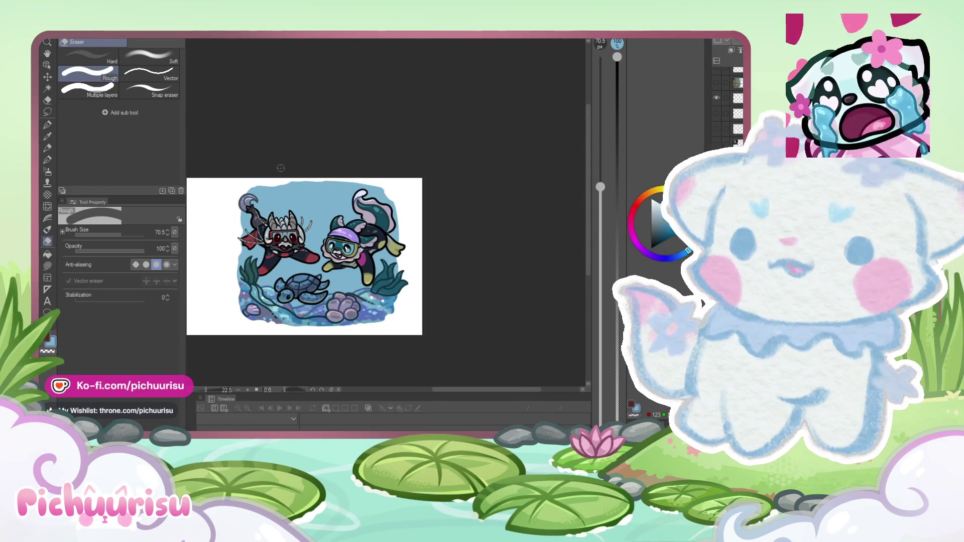
pyautogui.scroll(3, 316, 263)
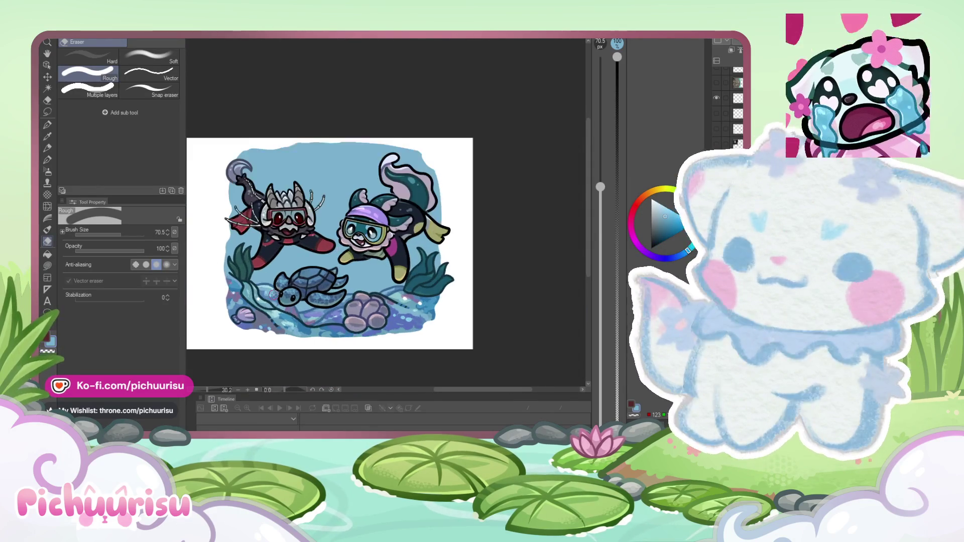
pyautogui.scroll(-1, 361, 305)
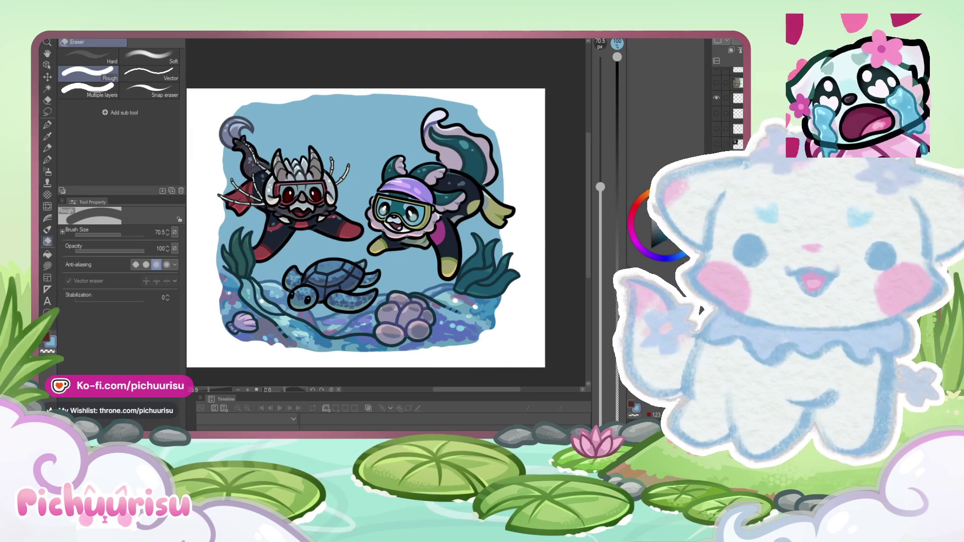
pyautogui.scroll(-1, 251, 201)
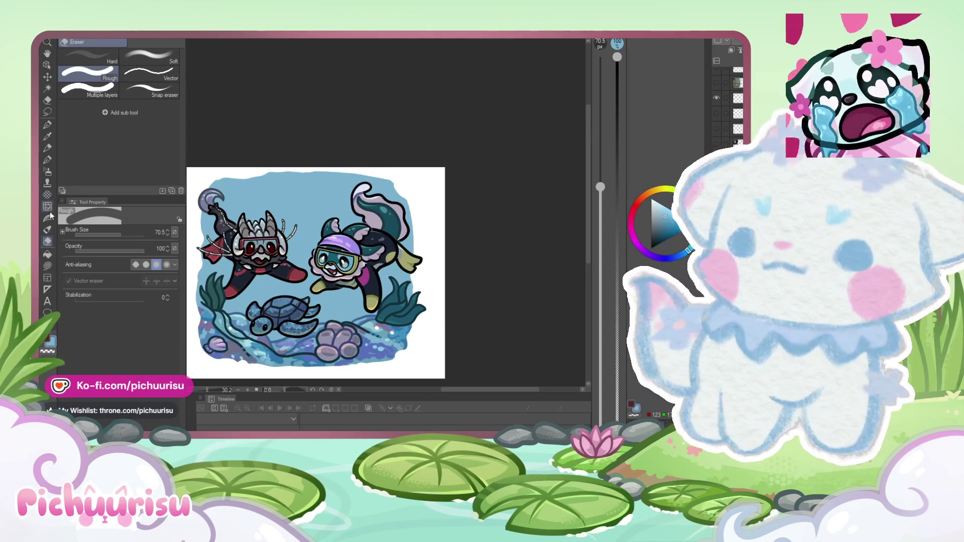
# Step: Select a very large soft airbrush with a bright cyan colour
pyautogui.click(47, 172)
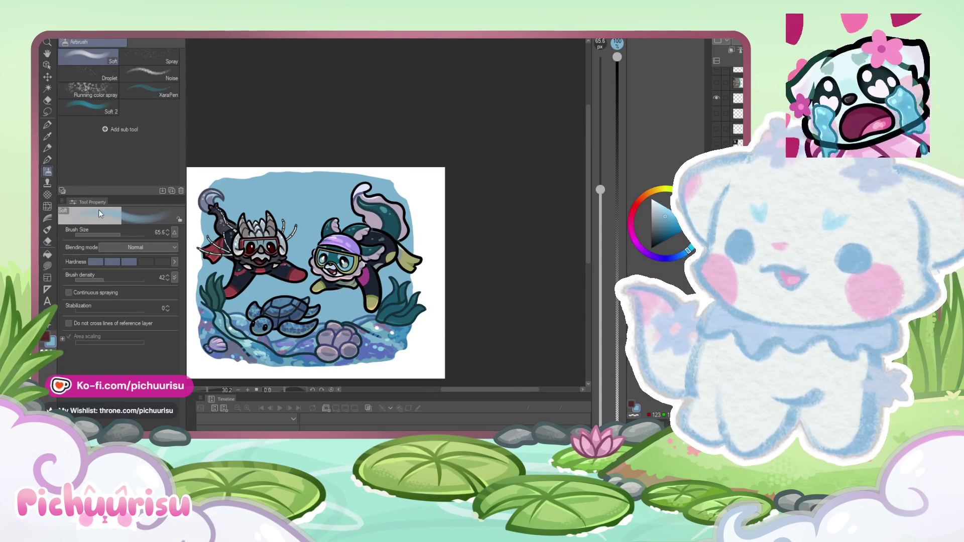
pyautogui.moveTo(132, 234); pyautogui.dragTo(137, 234)
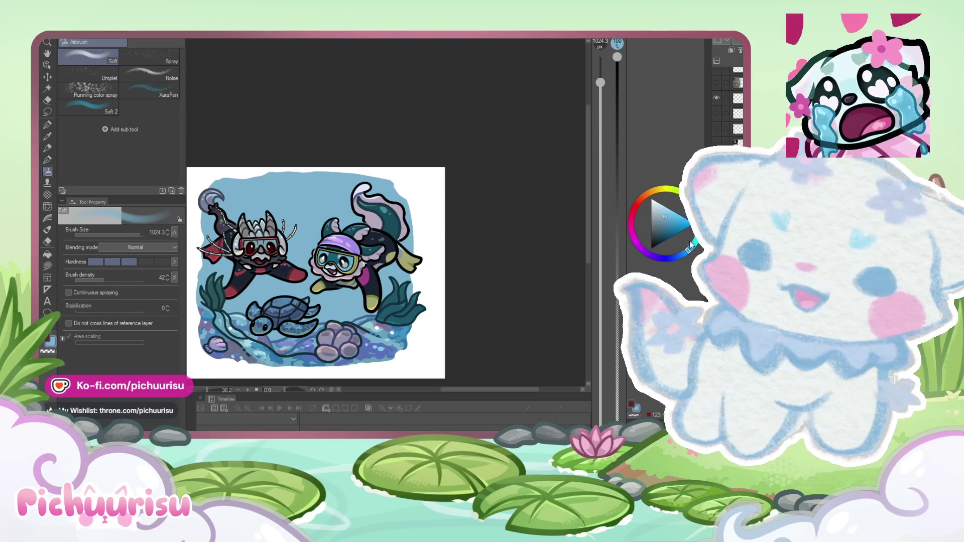
pyautogui.click(694, 241)
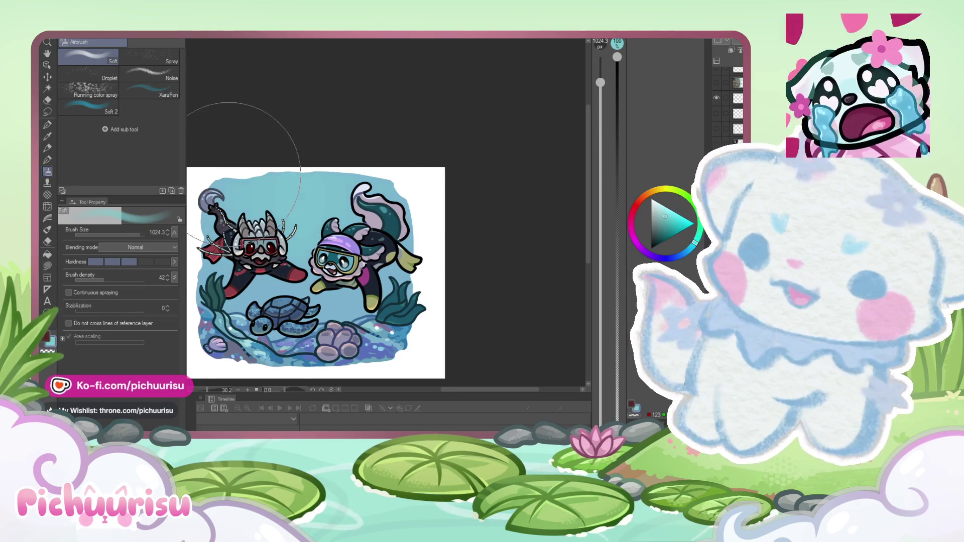
# Step: Eyedrop a colour from the lower-right water of the artwork and tilt the view
pyautogui.moveTo(352, 231)
pyautogui.mouseDown()
pyautogui.moveTo(326, 191)
pyautogui.moveTo(345, 212)
pyautogui.mouseUp()
pyautogui.scroll(-1, 346, 212)
pyautogui.scroll(-1, 351, 251)
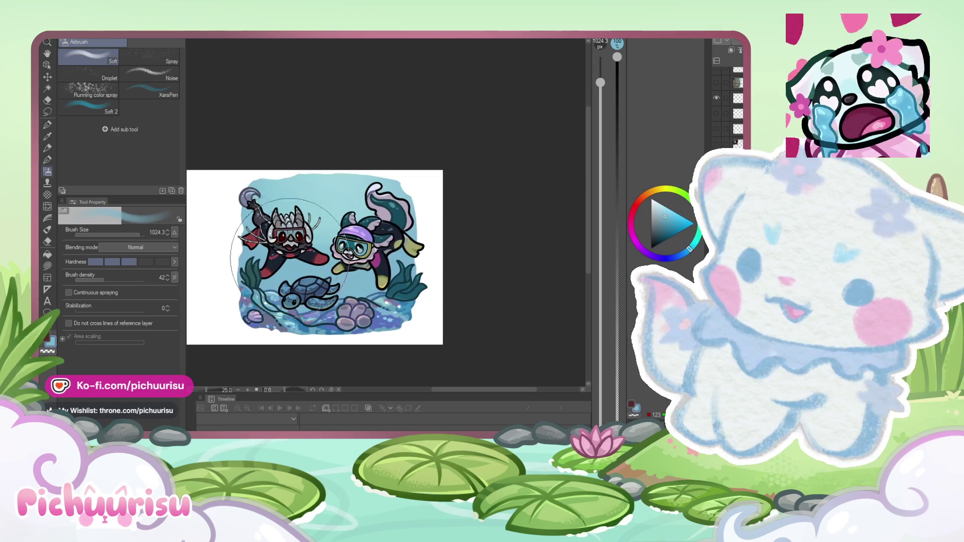
pyautogui.keyDown('alt'); pyautogui.click(379, 315); pyautogui.keyUp('alt')
pyautogui.keyDown('alt'); pyautogui.click(403, 302); pyautogui.keyUp('alt')
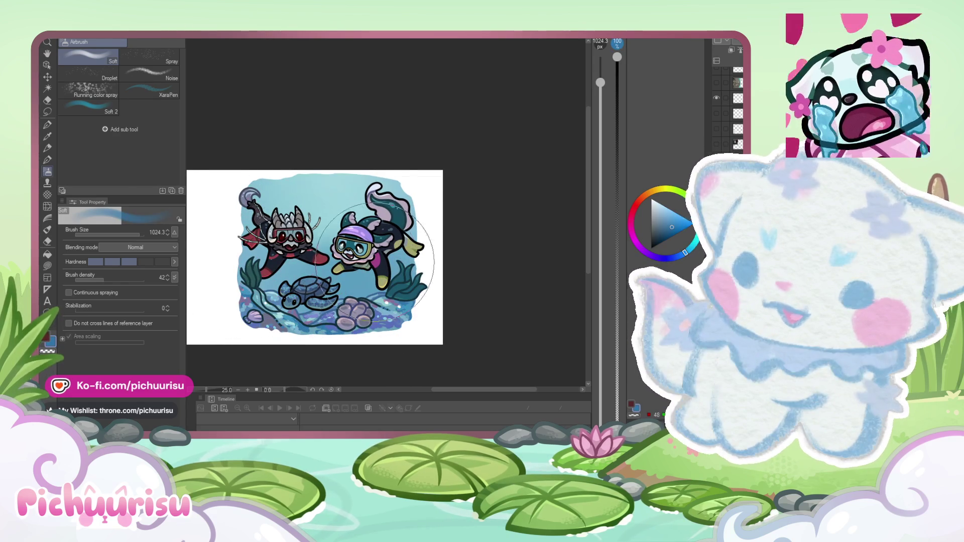
pyautogui.scroll(-2, 465, 232)
pyautogui.scroll(2, 466, 232)
pyautogui.moveTo(427, 236)
pyautogui.mouseDown()
pyautogui.moveTo(389, 246)
pyautogui.moveTo(407, 216)
pyautogui.mouseUp()
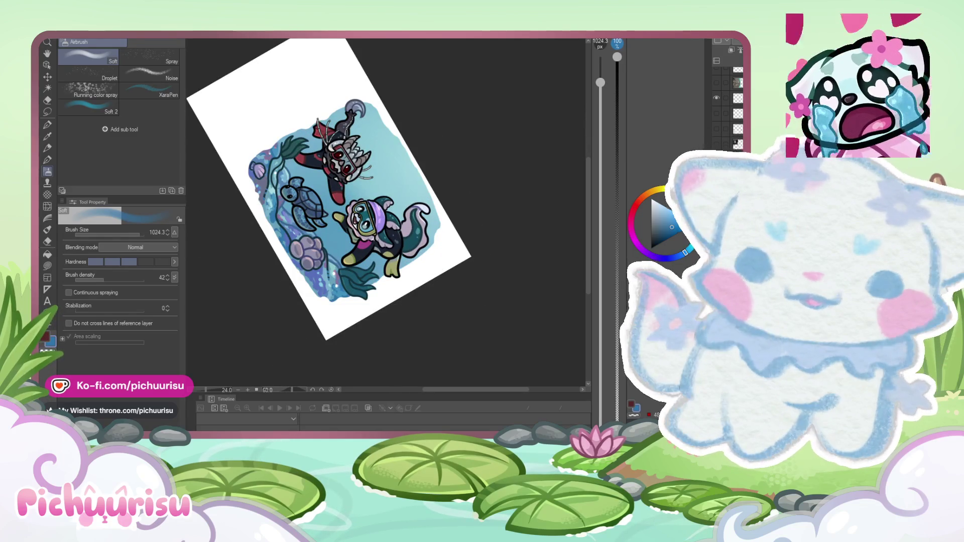
# Step: Switch to the Turnip pen and shrink it to about 54 px
pyautogui.scroll(1, 414, 200)
pyautogui.press('p')
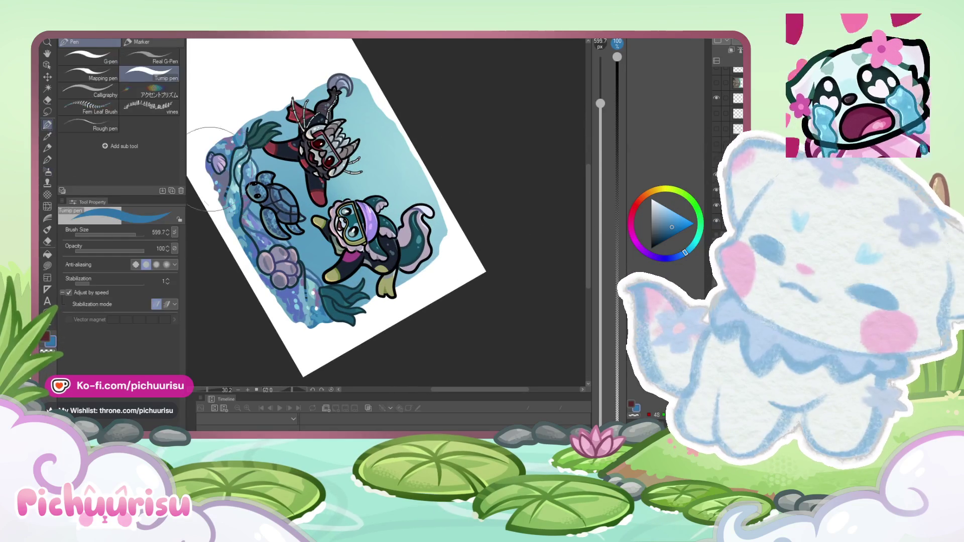
pyautogui.hotkey('ctrl', '+')
pyautogui.moveTo(600, 104); pyautogui.dragTo(600, 197)
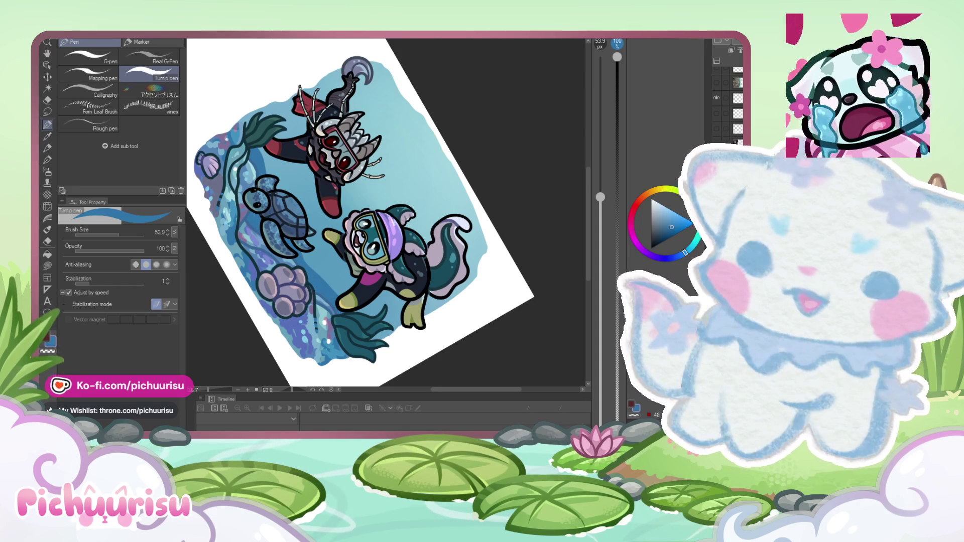
# Step: Hide the light-blue water background to check the divers, then restore it
pyautogui.scroll(-3, 470, 175)
pyautogui.scroll(4, 333, 256)
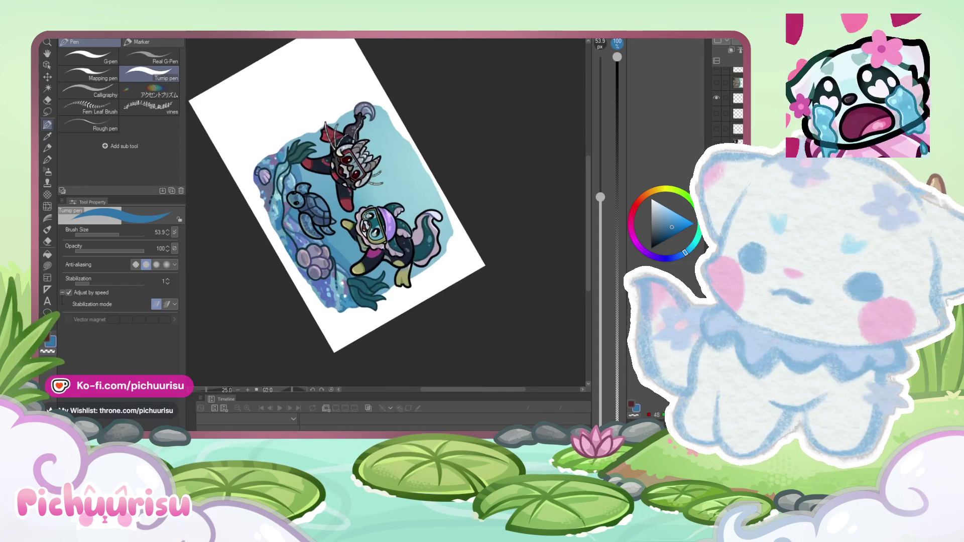
pyautogui.scroll(-3, 324, 270)
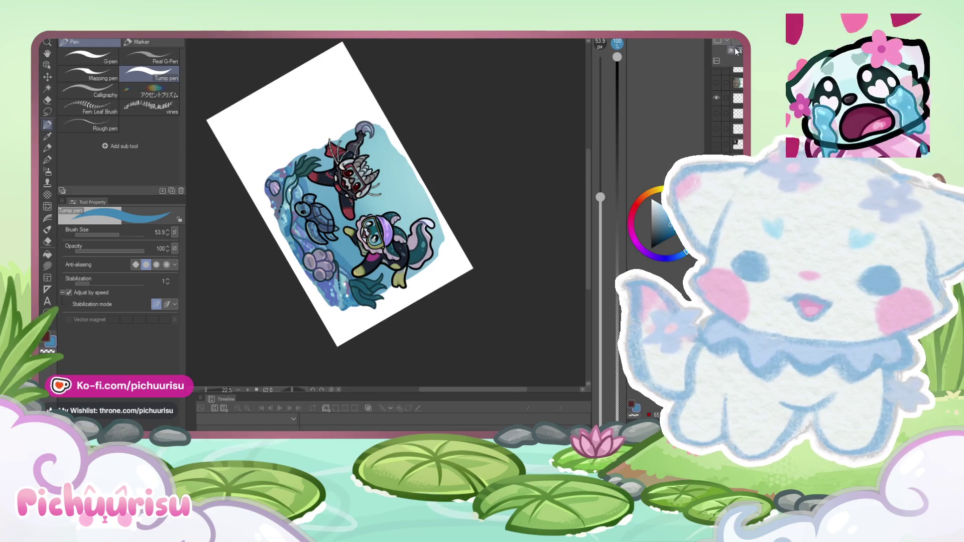
pyautogui.hotkey('ctrl', 'z')
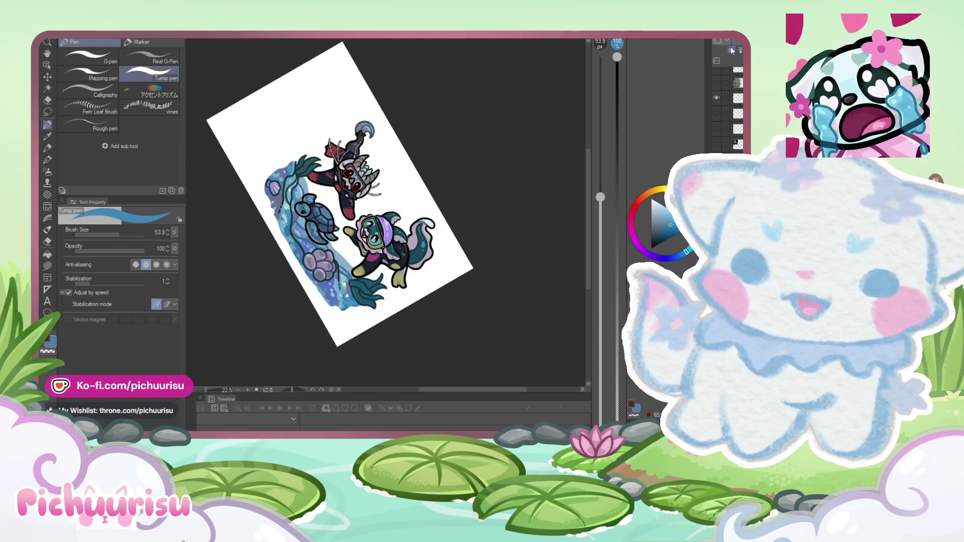
pyautogui.hotkey('ctrl', 'y')
# Step: Set the rough eraser to size 287.3 with opacity around 51
pyautogui.scroll(3, 349, 237)
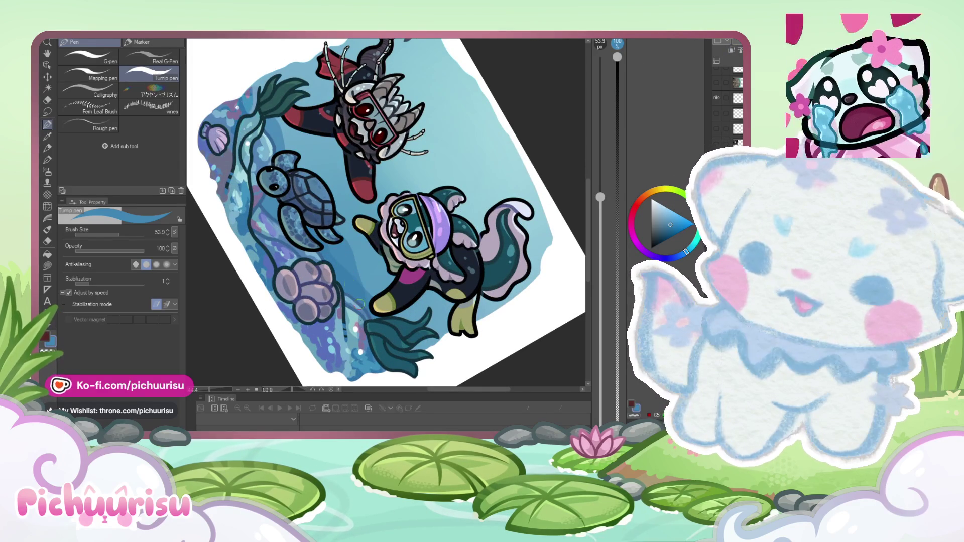
pyautogui.scroll(1, 359, 303)
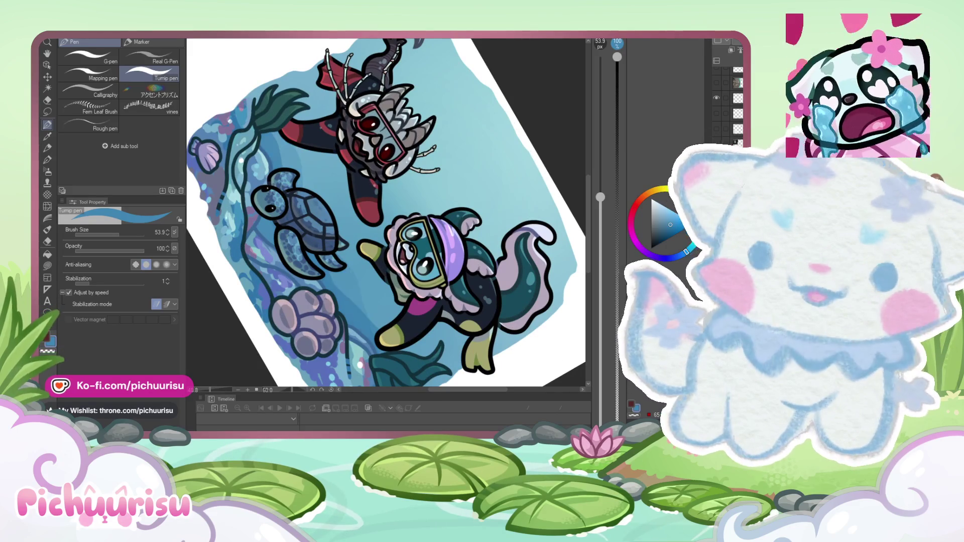
pyautogui.scroll(-3, 349, 213)
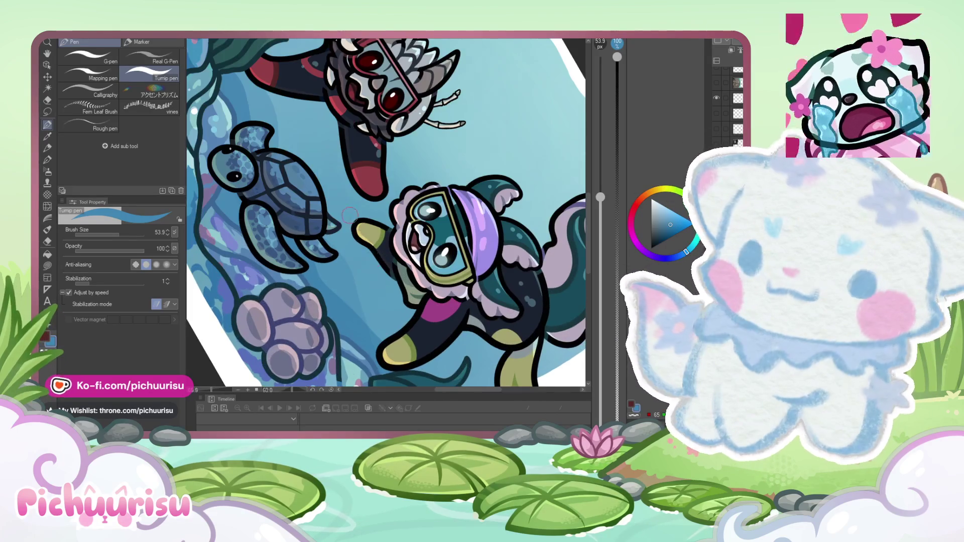
pyautogui.click(47, 241)
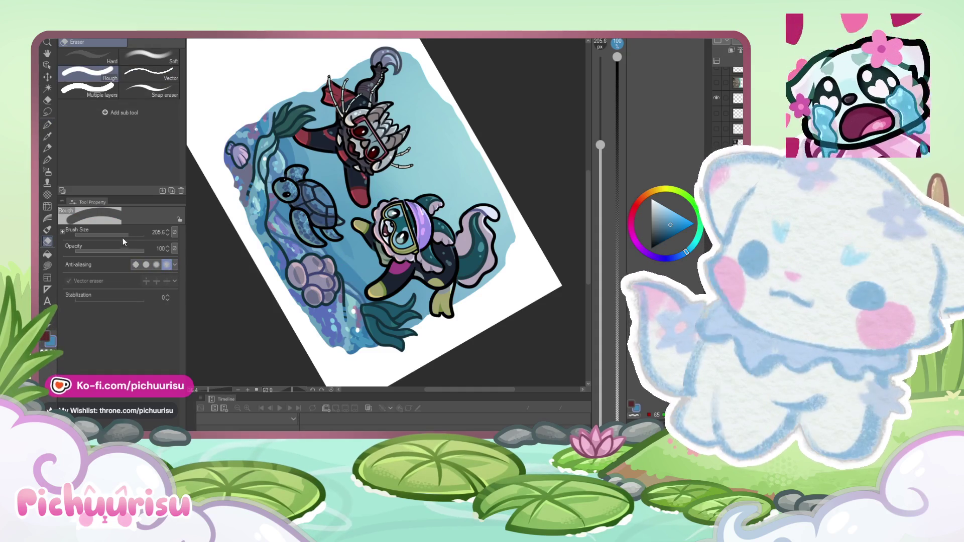
pyautogui.moveTo(84, 245); pyautogui.dragTo(114, 256)
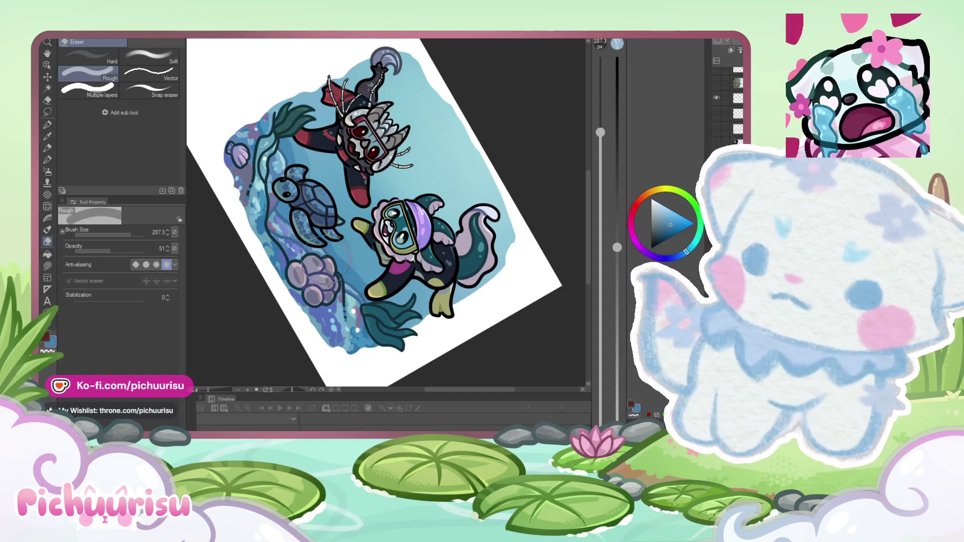
# Step: Switch to the soft eraser at about 269 px
pyautogui.press(']')
pyautogui.press(']')
pyautogui.press(']')
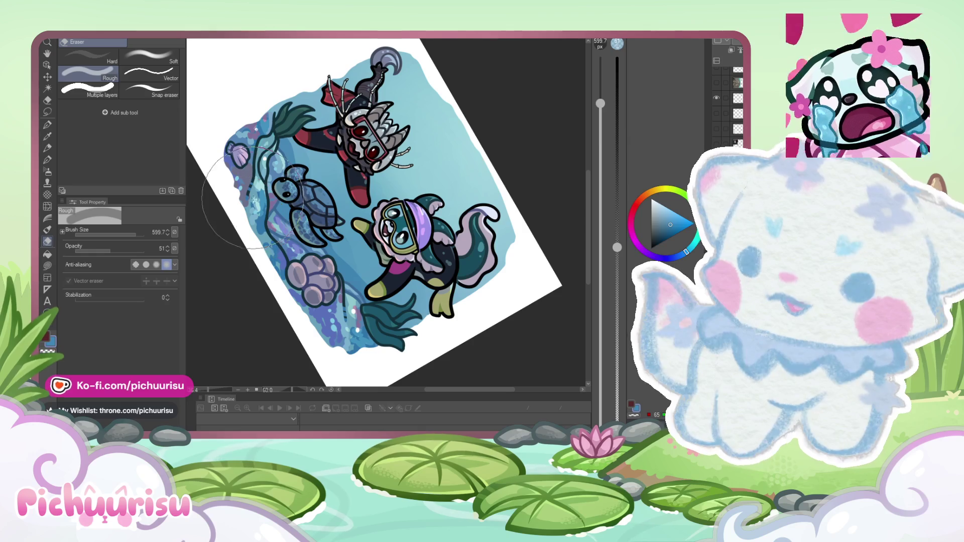
pyautogui.scroll(1, 317, 230)
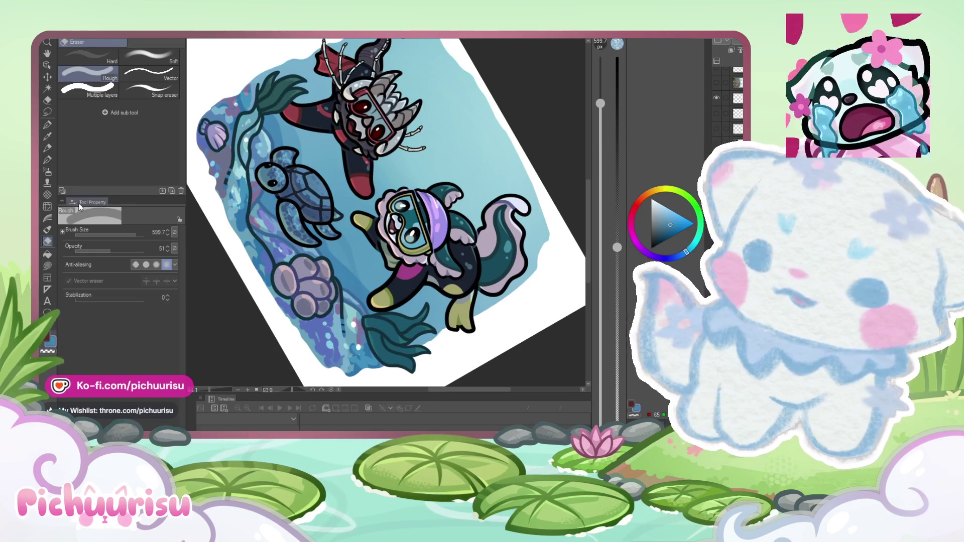
pyautogui.click(148, 56)
pyautogui.moveTo(139, 237); pyautogui.dragTo(148, 243)
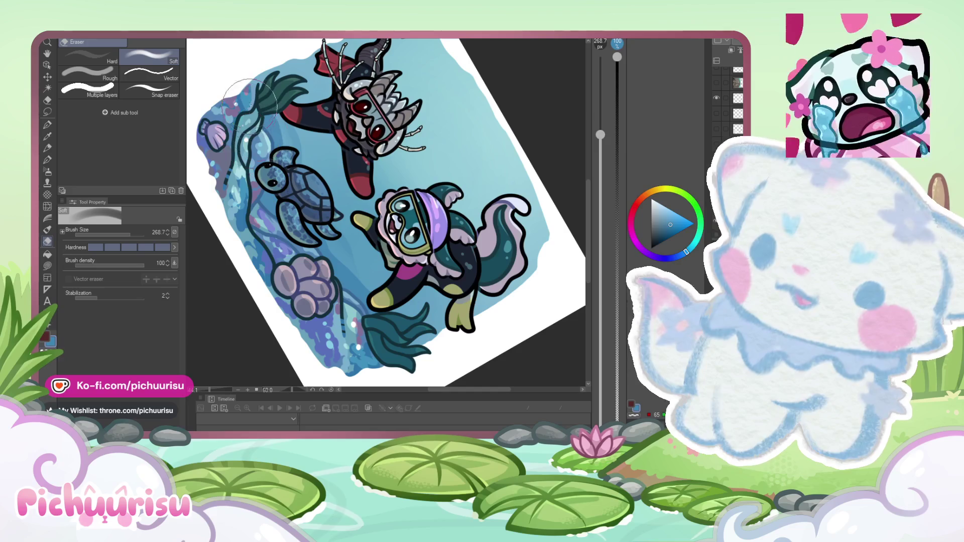
# Step: Stretch the overlay around the kelp and turtle to 113% width
pyautogui.hotkey('ctrl', 't')
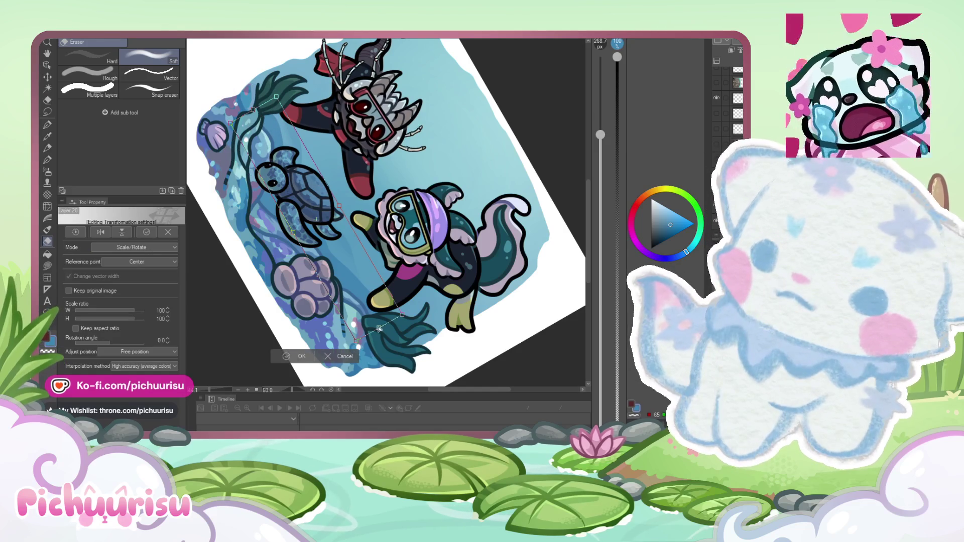
pyautogui.moveTo(379, 329); pyautogui.dragTo(397, 350)
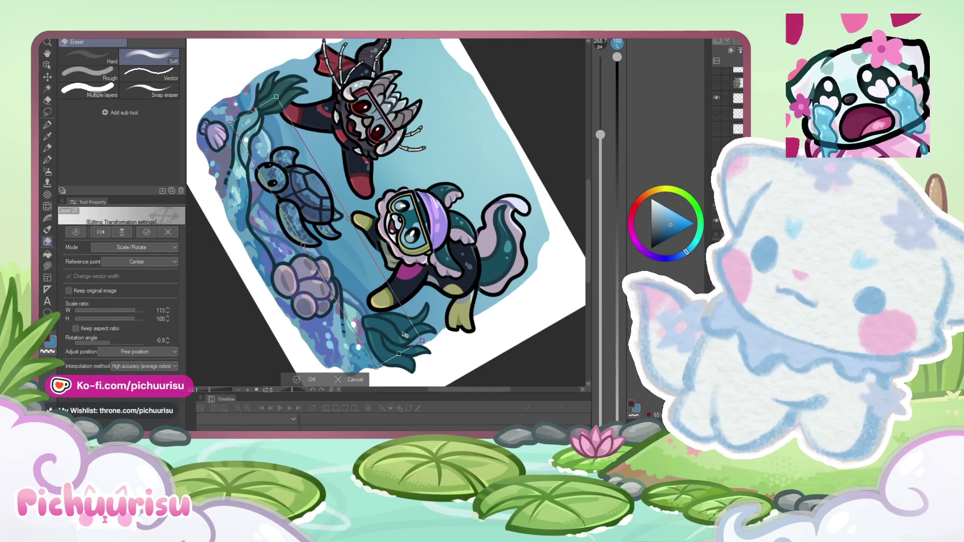
pyautogui.press('Return')
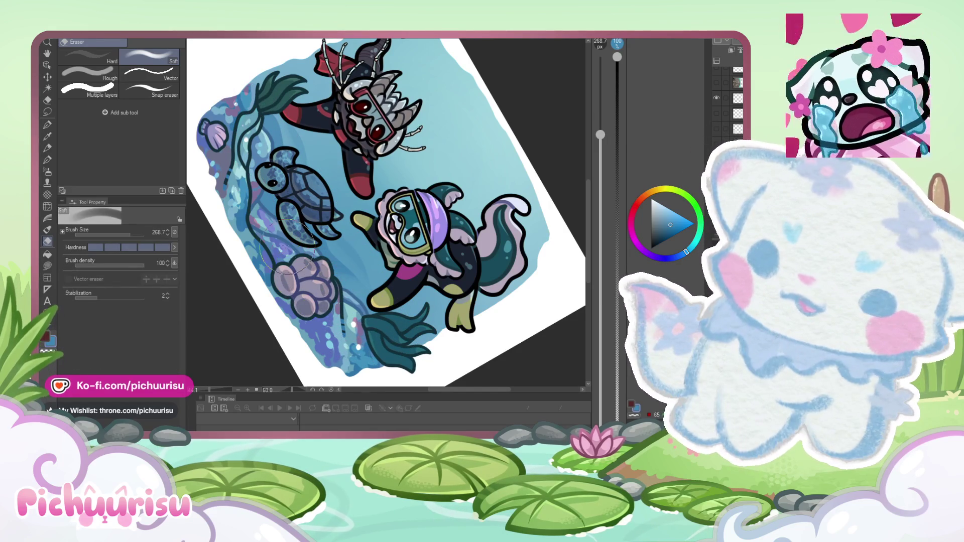
# Step: Enlarge the soft eraser to 599.7 with lower hardness and level the canvas view
pyautogui.click(134, 234)
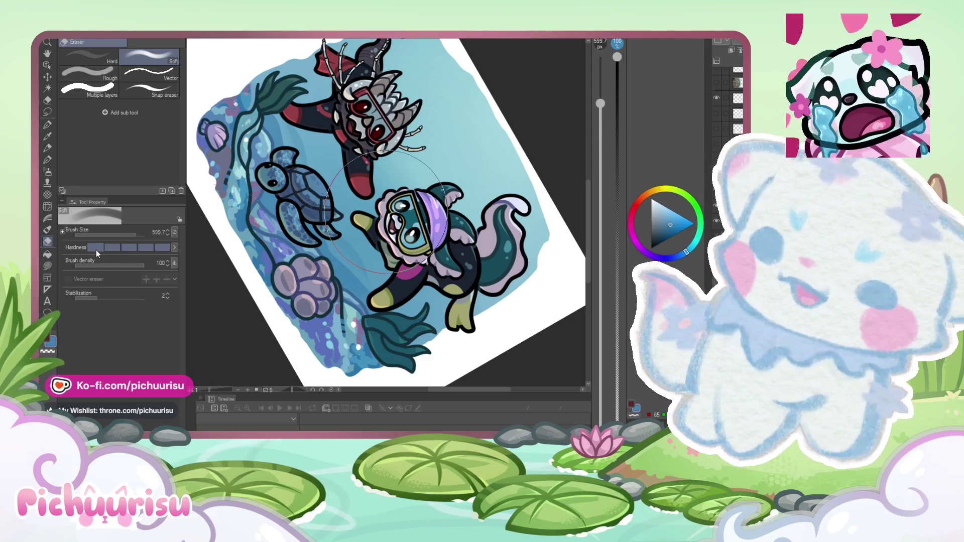
pyautogui.click(112, 247)
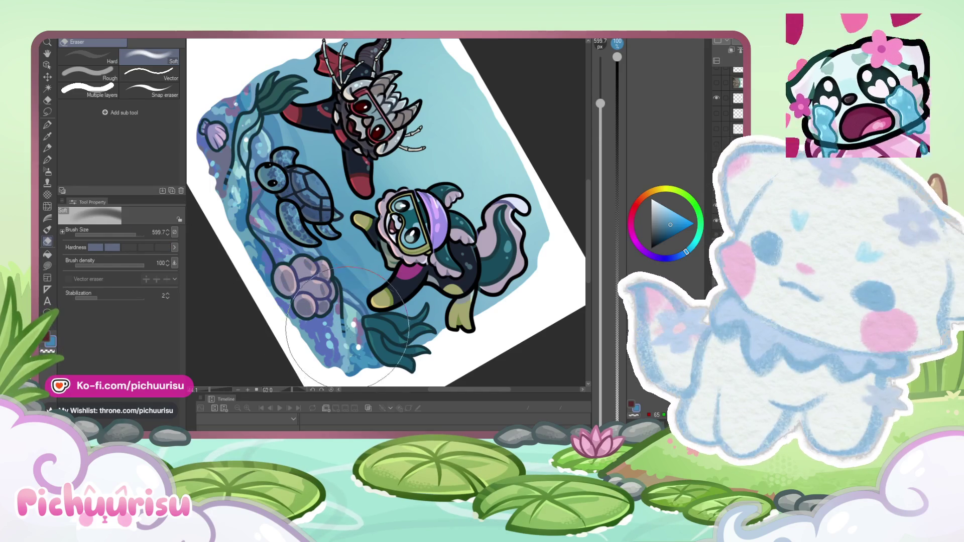
pyautogui.scroll(-3, 342, 204)
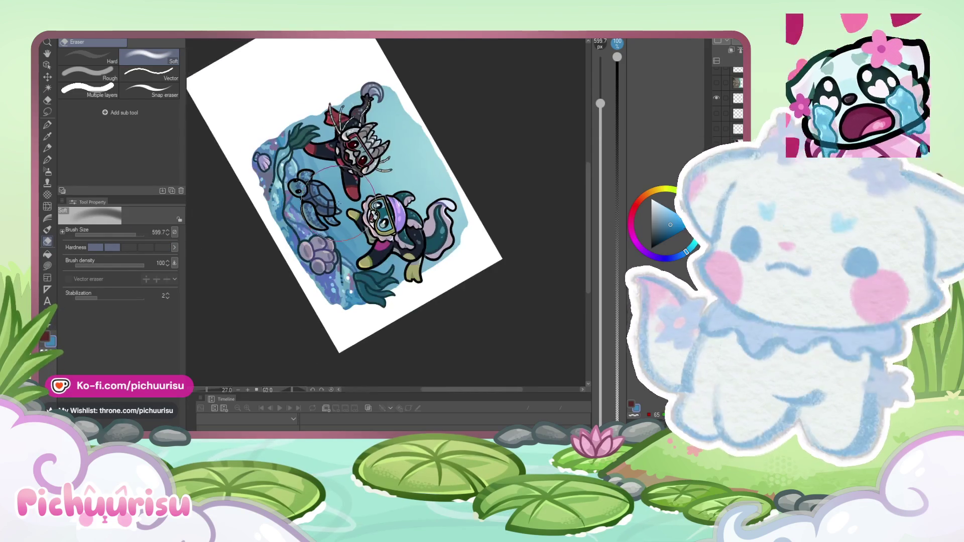
pyautogui.moveTo(394, 269)
pyautogui.mouseDown()
pyautogui.moveTo(442, 263)
pyautogui.moveTo(442, 245)
pyautogui.mouseUp()
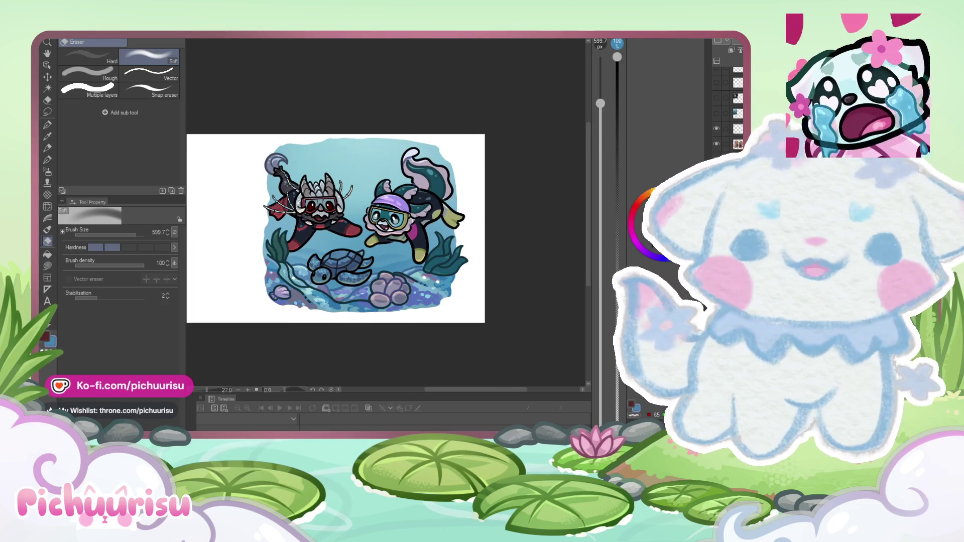
# Step: Paint a small blue blob near the tail tip, then undo it
pyautogui.scroll(3, 477, 130)
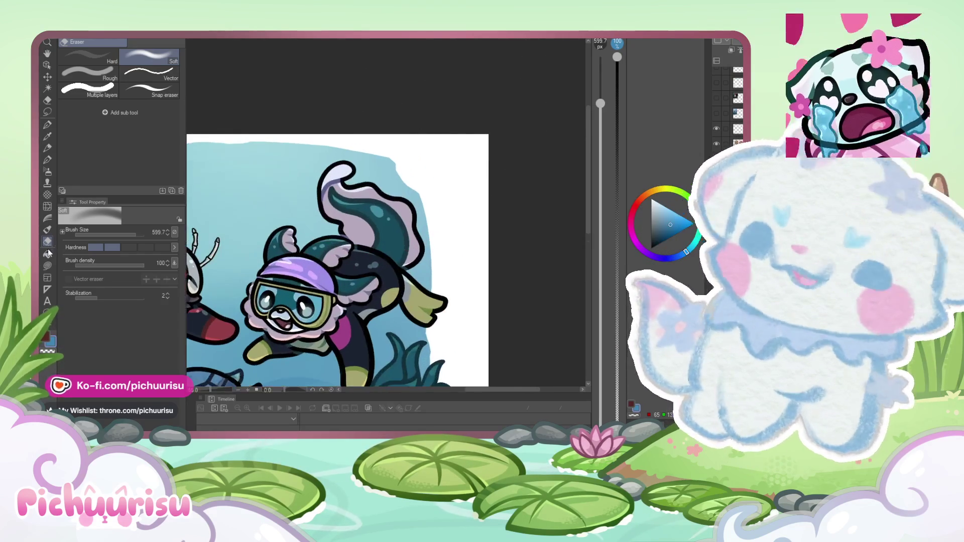
pyautogui.scroll(5, 386, 212)
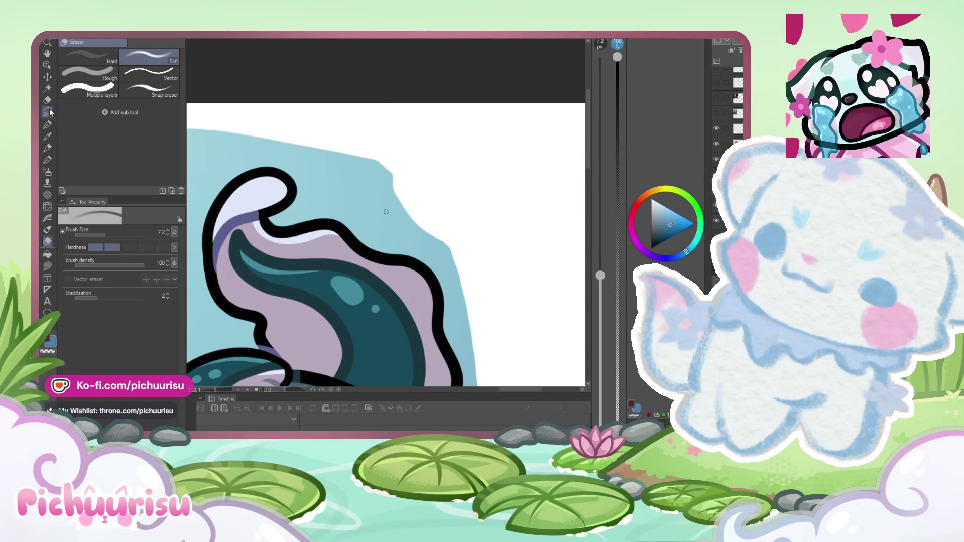
pyautogui.click(47, 124)
pyautogui.scroll(-2, 404, 183)
pyautogui.moveTo(402, 186); pyautogui.dragTo(391, 140)
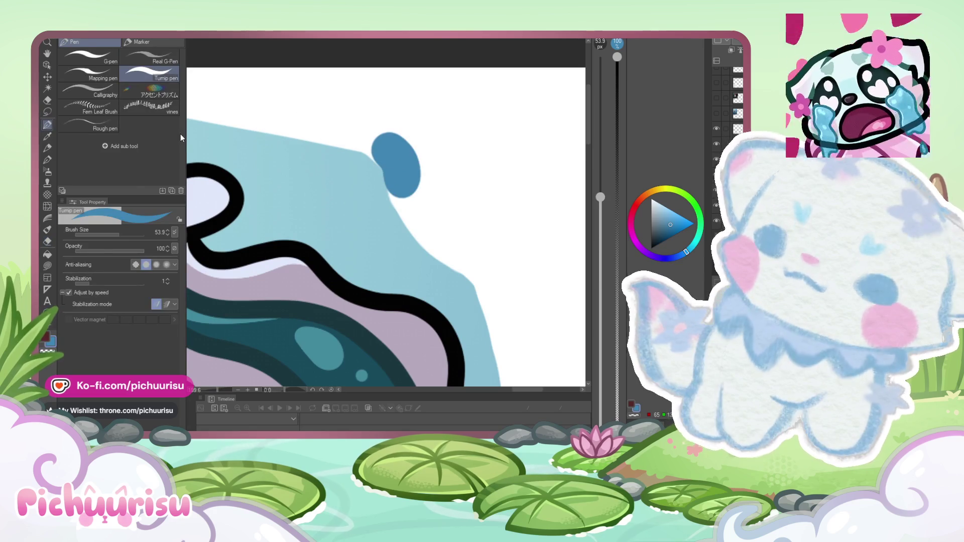
pyautogui.press('e')
pyautogui.hotkey('ctrl', 'z')
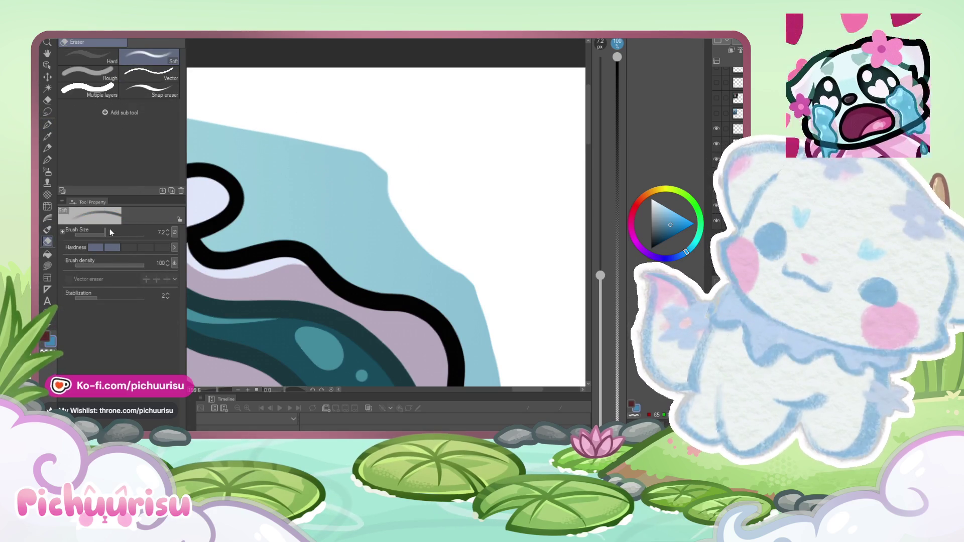
# Step: Set a hard eraser at about 26 px and toggle the water background to check edges
pyautogui.click(162, 247)
pyautogui.moveTo(105, 233); pyautogui.dragTo(115, 231)
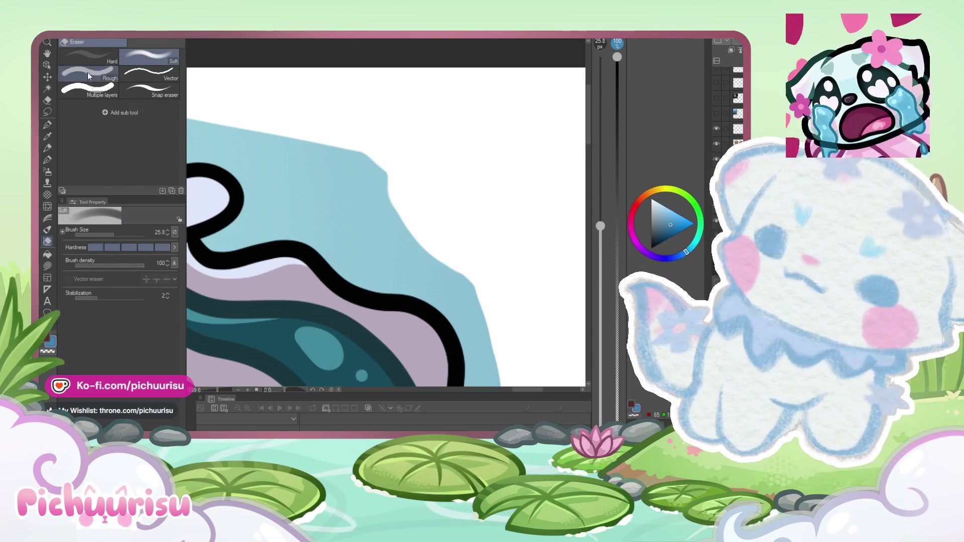
pyautogui.click(88, 56)
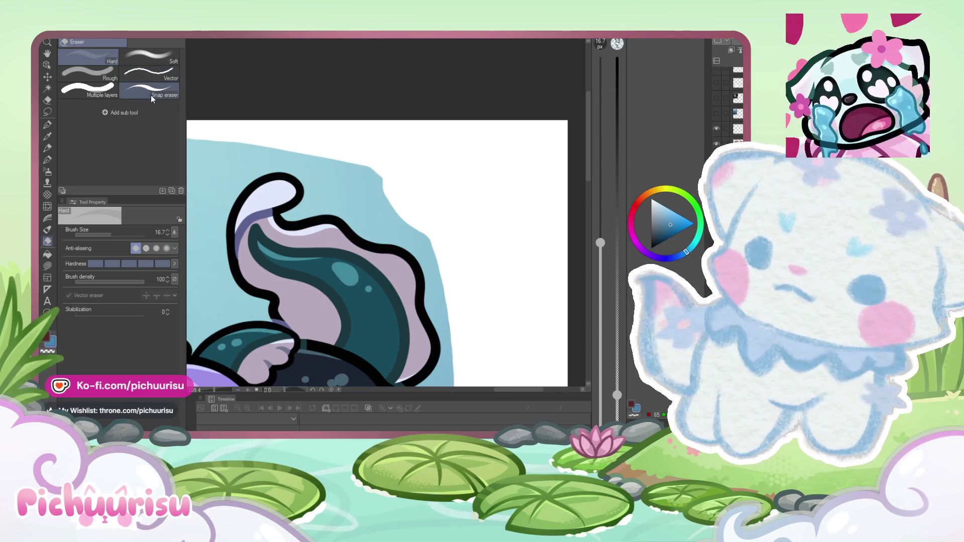
pyautogui.click(717, 144)
pyautogui.click(717, 144)
pyautogui.scroll(3, 402, 166)
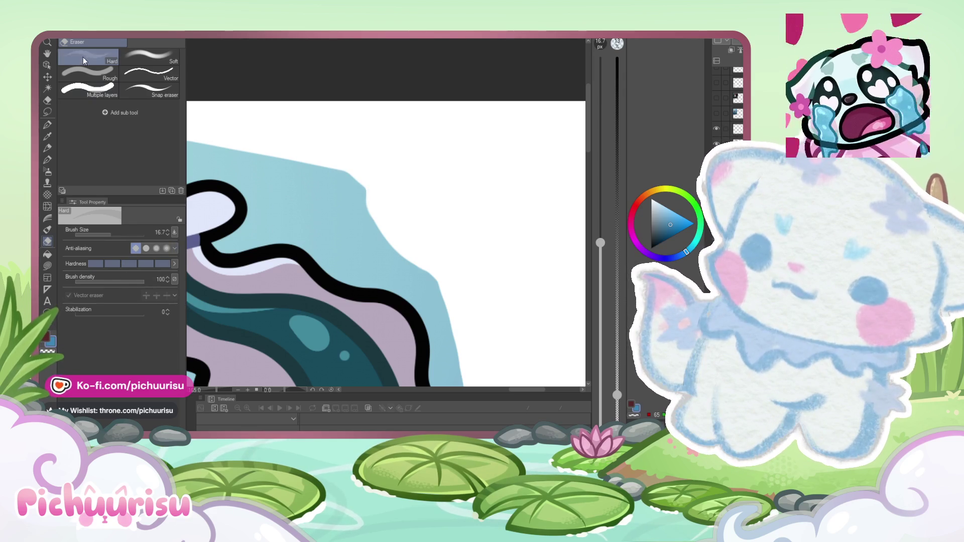
# Step: Erase roughly along the blue water edge with the rough eraser at 98.5
pyautogui.click(149, 57)
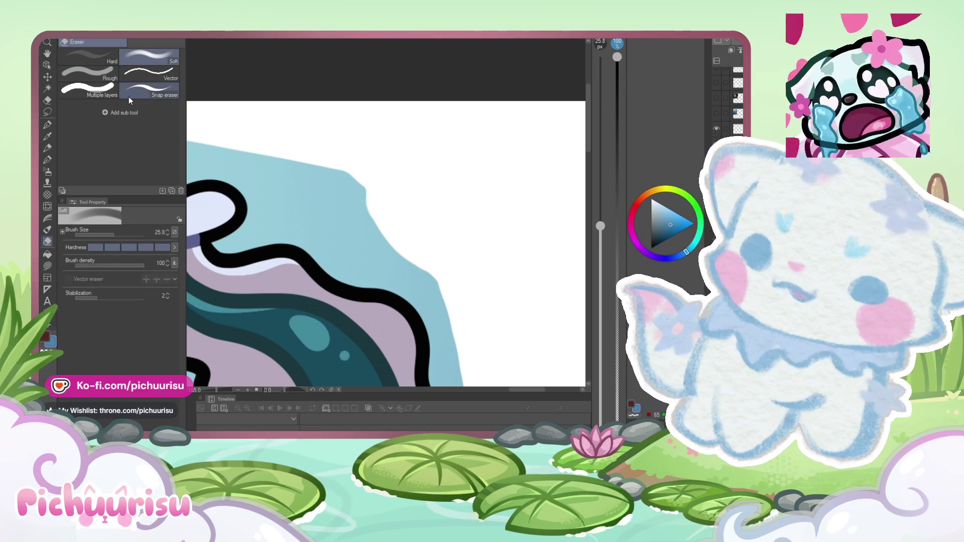
pyautogui.click(88, 73)
pyautogui.moveTo(95, 234)
pyautogui.mouseDown()
pyautogui.moveTo(121, 237)
pyautogui.moveTo(100, 233)
pyautogui.mouseUp()
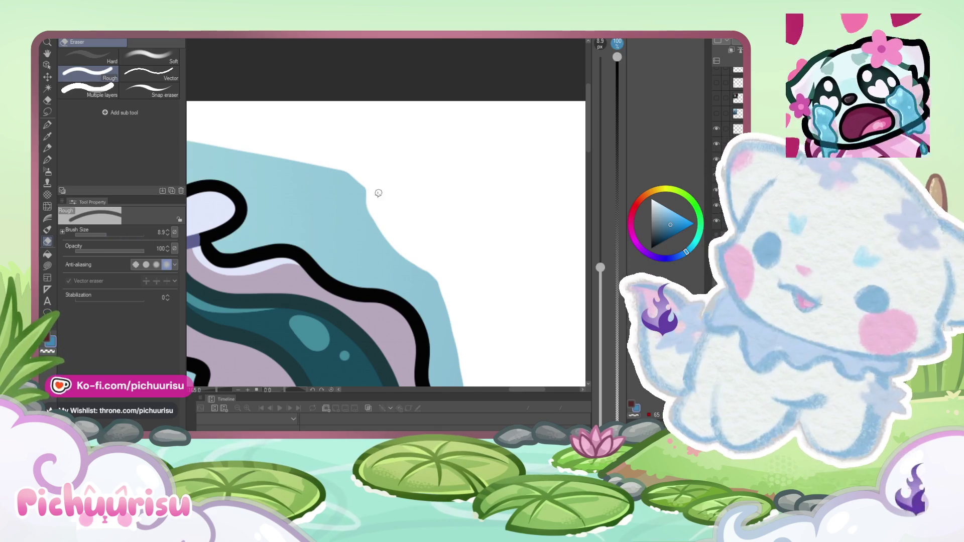
pyautogui.moveTo(363, 195); pyautogui.dragTo(329, 156)
pyautogui.scroll(-5, 366, 202)
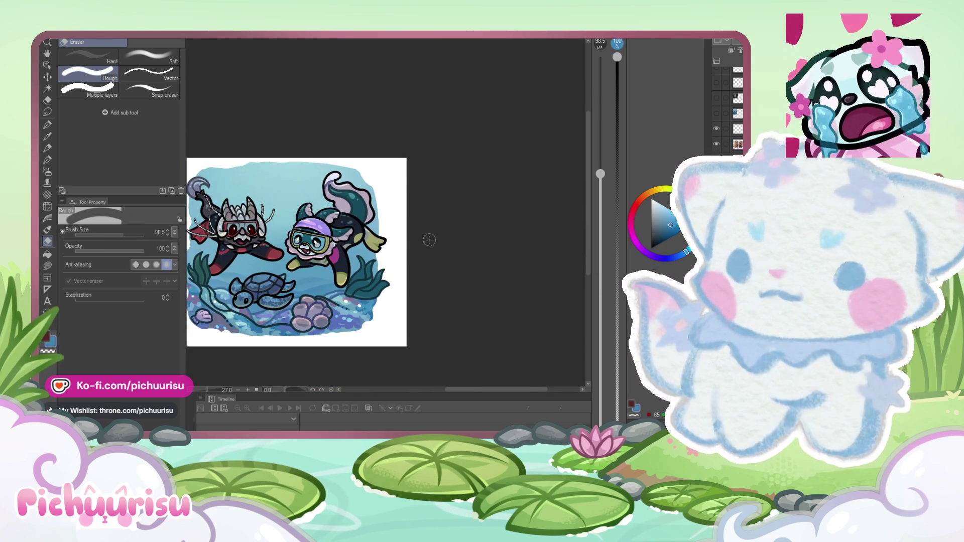
pyautogui.scroll(-2, 429, 240)
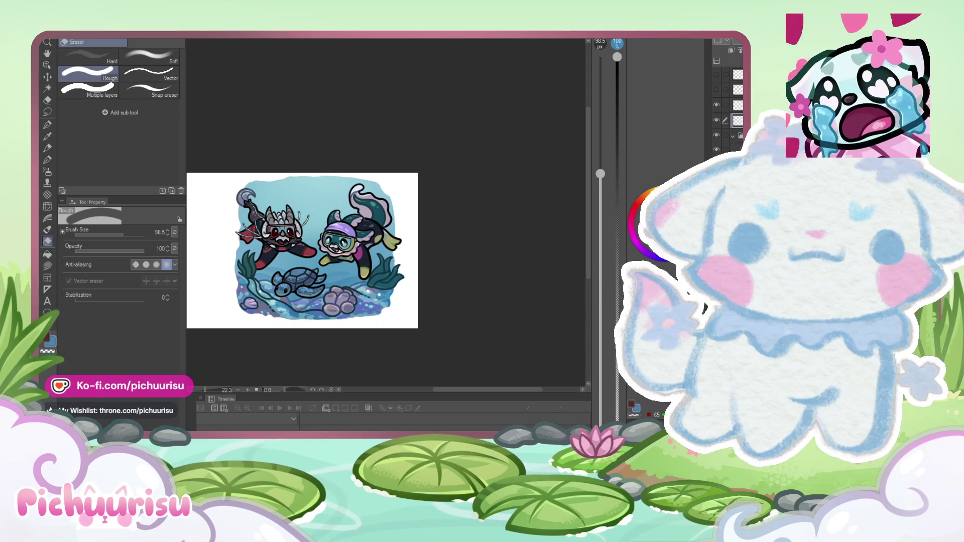
pyautogui.scroll(1, 350, 175)
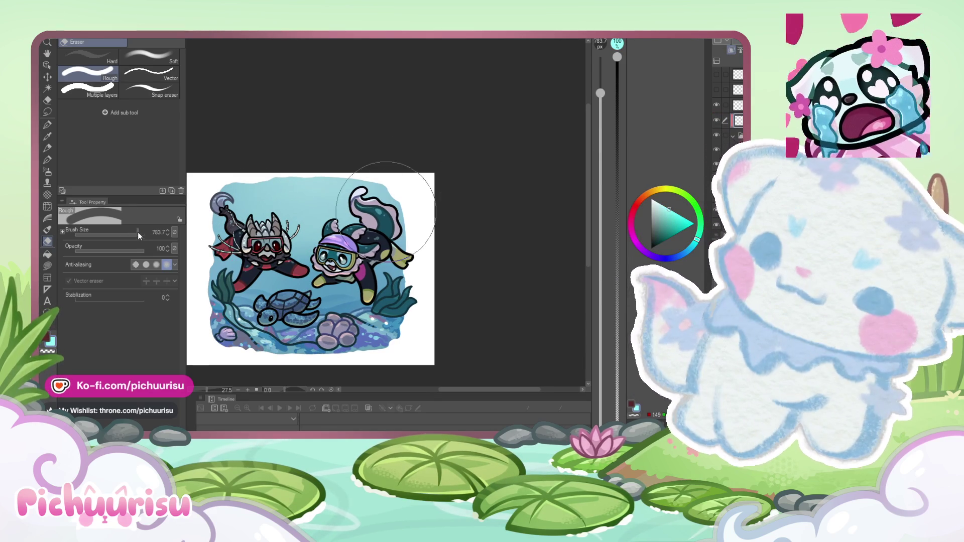
pyautogui.click(47, 171)
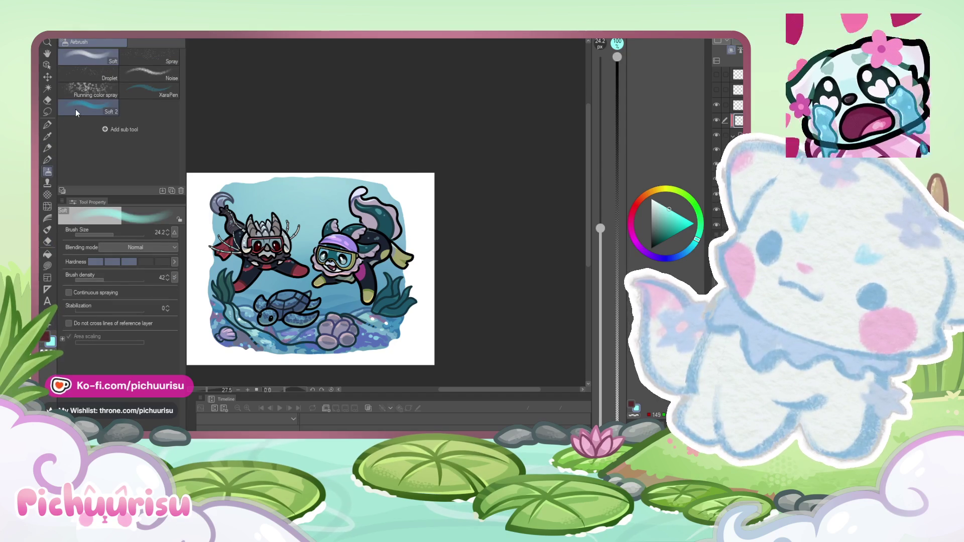
pyautogui.click(75, 110)
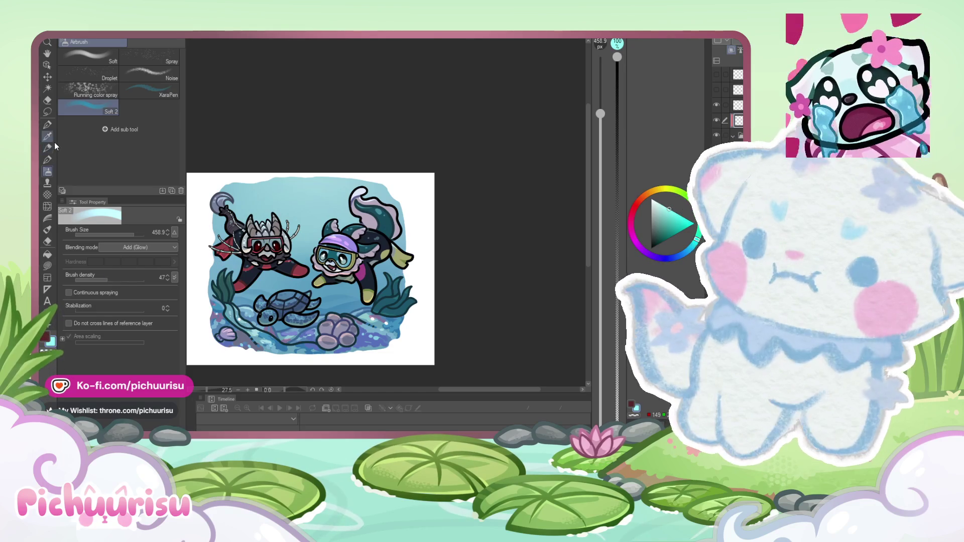
pyautogui.click(50, 125)
pyautogui.click(137, 234)
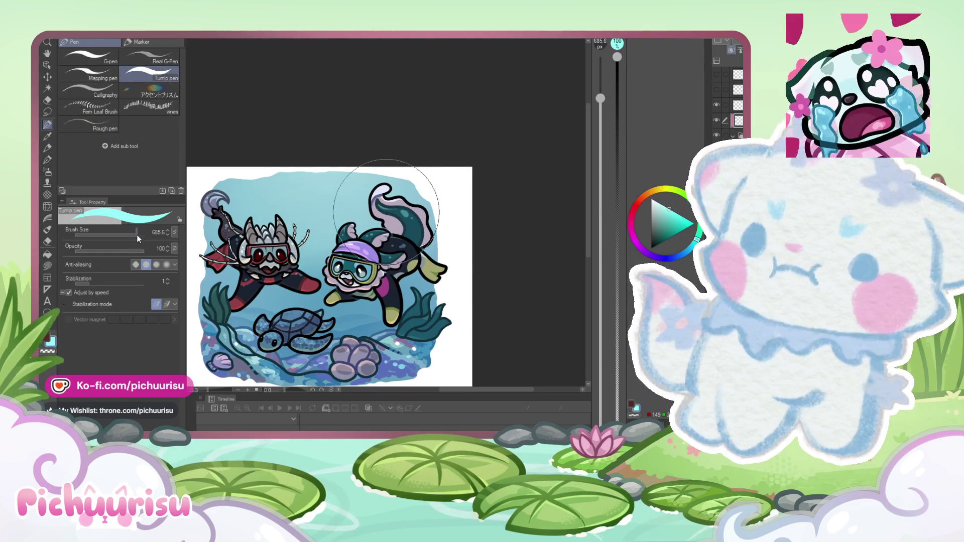
pyautogui.press('b')
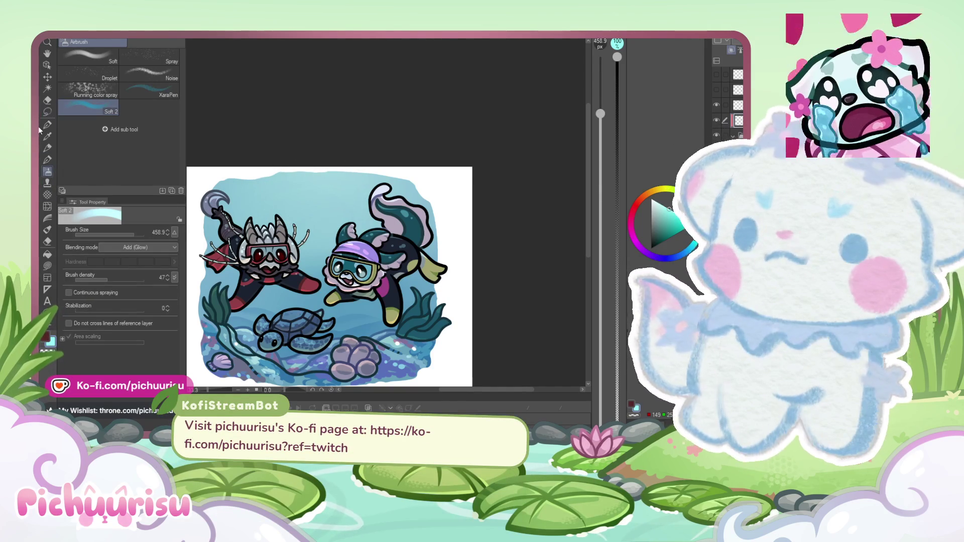
pyautogui.press('p')
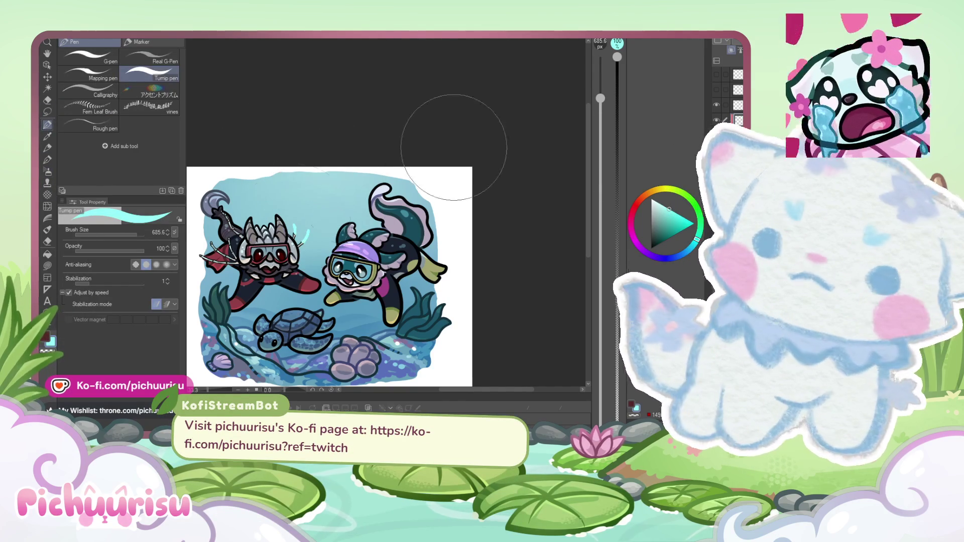
pyautogui.click(318, 197)
pyautogui.moveTo(296, 246)
pyautogui.mouseDown()
pyautogui.moveTo(317, 236)
pyautogui.moveTo(356, 251)
pyautogui.mouseUp()
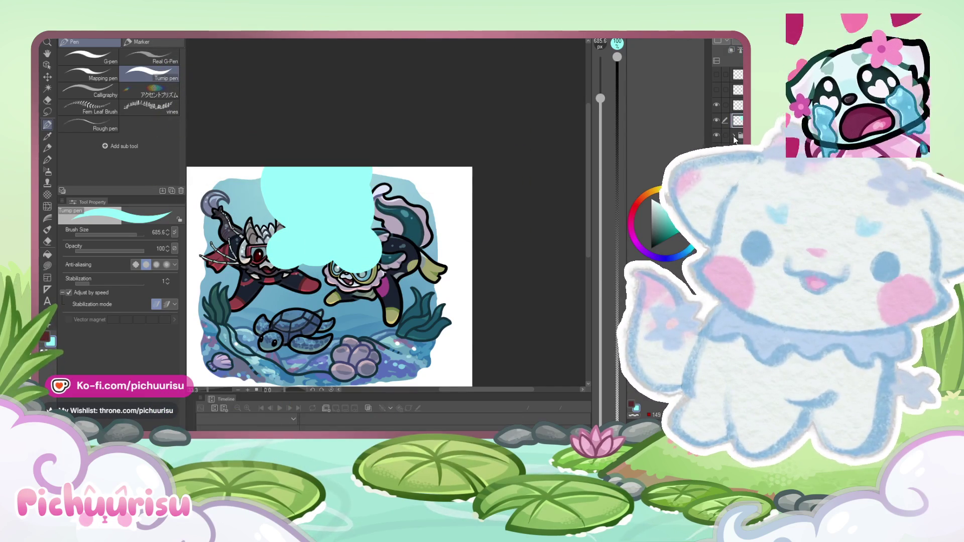
pyautogui.click(733, 136)
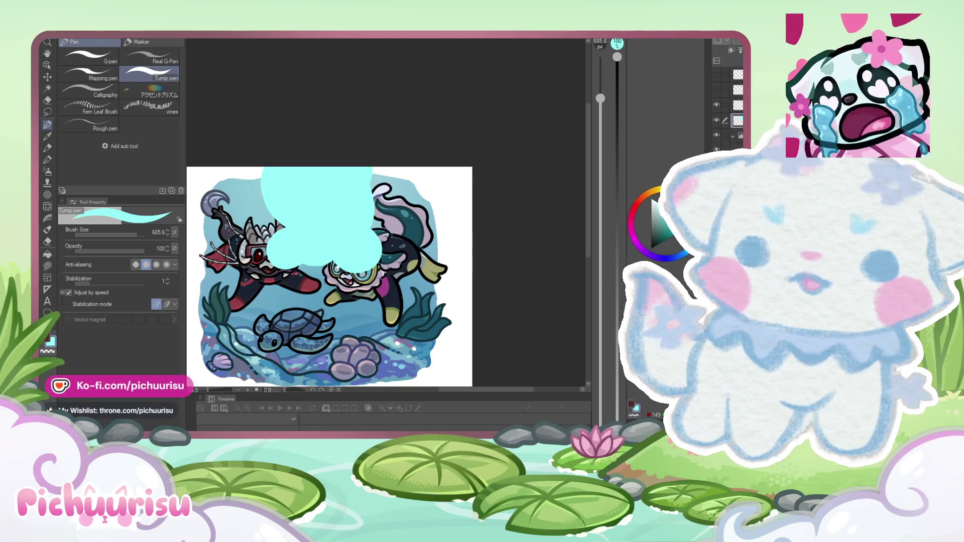
pyautogui.scroll(1, 728, 100)
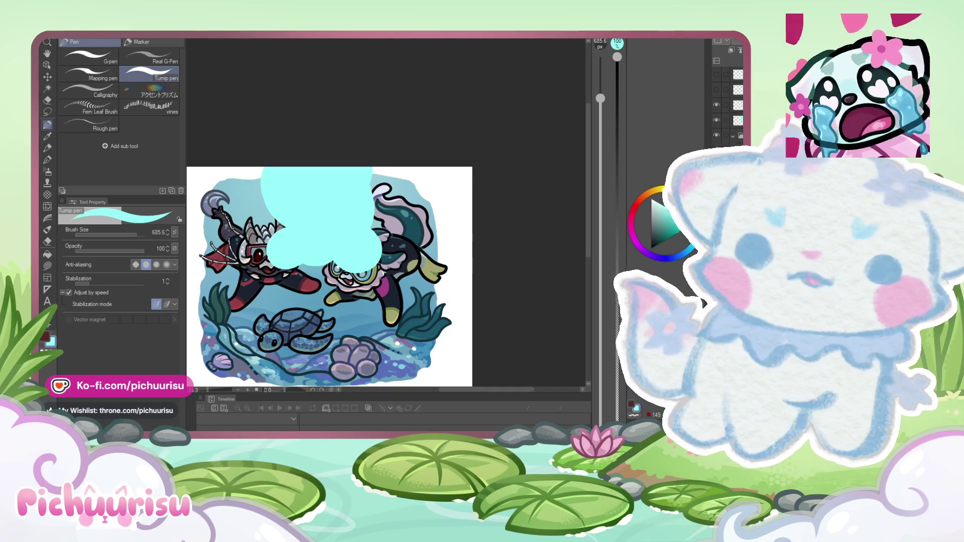
pyautogui.scroll(3, 728, 101)
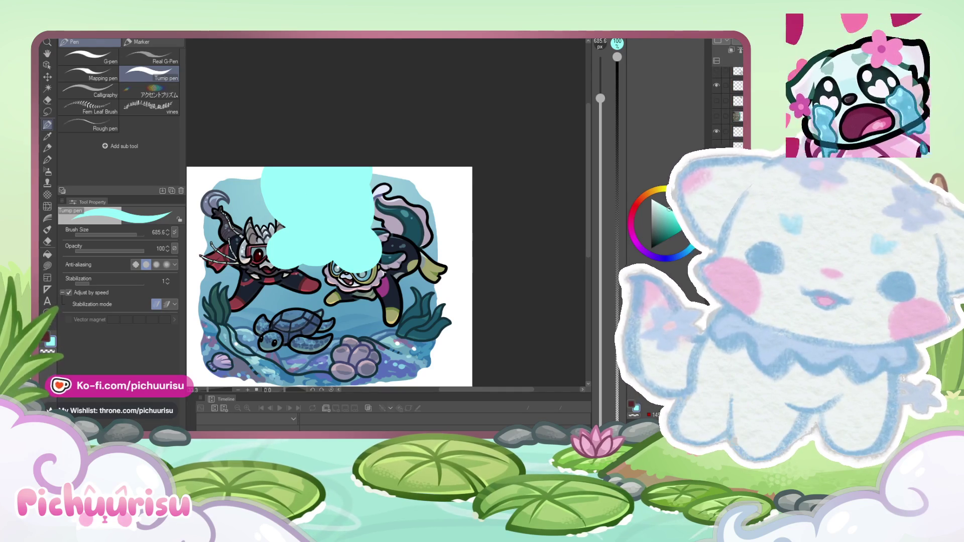
pyautogui.scroll(3, 728, 101)
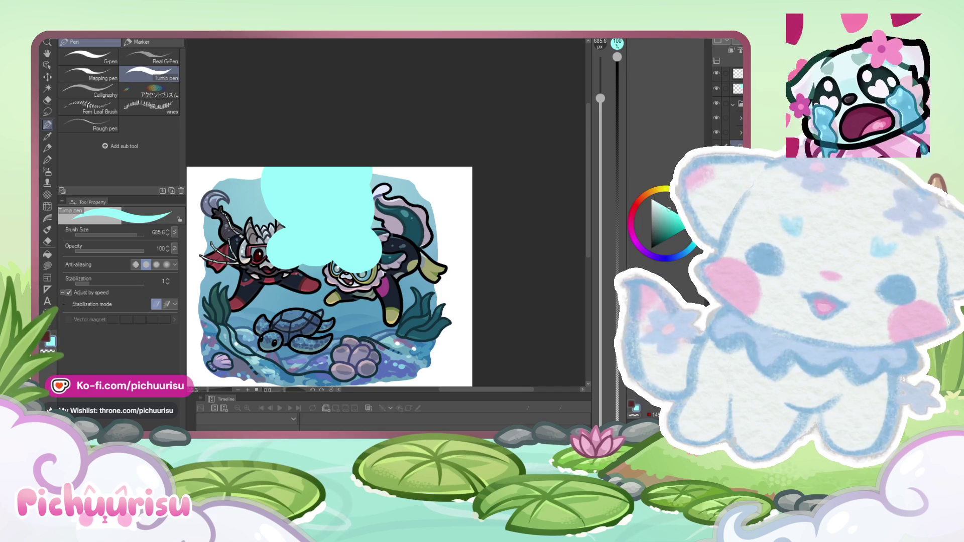
pyautogui.scroll(-3, 728, 100)
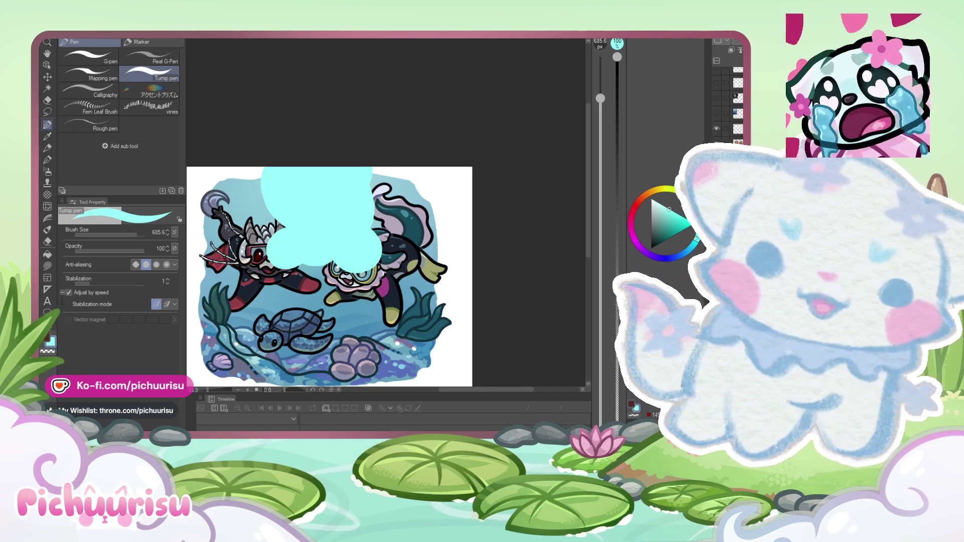
pyautogui.scroll(3, 728, 100)
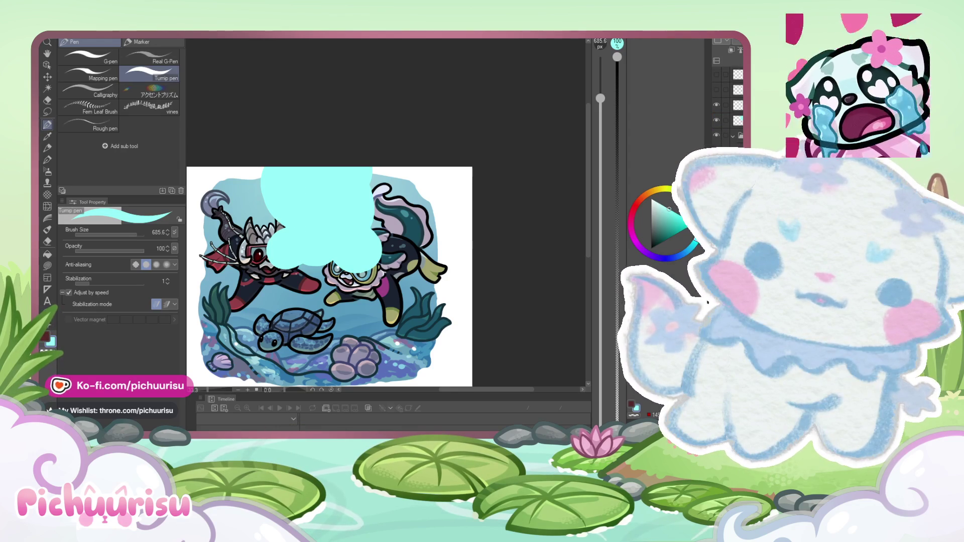
pyautogui.click(738, 121)
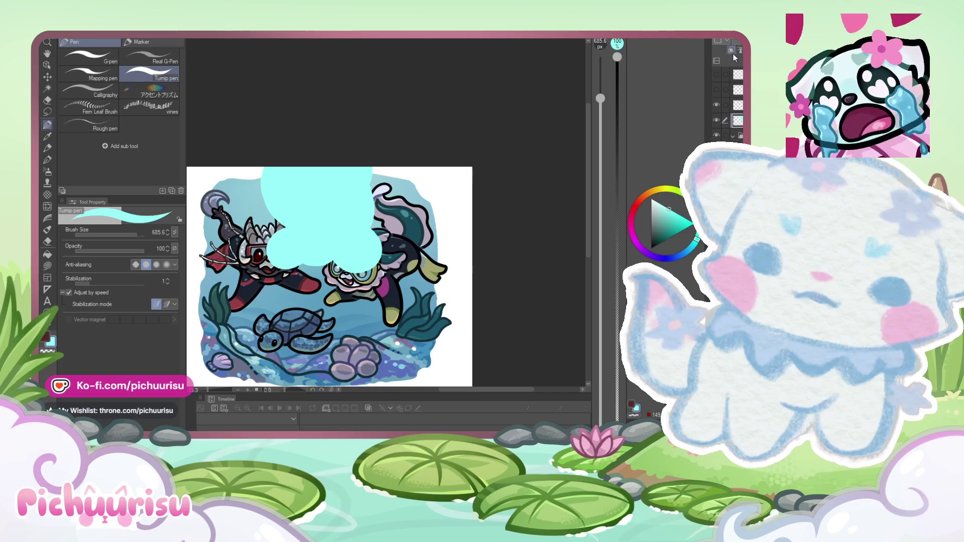
pyautogui.hotkey('ctrl', 'z')
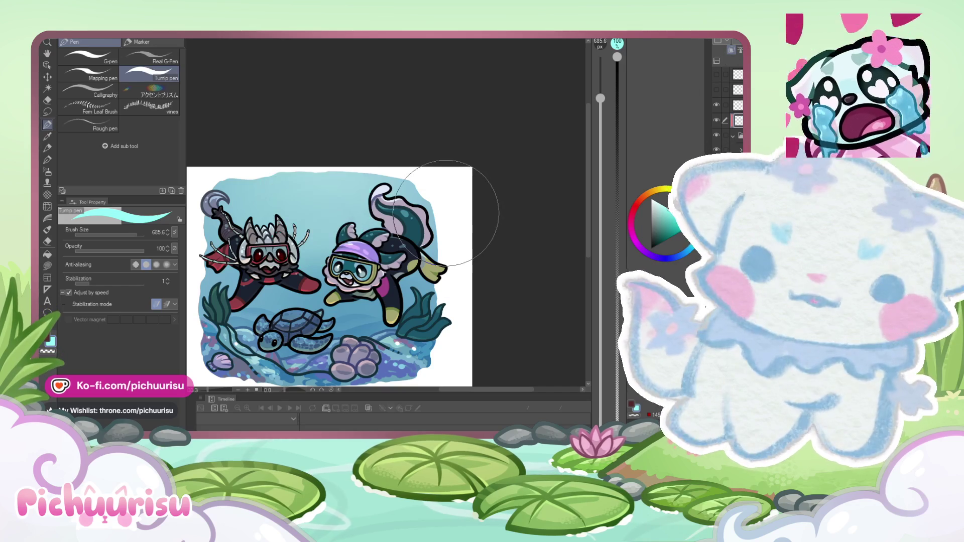
# Step: Enlarge the glow airbrush, check a layer's contents, and raise density to 69
pyautogui.press('b')
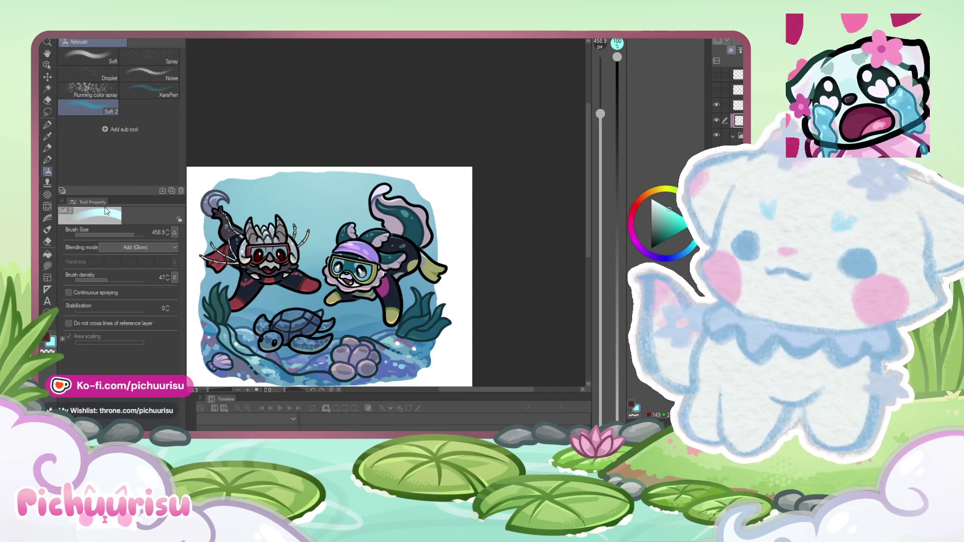
pyautogui.moveTo(331, 211); pyautogui.dragTo(358, 212)
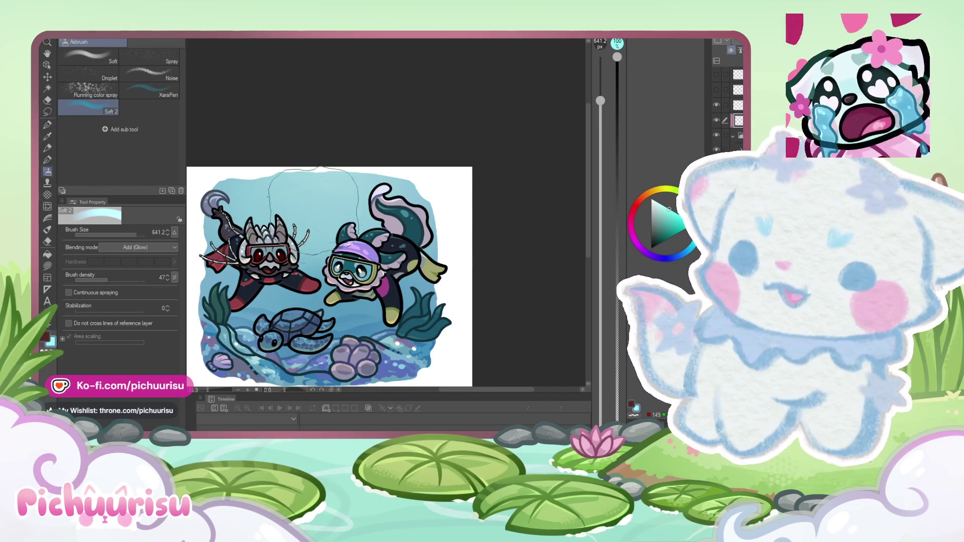
pyautogui.scroll(-1, 400, 203)
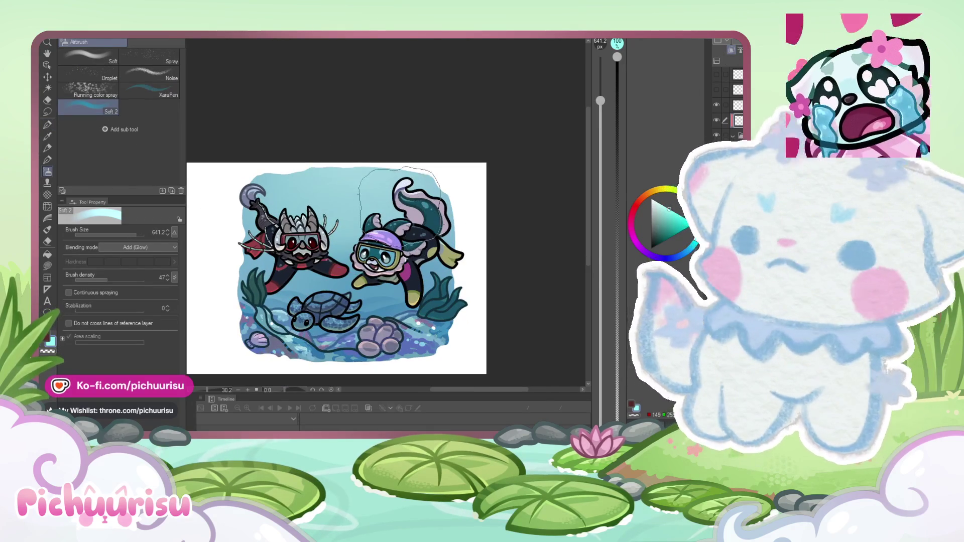
pyautogui.click(715, 134)
pyautogui.click(715, 134)
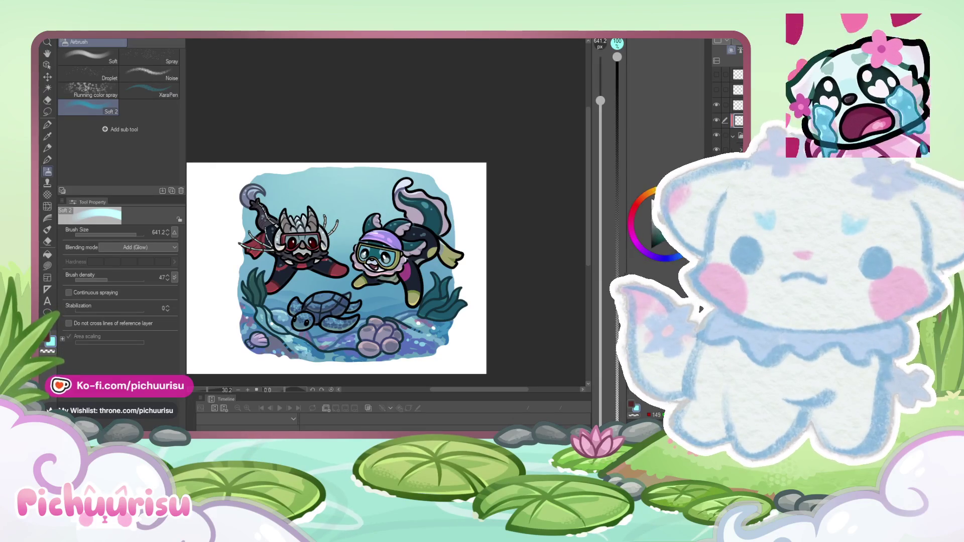
pyautogui.click(123, 279)
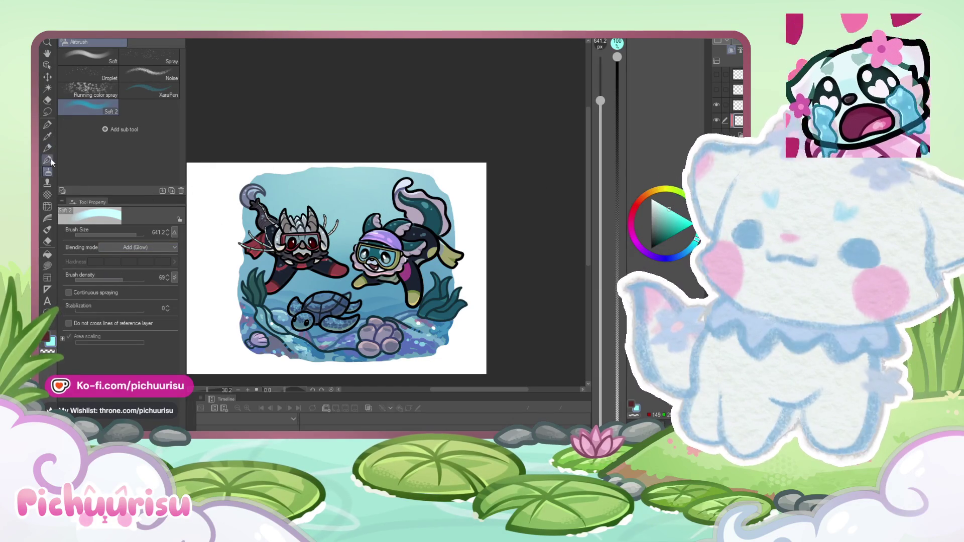
# Step: Try a wide cyan pen stroke down the canvas, then undo it
pyautogui.click(50, 137)
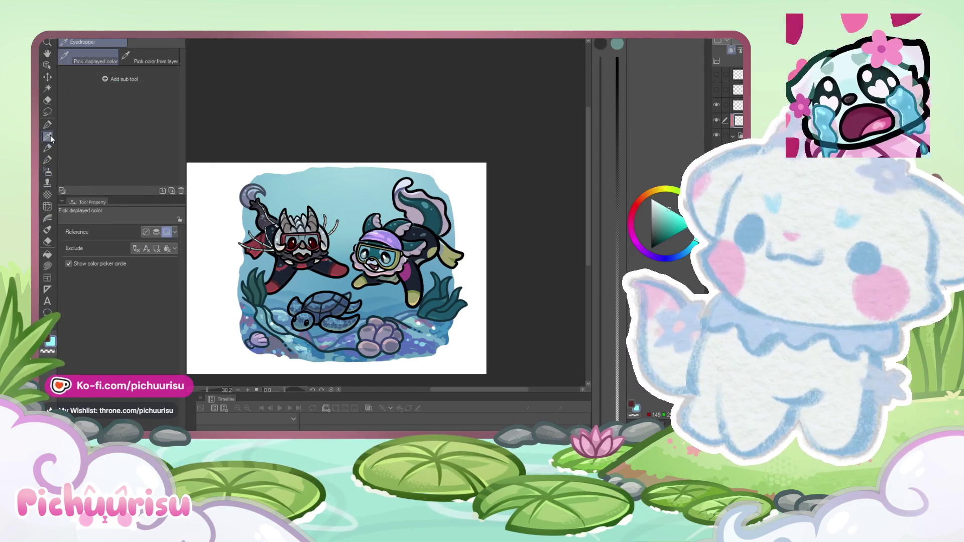
pyautogui.click(47, 125)
pyautogui.moveTo(346, 181); pyautogui.dragTo(316, 299)
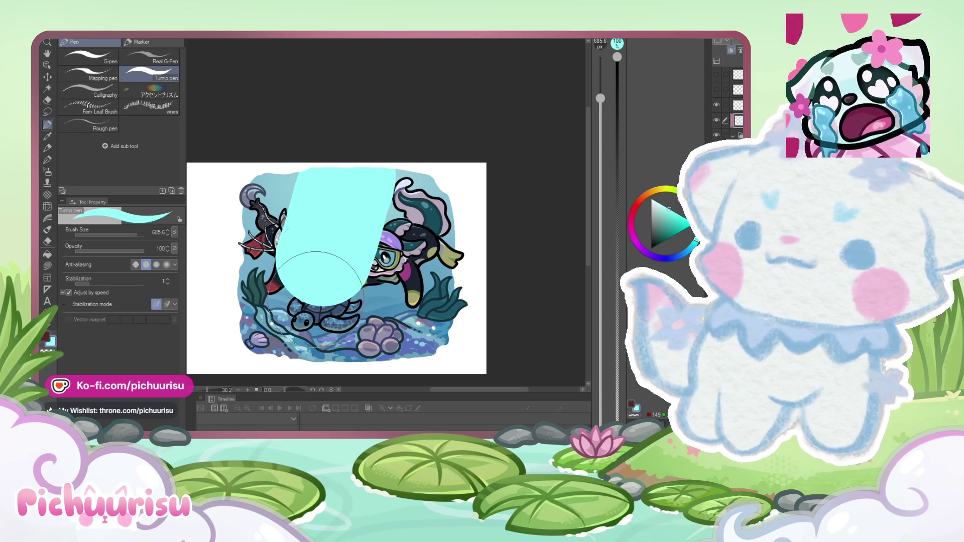
pyautogui.hotkey('ctrl', 'z')
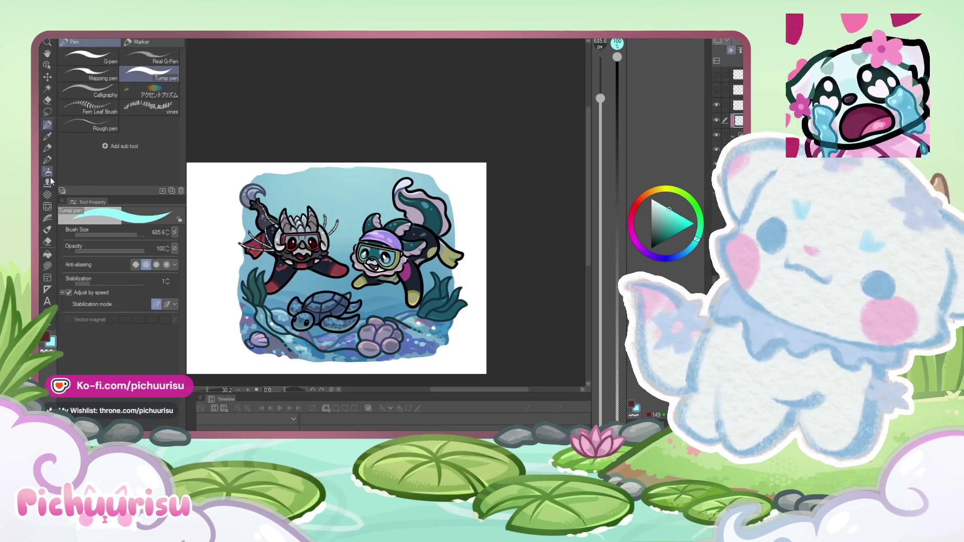
# Step: Airbrush a light cyan glow at 251.3 across the upper water, rotating the layer -3.8°
pyautogui.click(48, 171)
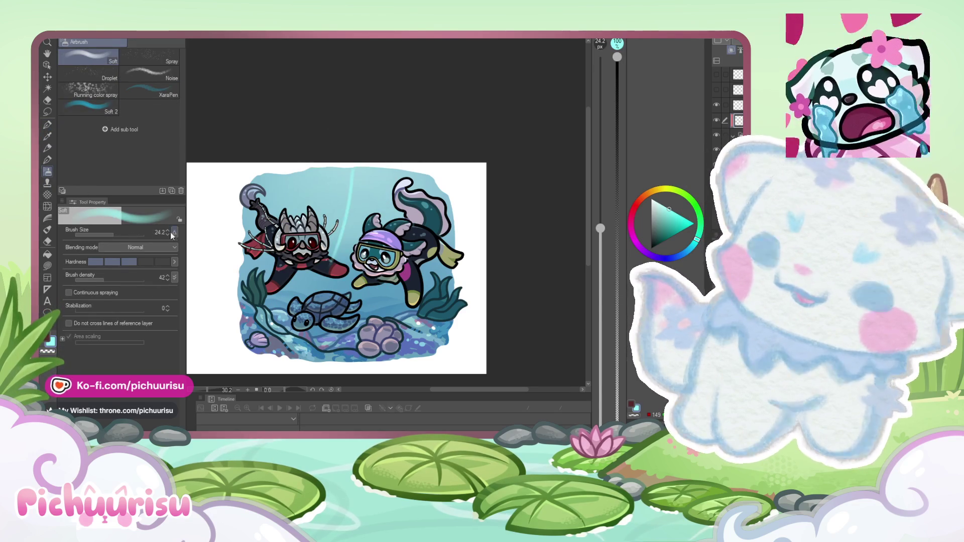
pyautogui.click(125, 235)
pyautogui.moveTo(365, 150)
pyautogui.mouseDown()
pyautogui.moveTo(382, 147)
pyautogui.moveTo(303, 150)
pyautogui.mouseUp()
pyautogui.moveTo(371, 174)
pyautogui.mouseDown()
pyautogui.moveTo(397, 211)
pyautogui.moveTo(351, 176)
pyautogui.moveTo(303, 201)
pyautogui.moveTo(307, 313)
pyautogui.mouseUp()
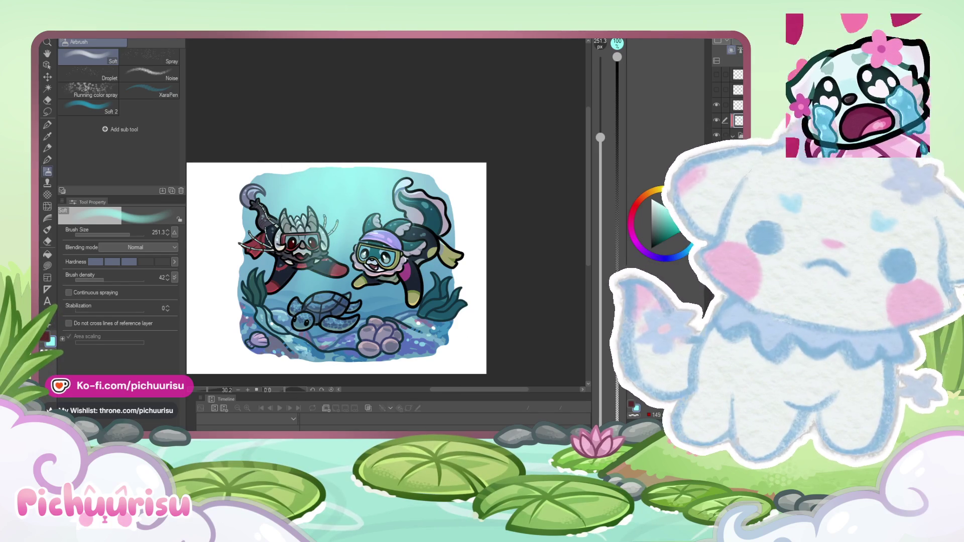
pyautogui.moveTo(321, 191); pyautogui.dragTo(344, 190)
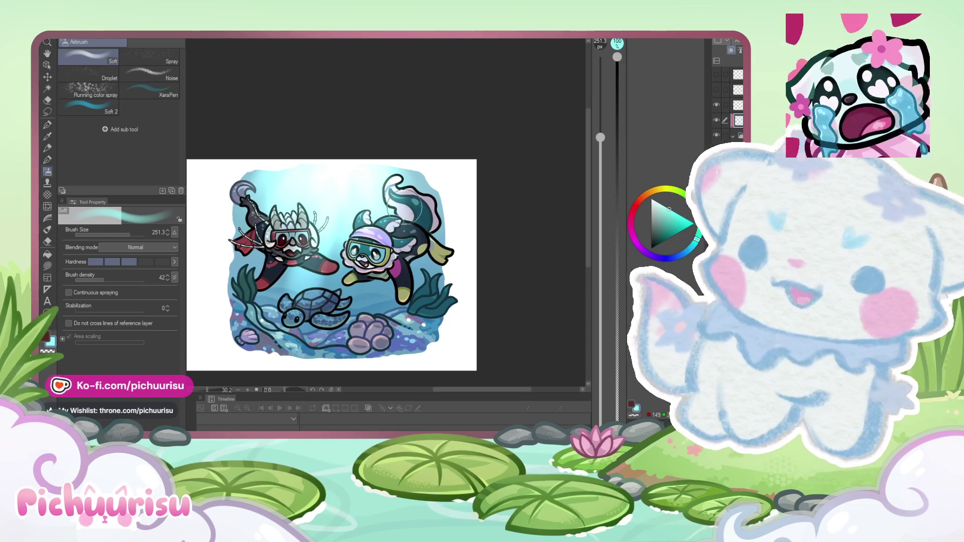
pyautogui.hotkey('ctrl', 't')
pyautogui.moveTo(437, 343); pyautogui.dragTo(441, 333)
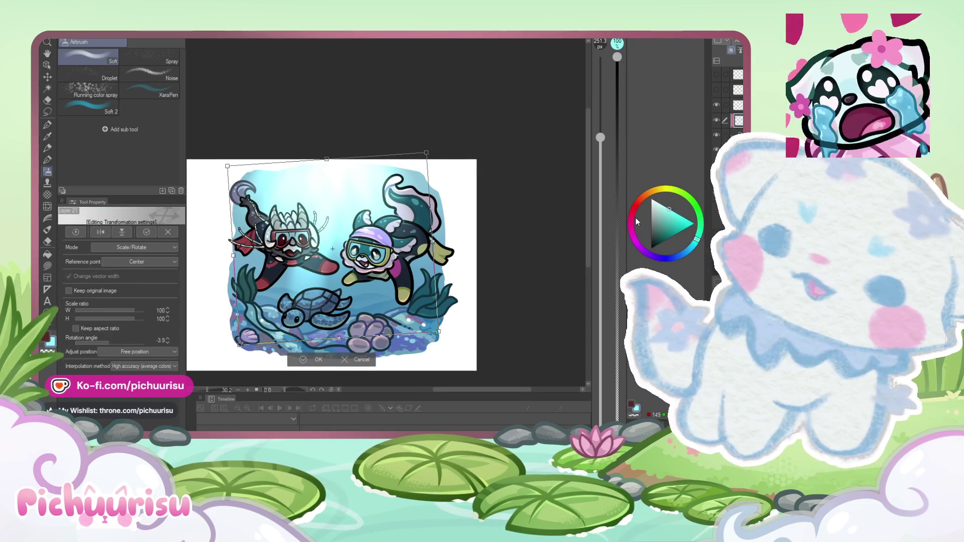
# Step: Commit the rotation, spray a faint white haze over the right diver, and pick pink
pyautogui.press('Return')
pyautogui.moveTo(417, 256); pyautogui.dragTo(390, 210)
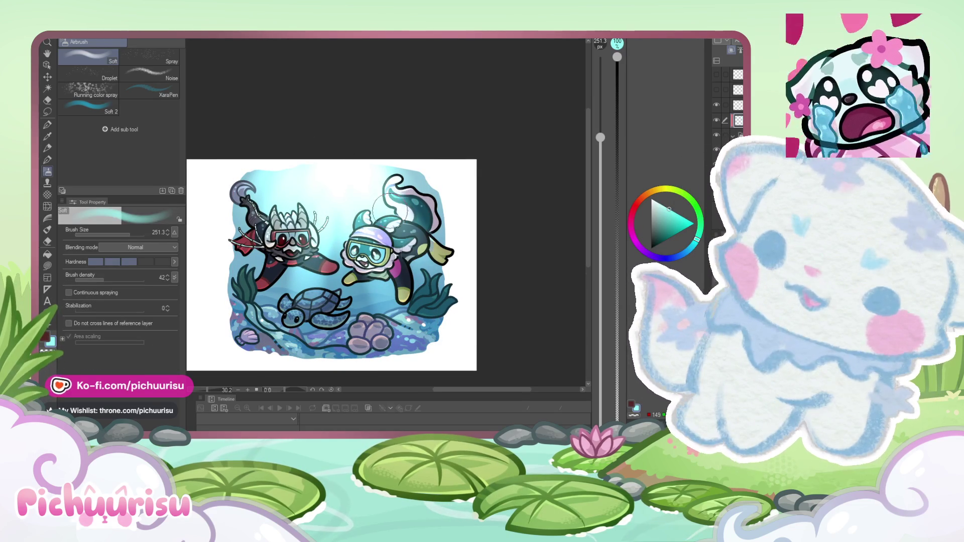
pyautogui.click(640, 206)
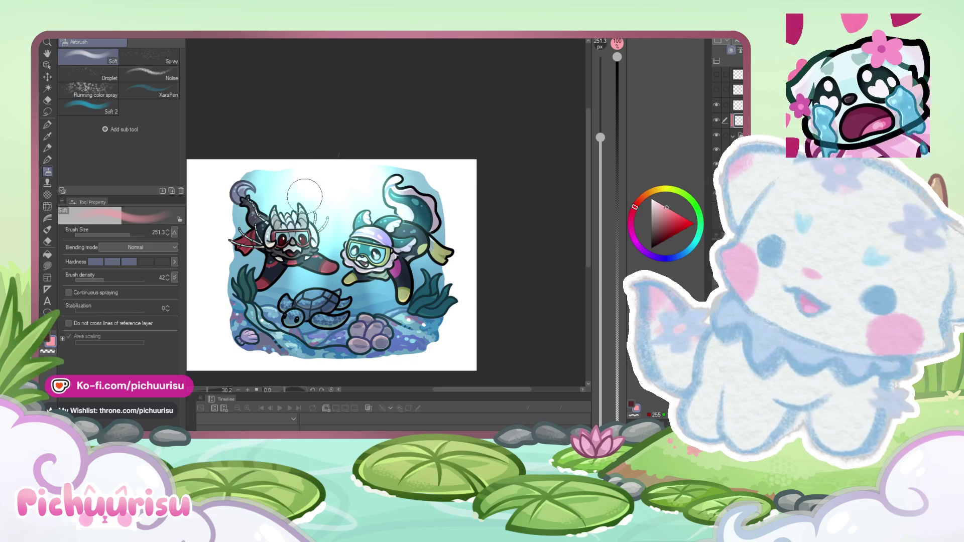
pyautogui.hotkey('ctrl', '-')
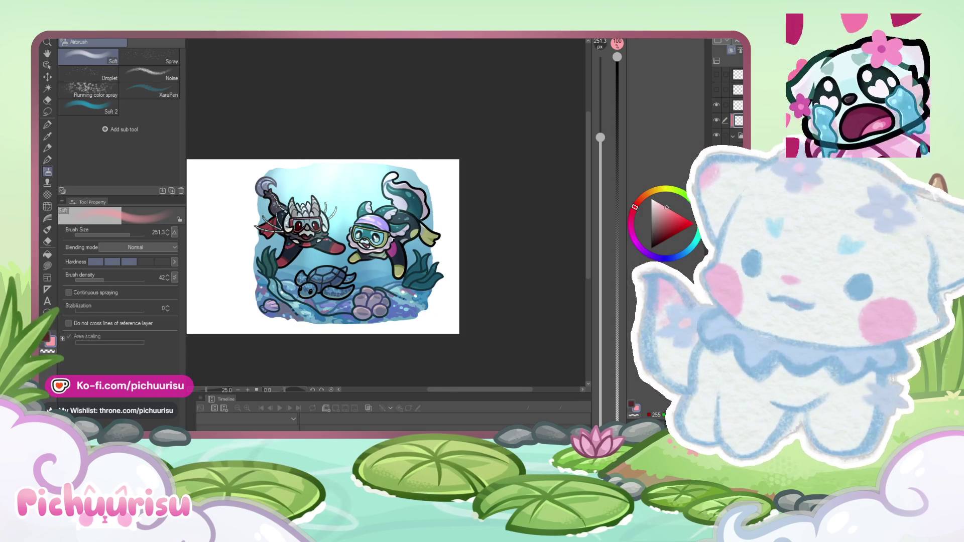
pyautogui.scroll(1, 424, 244)
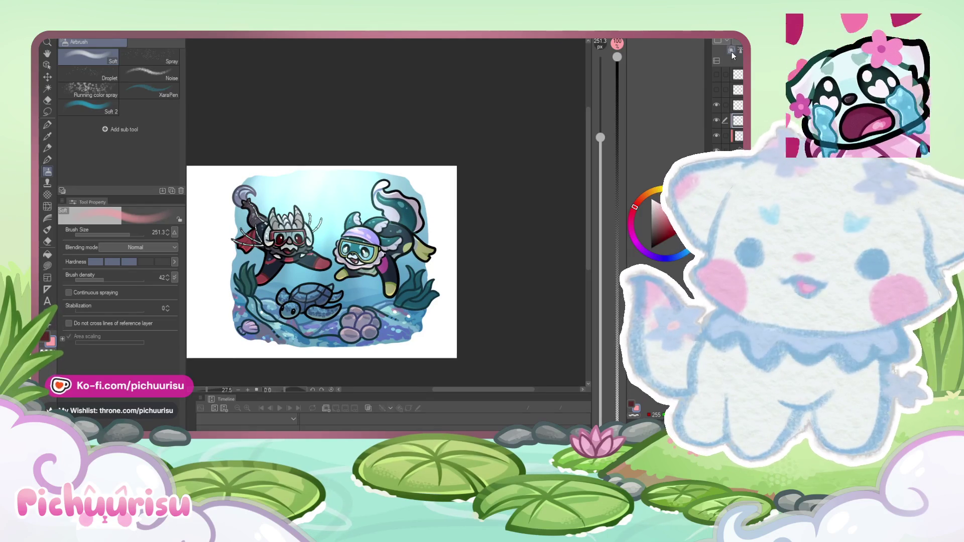
pyautogui.hotkey('ctrl', '+')
# Step: Spray tiny bubbles around the divers with a small brush, then set size 86.1 and deep blue
pyautogui.moveTo(110, 235); pyautogui.dragTo(76, 234)
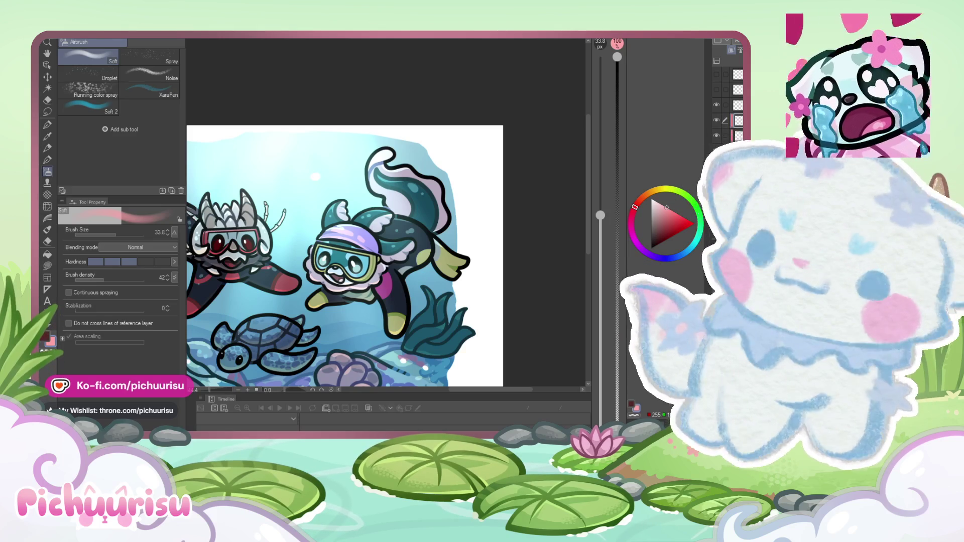
pyautogui.scroll(3, 287, 198)
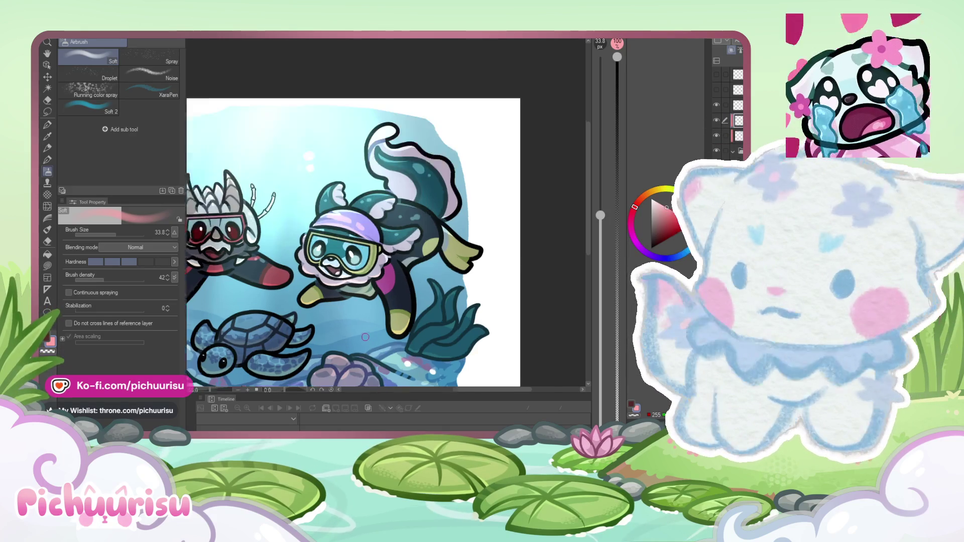
pyautogui.scroll(-4, 261, 261)
pyautogui.scroll(4, 252, 300)
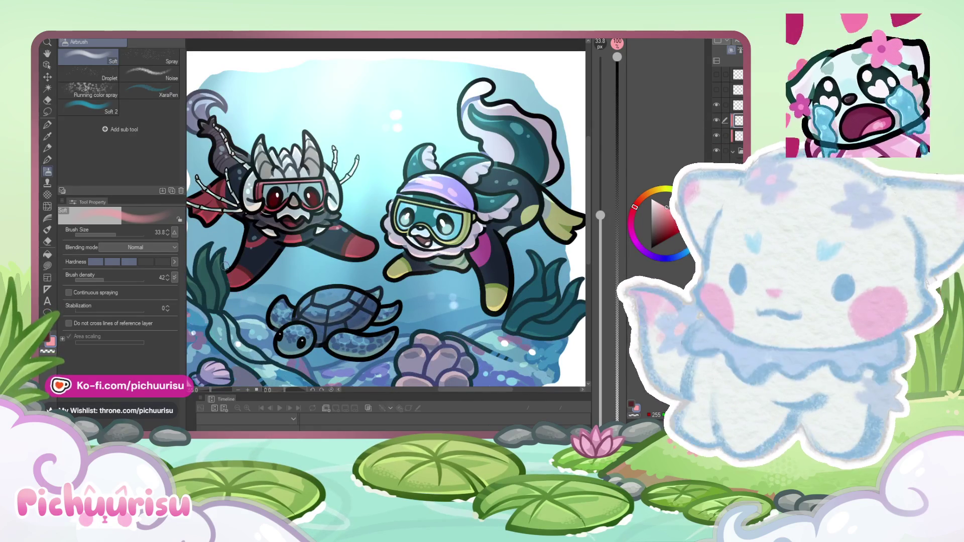
pyautogui.scroll(3, 270, 157)
pyautogui.scroll(-4, 271, 157)
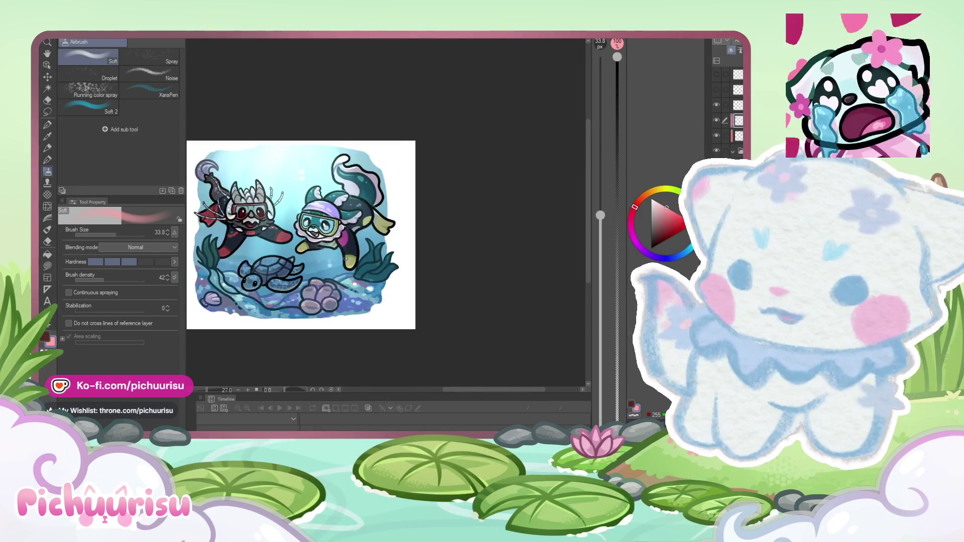
pyautogui.scroll(3, 271, 157)
pyautogui.scroll(-4, 249, 251)
pyautogui.scroll(3, 251, 298)
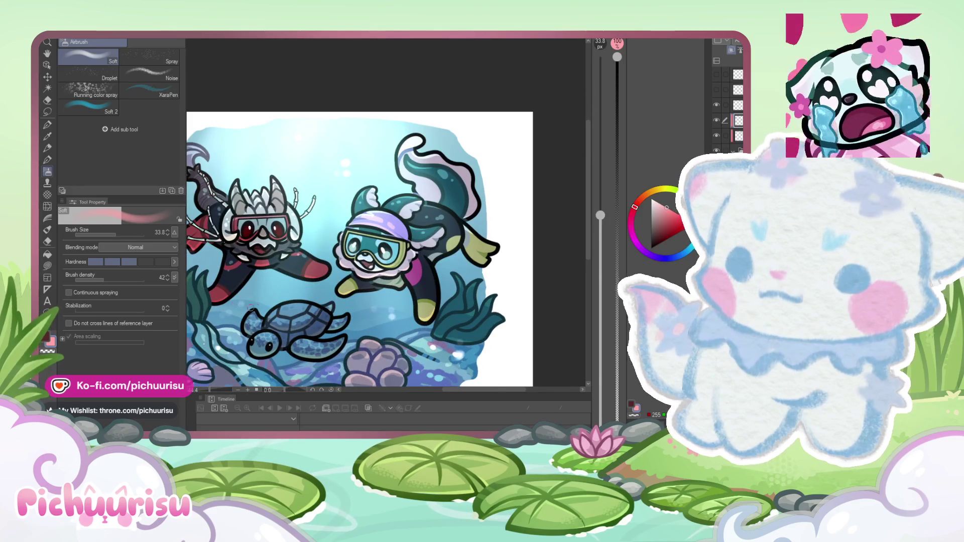
pyautogui.scroll(-3, 250, 308)
pyautogui.scroll(1, 243, 318)
pyautogui.scroll(2, 230, 204)
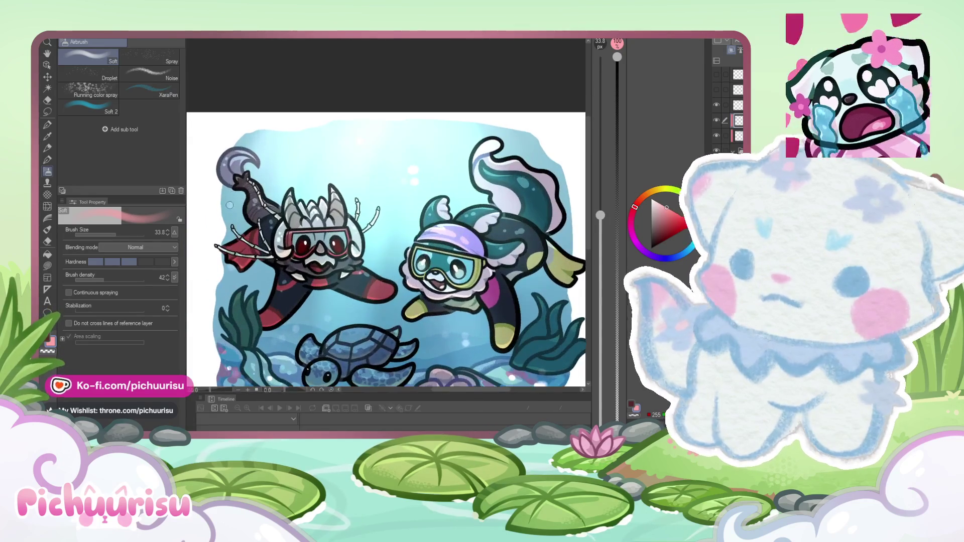
pyautogui.scroll(-1, 436, 288)
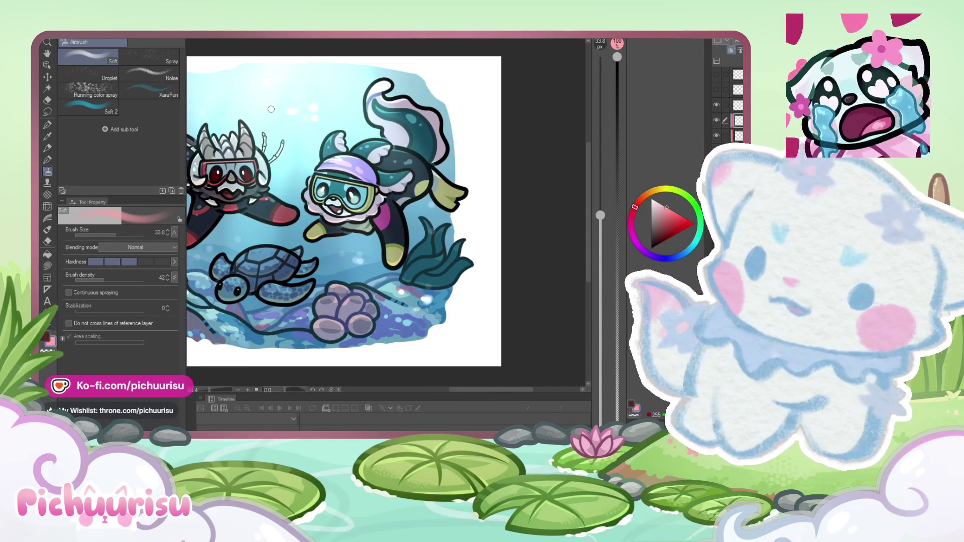
pyautogui.scroll(-2, 271, 109)
pyautogui.scroll(1, 338, 269)
pyautogui.moveTo(120, 232); pyautogui.dragTo(122, 233)
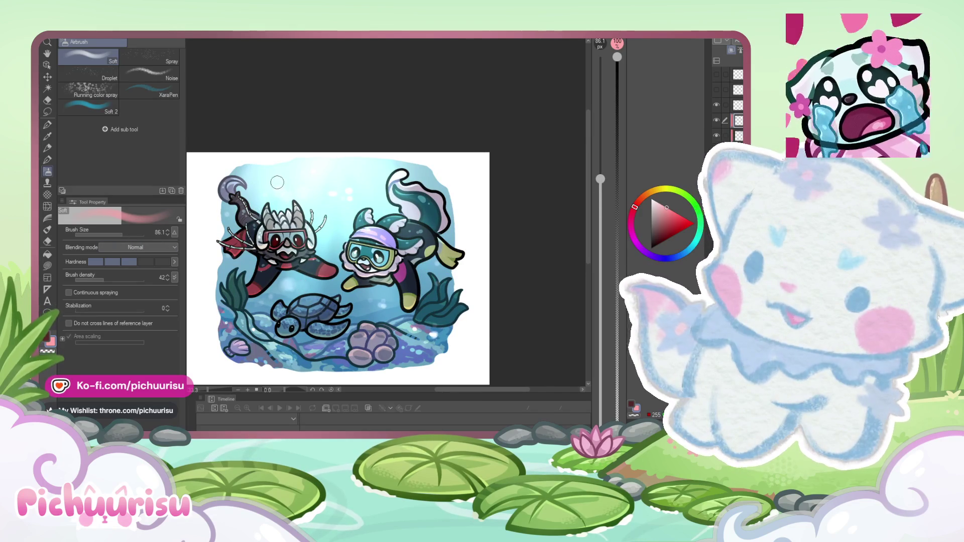
pyautogui.click(676, 257)
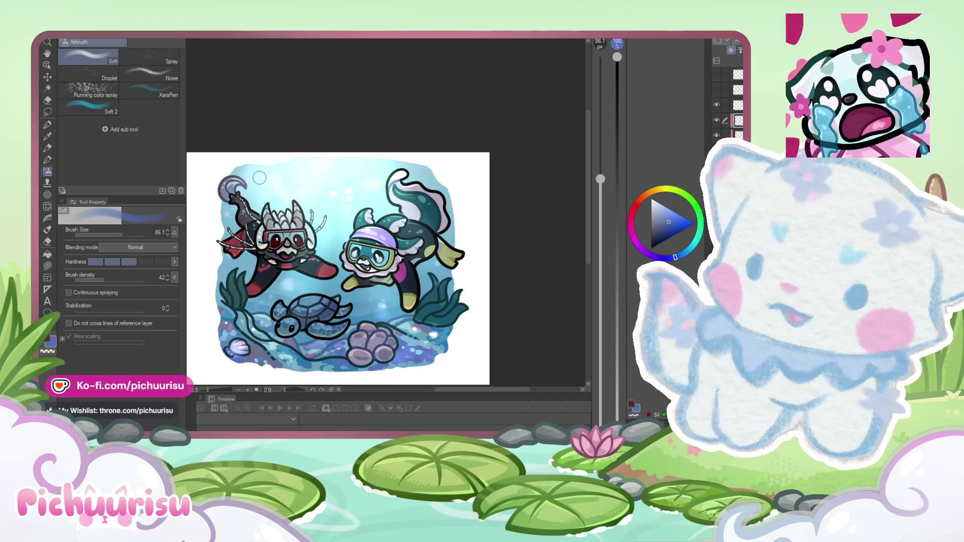
# Step: Zoom out to fit the artwork and hide the white Paper layer, leaving the scene on transparency
pyautogui.hotkey('ctrl', '-')
pyautogui.scroll(1, 421, 289)
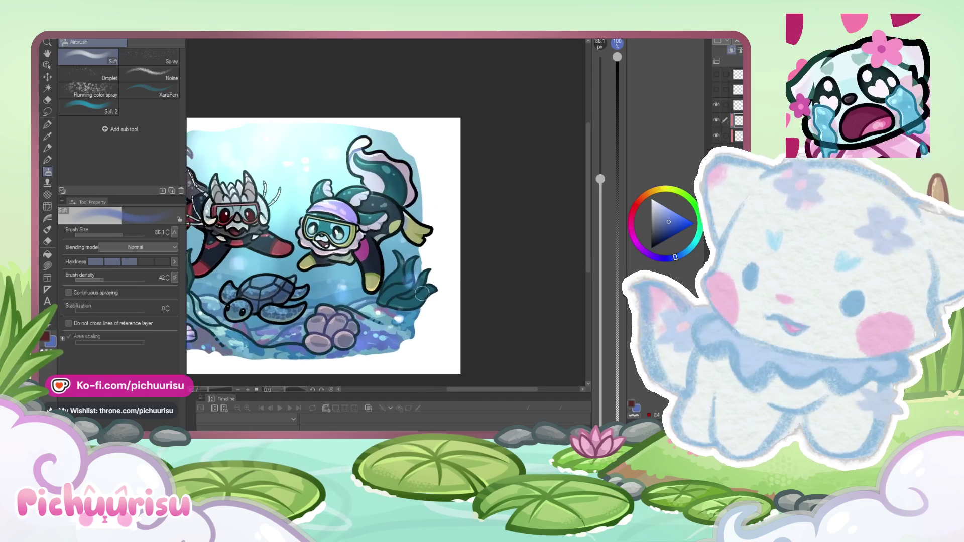
pyautogui.hotkey('ctrl', '-')
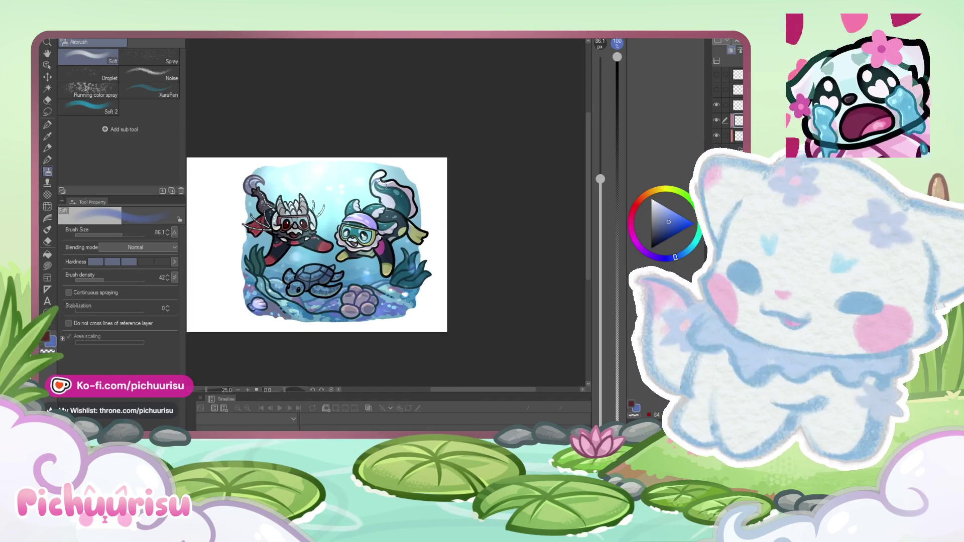
pyautogui.scroll(-1, 311, 262)
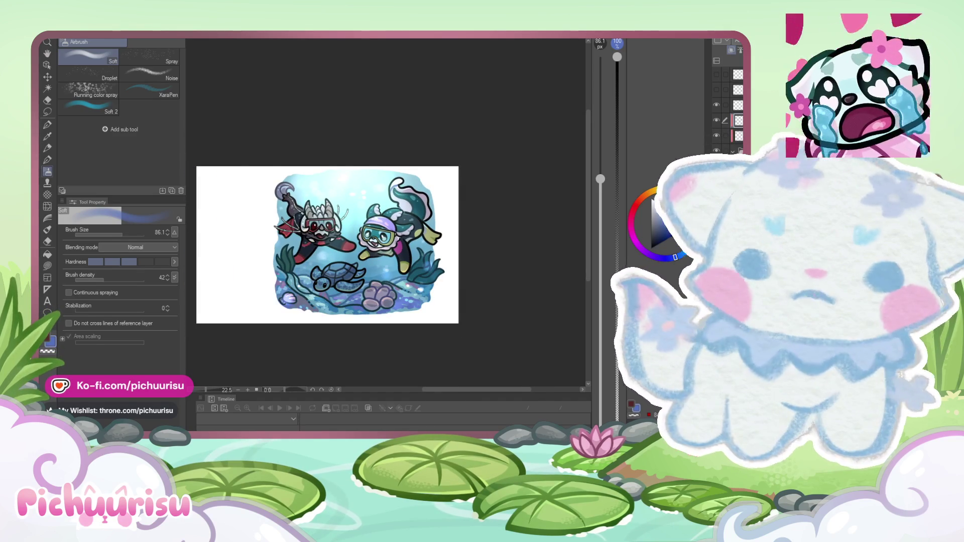
pyautogui.click(716, 165)
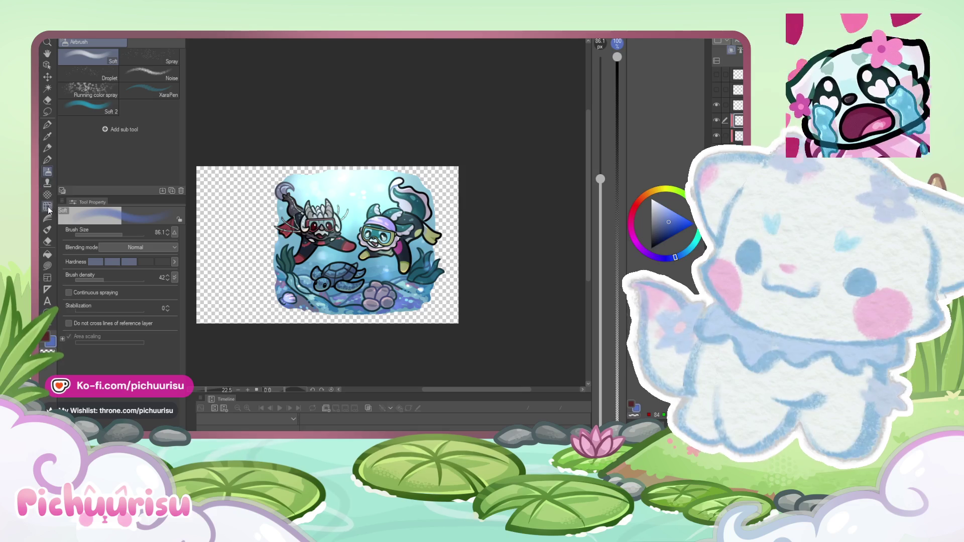
# Step: Reduce the brush size to 6.8, then switch to the pen at size 10.1
pyautogui.scroll(1, 387, 187)
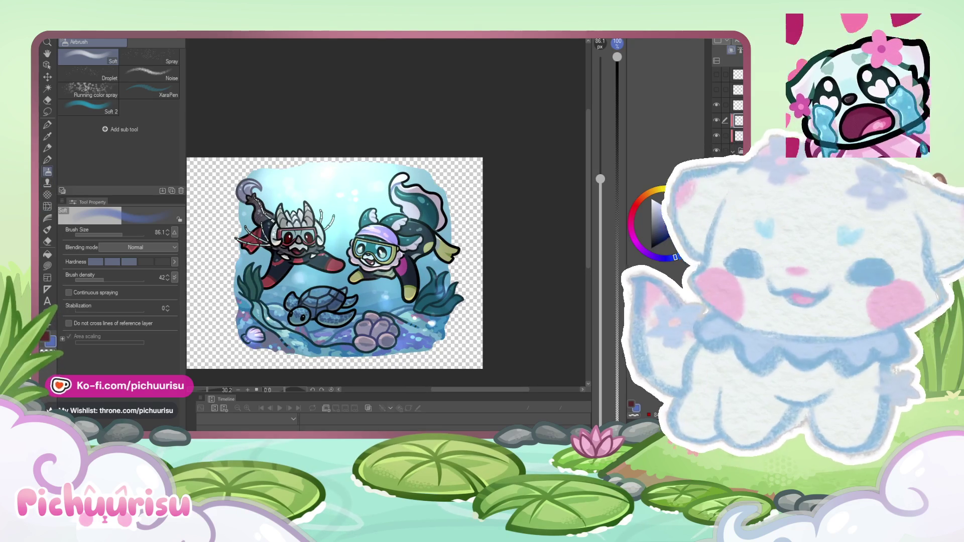
pyautogui.scroll(1, 387, 187)
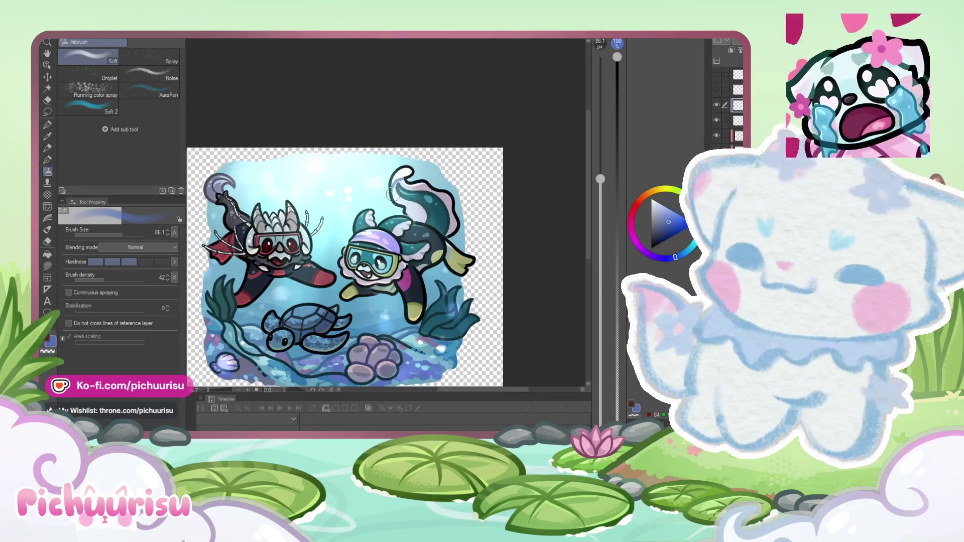
pyautogui.click(104, 234)
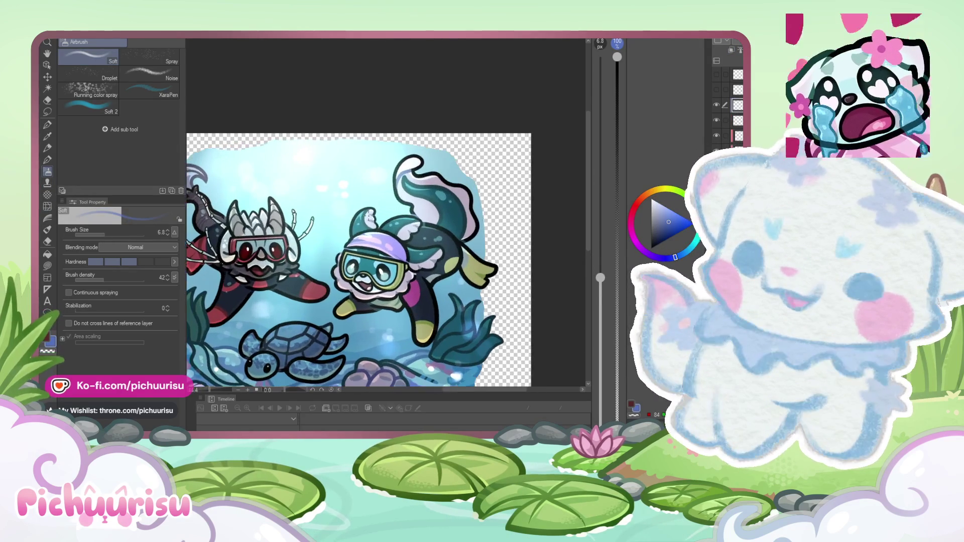
pyautogui.hotkey('ctrl', '-')
pyautogui.press('p')
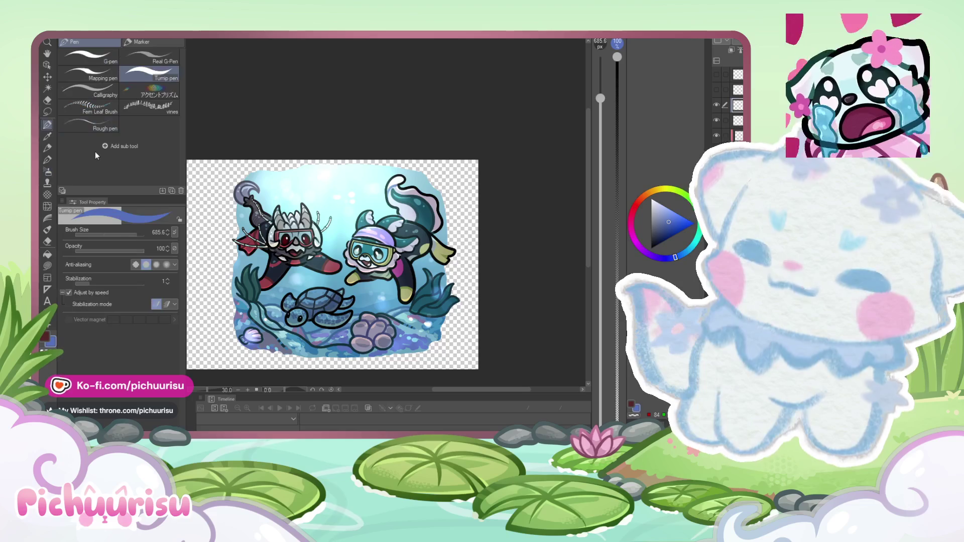
pyautogui.click(108, 232)
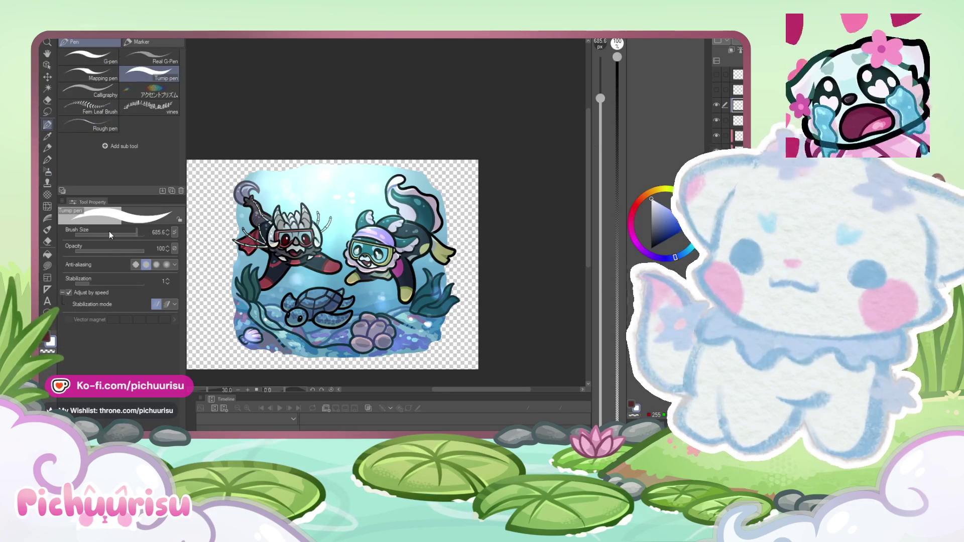
# Step: Review the whole piece and the coral, then pick a light pinkish-mauve from the colour wheel
pyautogui.scroll(5, 248, 224)
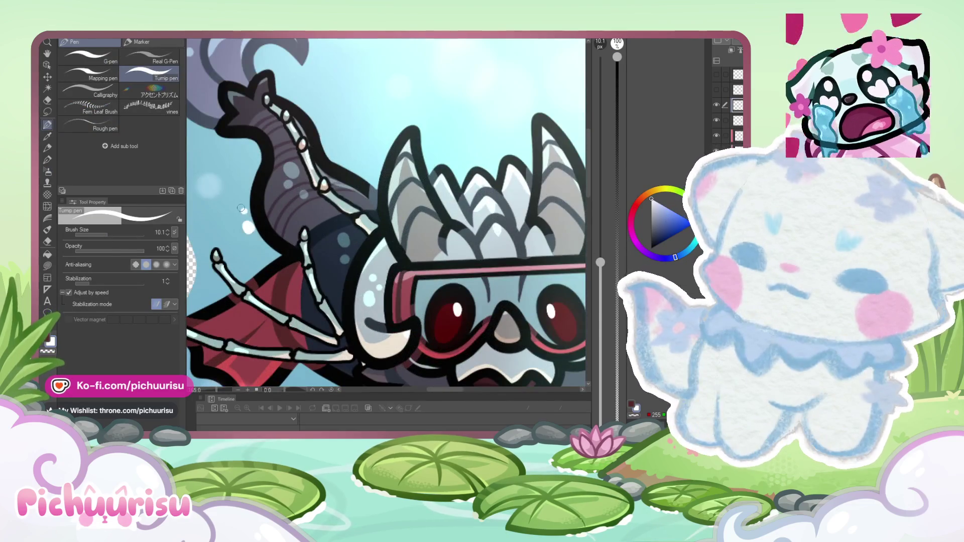
pyautogui.scroll(-5, 241, 208)
pyautogui.scroll(5, 280, 314)
pyautogui.scroll(-5, 270, 320)
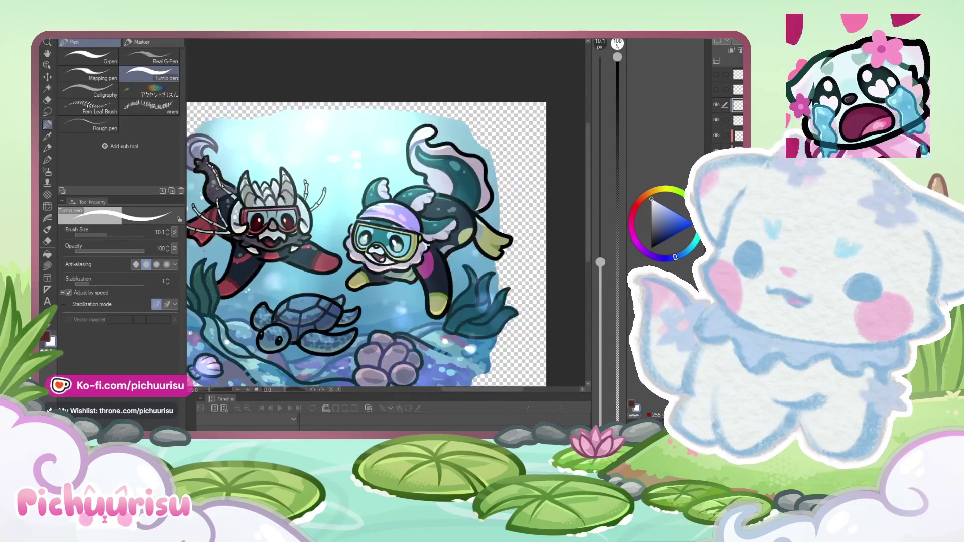
pyautogui.scroll(5, 447, 264)
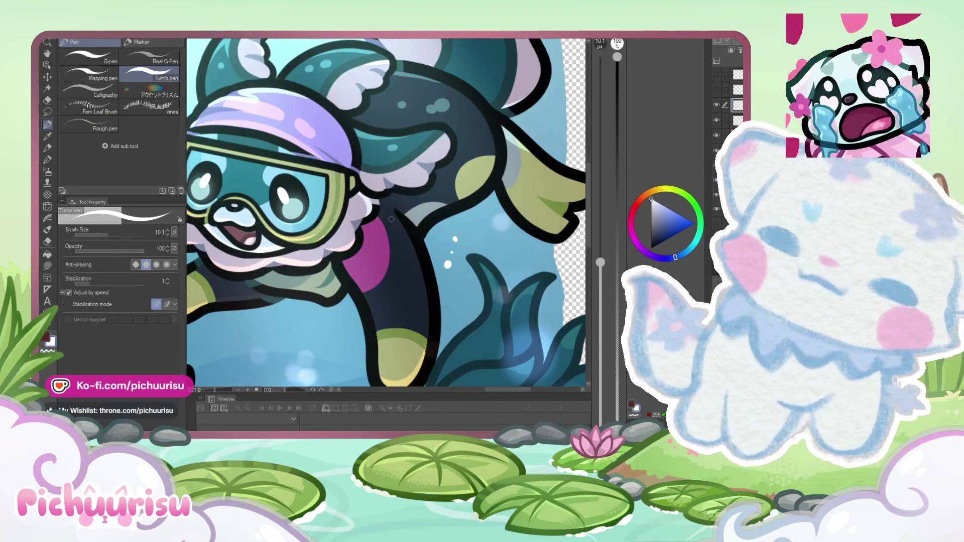
pyautogui.scroll(-5, 391, 219)
pyautogui.scroll(6, 249, 231)
pyautogui.scroll(-1, 232, 207)
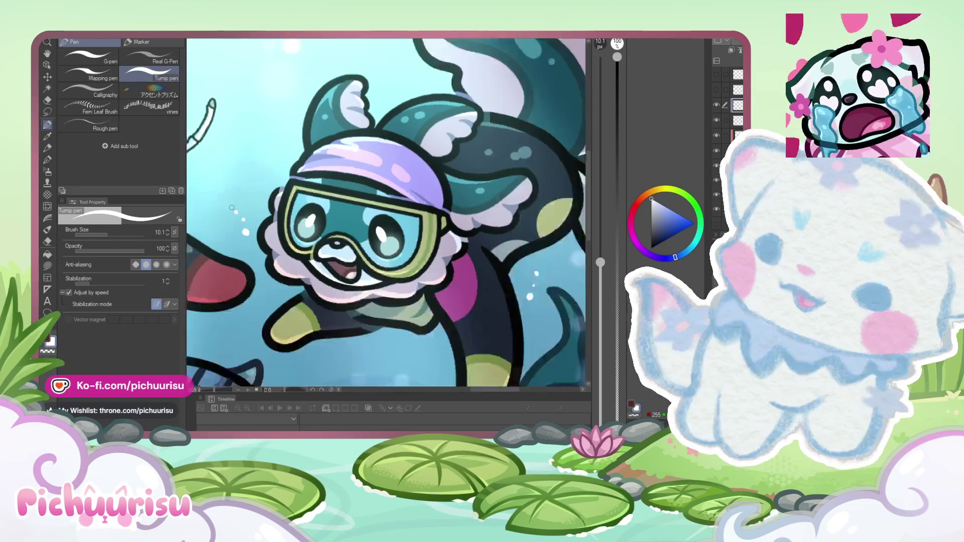
pyautogui.scroll(-5, 232, 208)
pyautogui.scroll(5, 404, 137)
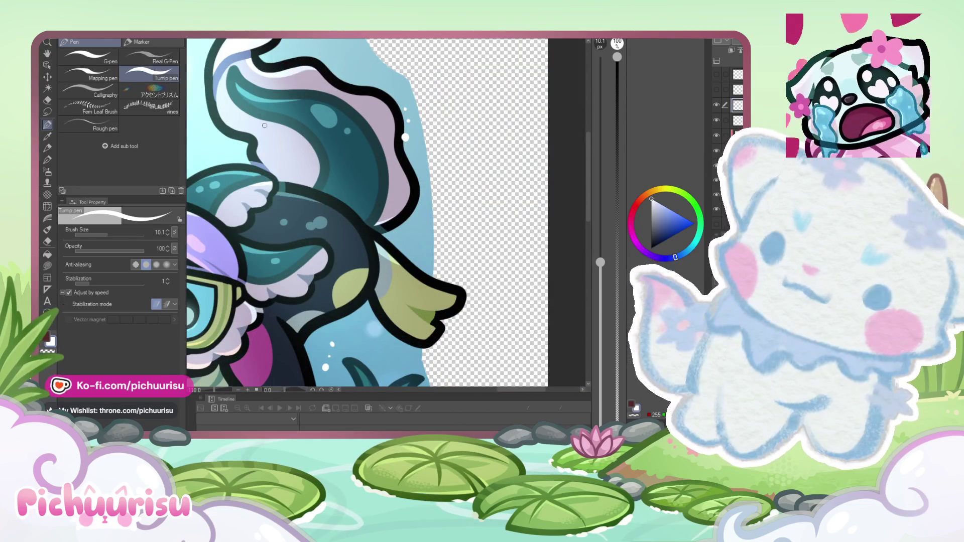
pyautogui.scroll(-5, 199, 138)
pyautogui.scroll(5, 262, 291)
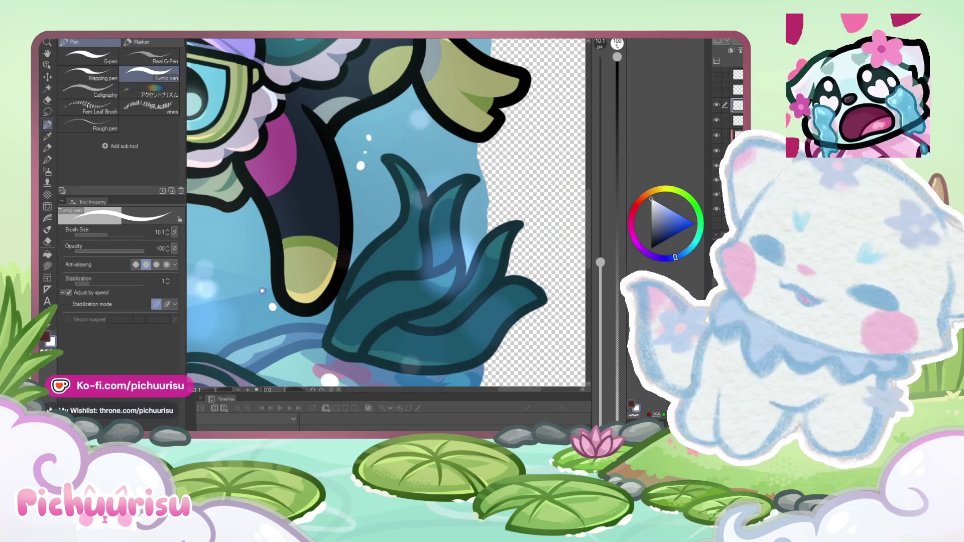
pyautogui.scroll(-5, 381, 219)
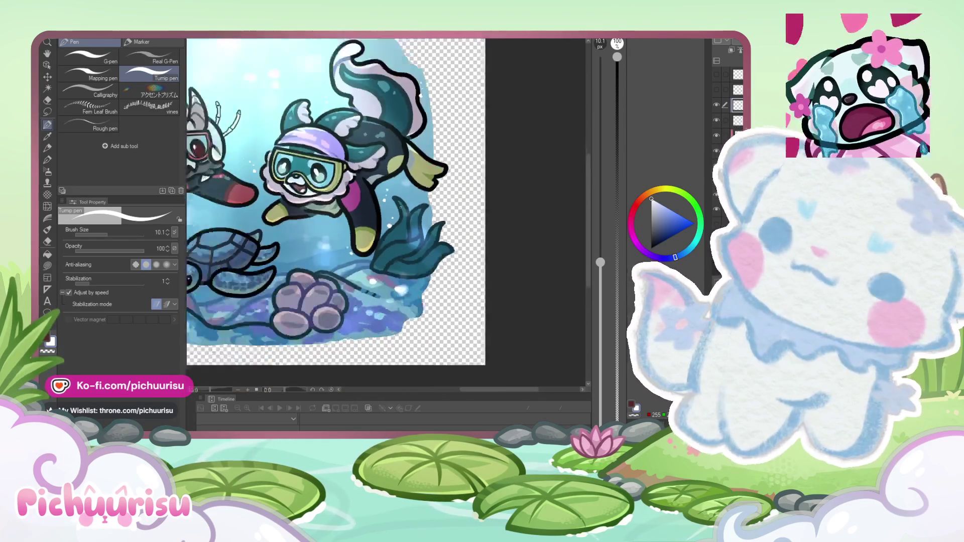
pyautogui.scroll(4, 219, 199)
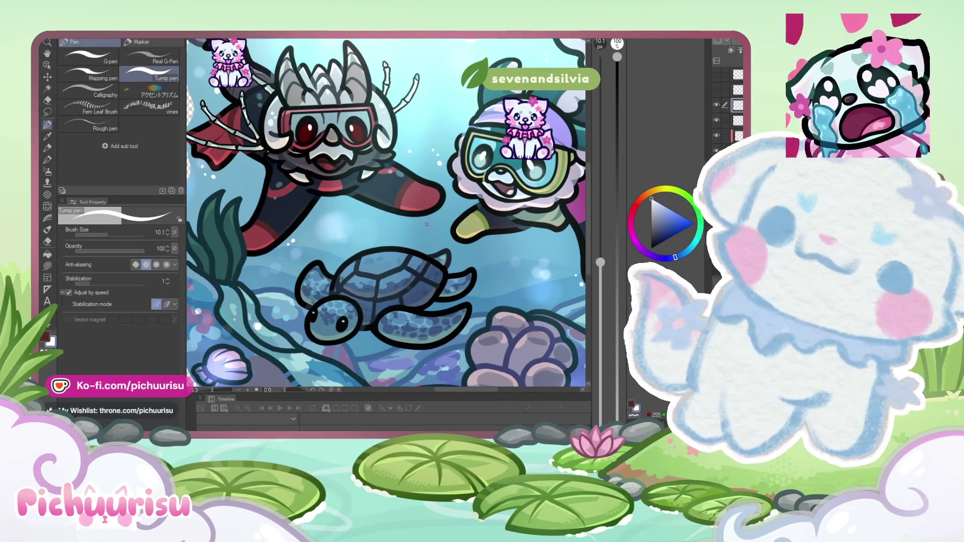
pyautogui.scroll(2, 492, 280)
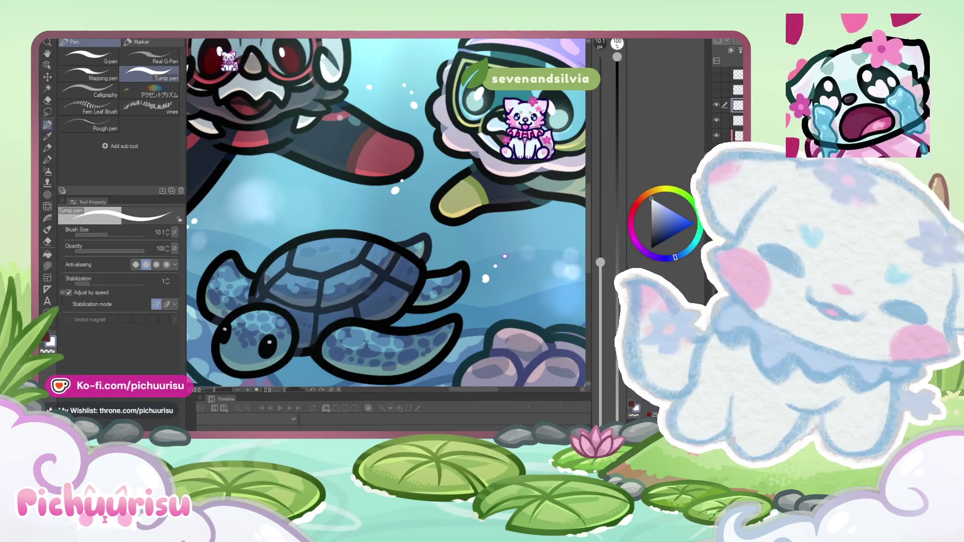
pyautogui.scroll(-5, 468, 244)
pyautogui.scroll(5, 344, 300)
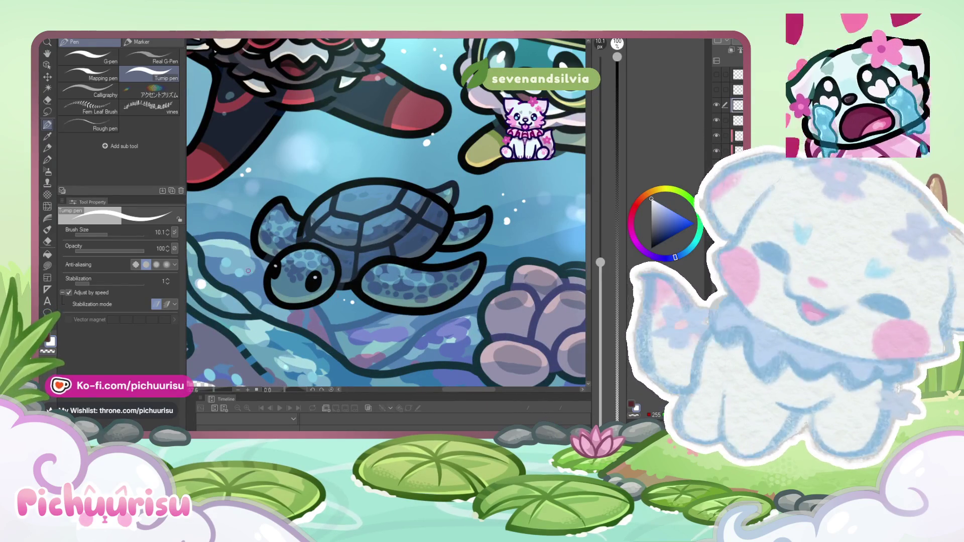
pyautogui.scroll(-6, 458, 307)
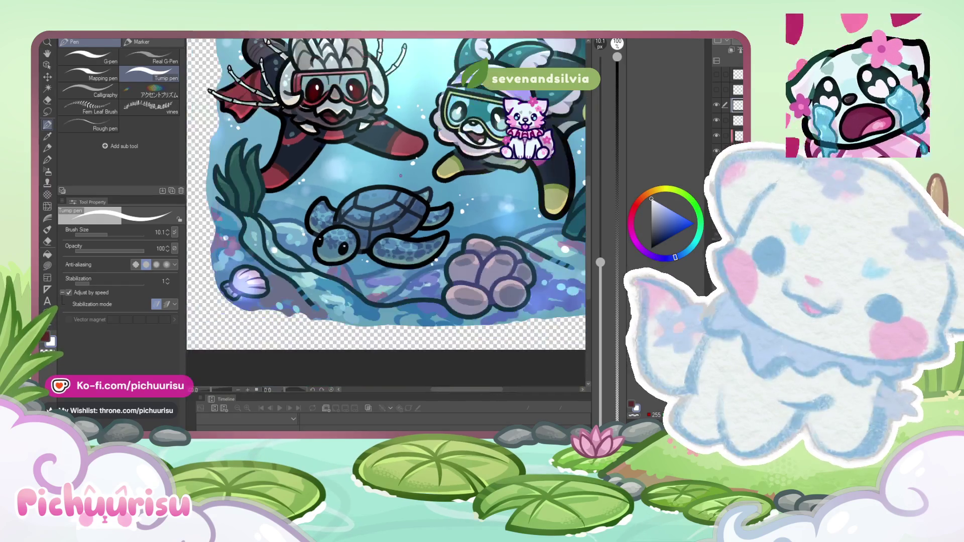
pyautogui.scroll(6, 340, 254)
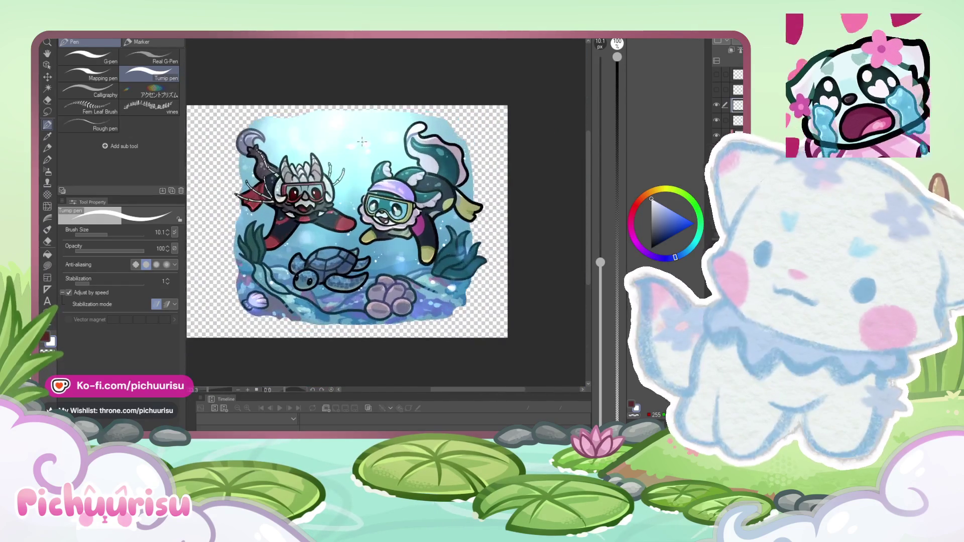
pyautogui.keyDown('alt'); pyautogui.click(356, 337); pyautogui.keyUp('alt')
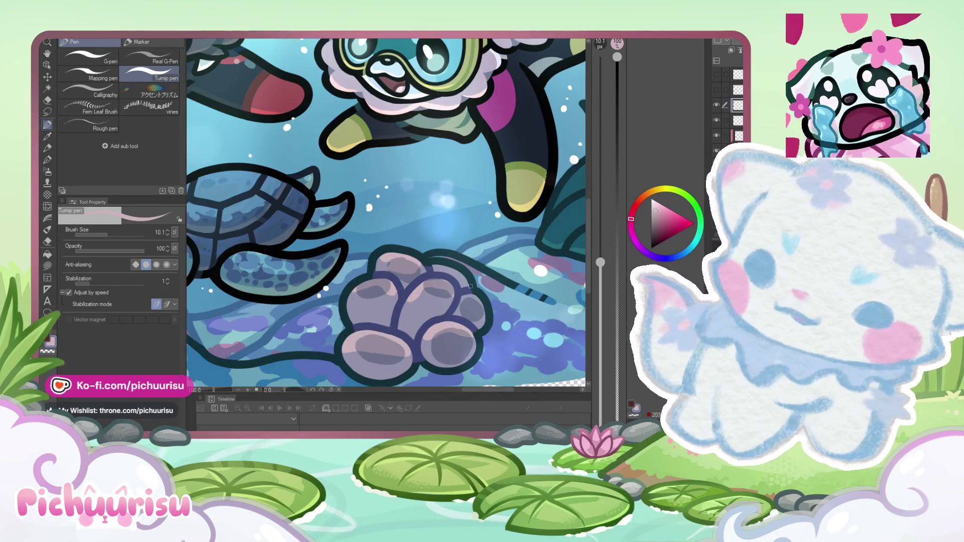
pyautogui.scroll(2, 366, 327)
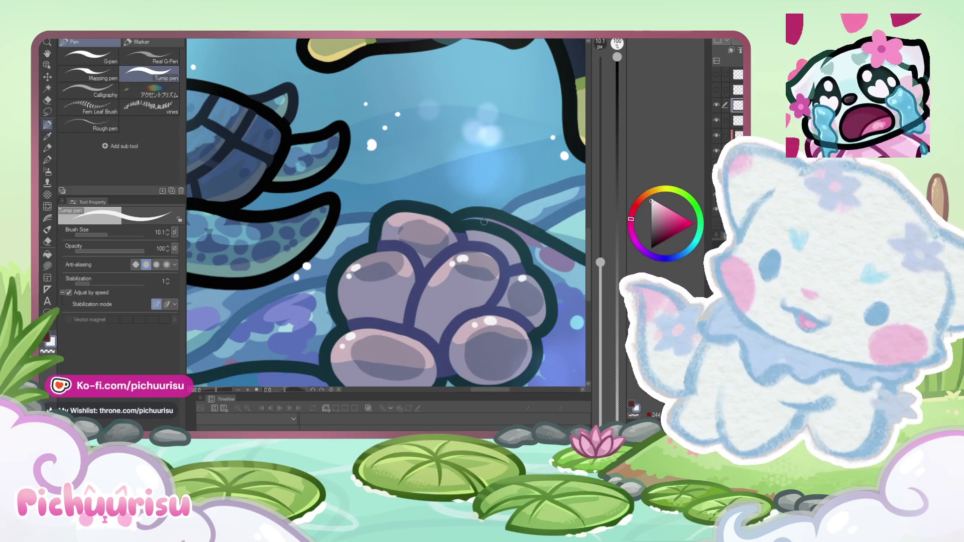
pyautogui.scroll(-5, 408, 207)
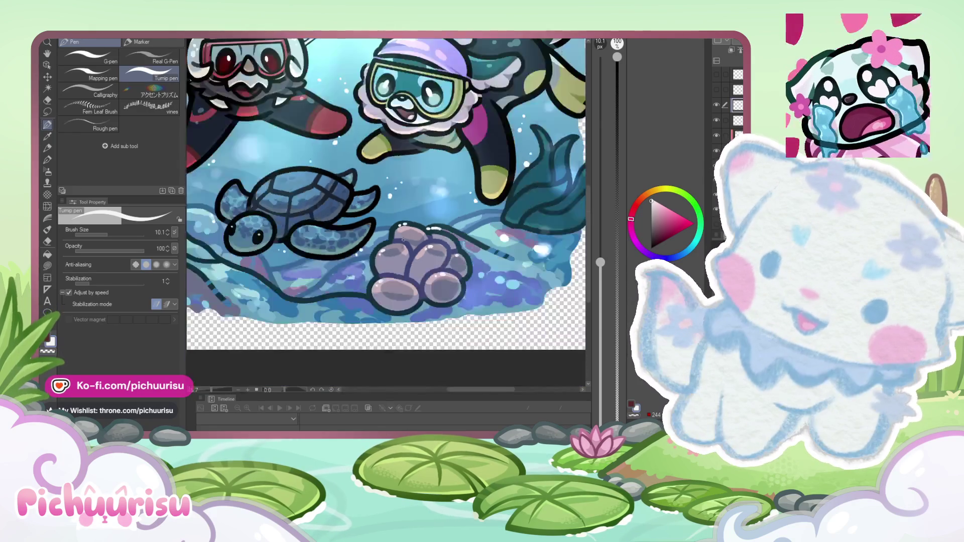
pyautogui.scroll(5, 258, 225)
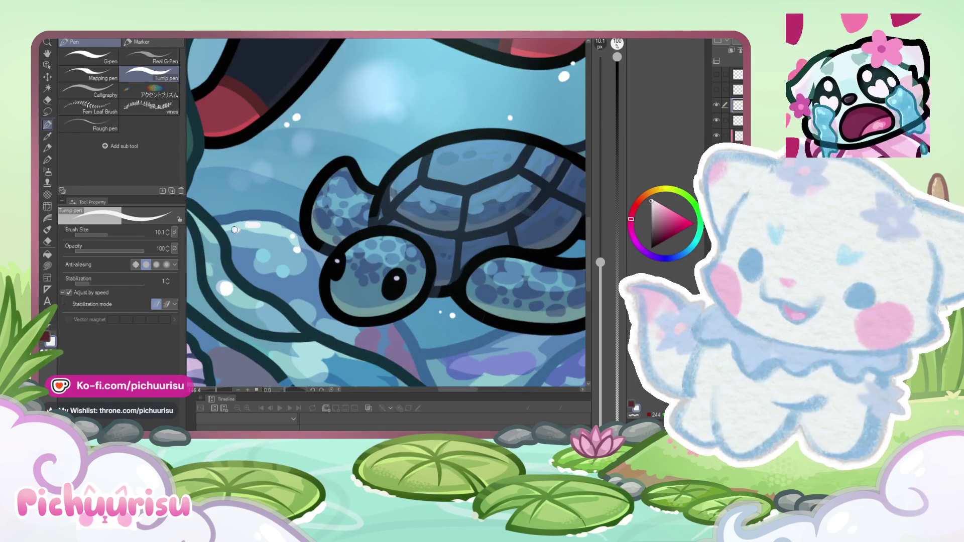
pyautogui.scroll(-5, 234, 229)
pyautogui.scroll(3, 234, 229)
pyautogui.scroll(-3, 234, 230)
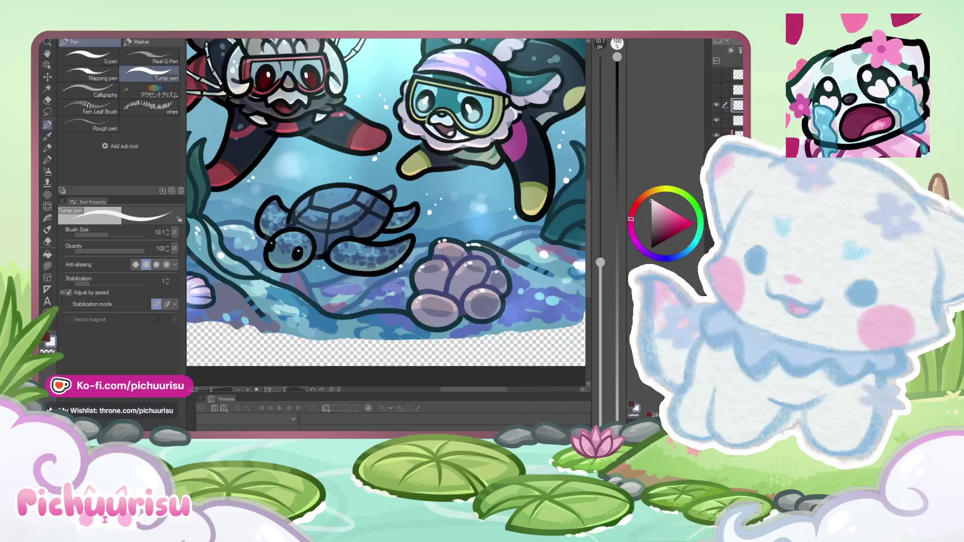
pyautogui.scroll(2, 387, 211)
pyautogui.scroll(-5, 386, 211)
pyautogui.scroll(4, 234, 227)
pyautogui.scroll(-4, 234, 227)
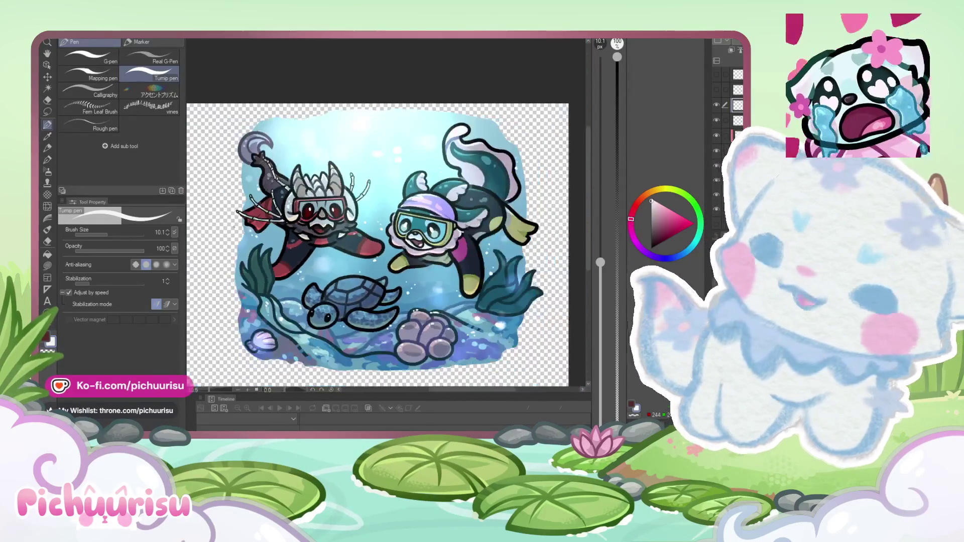
pyautogui.scroll(5, 234, 227)
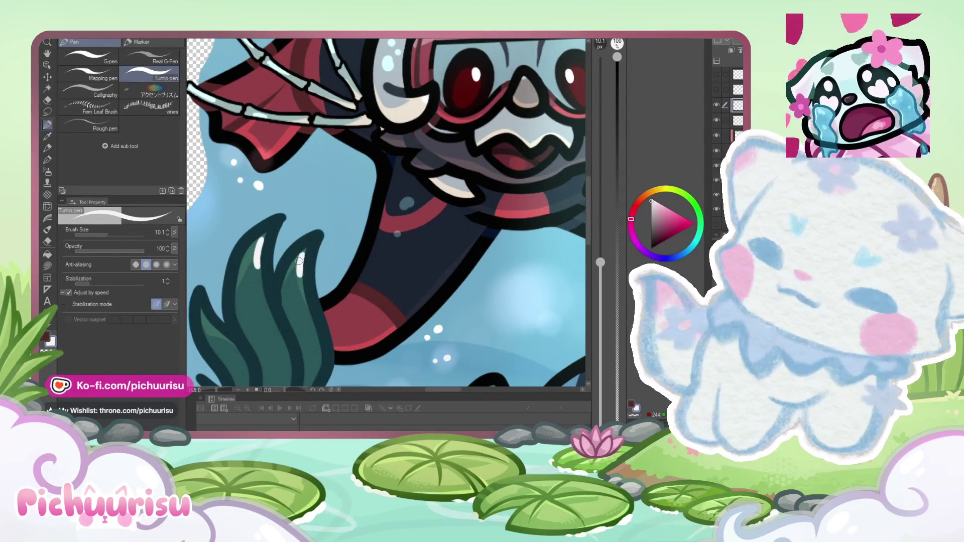
pyautogui.scroll(-6, 276, 247)
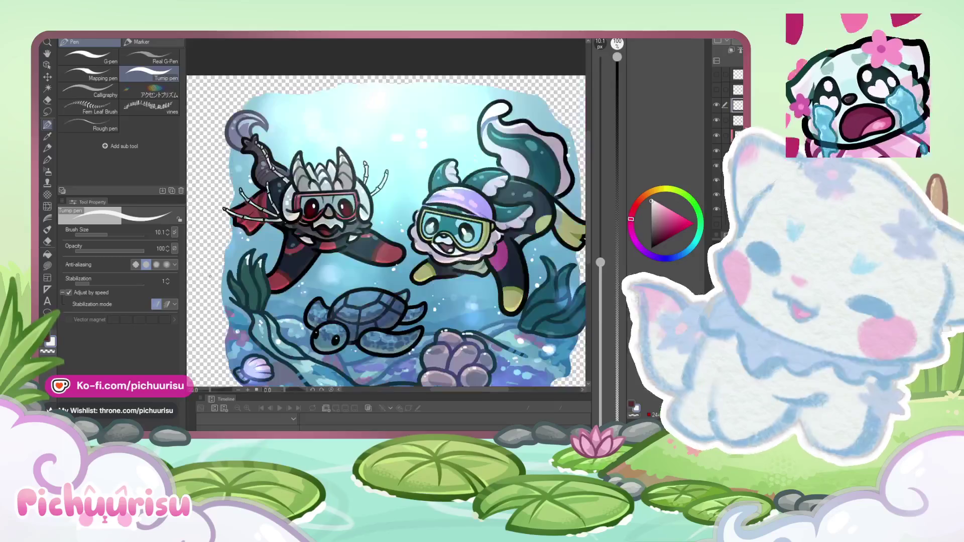
pyautogui.scroll(3, 211, 279)
pyautogui.scroll(2, 211, 279)
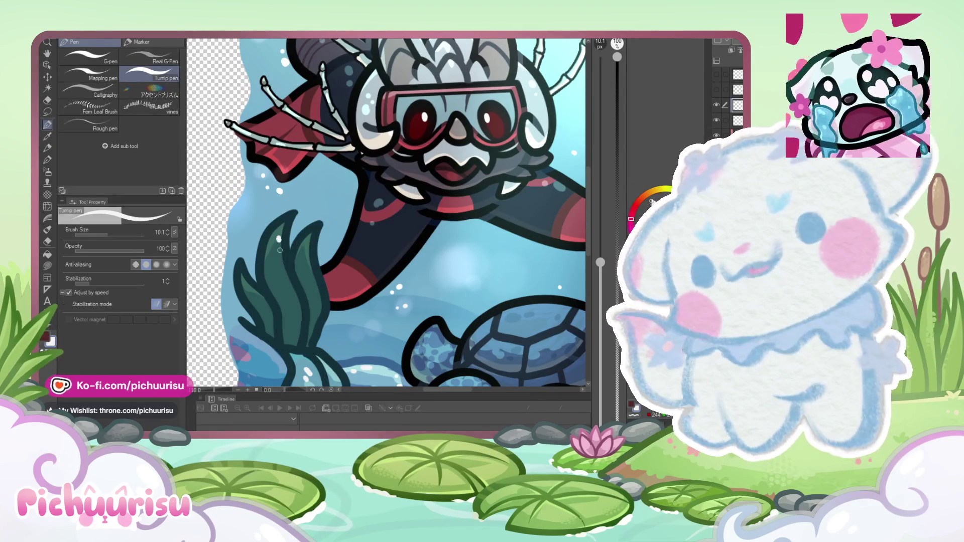
pyautogui.scroll(-5, 314, 250)
pyautogui.scroll(5, 388, 250)
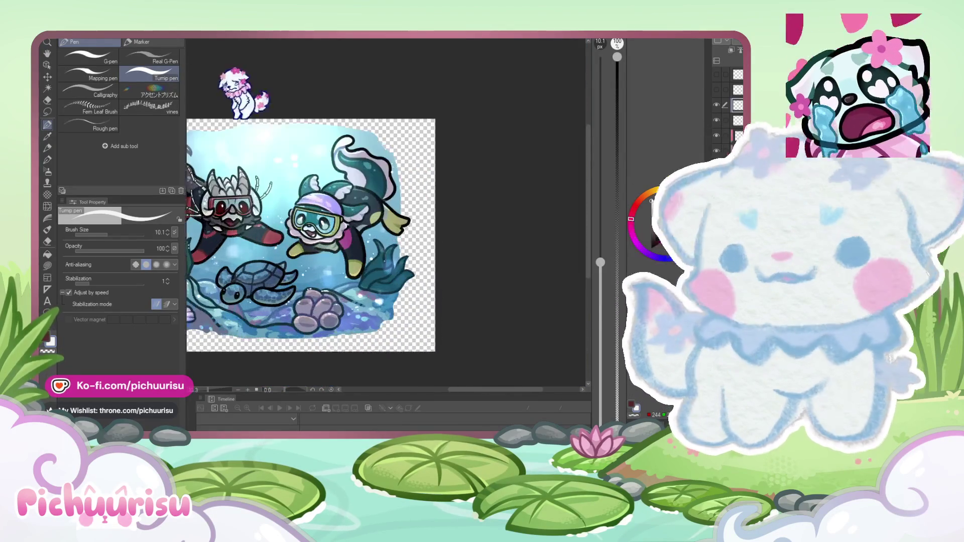
pyautogui.scroll(-5, 241, 204)
pyautogui.scroll(1, 241, 205)
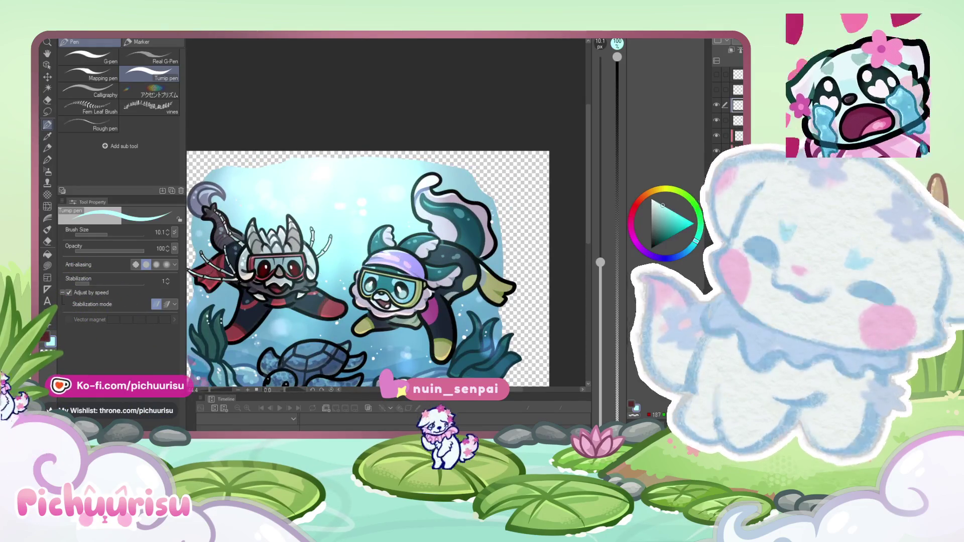
pyautogui.scroll(3, 247, 300)
pyautogui.scroll(-3, 247, 300)
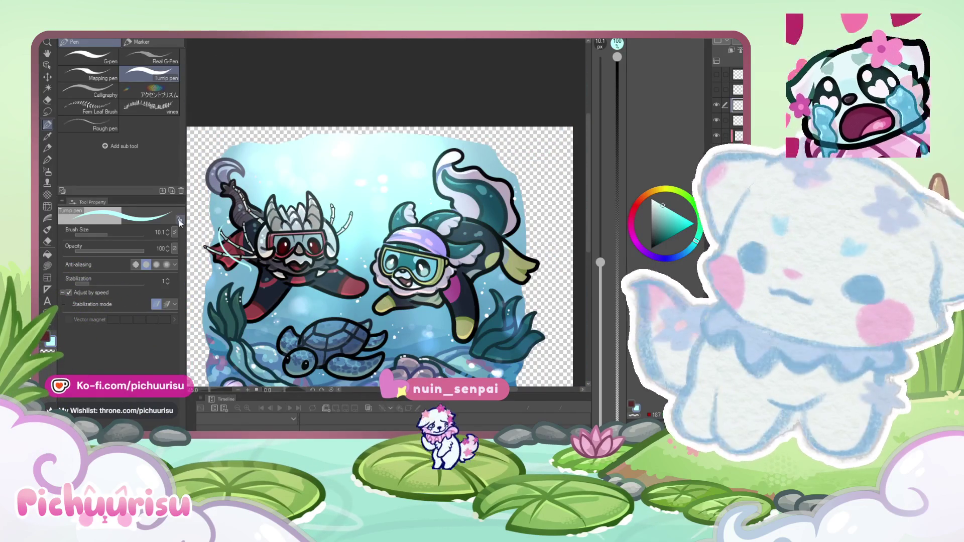
pyautogui.scroll(-2, 321, 266)
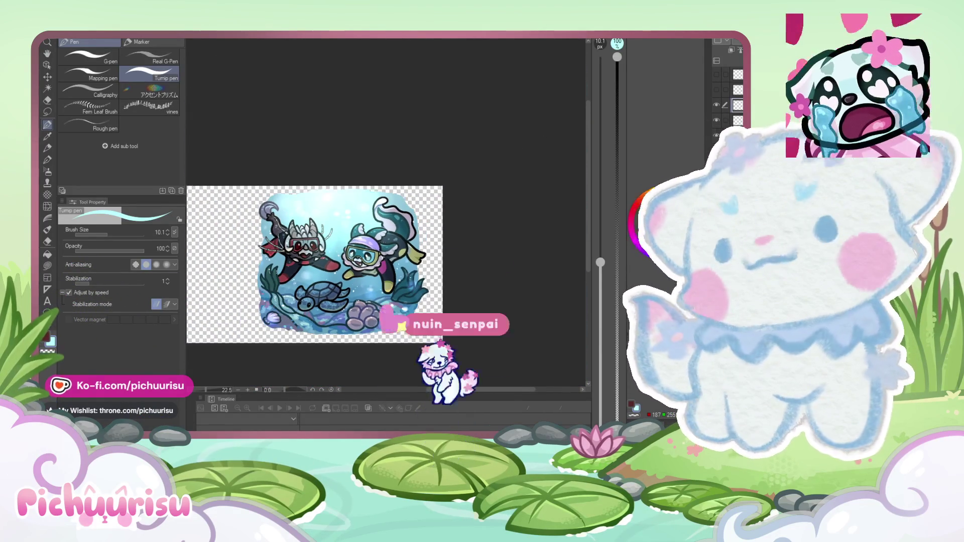
pyautogui.scroll(-1, 328, 245)
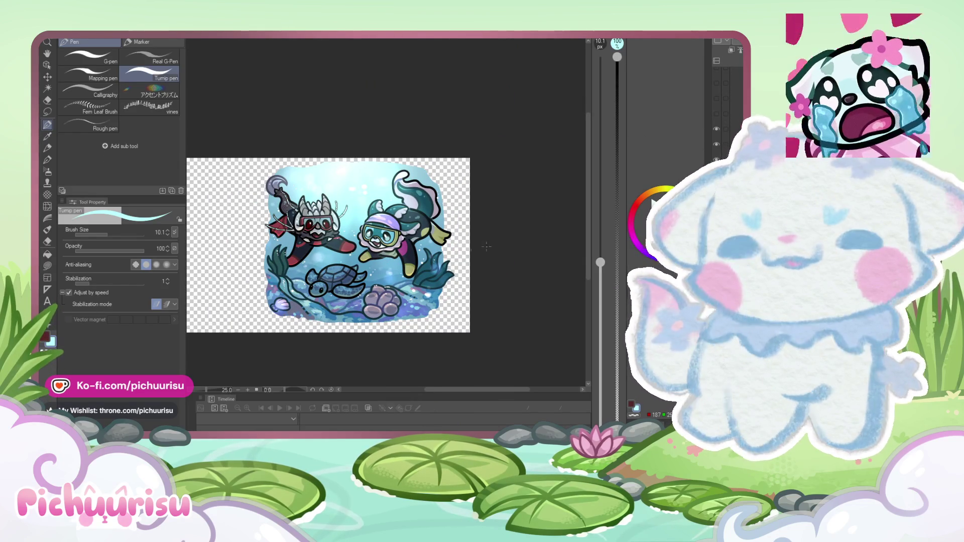
pyautogui.press('j')
# Step: Zoom around the upper-right of the canvas to inspect the finished underwater scene
pyautogui.scroll(4, 417, 165)
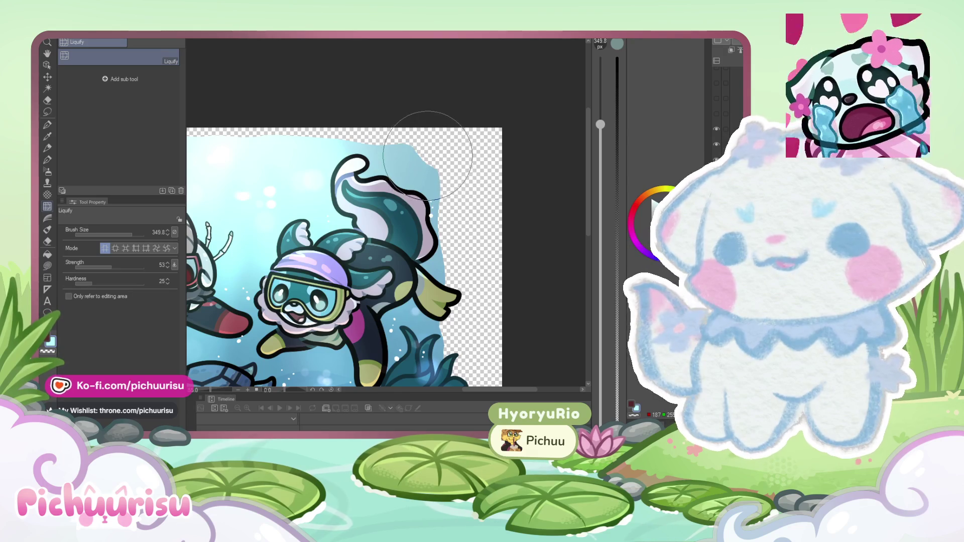
pyautogui.scroll(-5, 427, 156)
pyautogui.scroll(2, 321, 224)
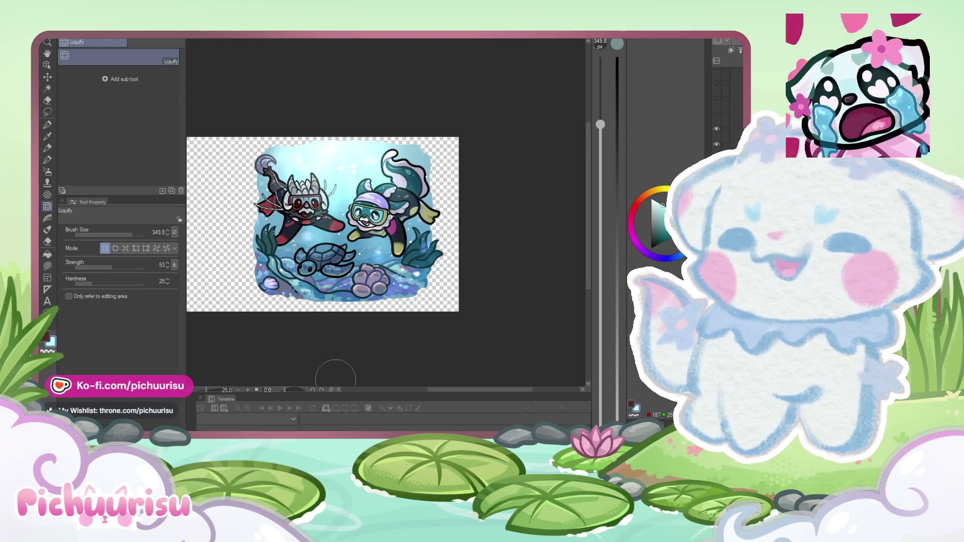
# Step: Draw a rectangular marquee around the artwork with the Rectangle selection tool
pyautogui.click(47, 112)
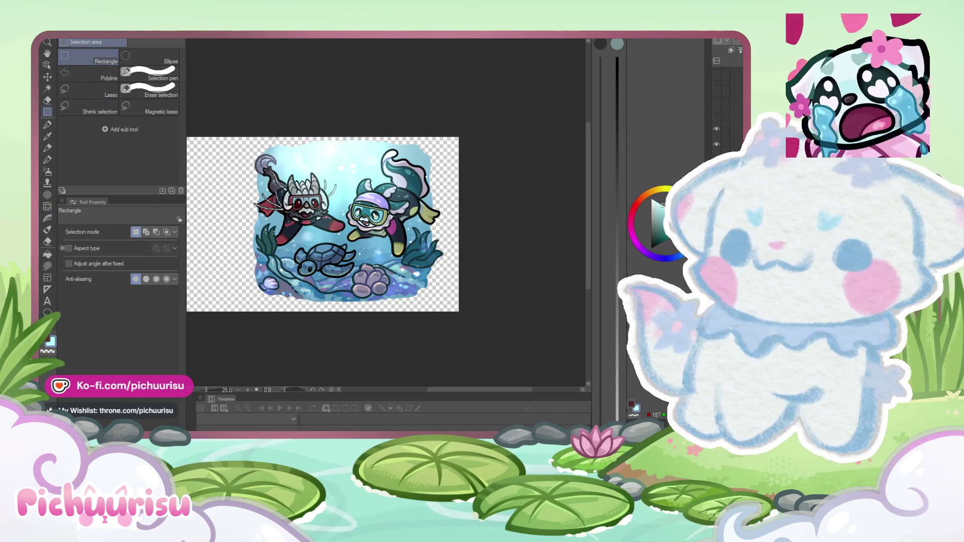
pyautogui.moveTo(244, 132)
pyautogui.mouseDown()
pyautogui.moveTo(407, 290)
pyautogui.moveTo(452, 305)
pyautogui.mouseUp()
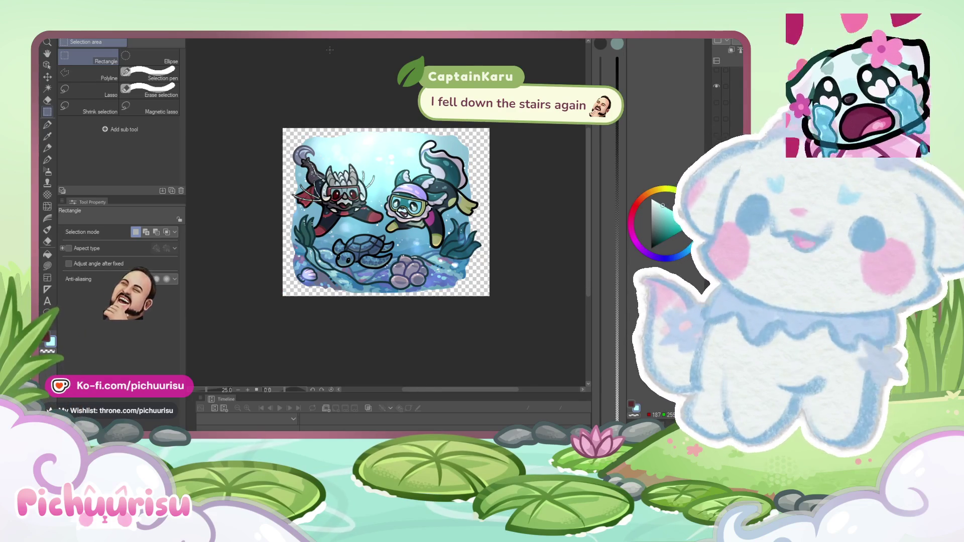
pyautogui.scroll(-1, 257, 102)
pyautogui.scroll(1, 257, 102)
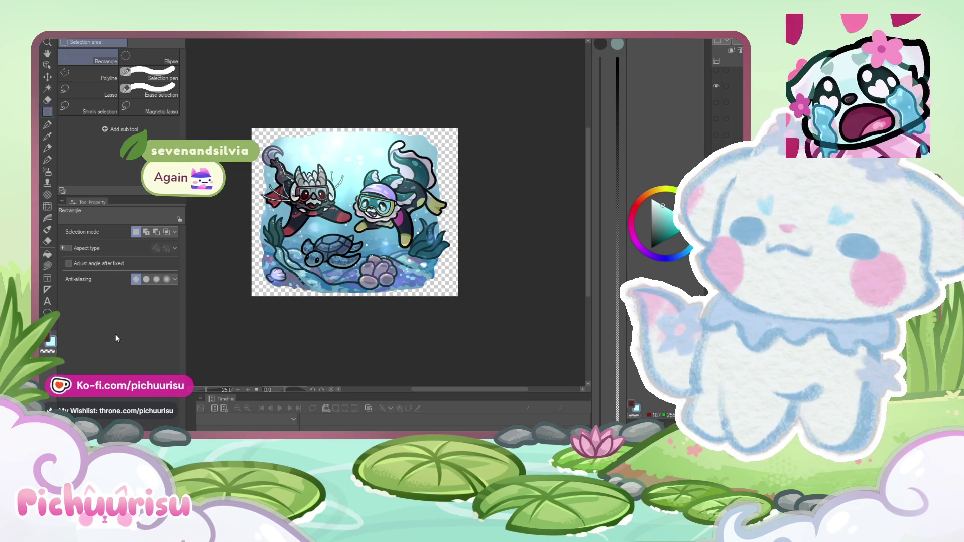
pyautogui.moveTo(244, 103)
pyautogui.mouseDown()
pyautogui.moveTo(437, 339)
pyautogui.moveTo(460, 328)
pyautogui.moveTo(458, 297)
pyautogui.mouseUp()
# Step: Redraw the rectangle selection over the full artwork, then clear it
pyautogui.click(240, 111)
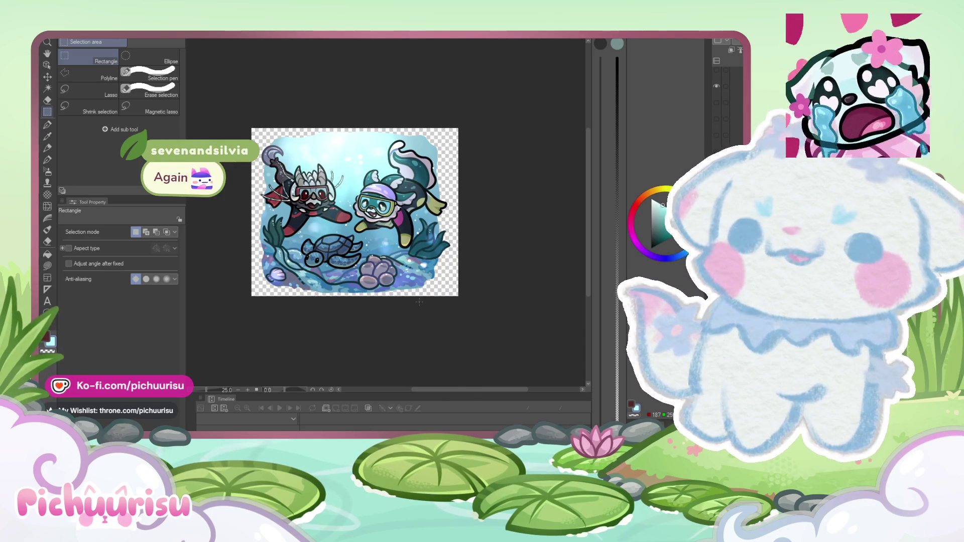
pyautogui.moveTo(240, 111)
pyautogui.mouseDown()
pyautogui.moveTo(467, 323)
pyautogui.moveTo(454, 318)
pyautogui.mouseUp()
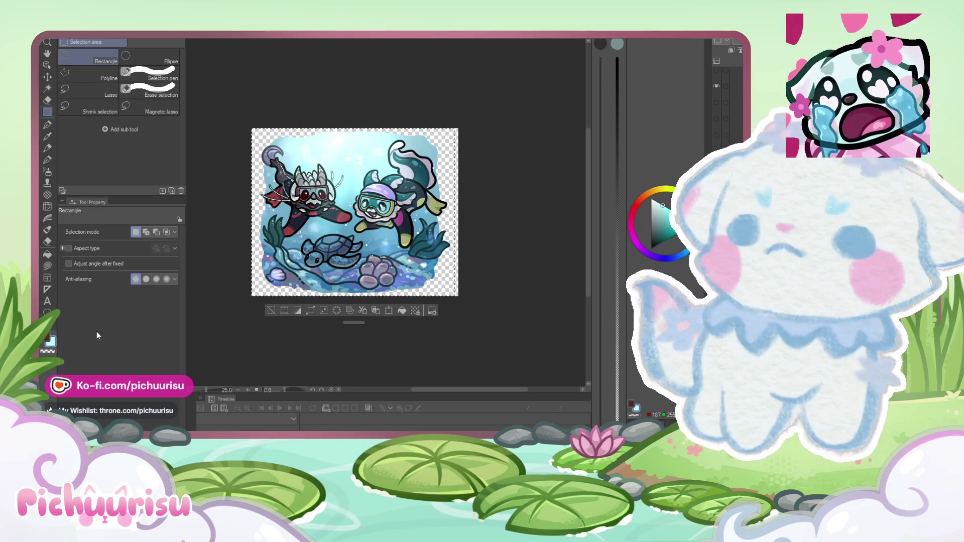
pyautogui.hscroll(-2, 351, 71)
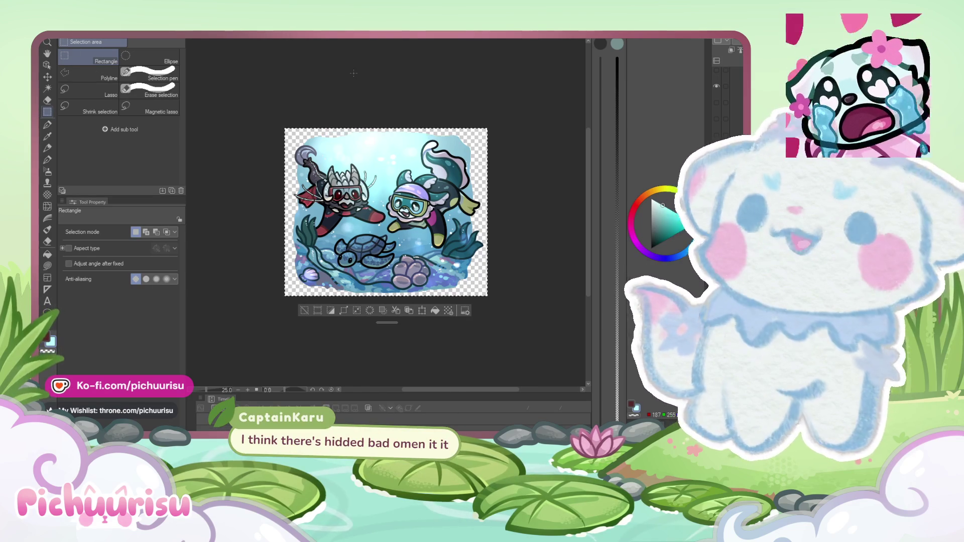
pyautogui.click(353, 74)
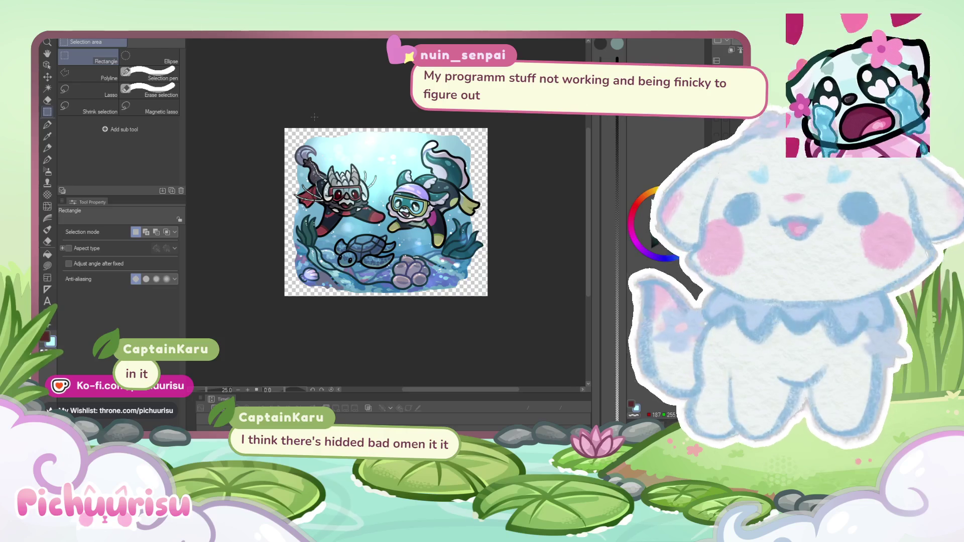
pyautogui.scroll(-1, 252, 179)
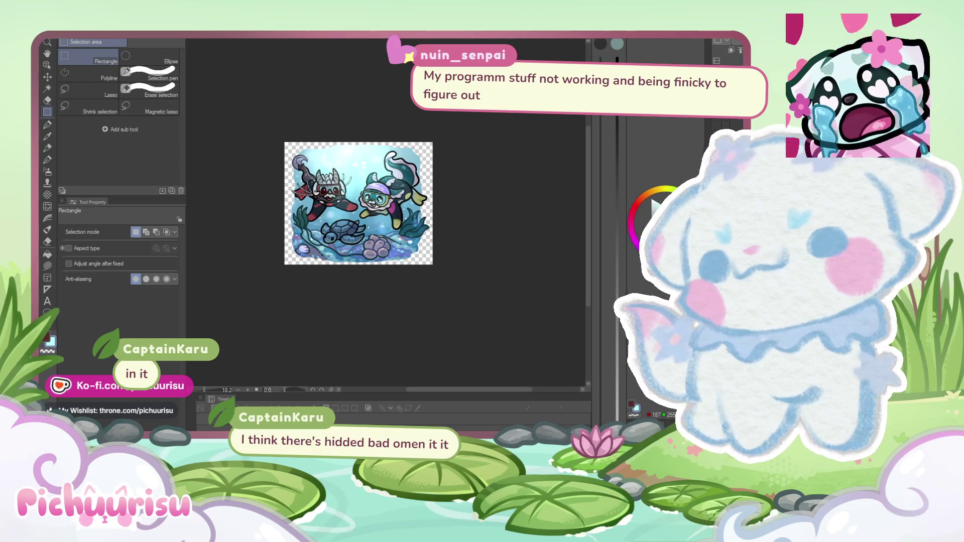